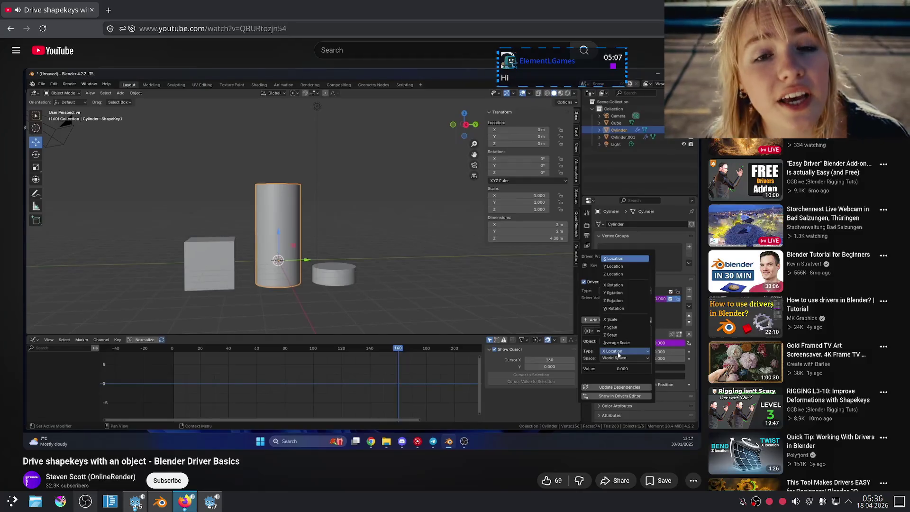
Pause the shape-key driver tutorial, switch to the Coast Arcade music video window, then return to Blender
mouse_move(349, 300)
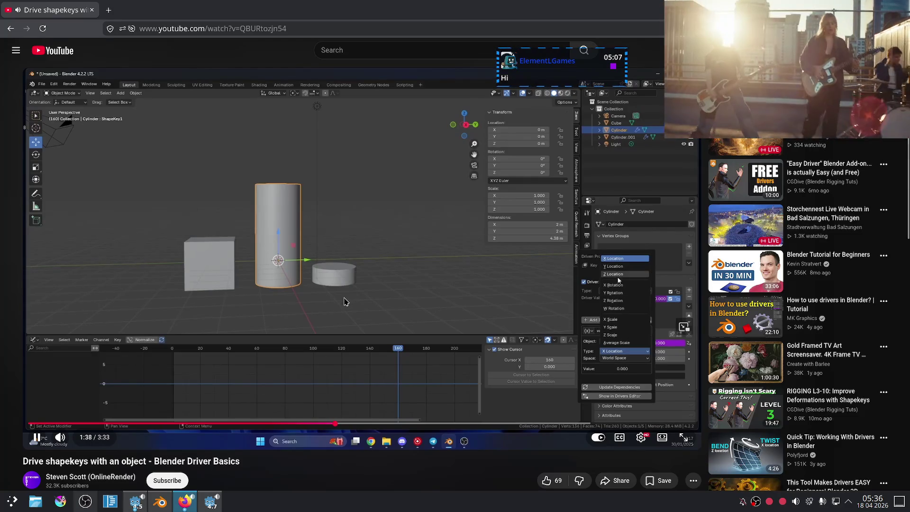
click(342, 301)
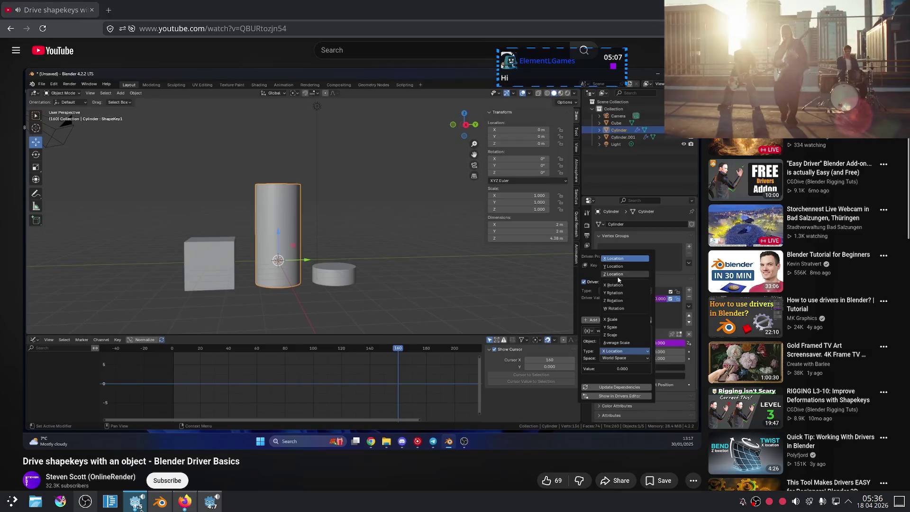
click(184, 501)
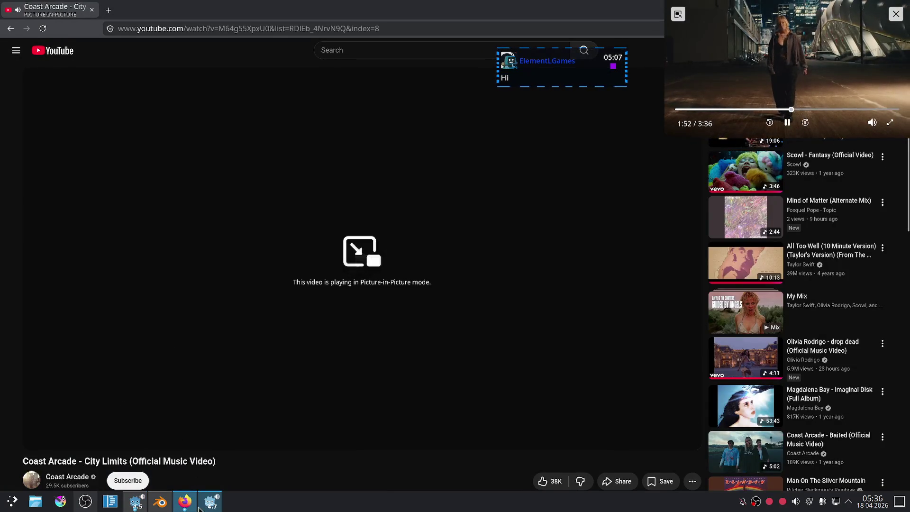
click(160, 501)
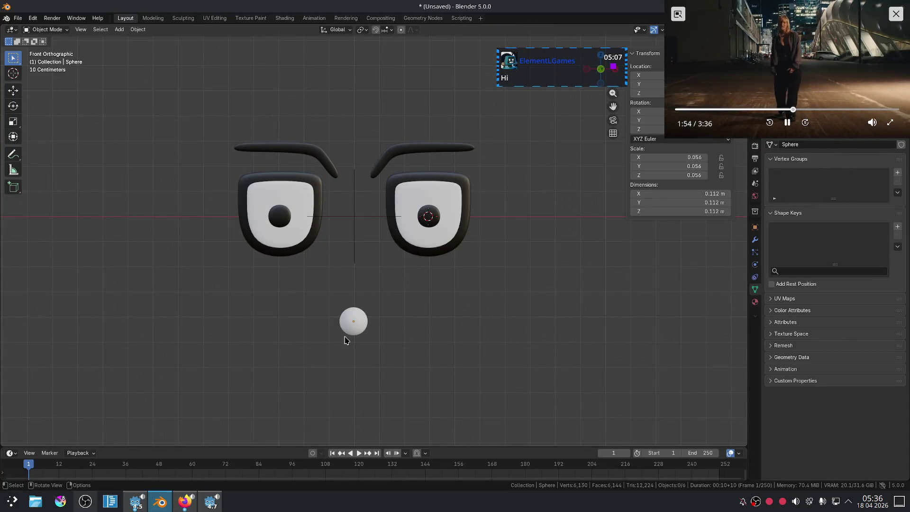
Add a driver to the eyelids' Angry shape key Value and show it in the Drivers Editor
click(459, 237)
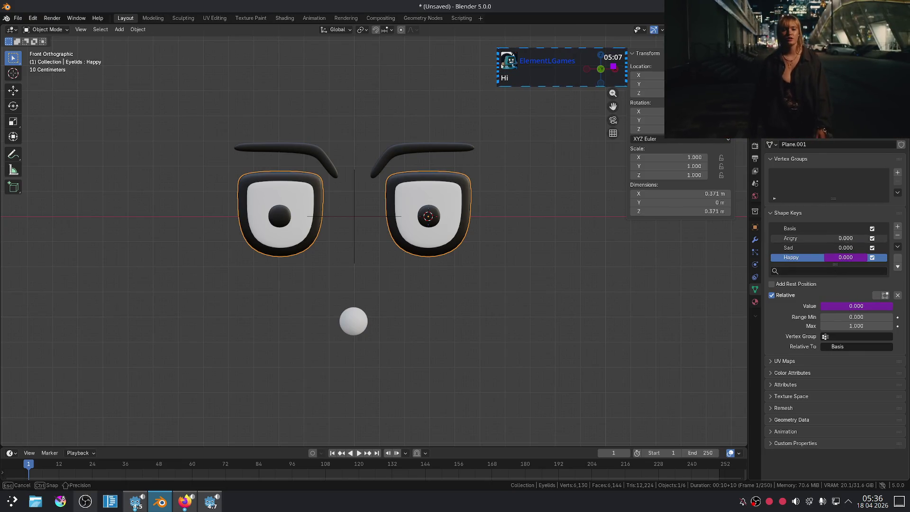
click(804, 241)
right_click(847, 240)
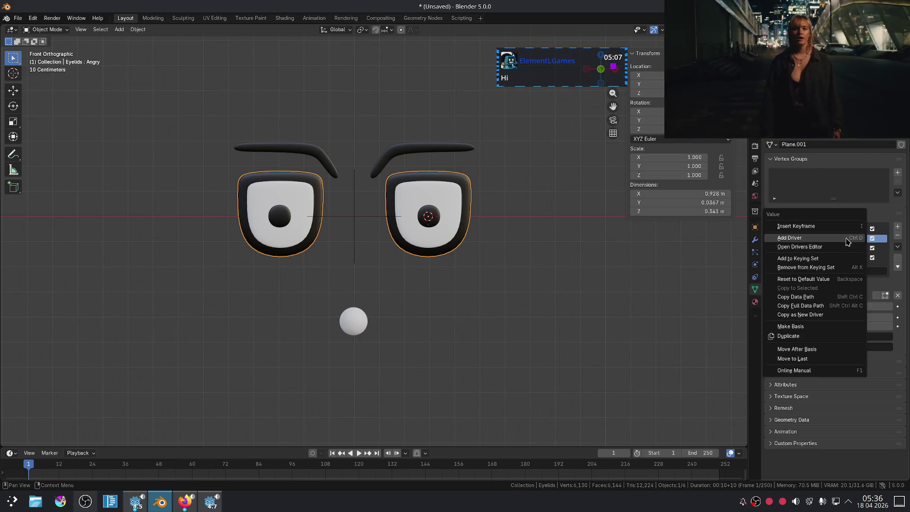
click(836, 239)
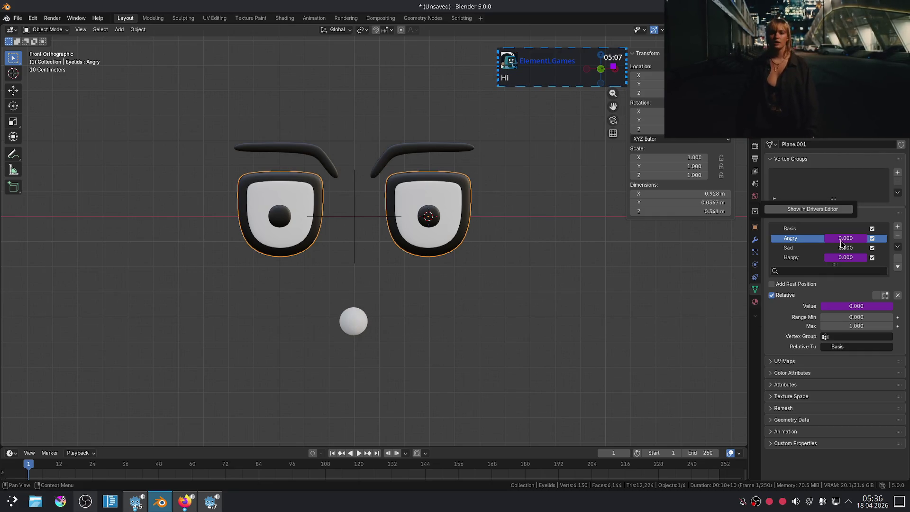
right_click(807, 241)
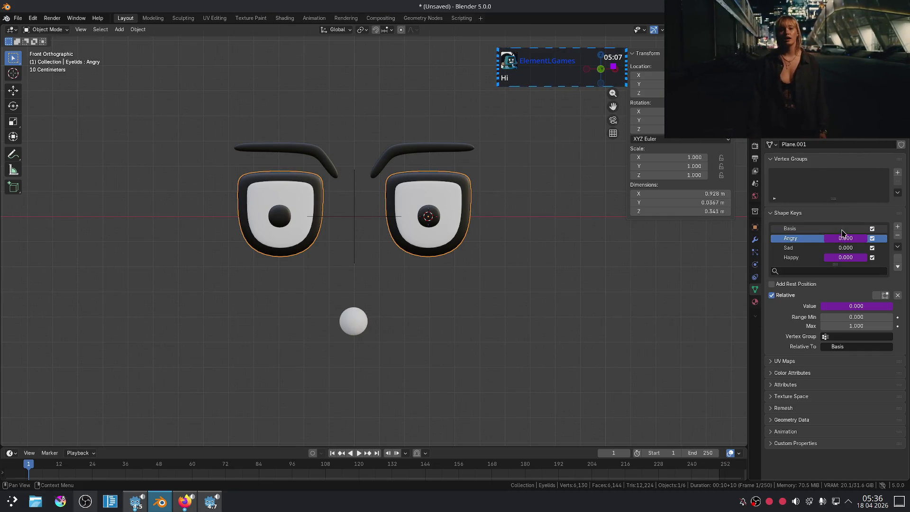
right_click(846, 307)
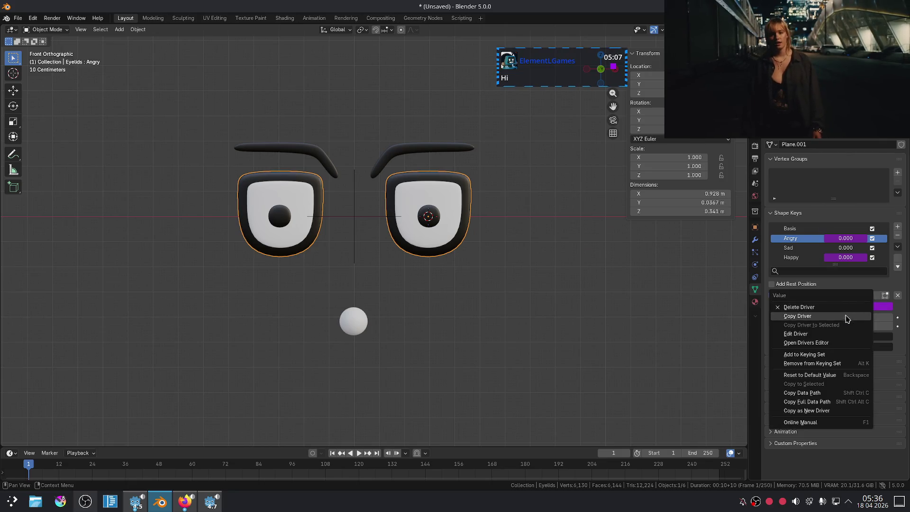
click(834, 343)
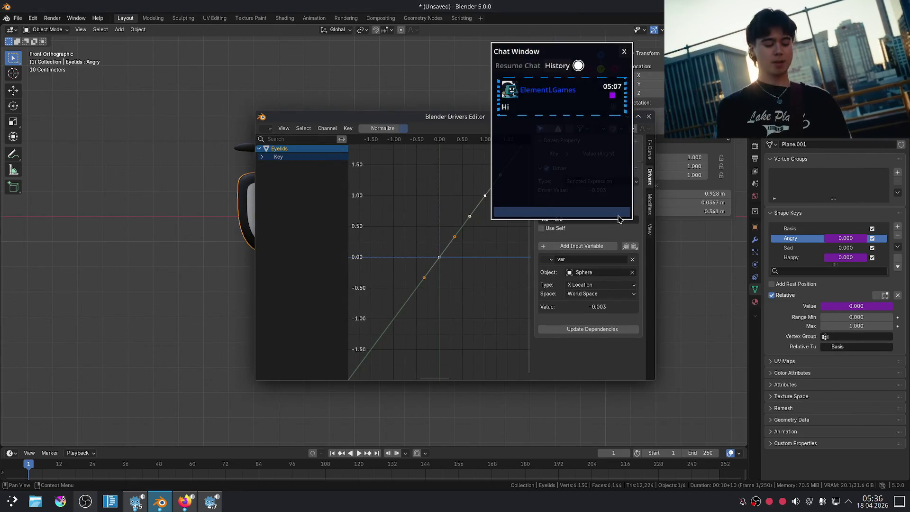
Confirm the Angry driver reads the Sphere's X Location, then close the Drivers Editor
drag(458, 123, 317, 126)
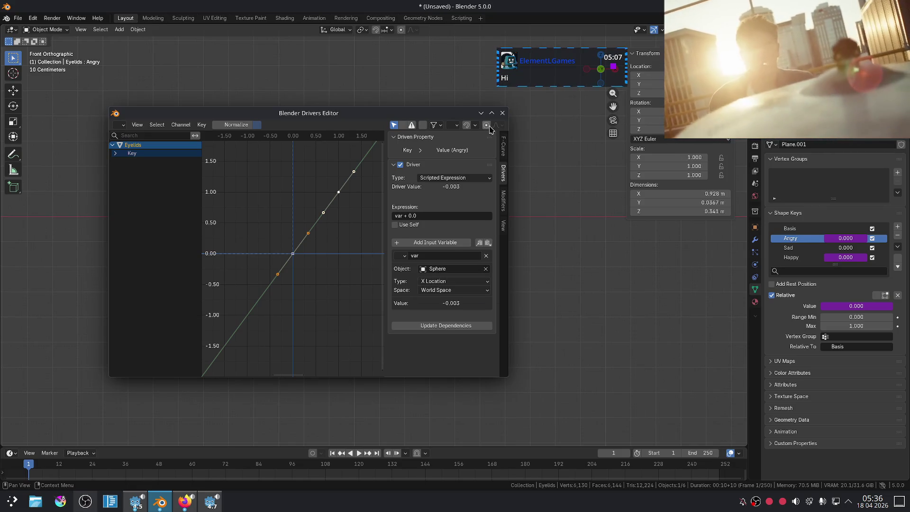
drag(474, 116, 441, 122)
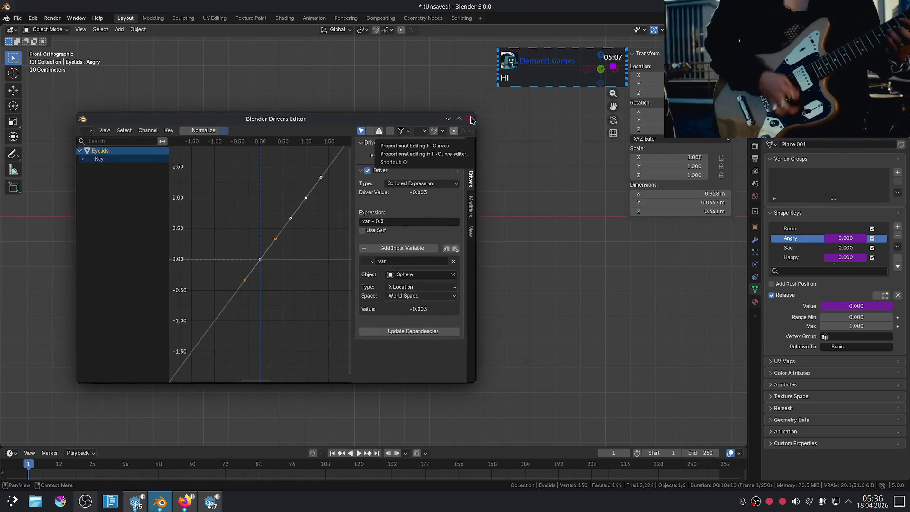
click(470, 119)
Select the control sphere and slide it along X to reshape the eyelids
click(355, 322)
key(g)
key(x)
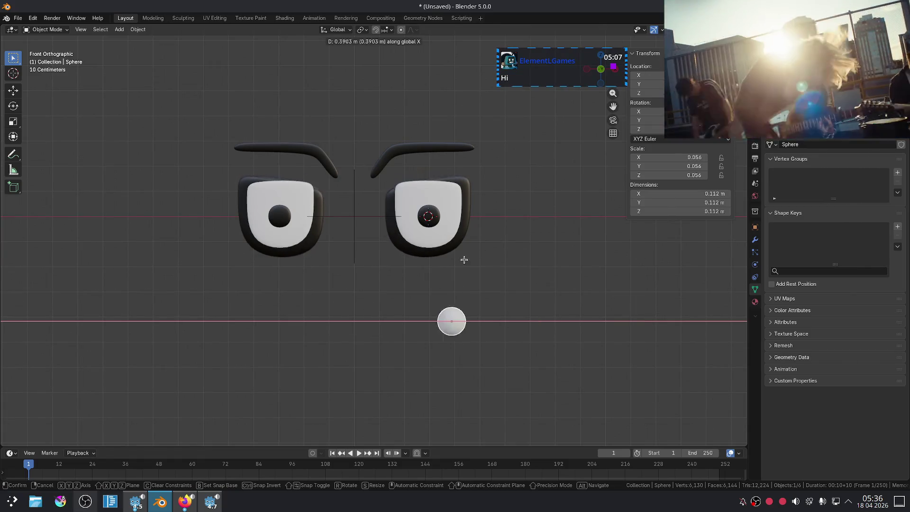
Undo the sphere's X move and select the eyelids object
click(616, 274)
key(ctrl+z)
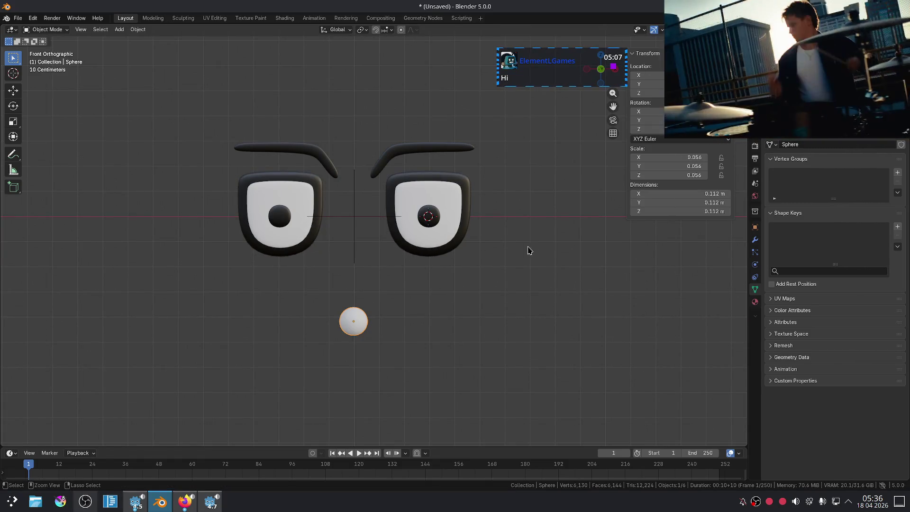
click(456, 183)
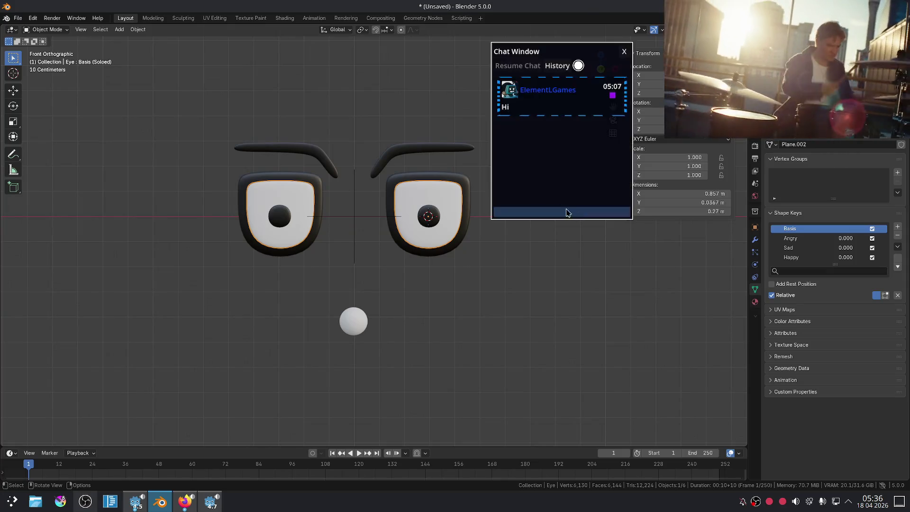
click(463, 179)
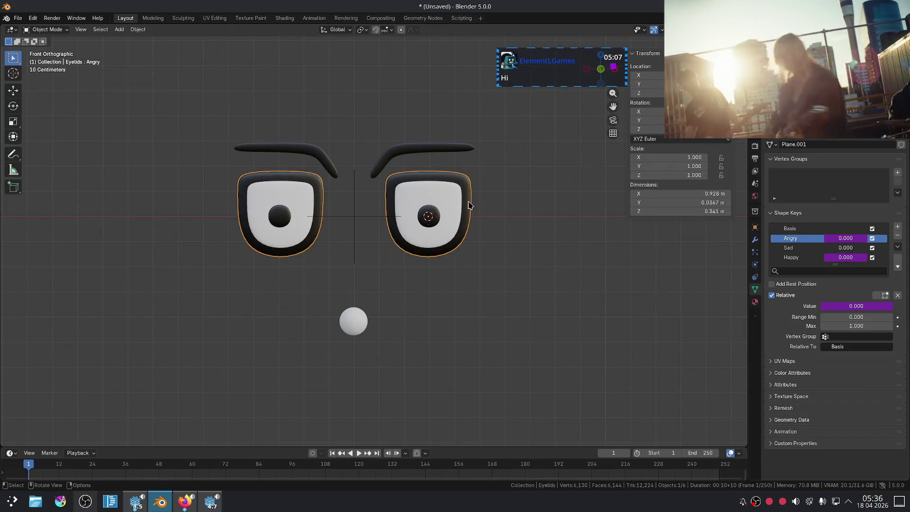
Add a driver to the Happy shape key Value and open it in the Drivers Editor
click(821, 258)
right_click(834, 257)
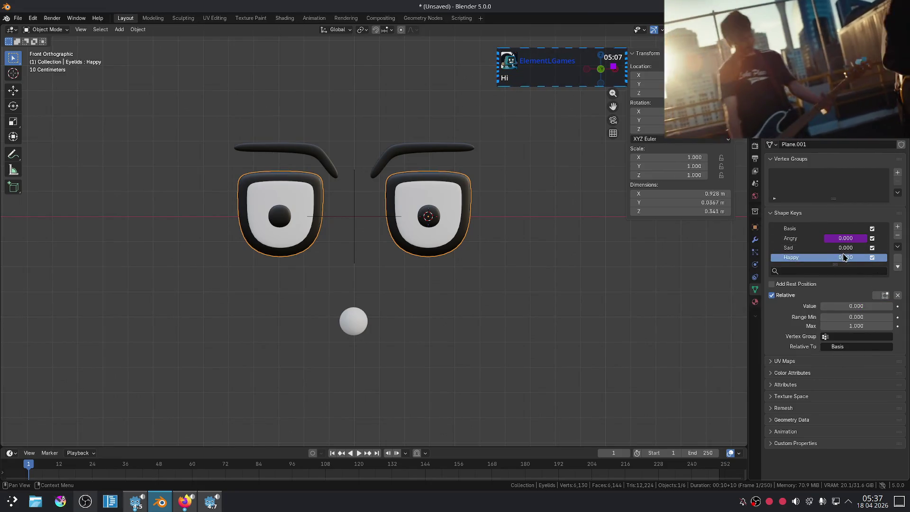
right_click(843, 254)
click(839, 280)
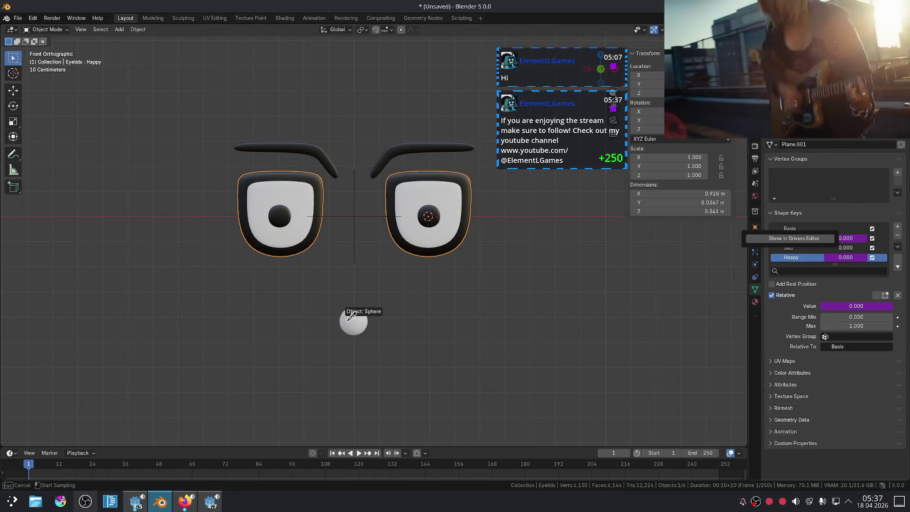
click(792, 239)
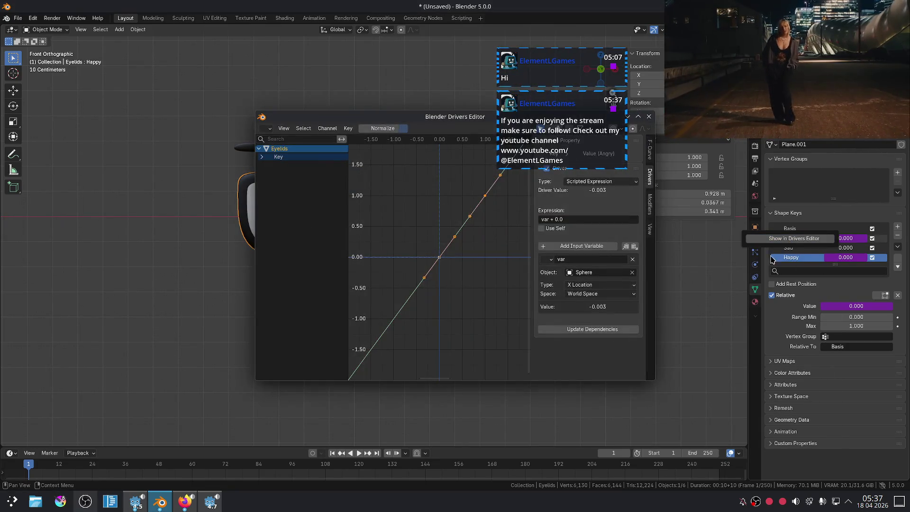
Change the Happy driver variable from X Location to Y Location and close the Drivers Editor
drag(435, 126, 336, 121)
click(503, 280)
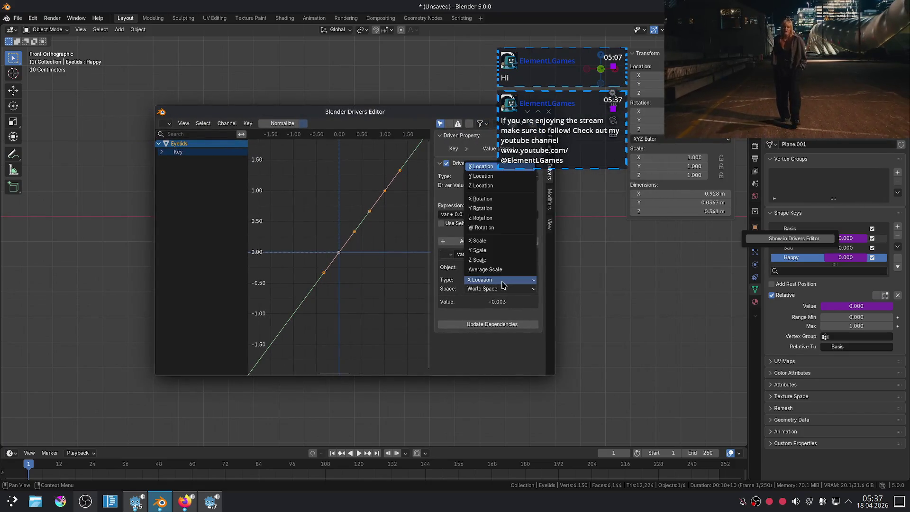
click(487, 177)
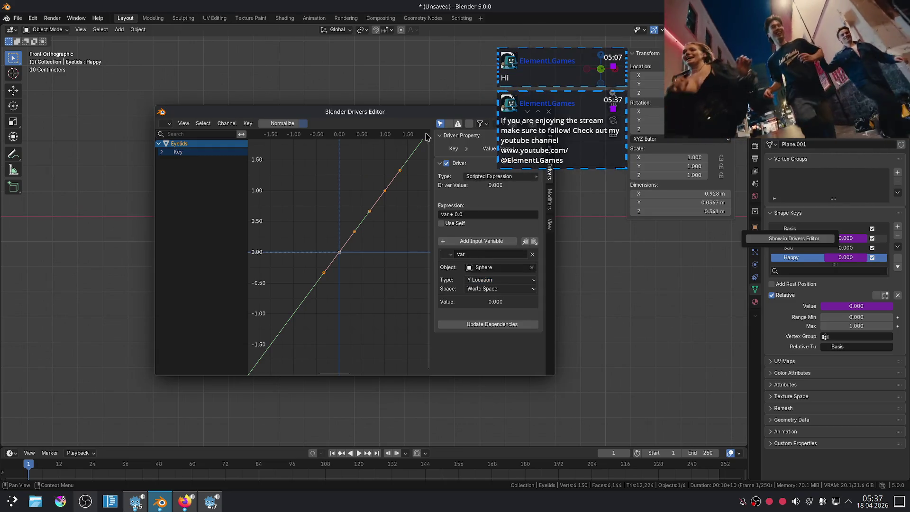
click(434, 125)
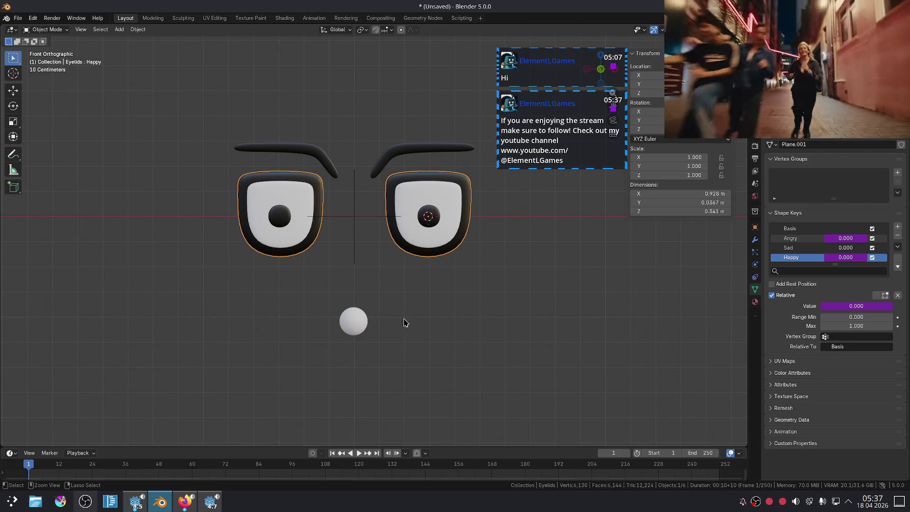
Test the drivers by moving the control sphere up along Z and sideways along X
click(354, 321)
key(g)
key(z)
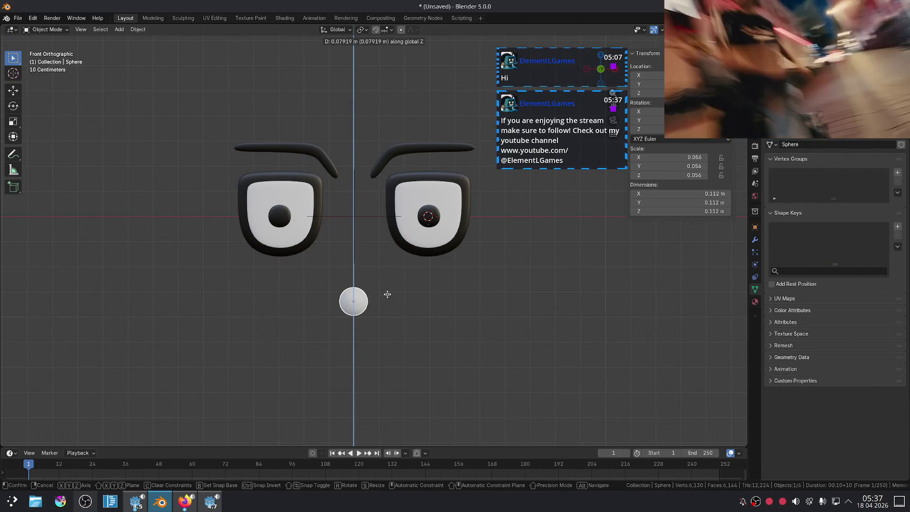
click(386, 307)
key(g)
key(y)
key(y)
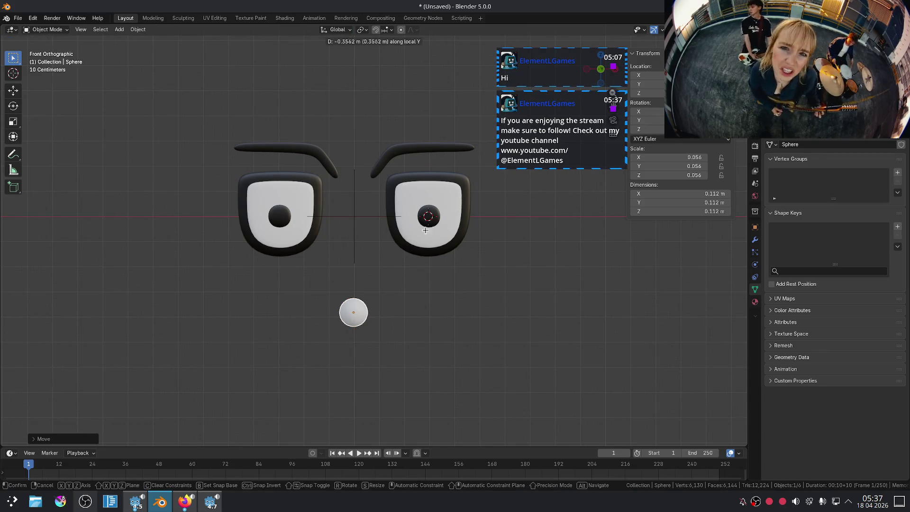
key(Escape)
key(g)
key(x)
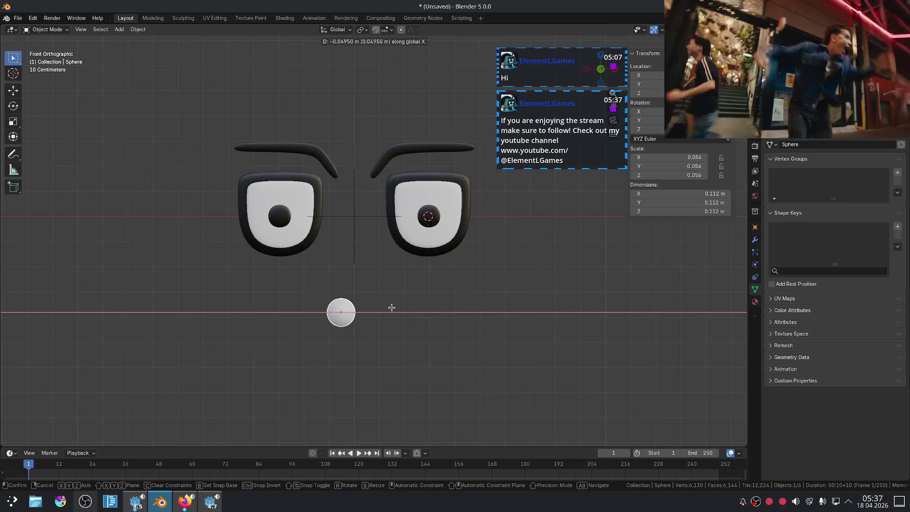
click(445, 311)
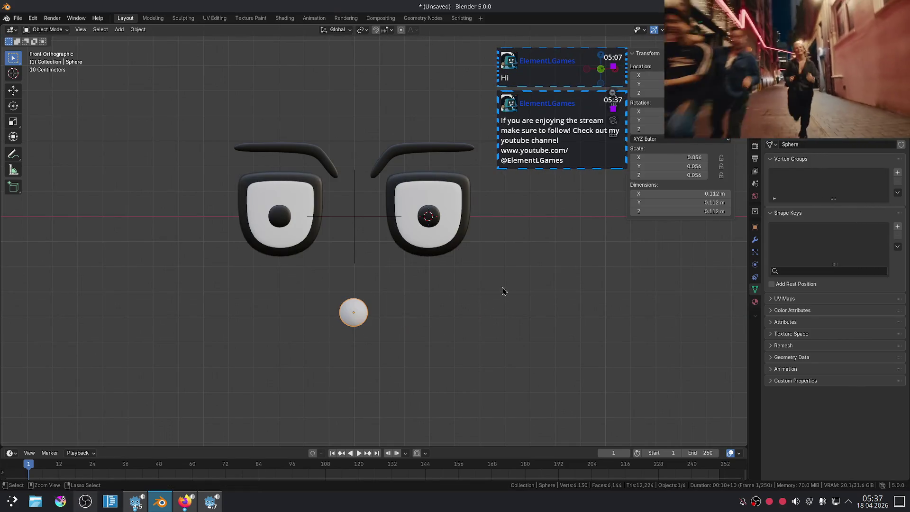
Clear the sphere's location back to the origin between the eyes and start moving it along X
key(alt+g)
key(g)
key(x)
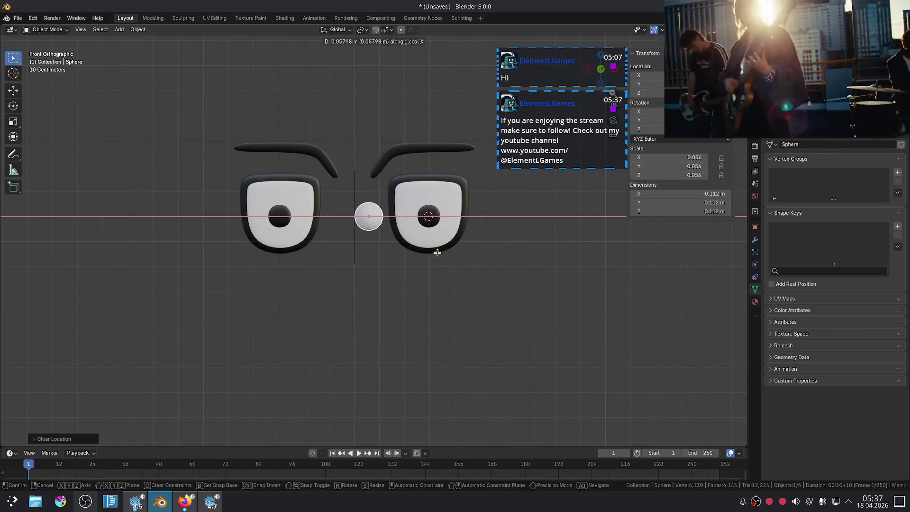
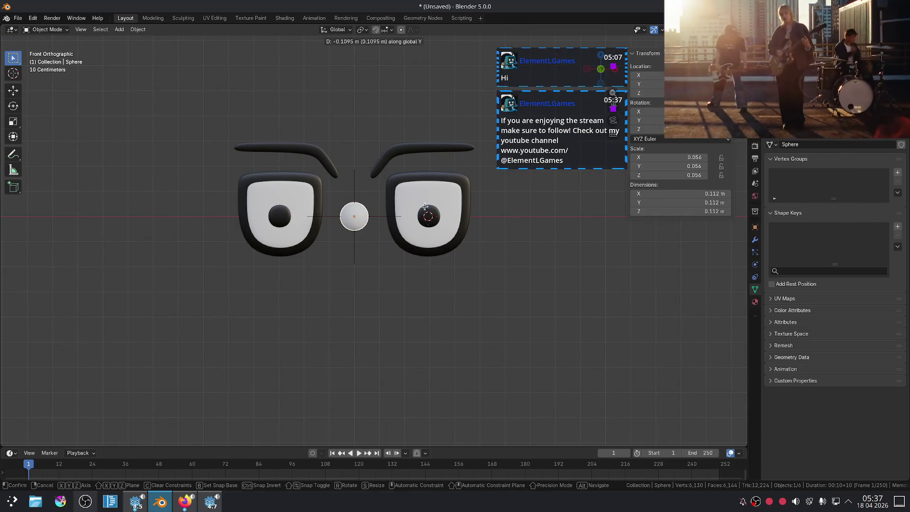
Switch the eyelids' Angry driver variable to read the Sphere's Z location
right_click(419, 261)
mouse_move(498, 196)
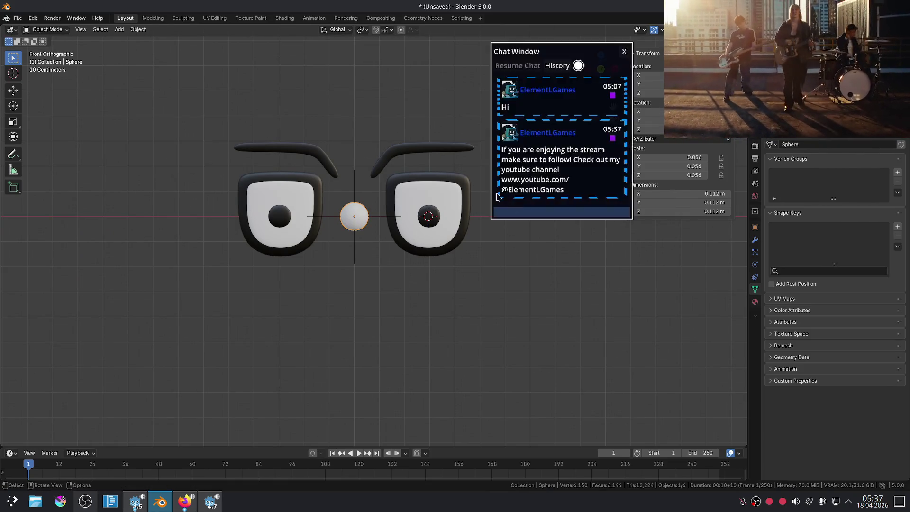
click(463, 180)
click(818, 239)
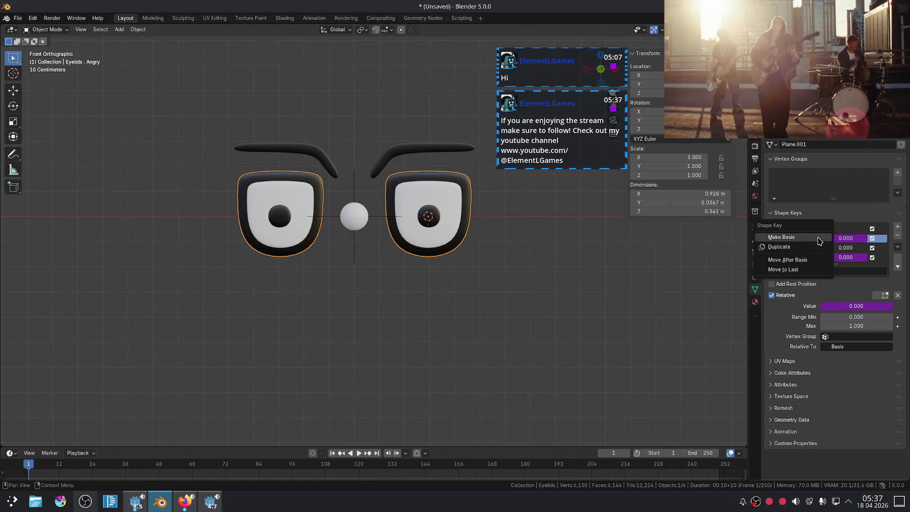
right_click(842, 239)
click(816, 269)
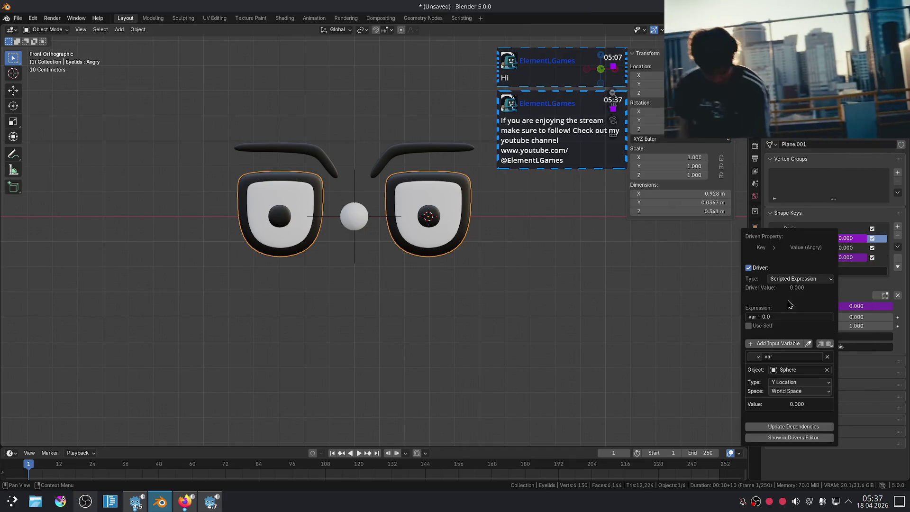
click(799, 383)
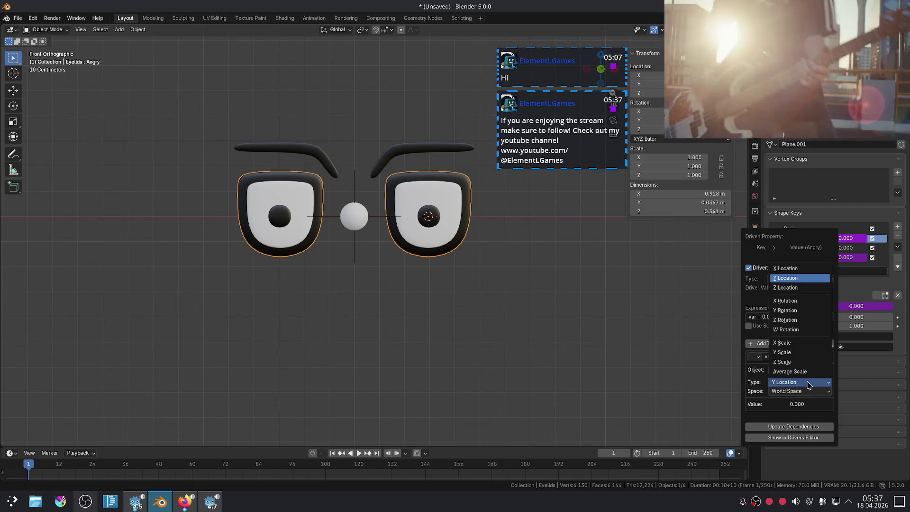
click(803, 292)
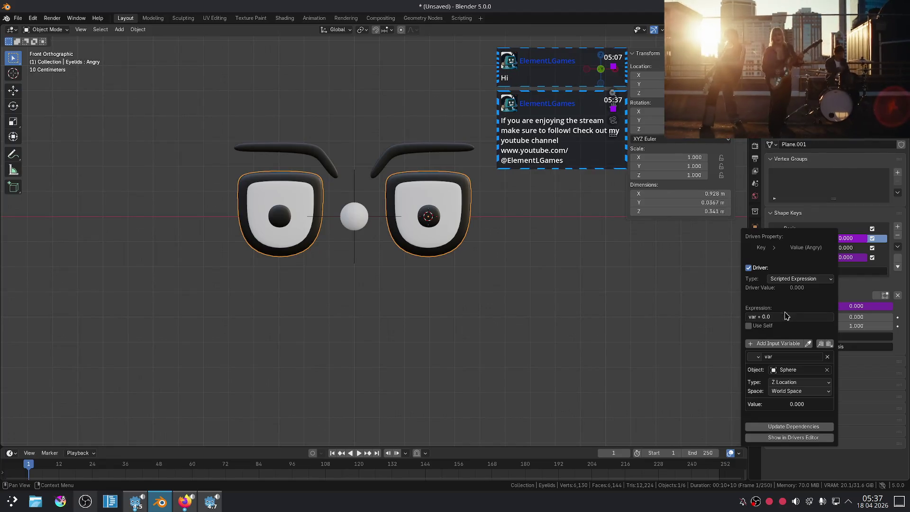
Test by moving the Sphere along Z and X, undo, then select the eyelids' Sad key
click(364, 221)
key(g)
key(z)
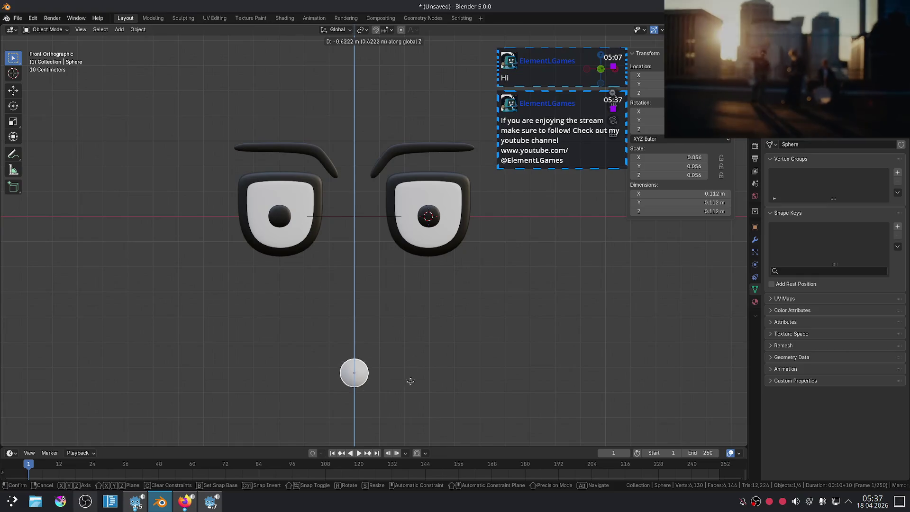
right_click(424, 99)
key(g)
key(x)
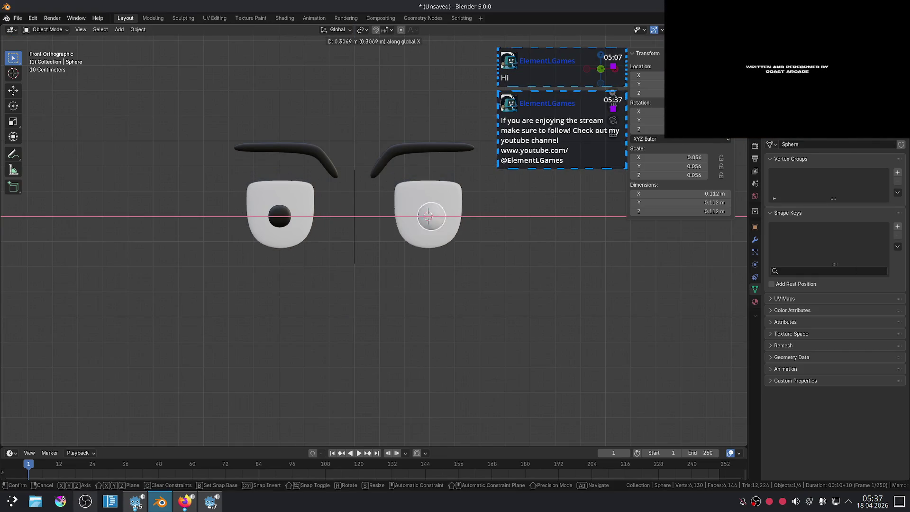
click(414, 129)
key(ctrl+z)
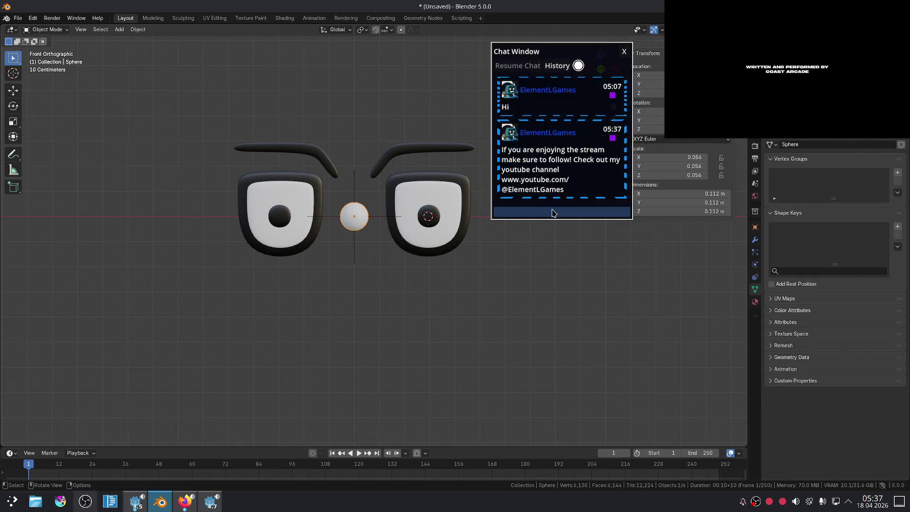
click(455, 178)
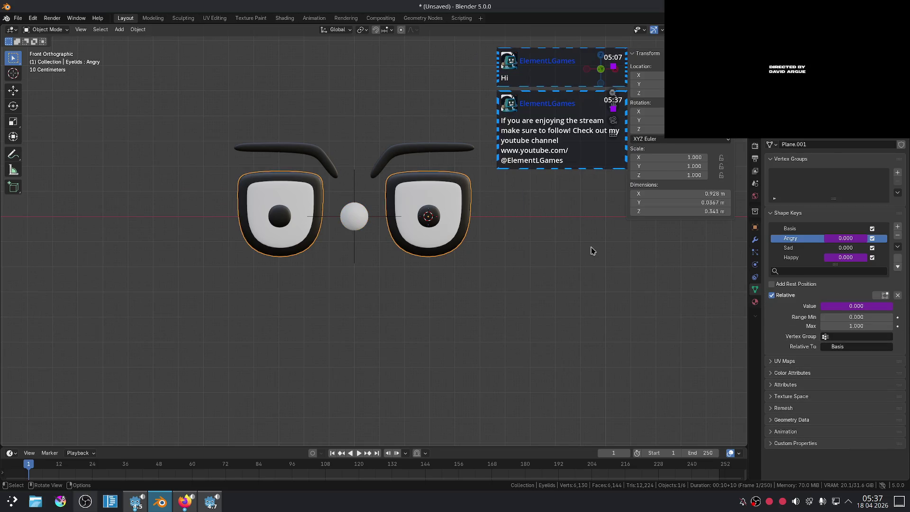
click(814, 249)
Add a driver to the eyelids' Sad key reading the Sphere object's X Location
right_click(845, 247)
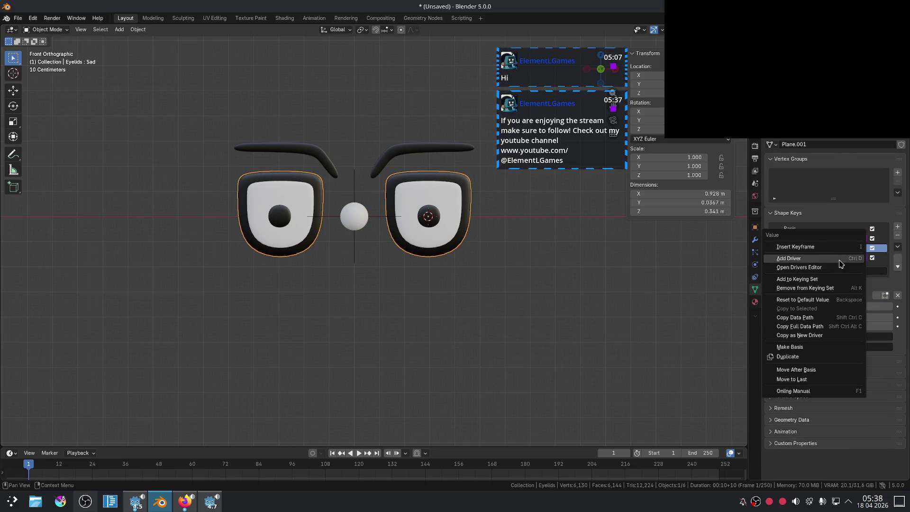
click(841, 257)
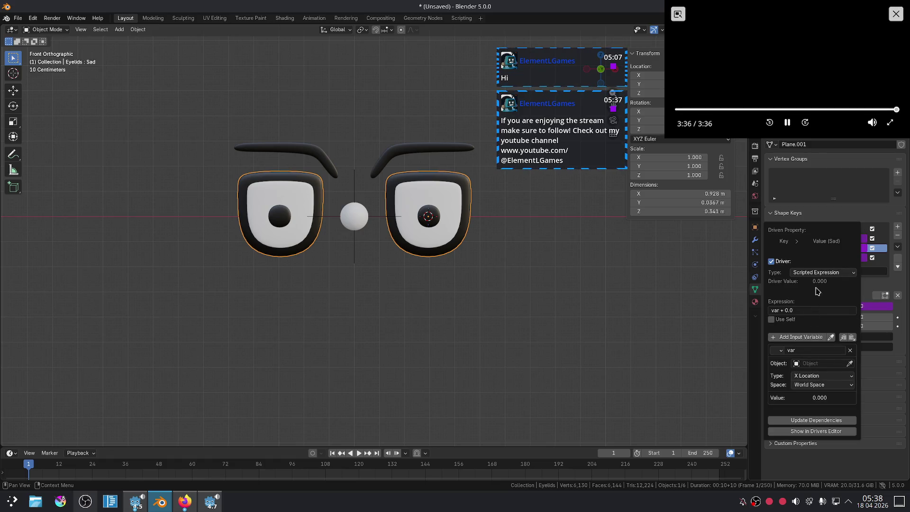
click(818, 376)
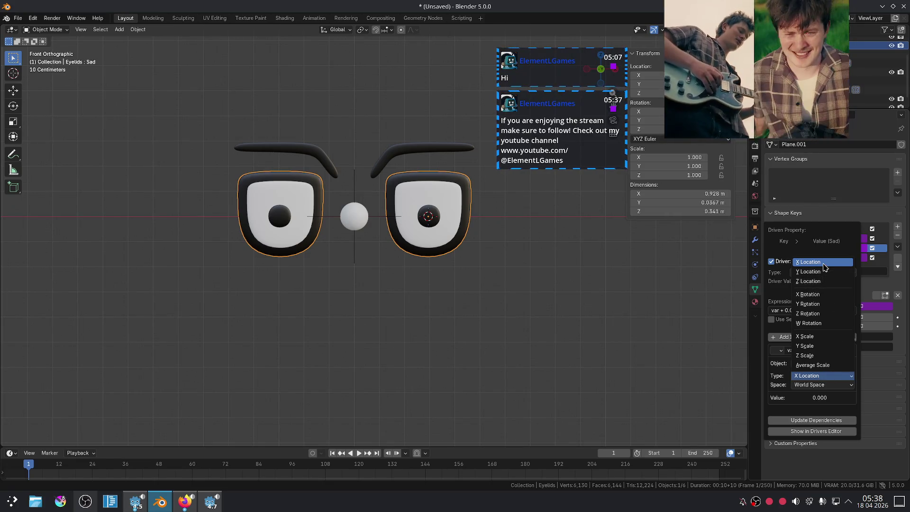
click(824, 263)
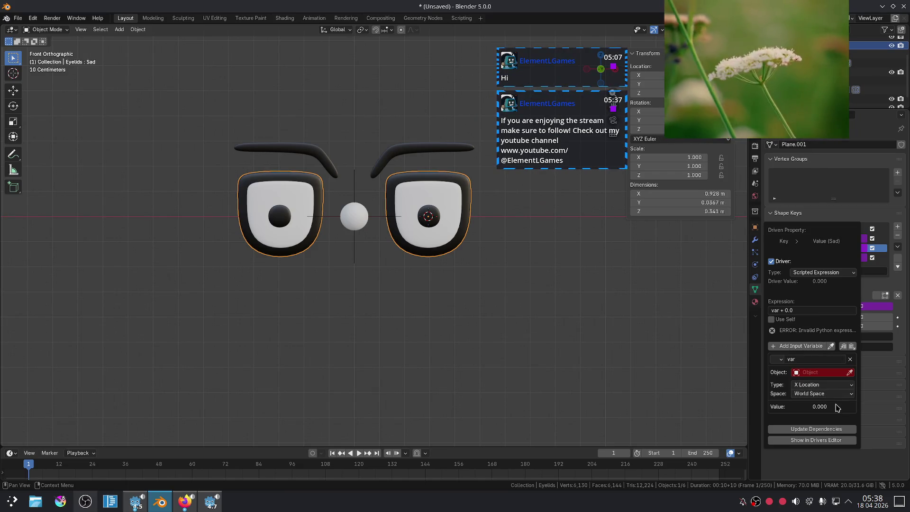
click(809, 371)
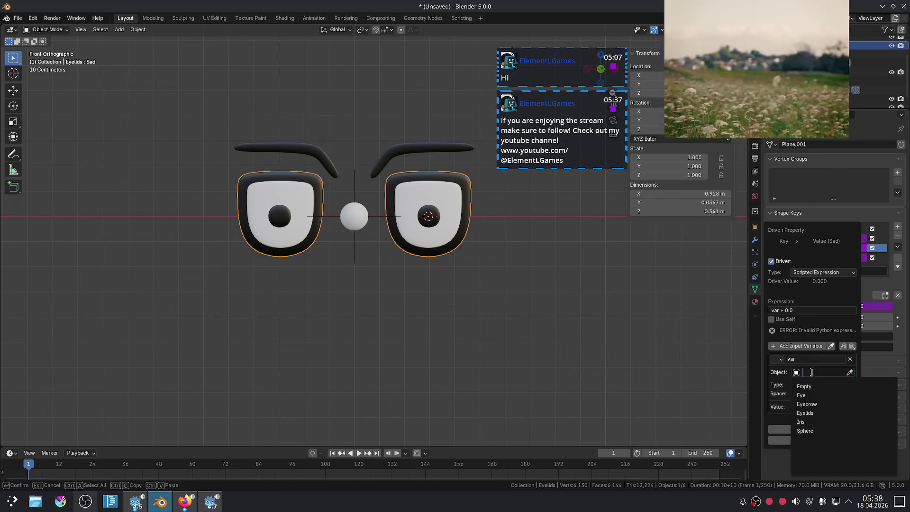
click(815, 431)
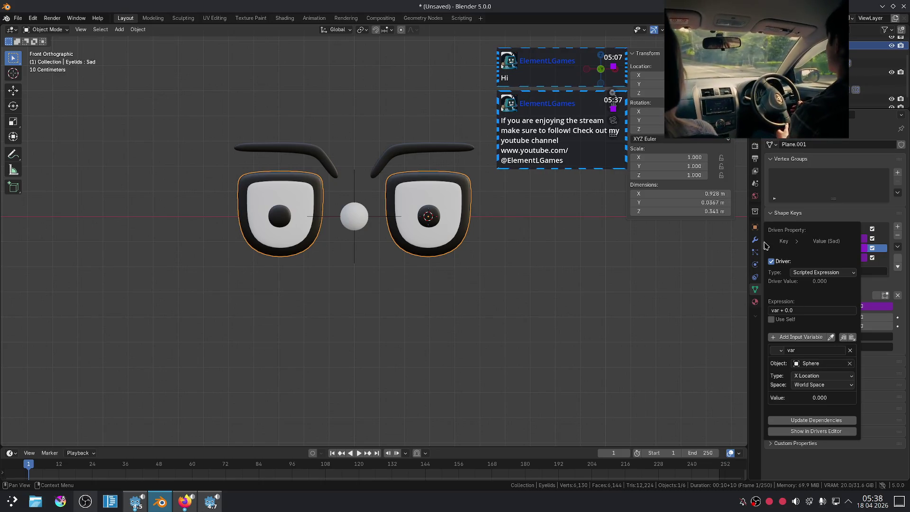
Select the Sphere controller and start moving it along X
click(356, 223)
key(g)
key(x)
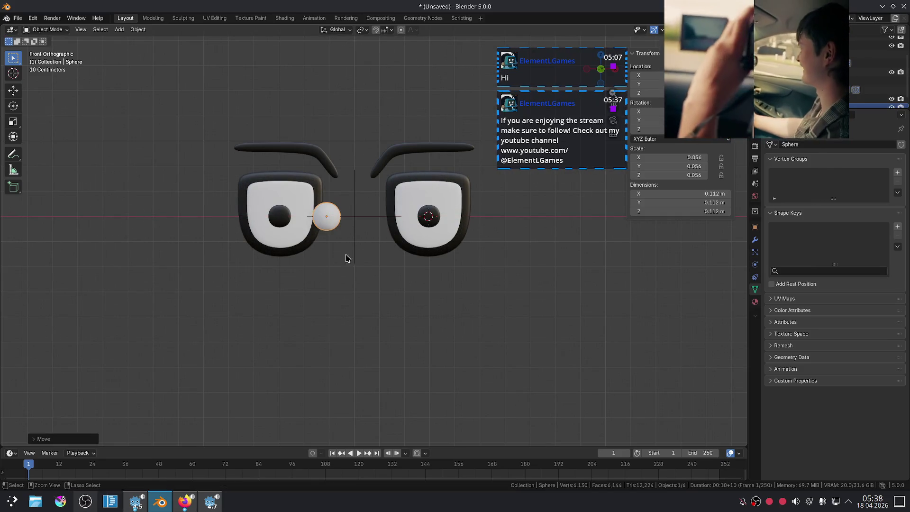
Move the Sphere right along X to check that the eyelids reshape
key(Escape)
click(445, 180)
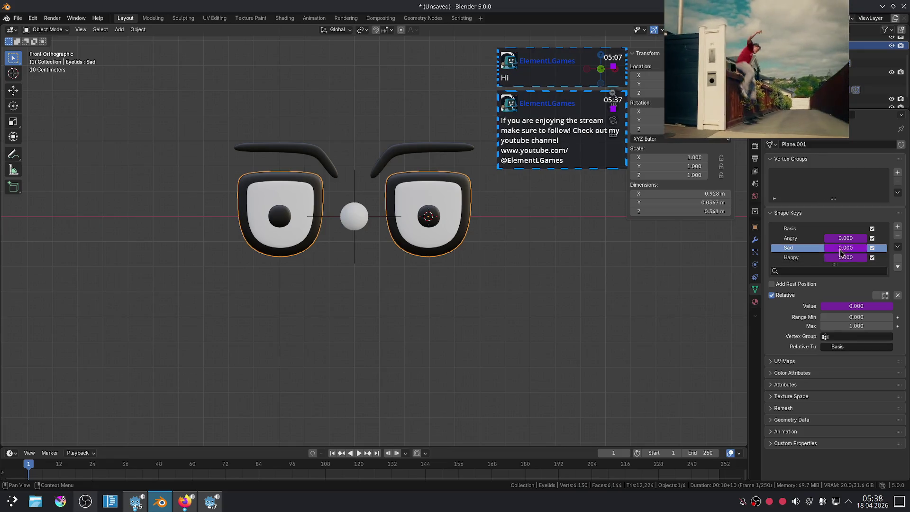
right_click(796, 248)
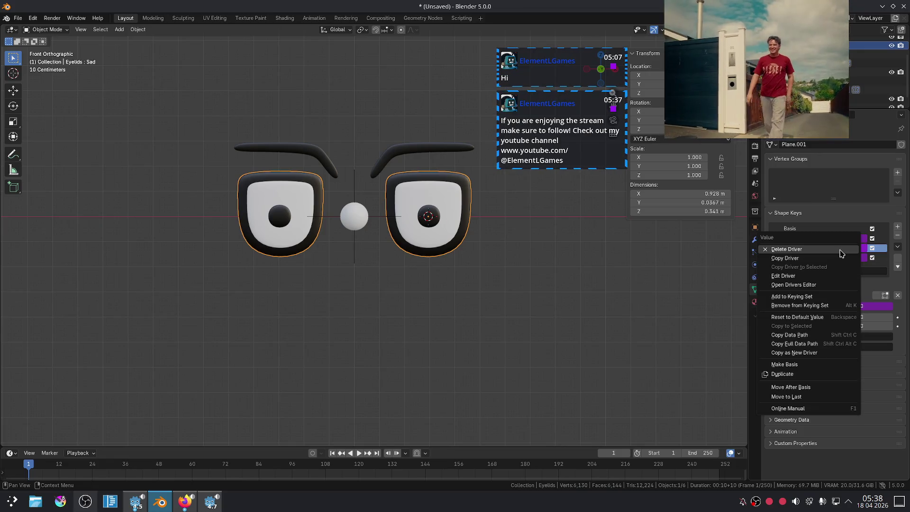
click(360, 228)
key(g)
key(x)
click(462, 222)
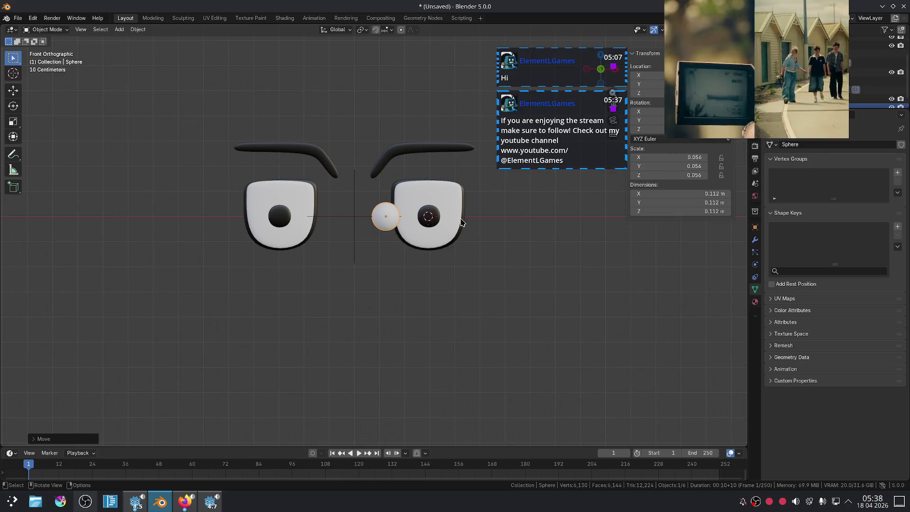
click(462, 221)
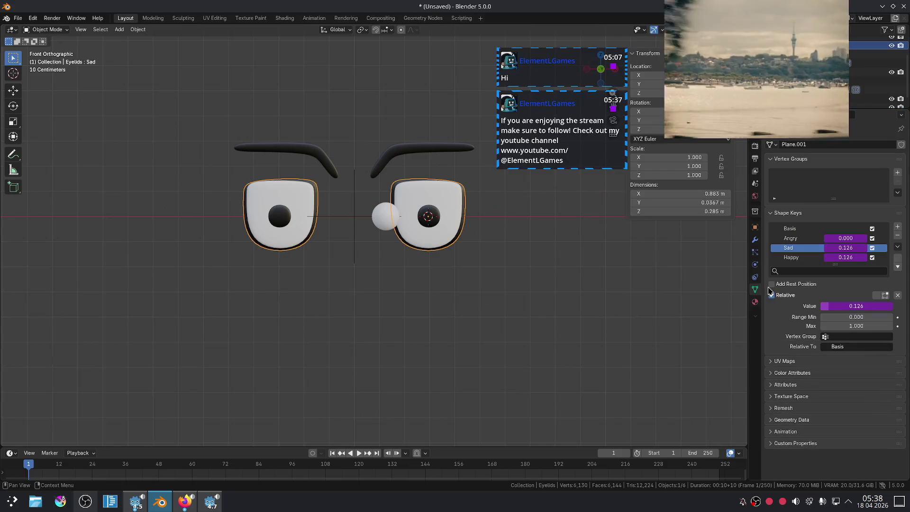
Change the eyelids' Sad driver expression to var - 0.0
right_click(801, 247)
key(Escape)
right_click(851, 251)
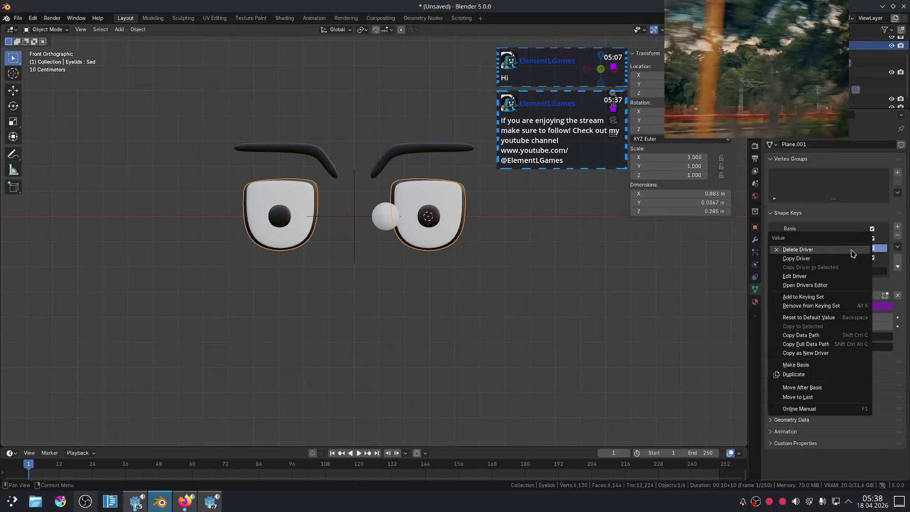
click(814, 277)
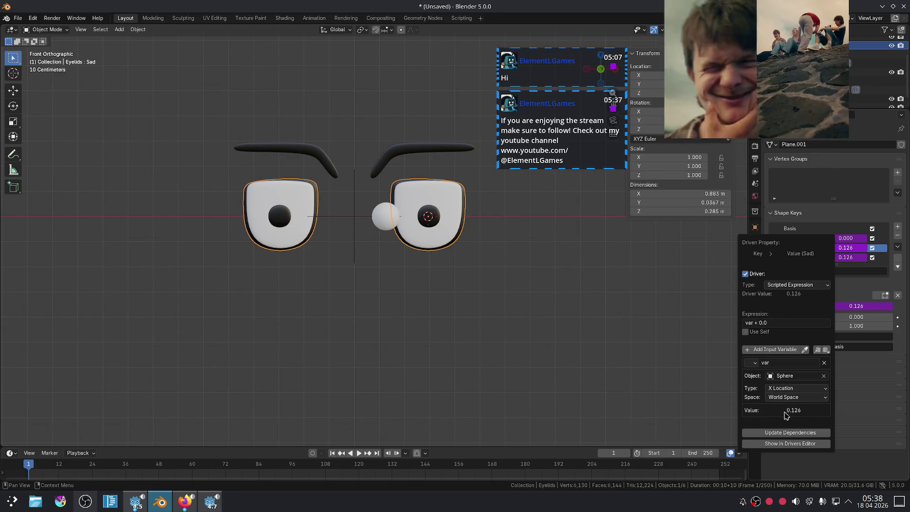
double_click(757, 324)
text(-)
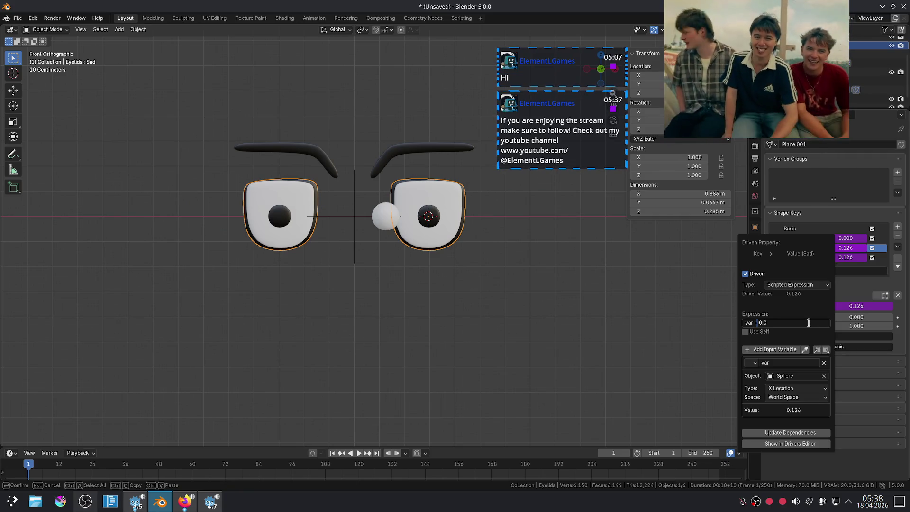
key(Return)
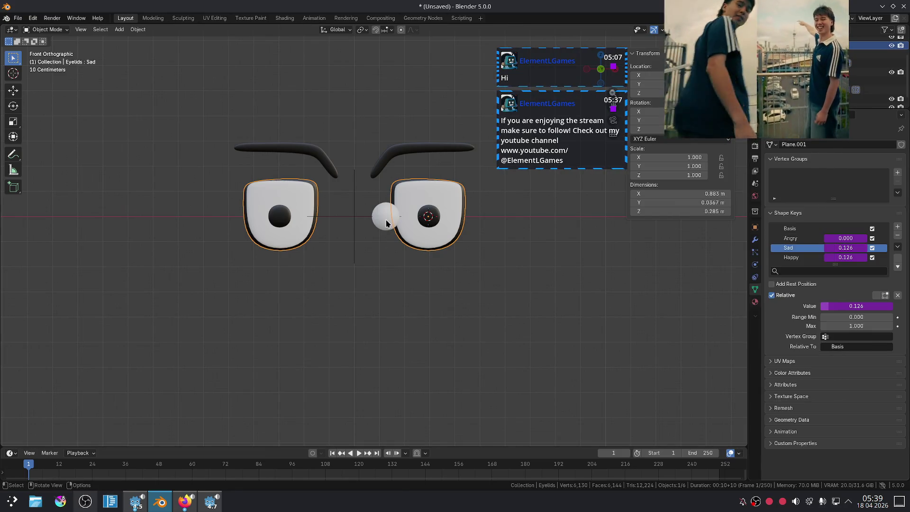
Reset the Sphere's location with Alt+G and start moving it along X
drag(379, 223, 379, 222)
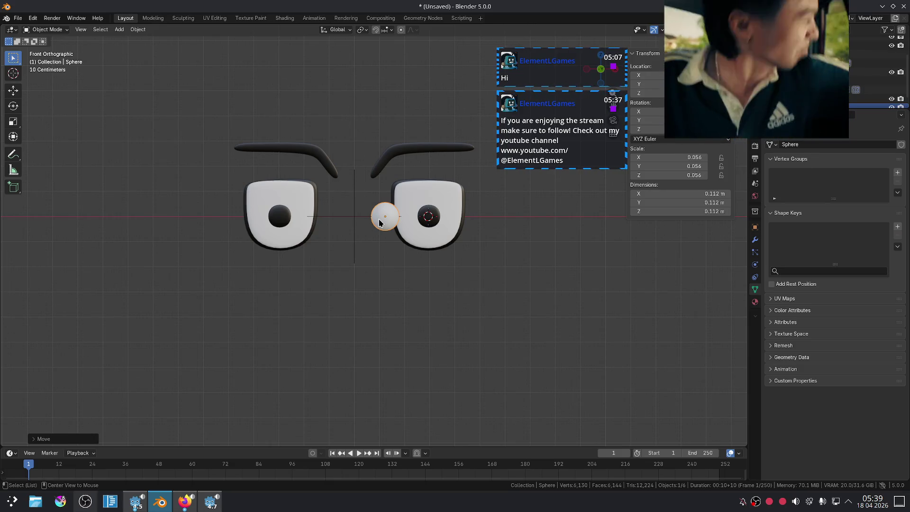
key(alt+g)
key(g)
key(x)
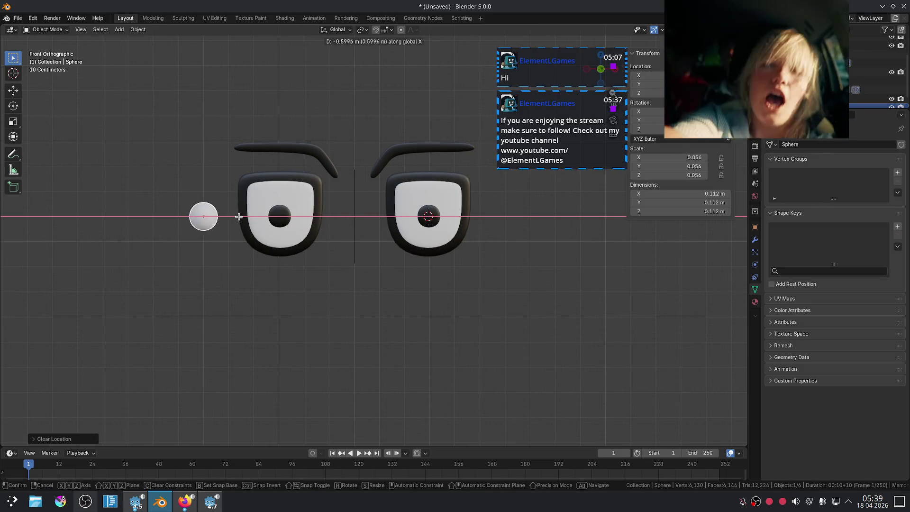
Invert the Sad driver expression to -var + 0.0, keeping the Transform Channel variable
right_click(493, 221)
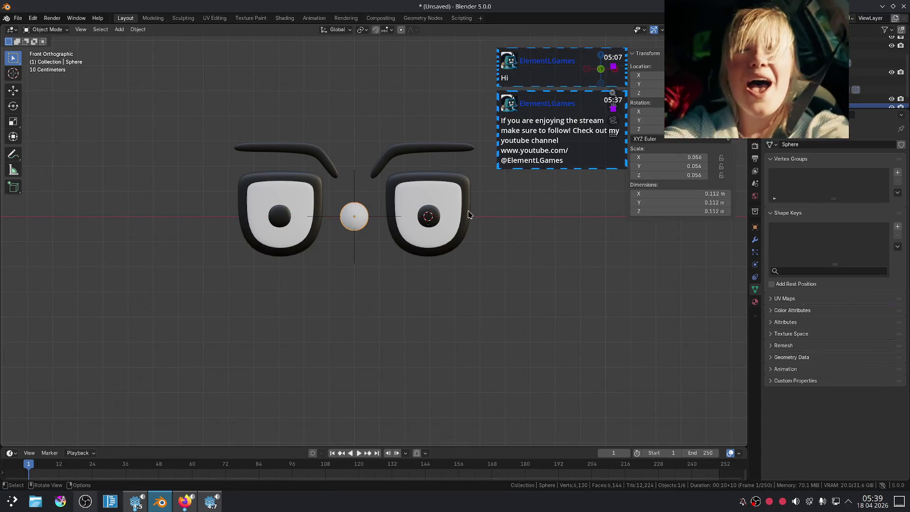
click(470, 217)
right_click(850, 255)
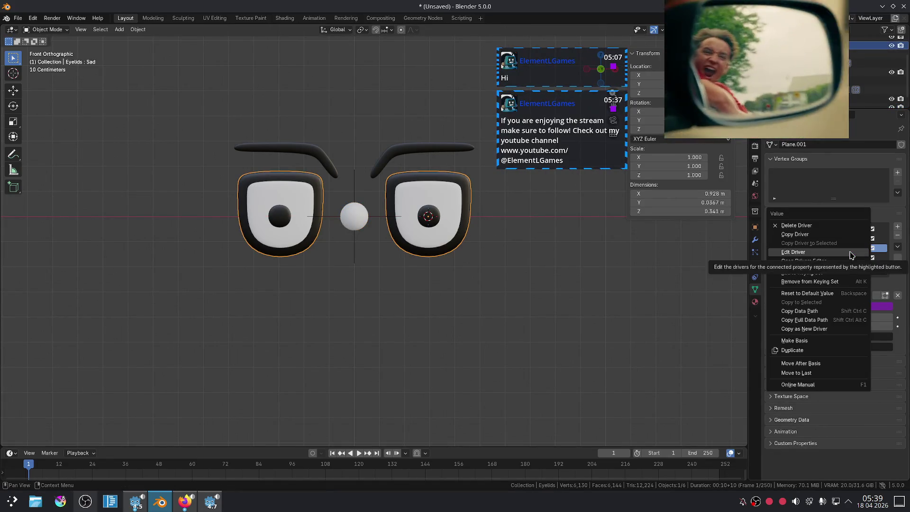
click(850, 254)
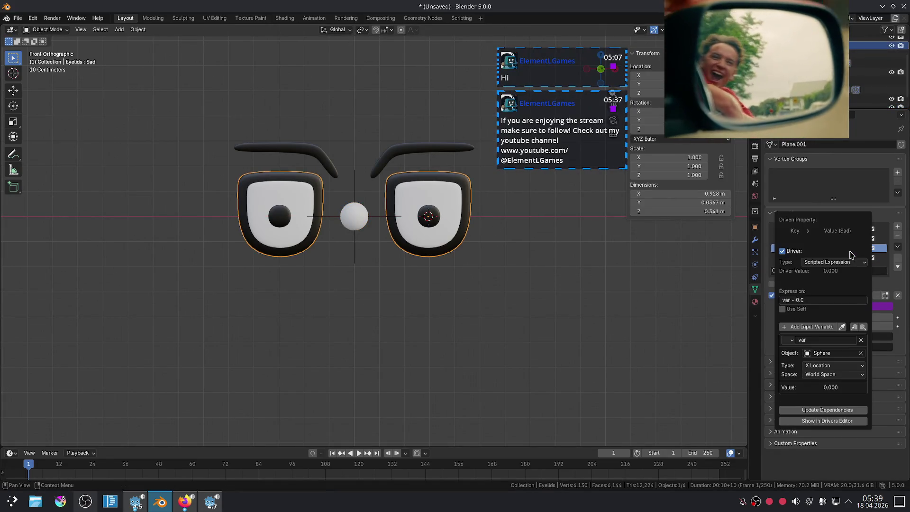
double_click(794, 300)
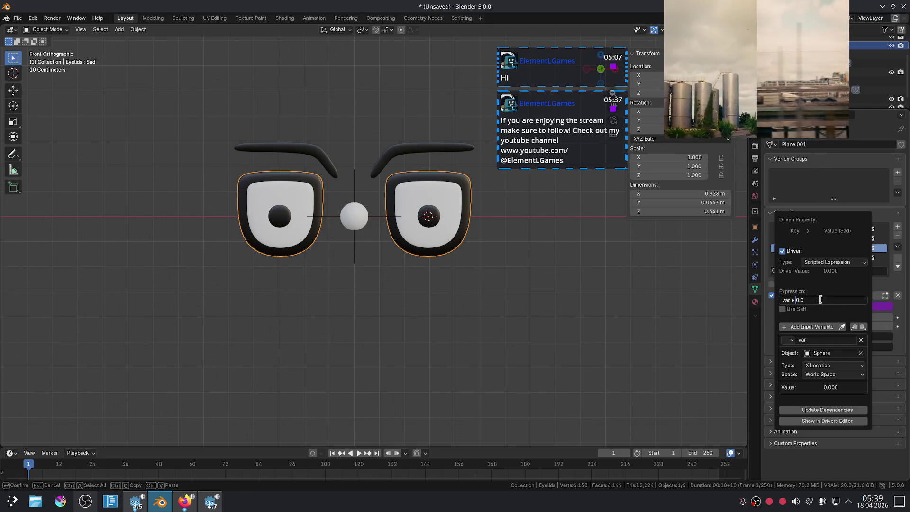
key(Return)
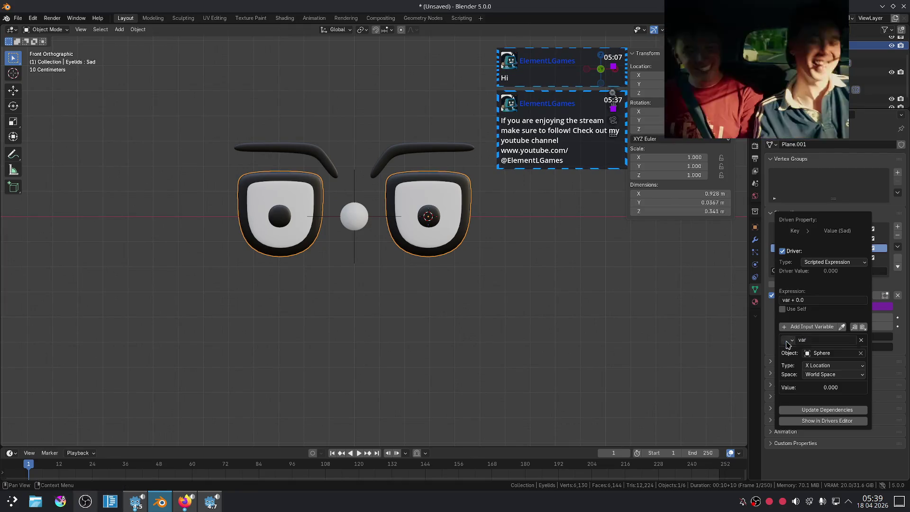
click(787, 340)
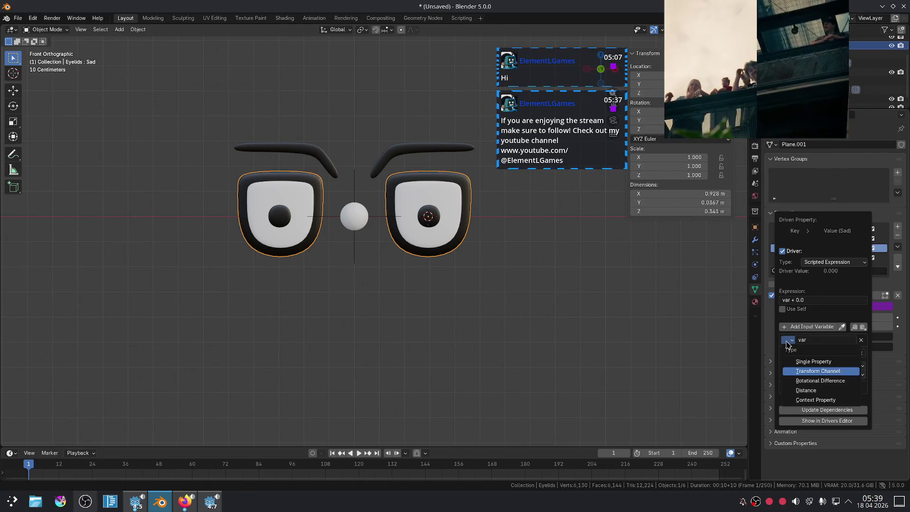
key(Return)
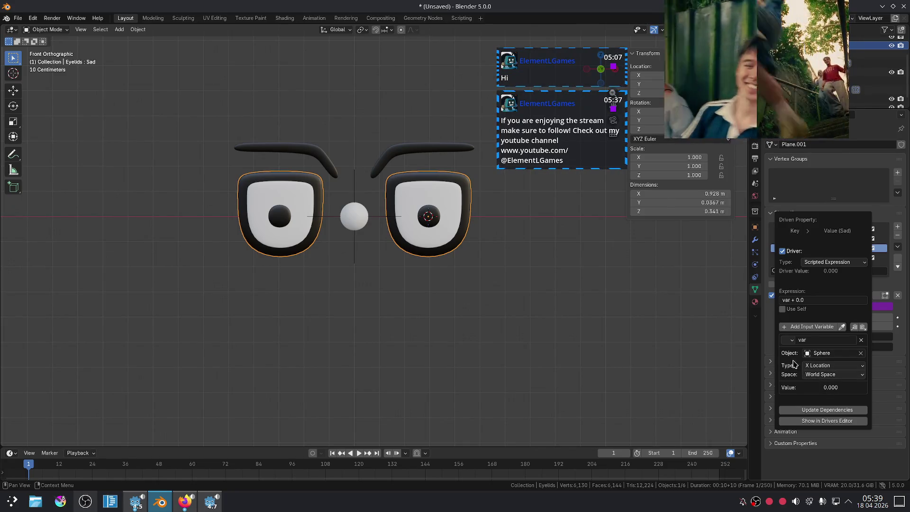
click(783, 300)
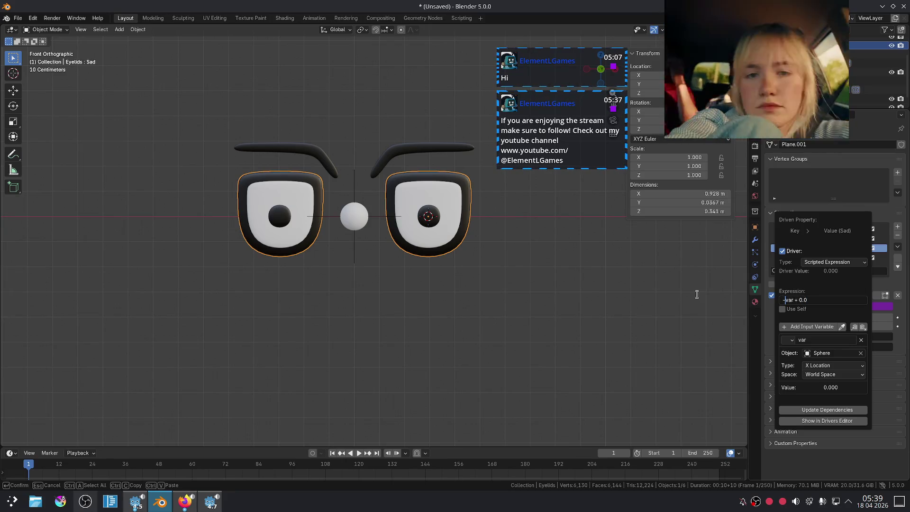
key(Return)
key(Escape)
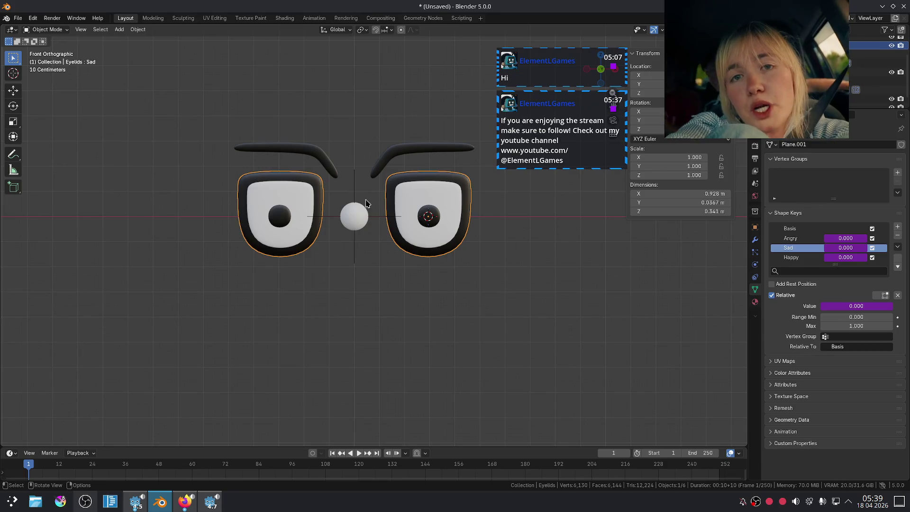
Select the Sphere between the eyes and start moving it along X
click(363, 210)
key(g)
key(x)
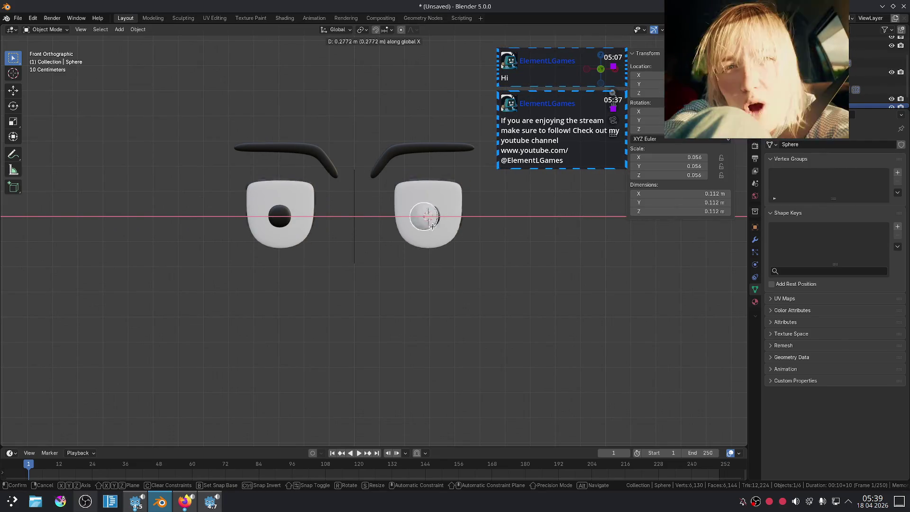
click(363, 228)
key(g)
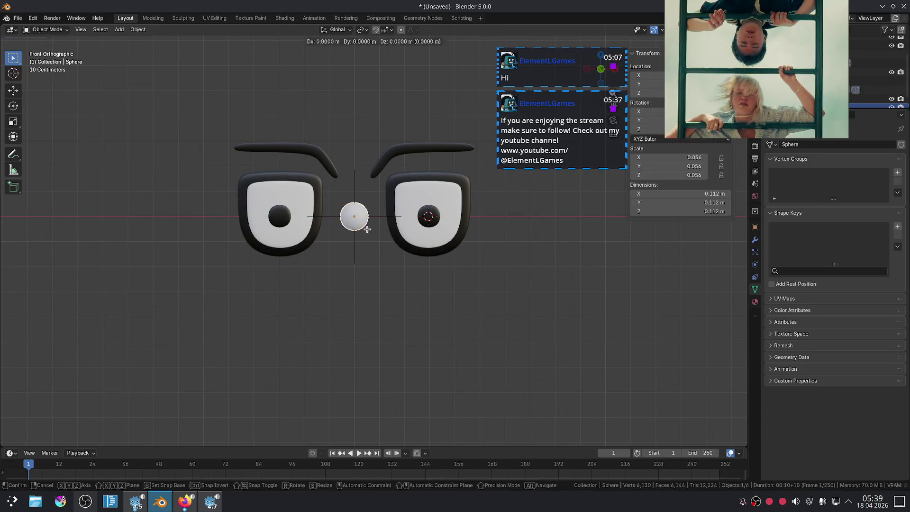
key(z)
right_click(381, 324)
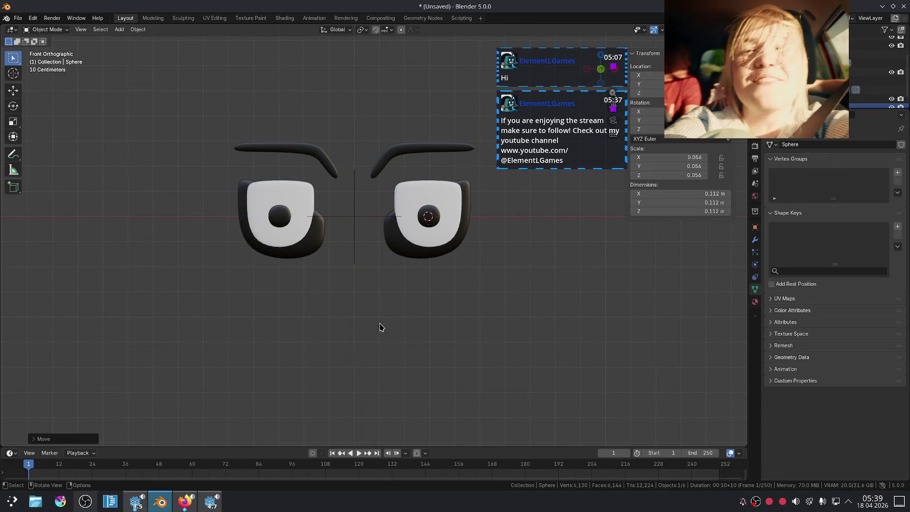
key(g)
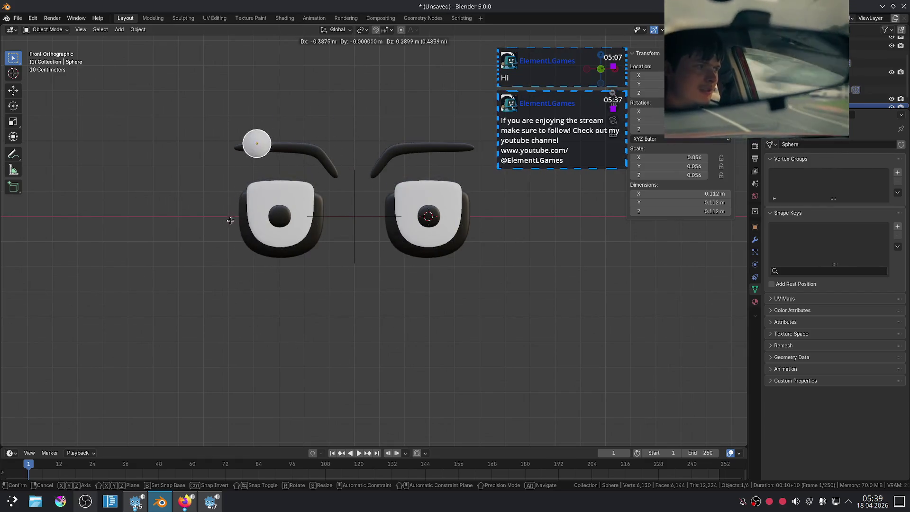
key(Escape)
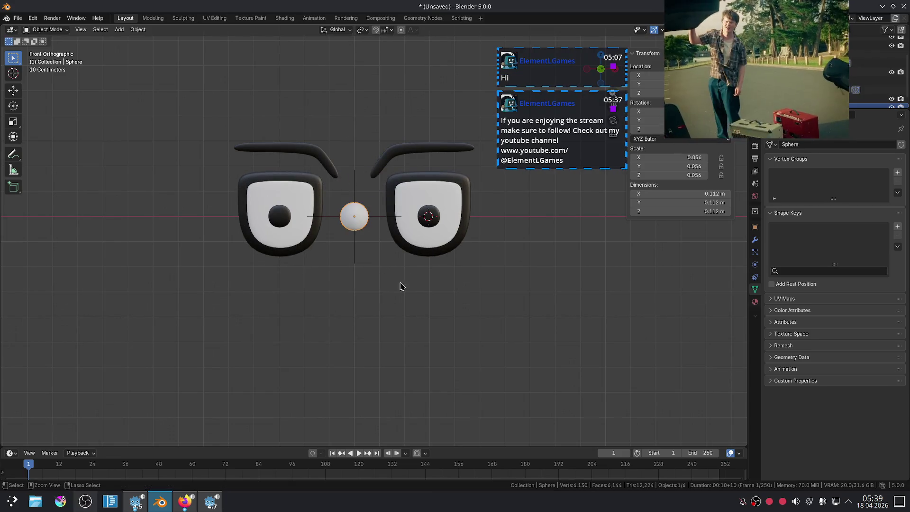
click(432, 199)
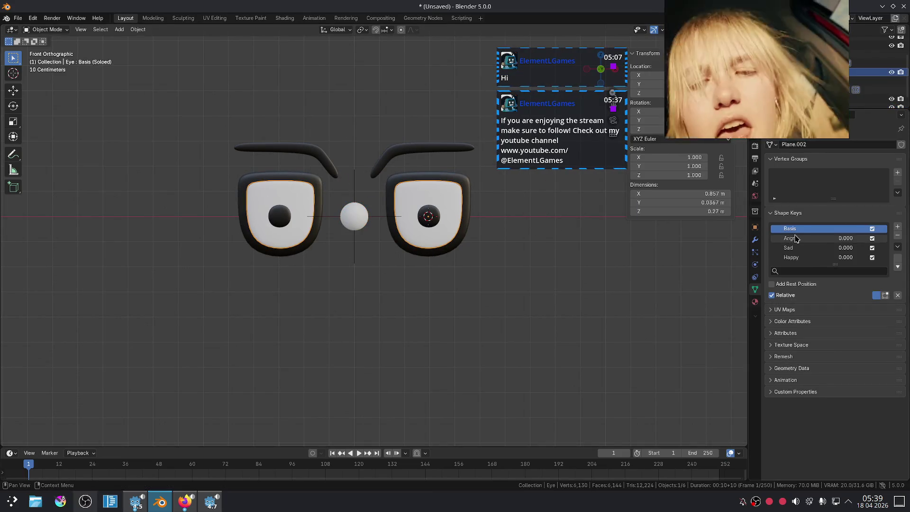
Preview the eye whites' Angry shape key and inspect its value
click(795, 238)
ctrl+scroll(821, 241, down, 1)
ctrl+scroll(820, 243, up, 2)
ctrl+scroll(820, 243, down, 3)
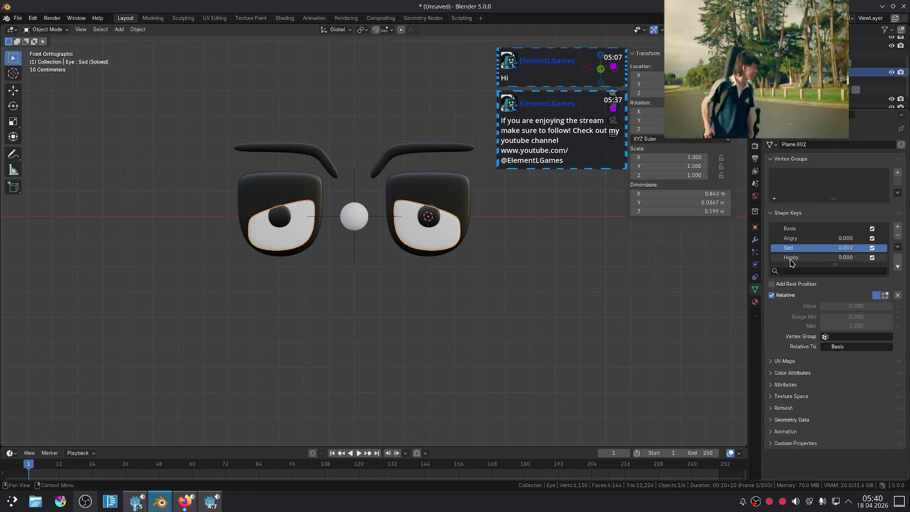
ctrl+scroll(799, 251, up, 1)
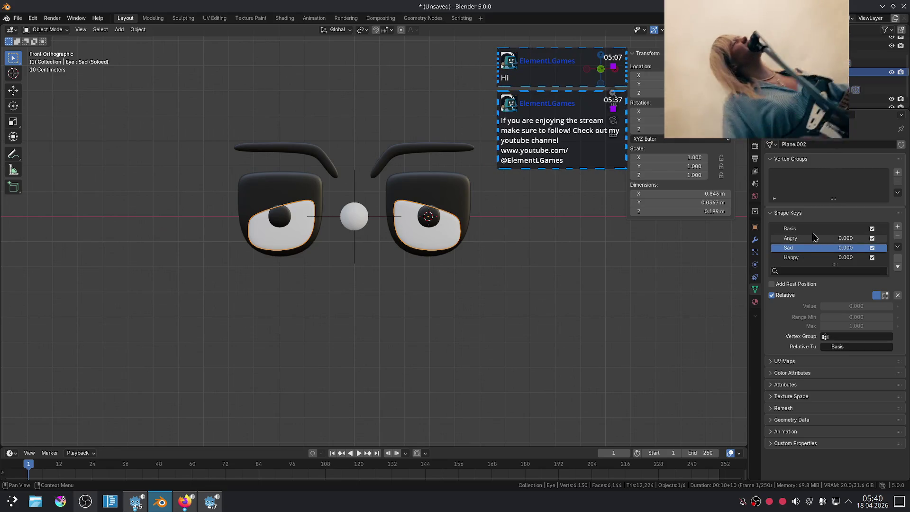
click(809, 240)
right_click(841, 240)
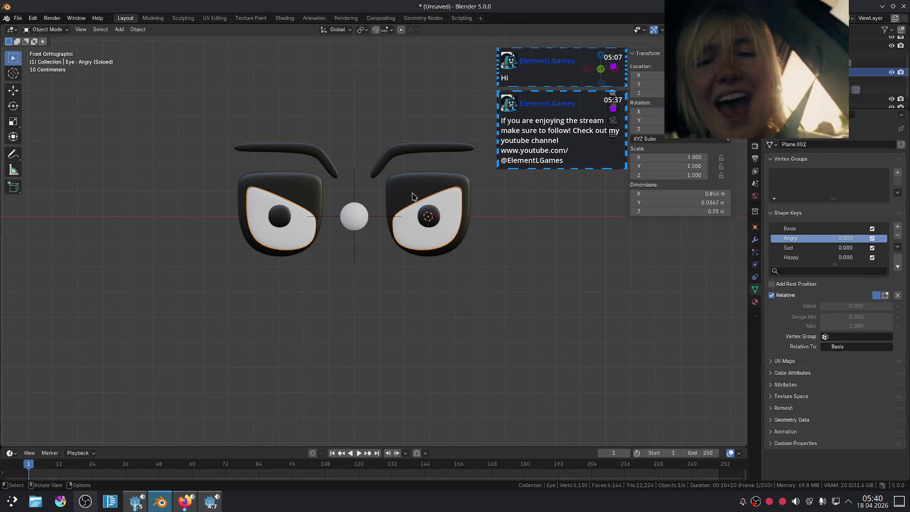
Copy the eyelids' Angry driver and paste it onto the eye's Angry key
click(467, 204)
click(825, 238)
key(Escape)
right_click(813, 240)
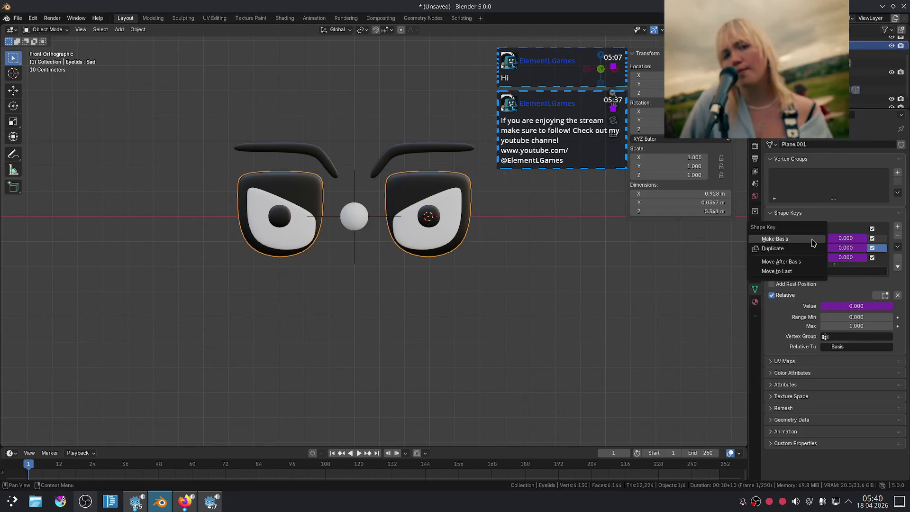
right_click(853, 245)
click(800, 222)
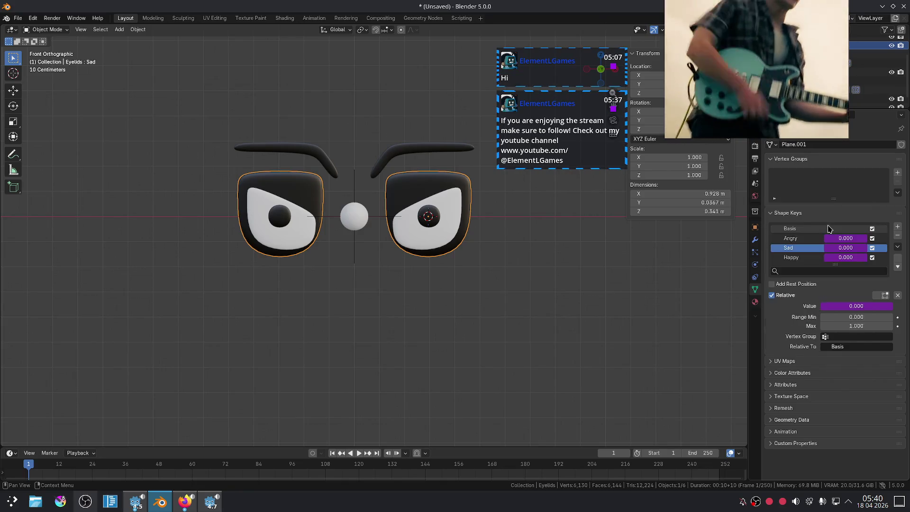
click(450, 204)
right_click(843, 240)
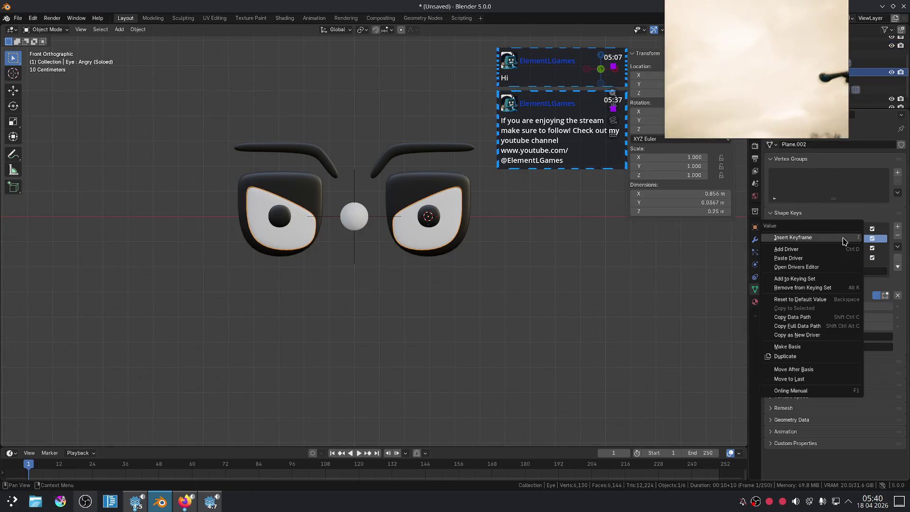
click(828, 258)
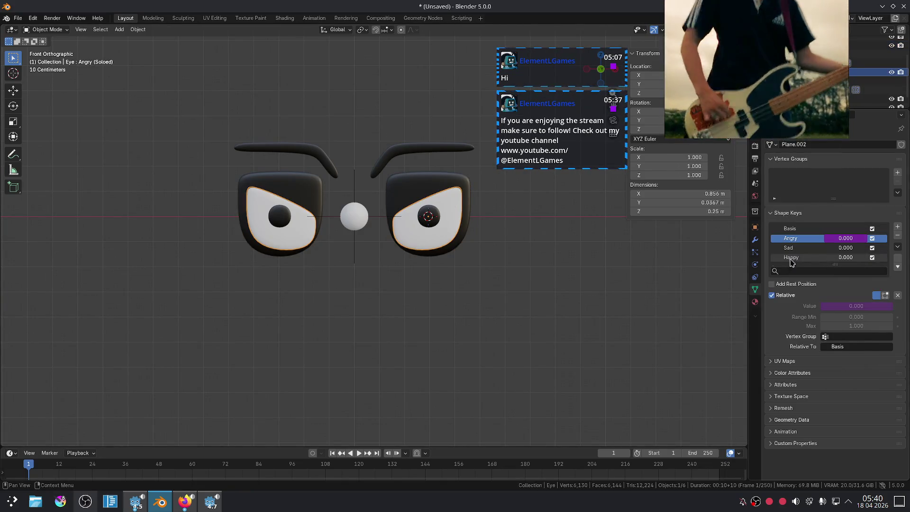
Copy the eyelids' Sad and Happy drivers onto the eye's Sad and Happy keys
click(428, 189)
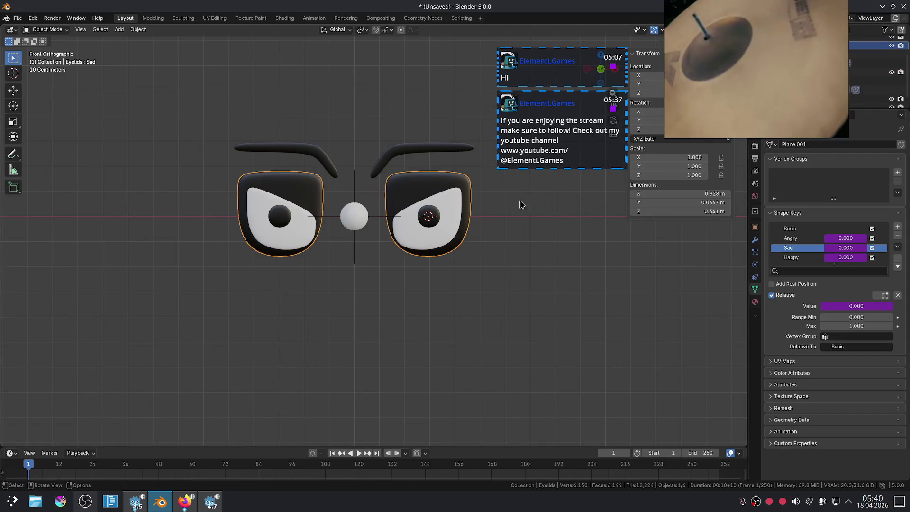
right_click(824, 246)
click(818, 240)
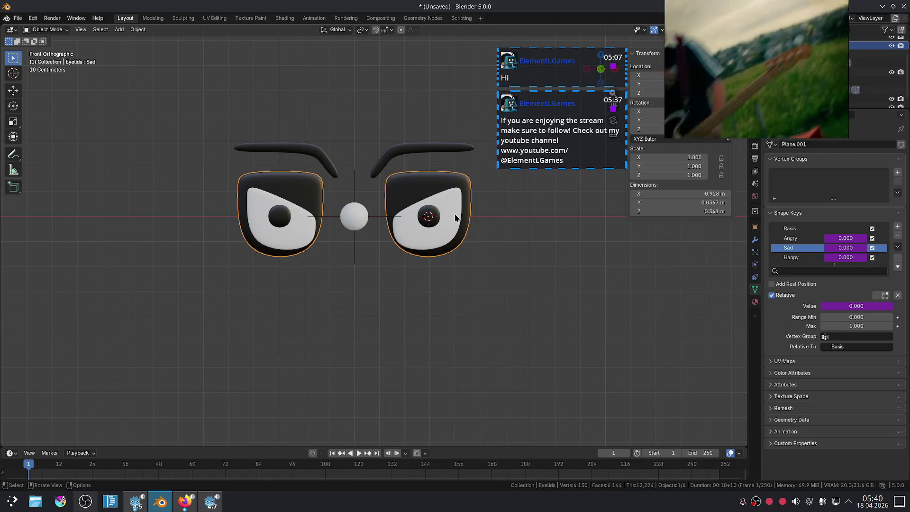
click(455, 217)
right_click(834, 247)
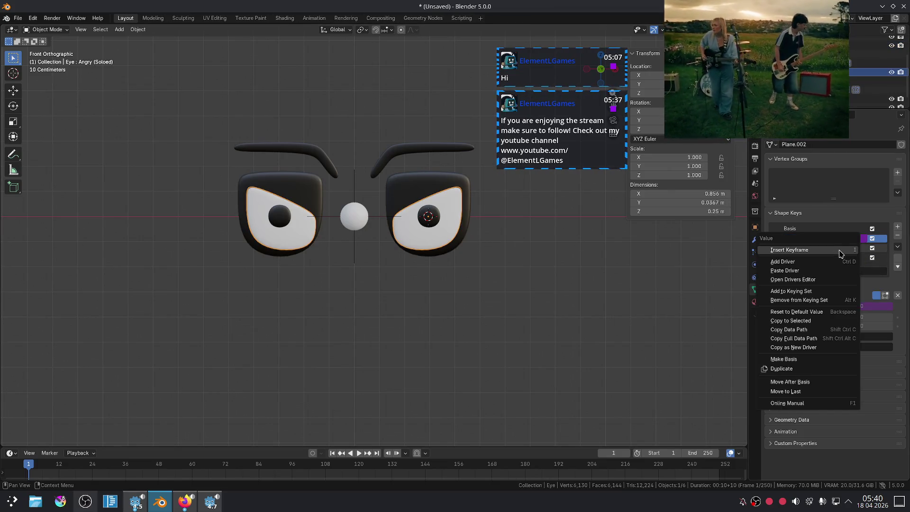
click(820, 272)
click(457, 203)
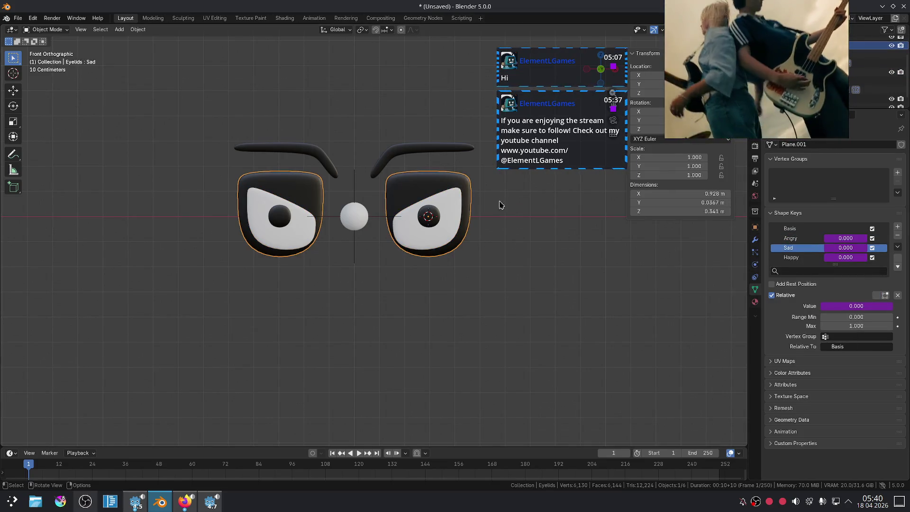
right_click(836, 258)
click(825, 257)
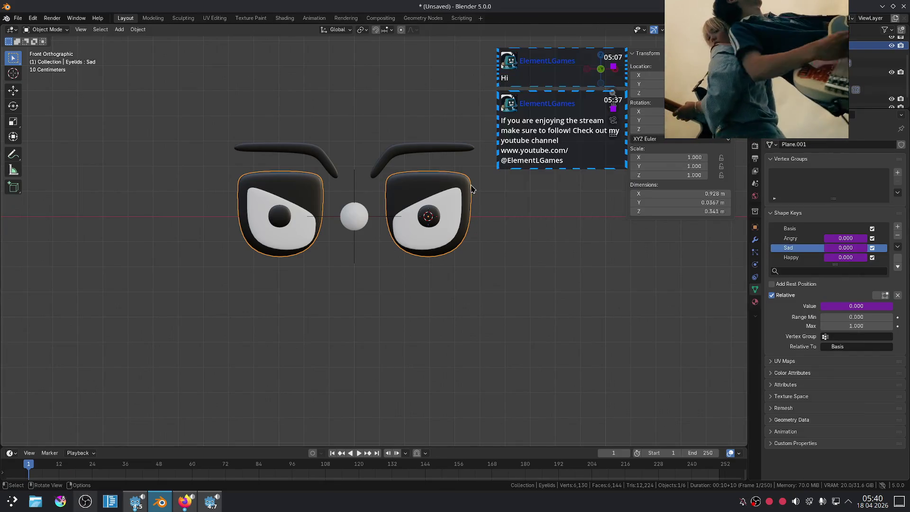
click(450, 208)
right_click(836, 258)
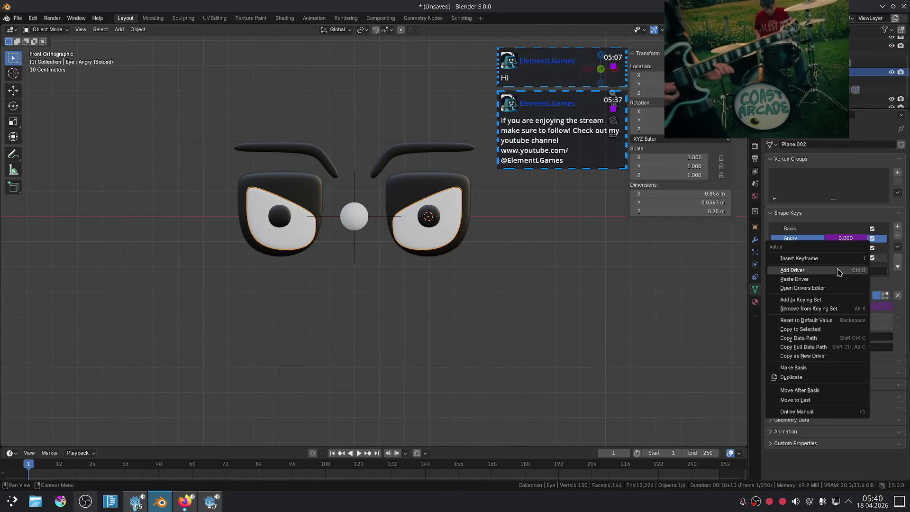
click(825, 282)
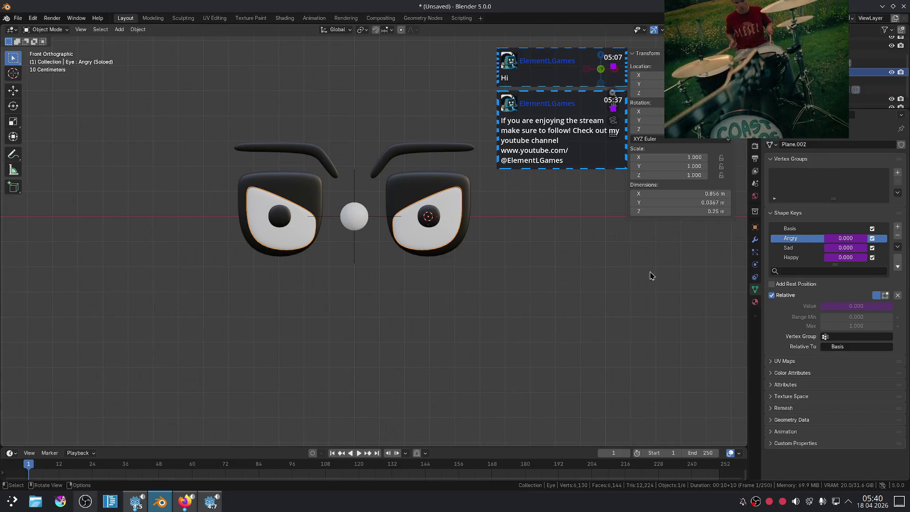
Make the eye's Basis shape key active and select the Sphere
click(351, 209)
click(440, 206)
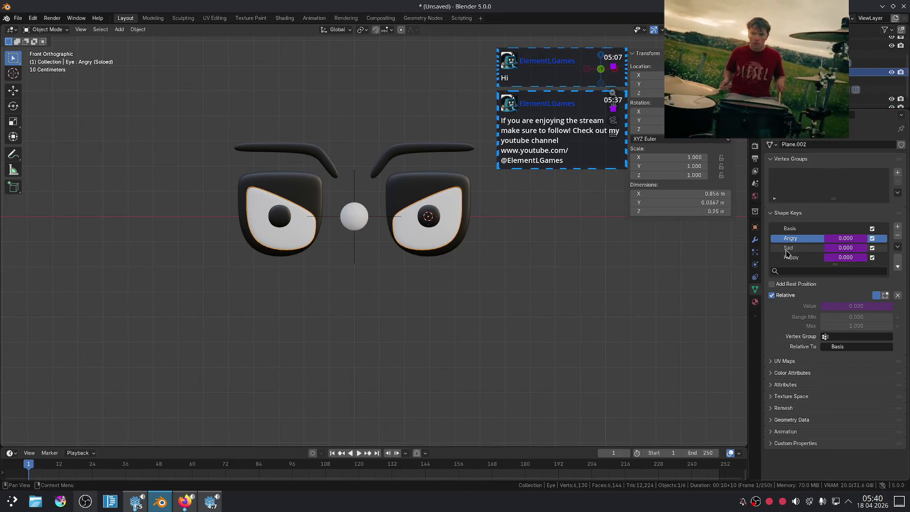
click(789, 229)
click(363, 227)
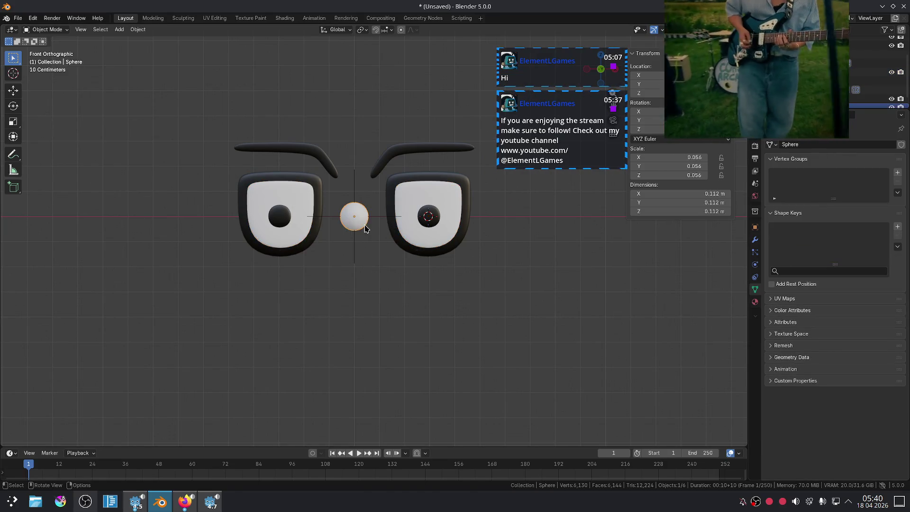
click(456, 196)
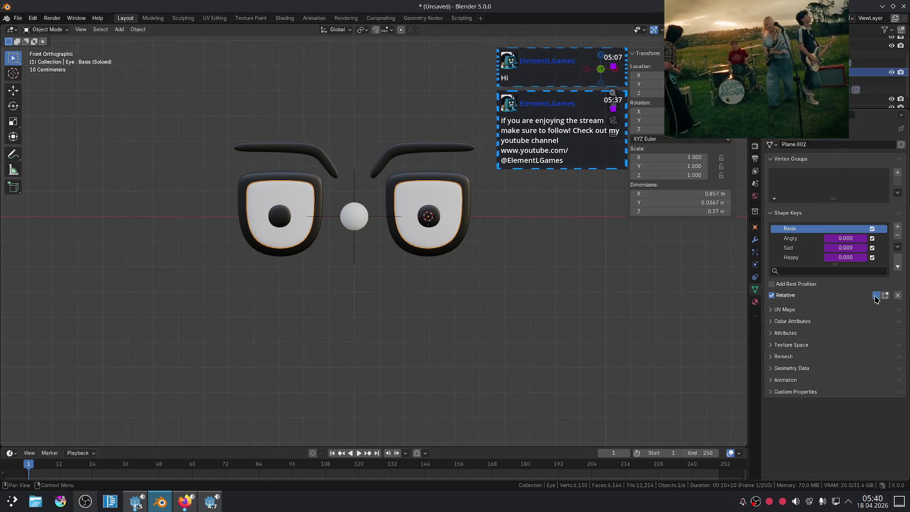
click(364, 215)
key(g)
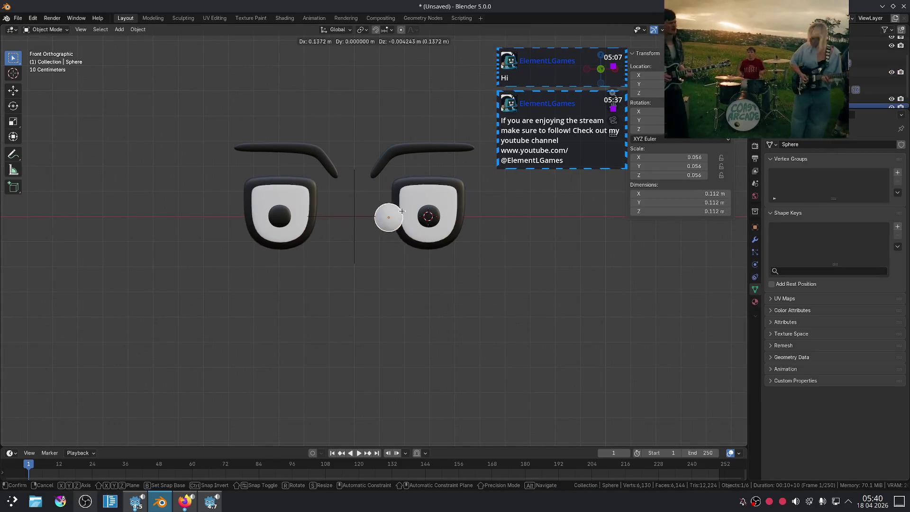
key(x)
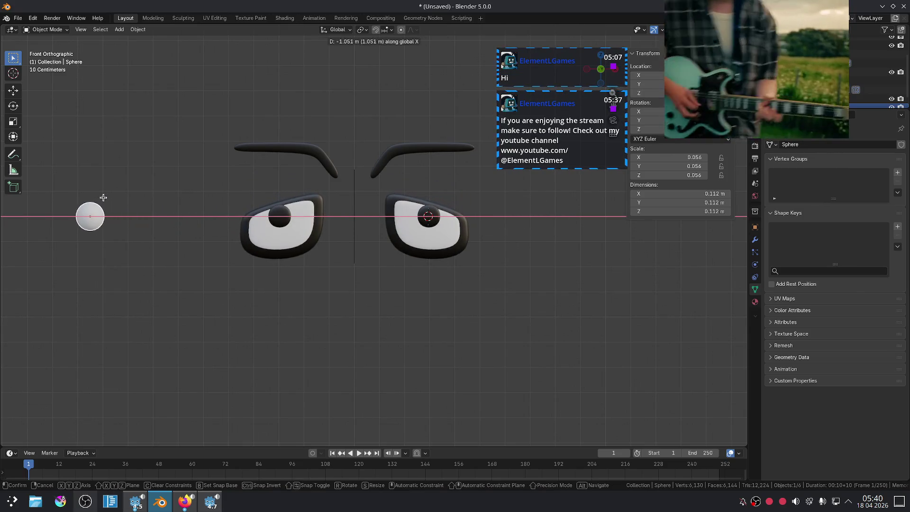
key(z)
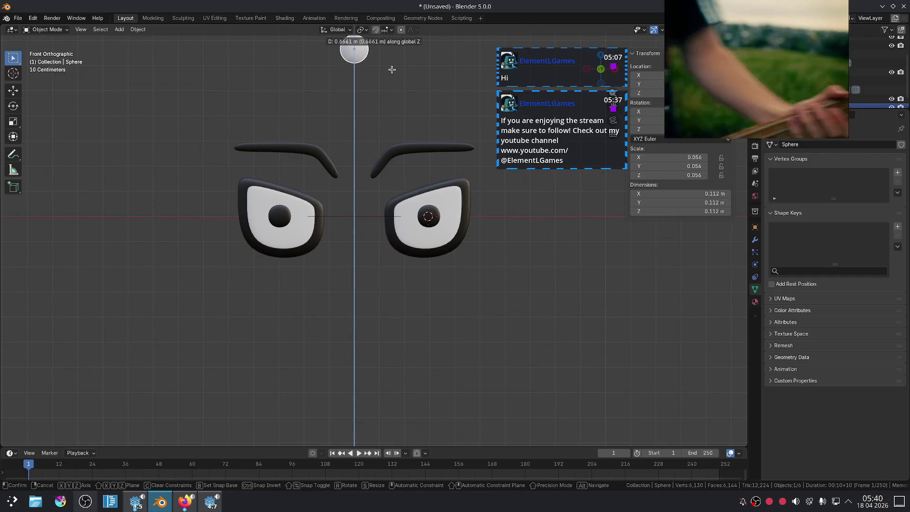
key(Escape)
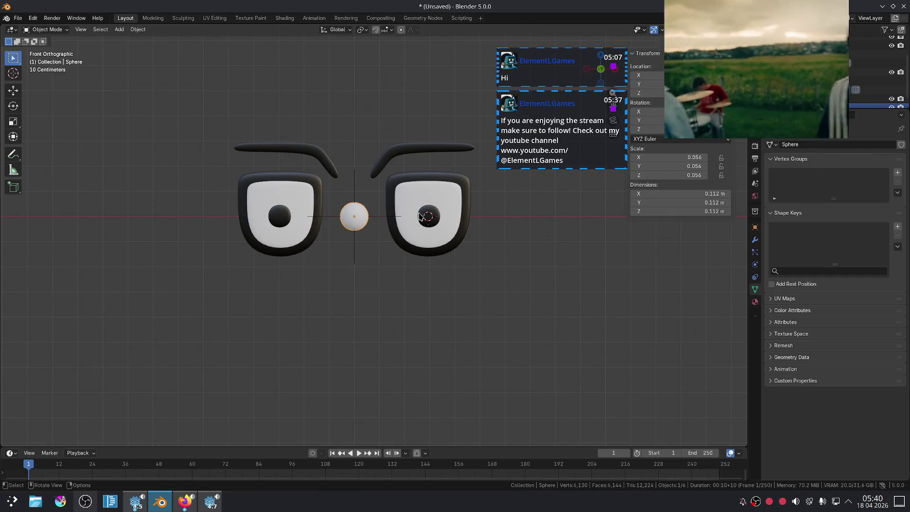
click(414, 195)
Paste the copied eyelid driver onto an eyebrow shape key
click(399, 169)
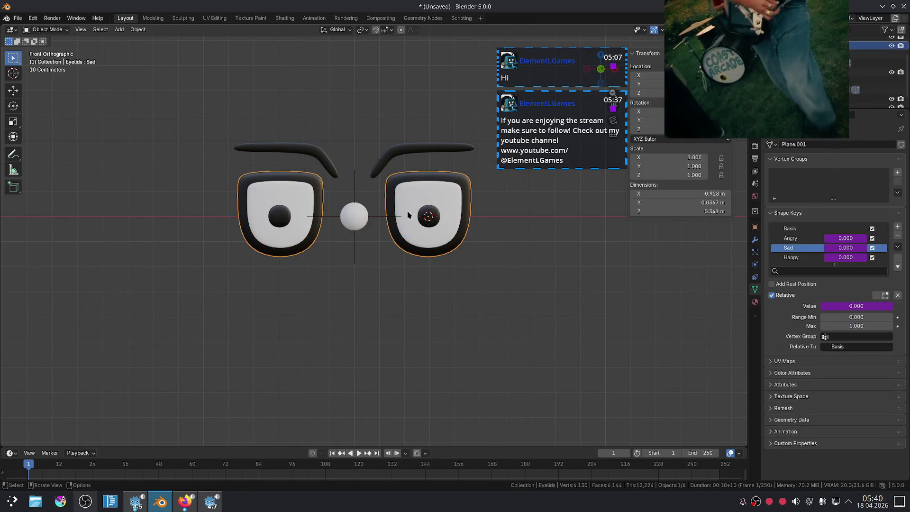
click(407, 156)
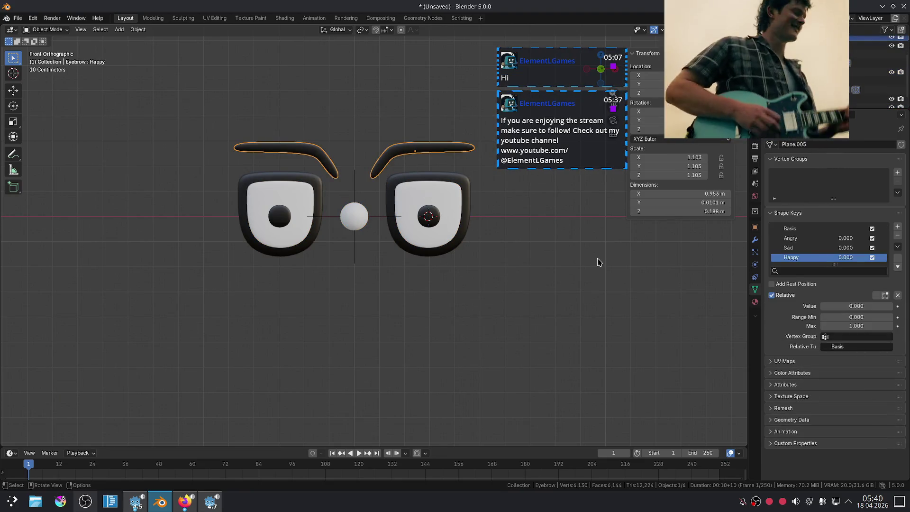
click(423, 178)
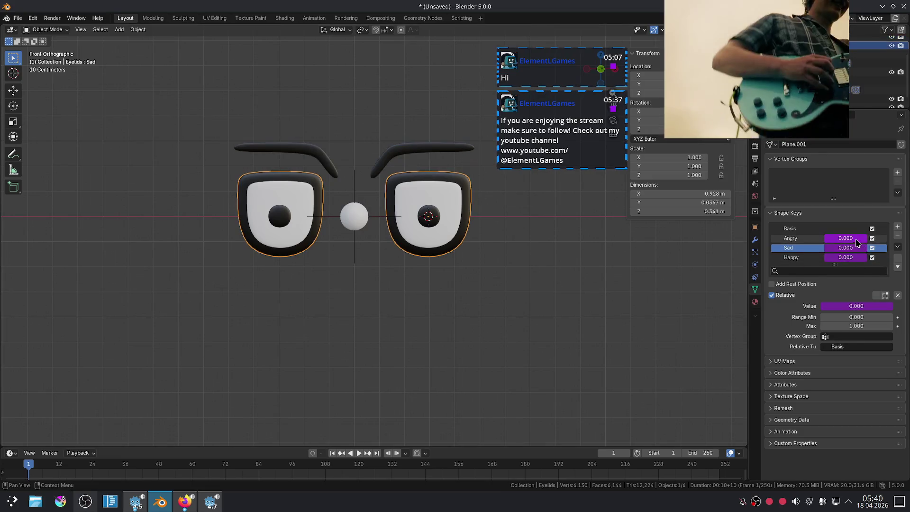
right_click(853, 244)
click(829, 232)
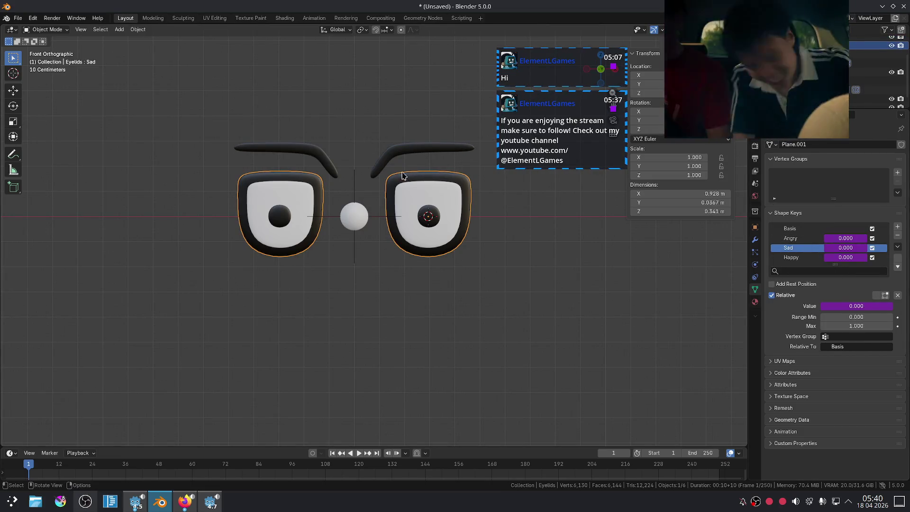
click(416, 152)
right_click(843, 257)
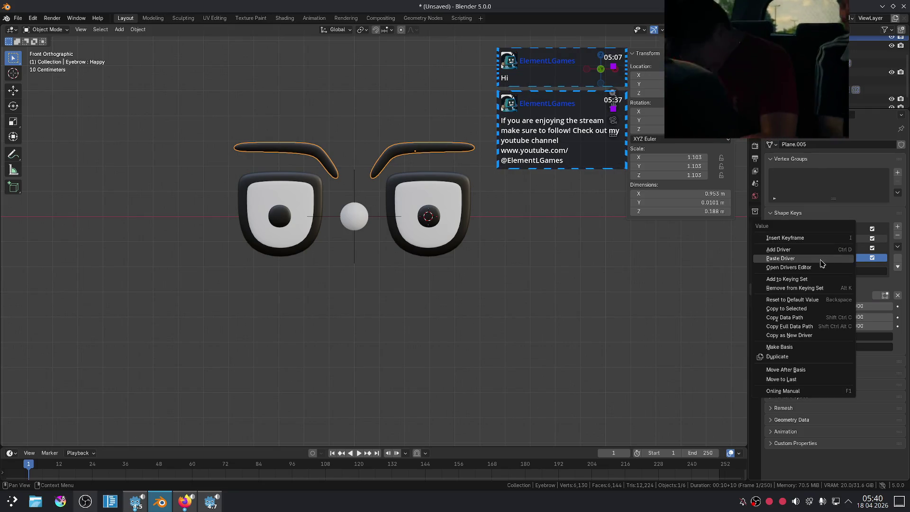
click(455, 180)
Copy the eyelid Happy driver onto the eyebrow and iris Happy shape keys
right_click(846, 247)
click(824, 248)
click(438, 154)
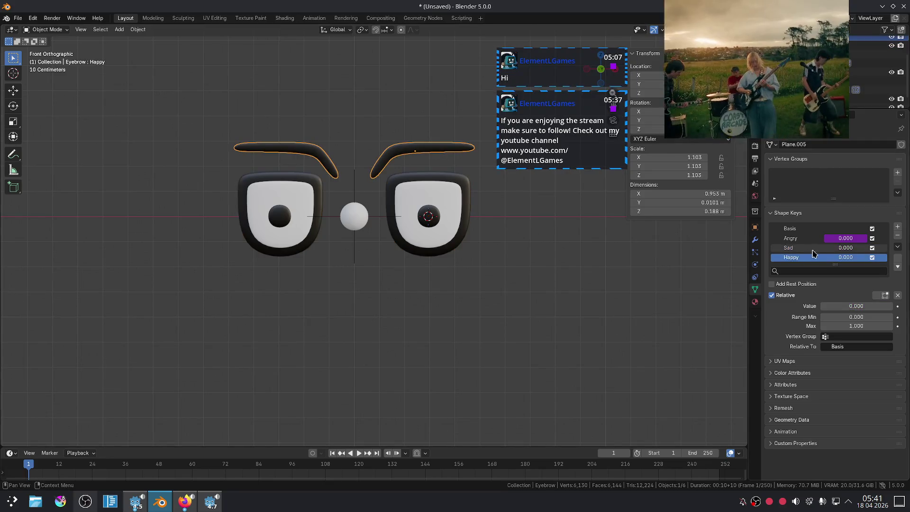
right_click(843, 257)
click(454, 175)
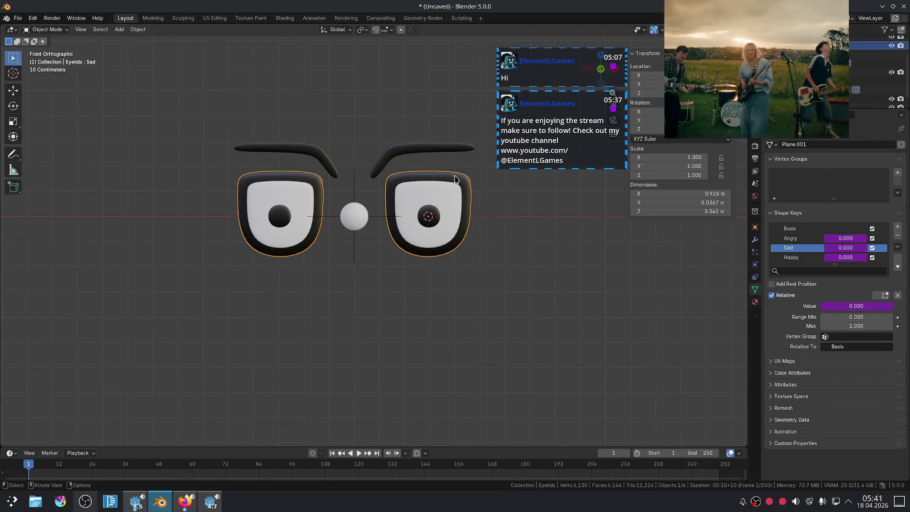
right_click(846, 257)
click(804, 249)
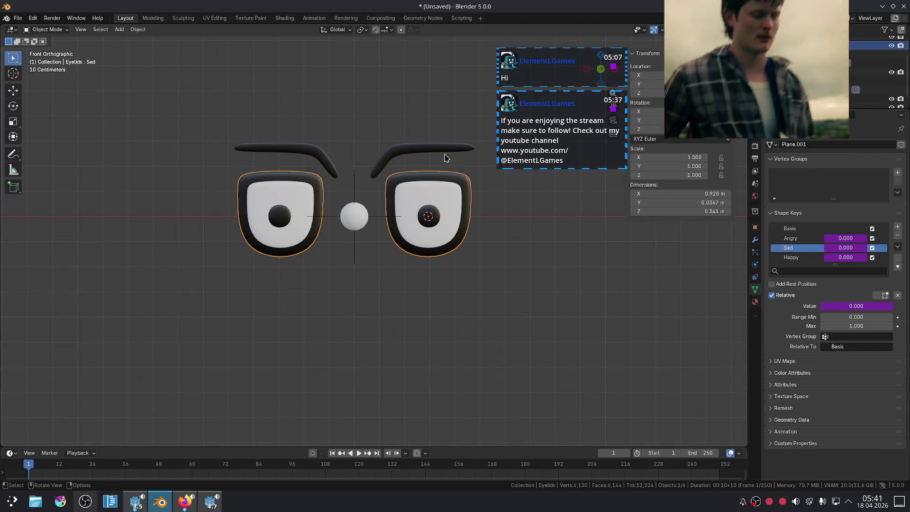
click(446, 156)
right_click(846, 260)
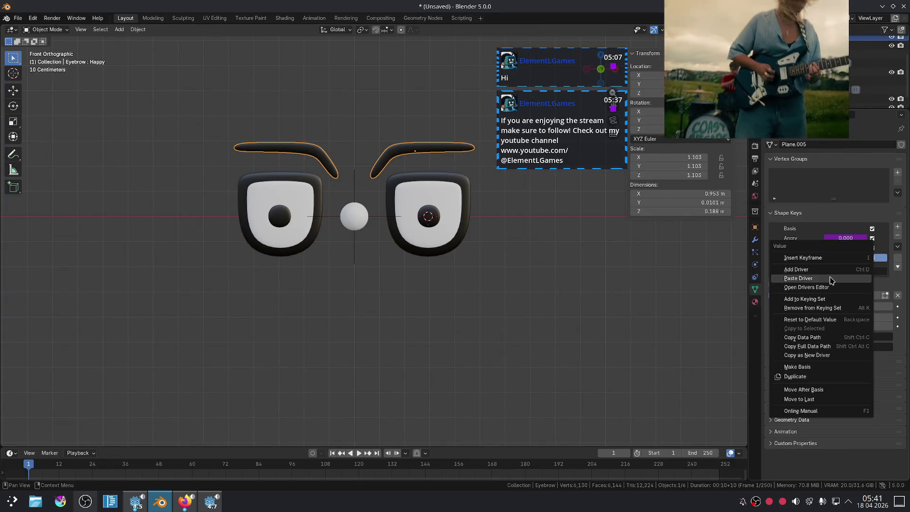
click(828, 279)
click(438, 217)
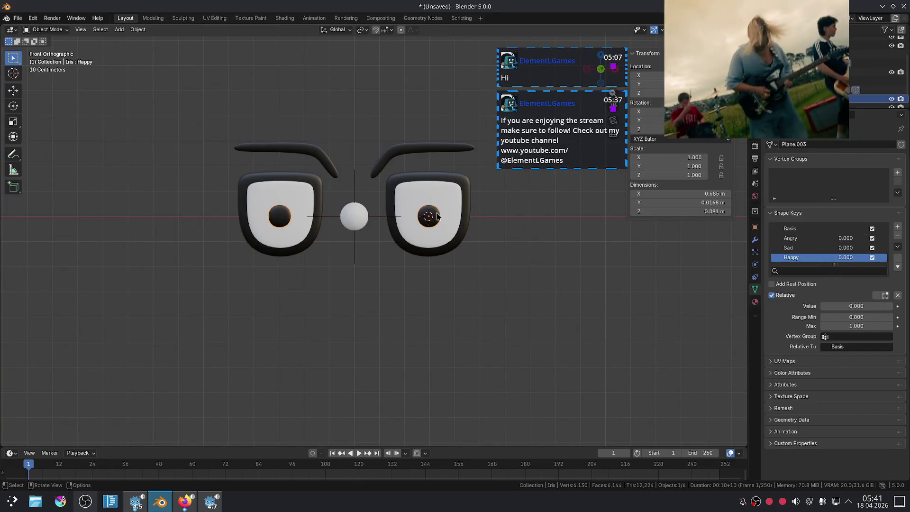
right_click(843, 259)
click(808, 259)
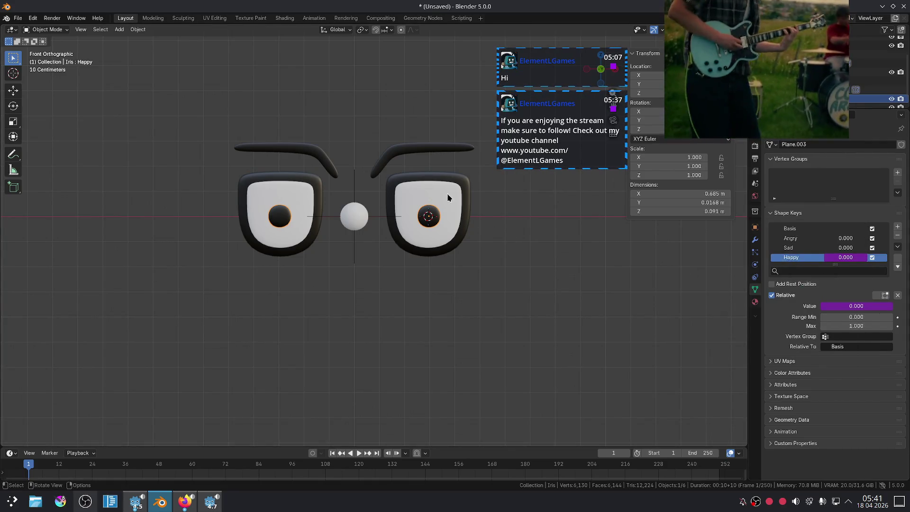
Copy the eye's drivers onto the iris Sad and Angry shape keys
click(456, 184)
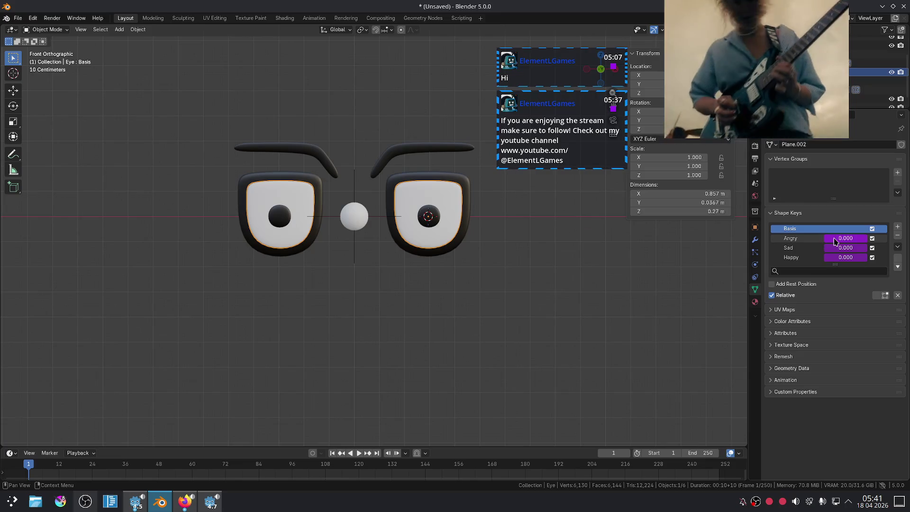
right_click(808, 247)
click(808, 247)
click(360, 214)
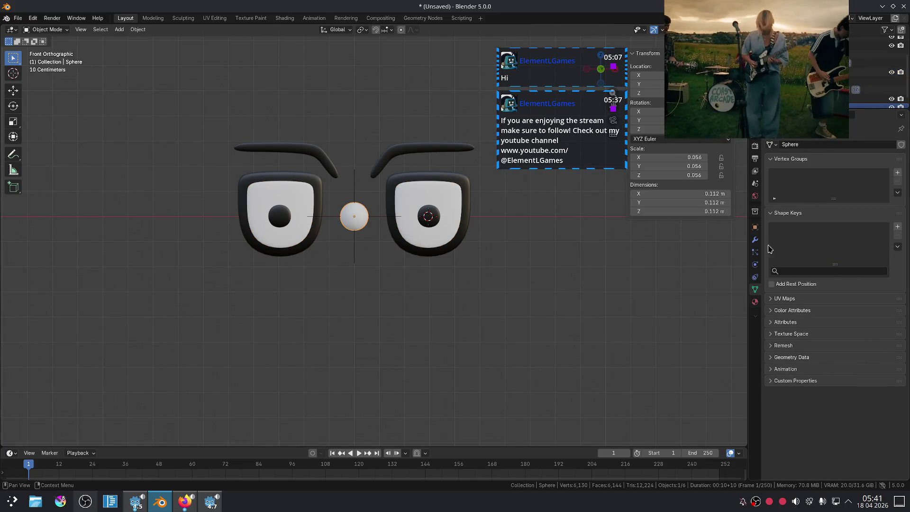
click(432, 223)
right_click(845, 257)
click(846, 272)
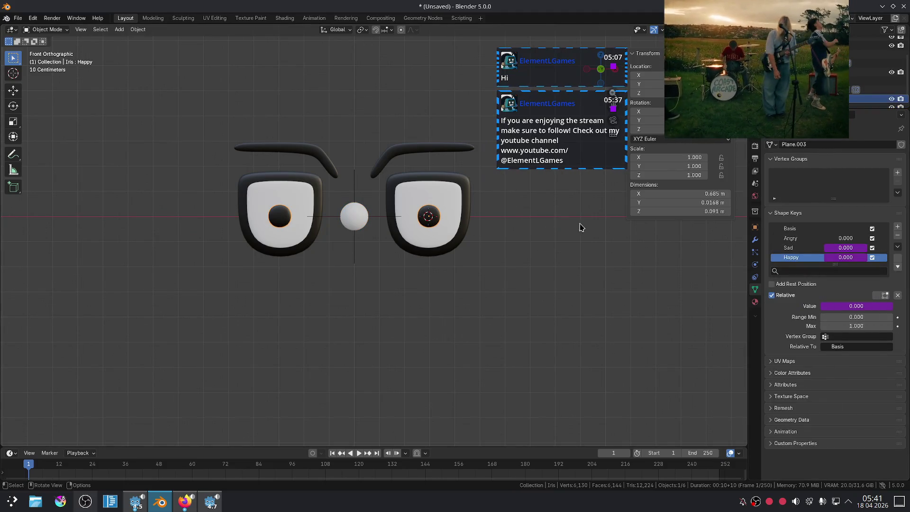
click(455, 196)
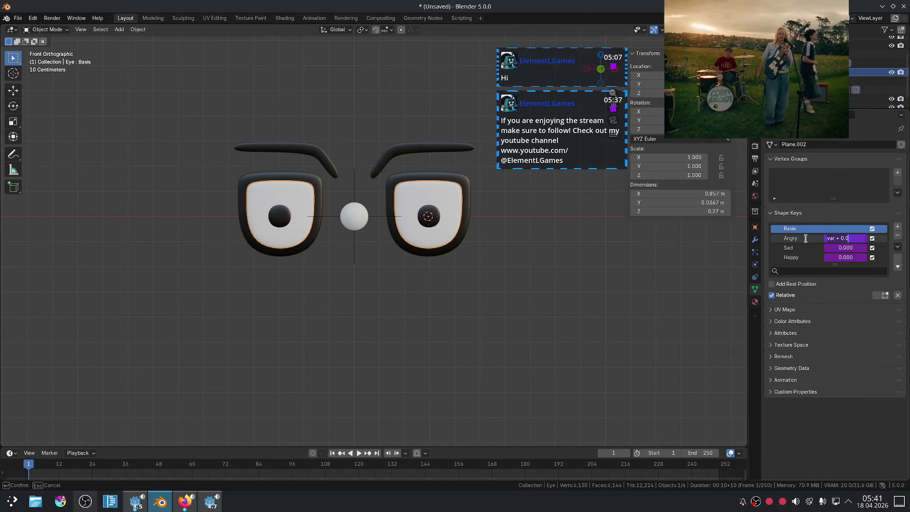
right_click(838, 239)
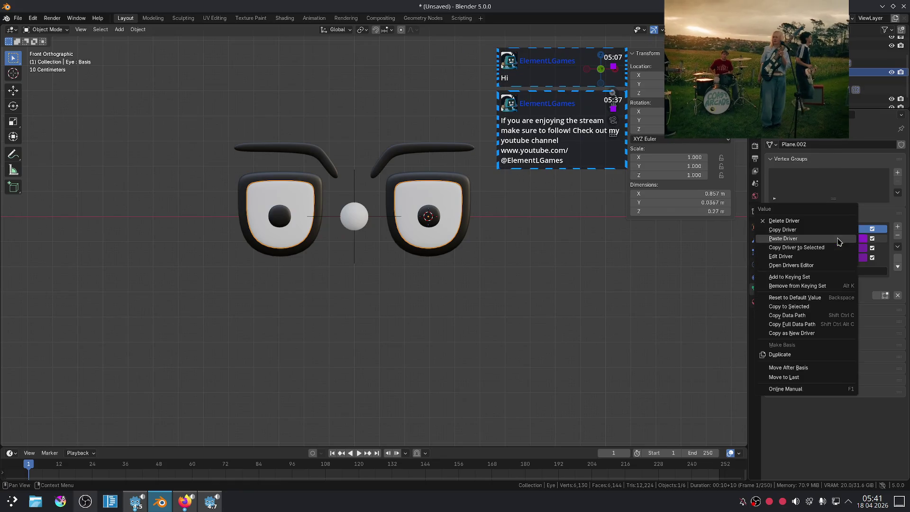
click(431, 221)
right_click(838, 239)
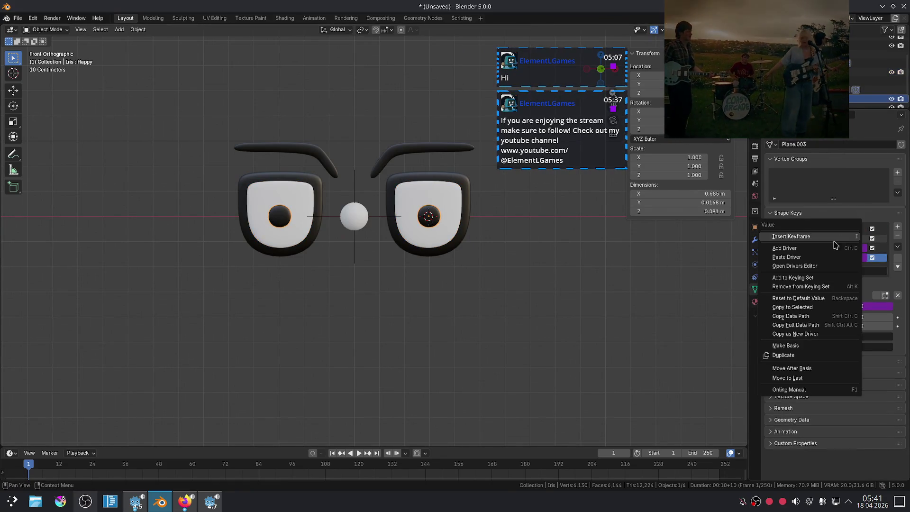
click(813, 257)
Select the controller Sphere and start moving it along Z
click(372, 217)
key(g)
key(z)
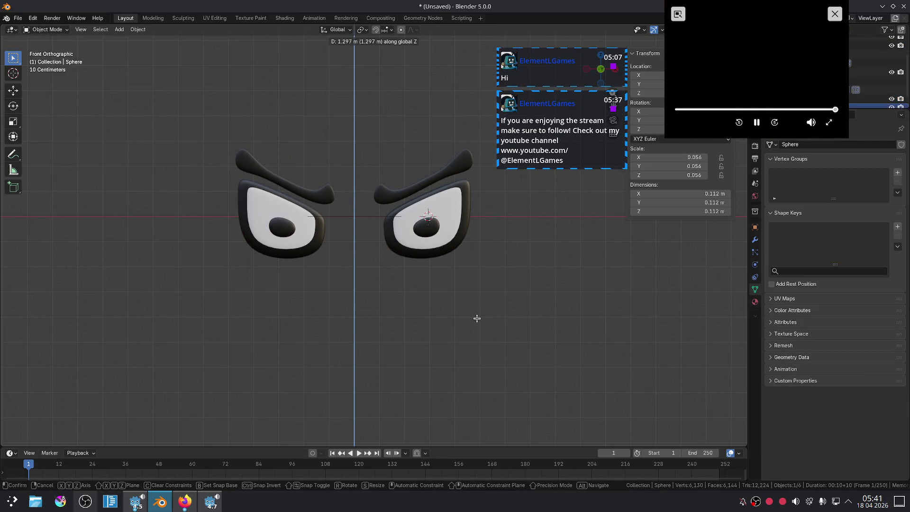
key(Escape)
key(g)
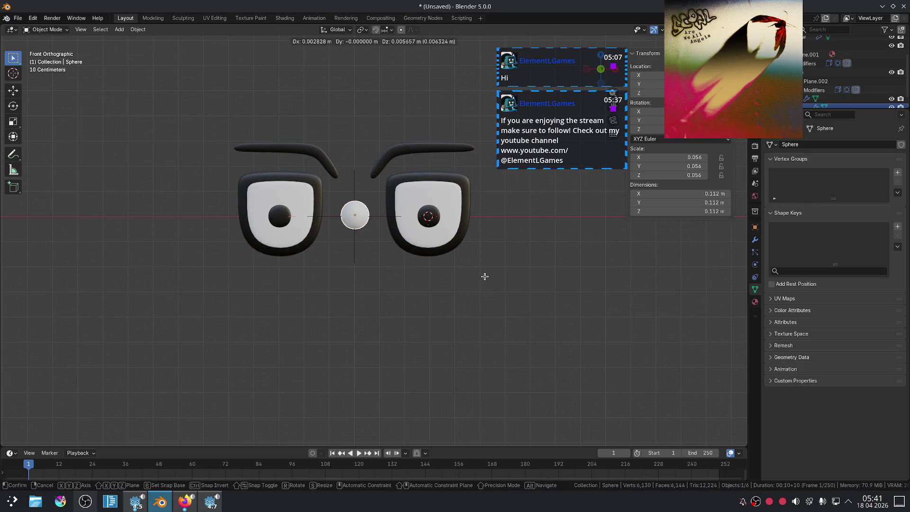
key(x)
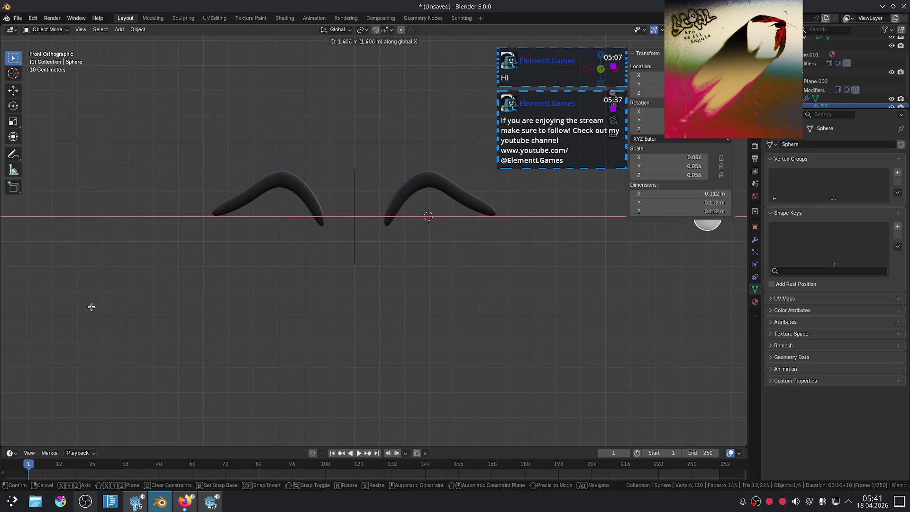
key(Escape)
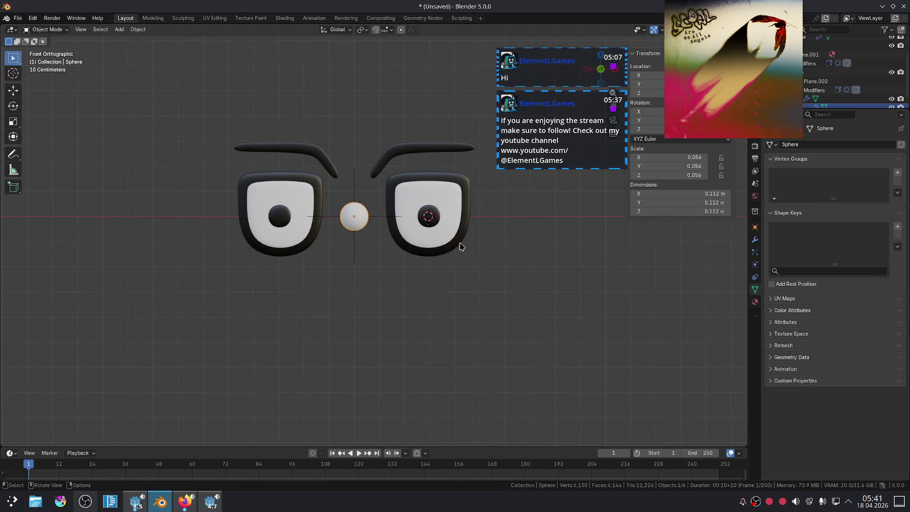
click(431, 176)
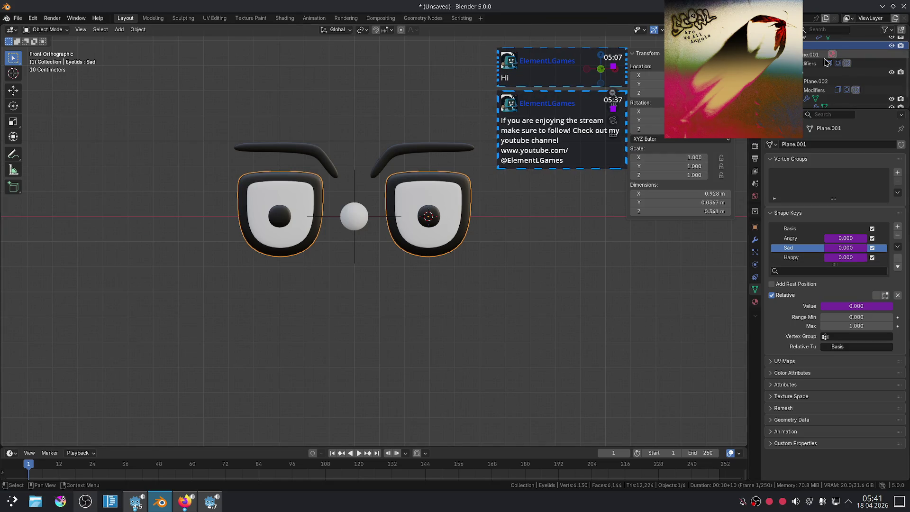
Edit the eyelids' Happy driver expression in its driver settings
click(813, 257)
right_click(815, 258)
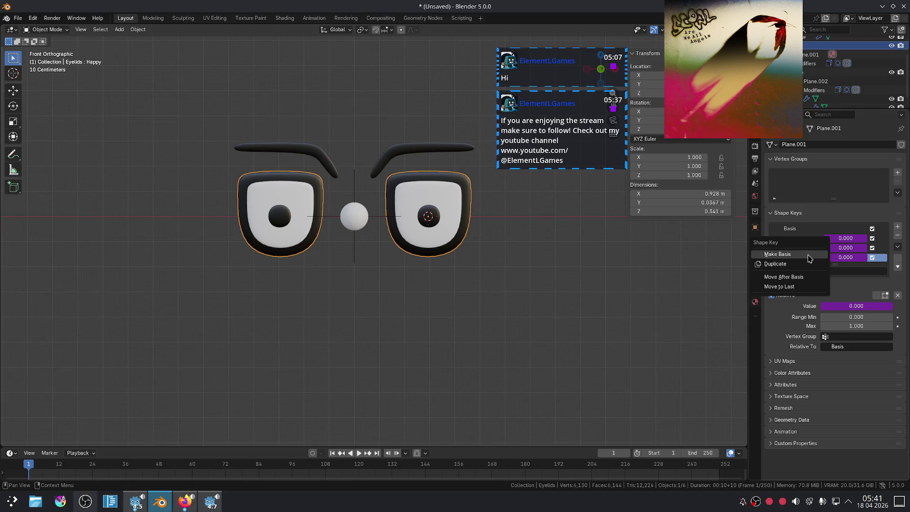
right_click(827, 256)
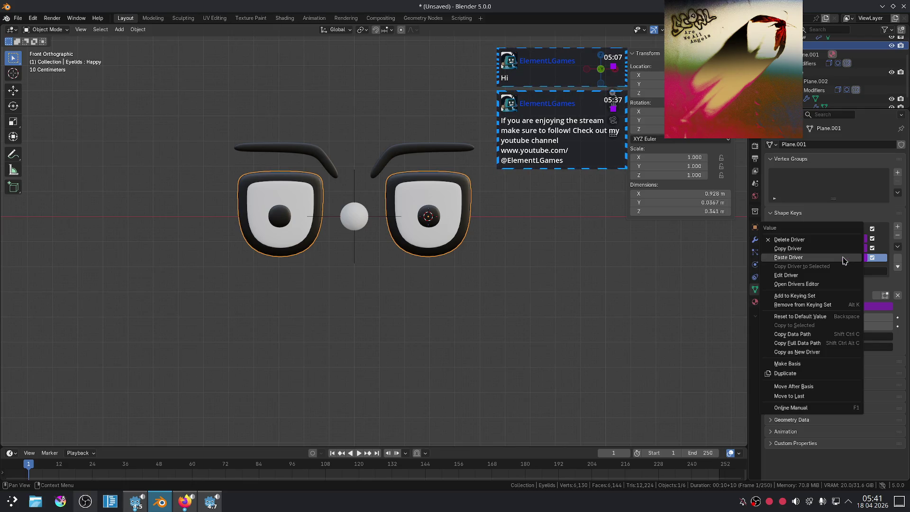
click(801, 259)
right_click(830, 259)
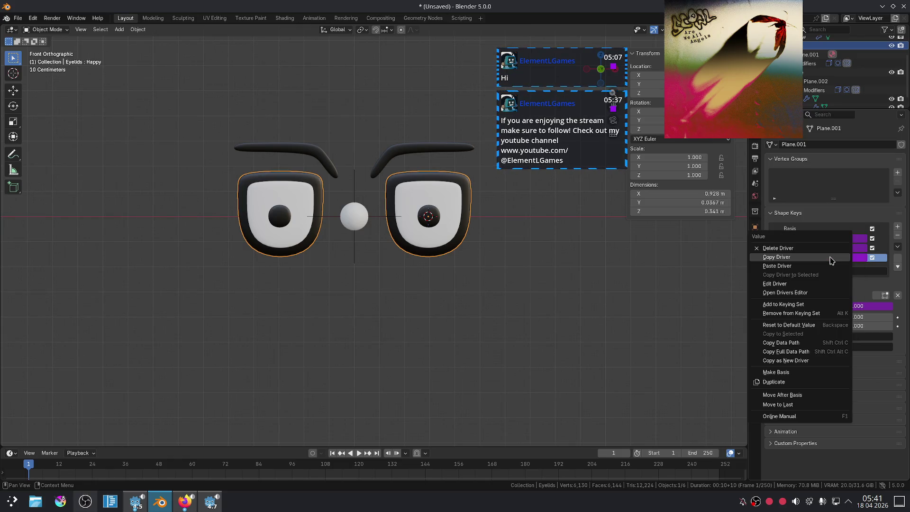
click(790, 289)
click(755, 335)
text(var + 0.5)
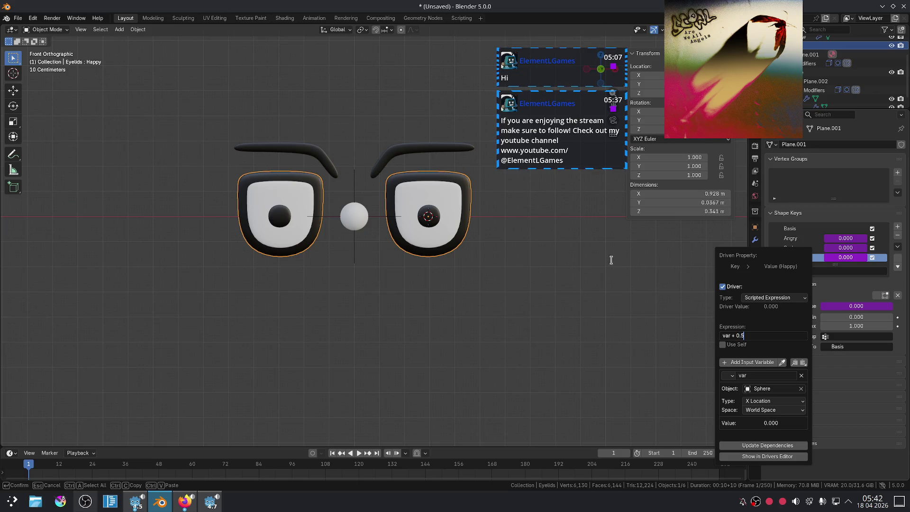
key(Return)
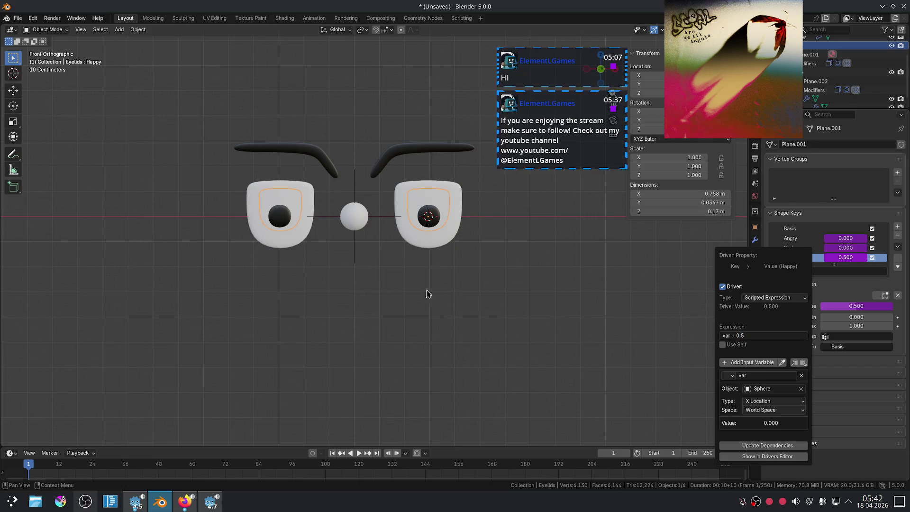
click(367, 228)
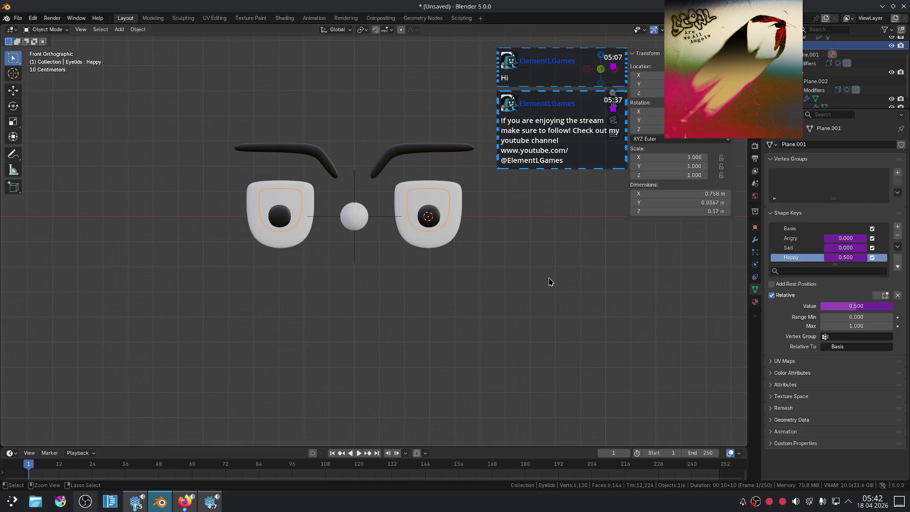
Reopen the Happy value's driver settings, then switch to the web browser
right_click(846, 260)
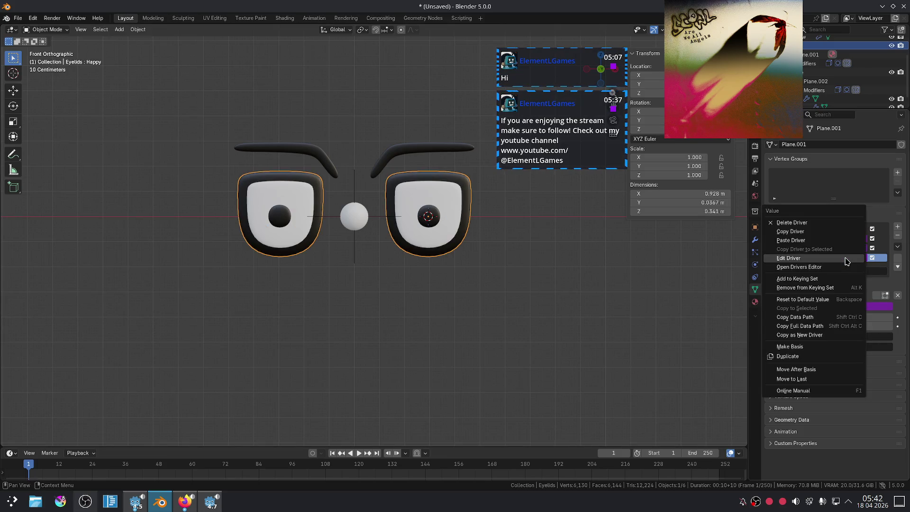
click(824, 258)
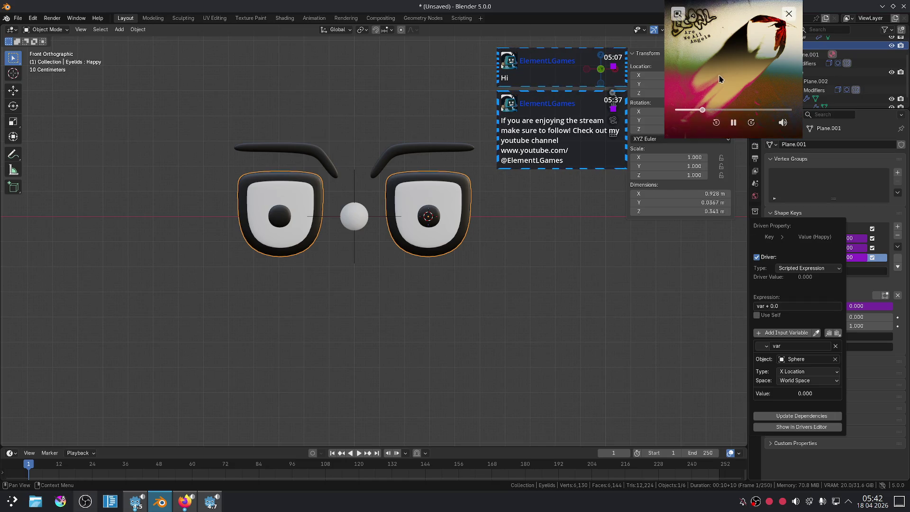
click(174, 507)
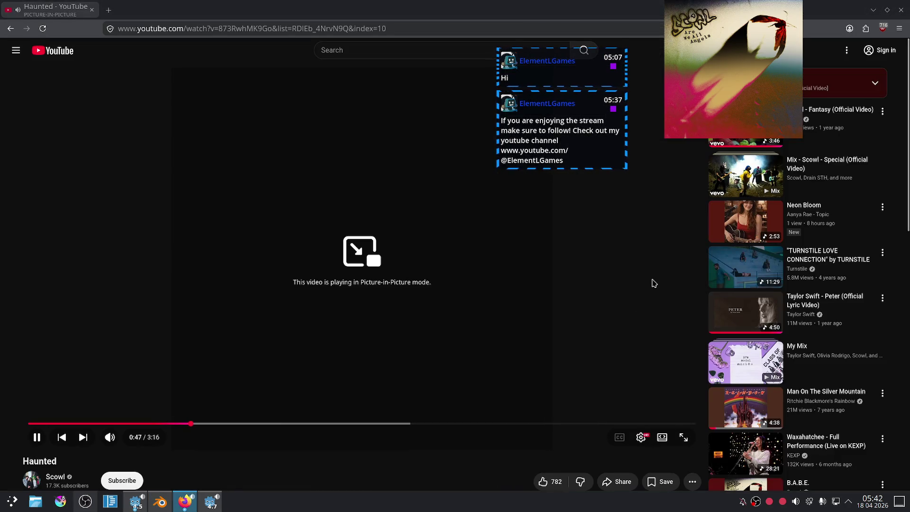
Play Olivia Rodrigo's 'drop dead' video in a right-side picture-in-picture window, then return to Blender
scroll(678, 271, down, 4)
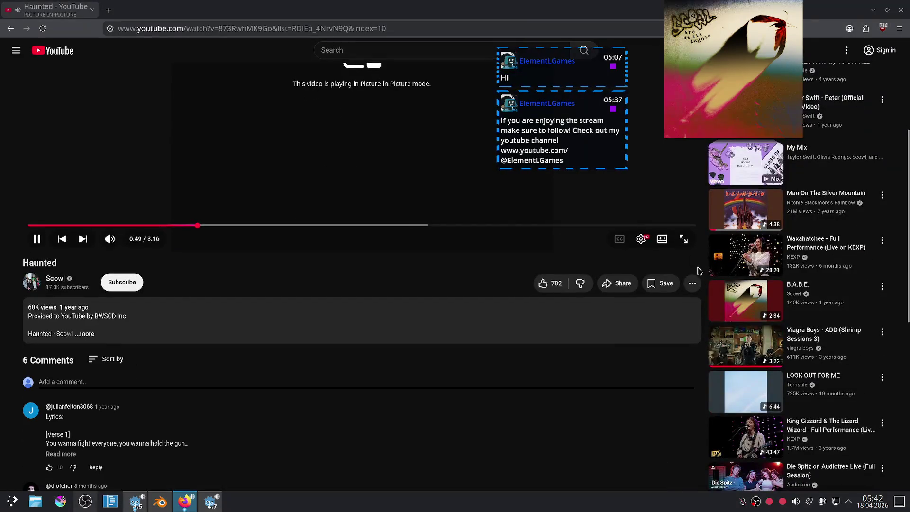
scroll(651, 283, down, 5)
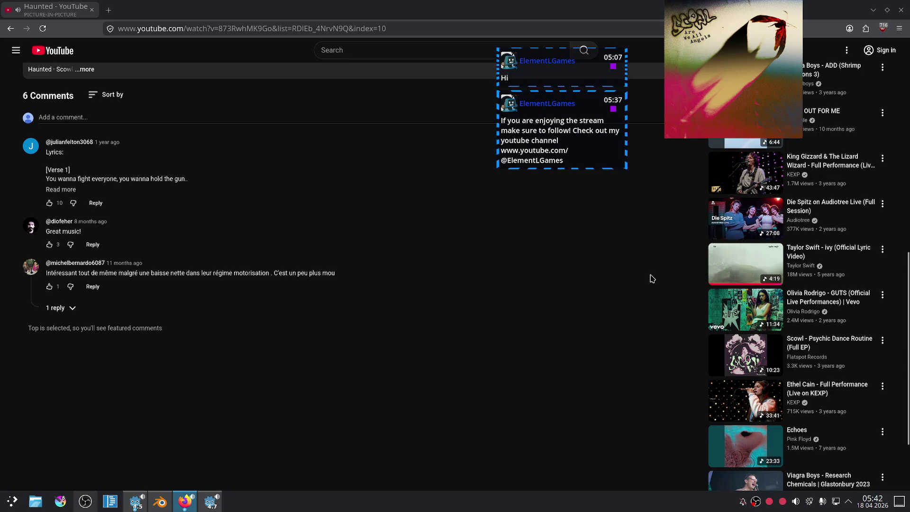
scroll(649, 277, down, 7)
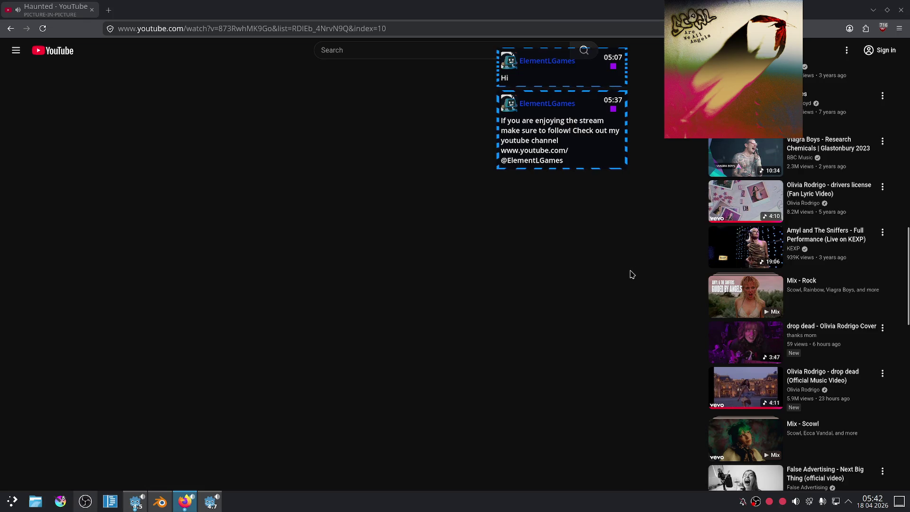
scroll(632, 274, up, 15)
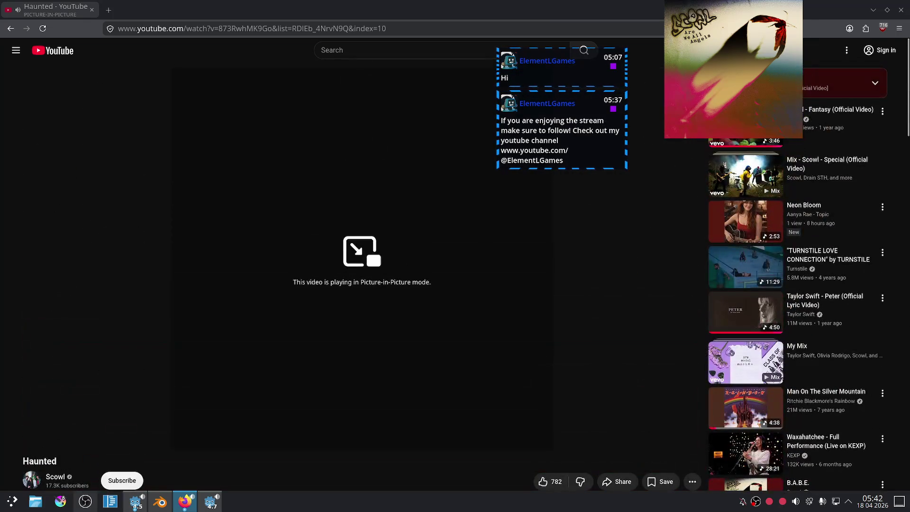
scroll(638, 262, down, 3)
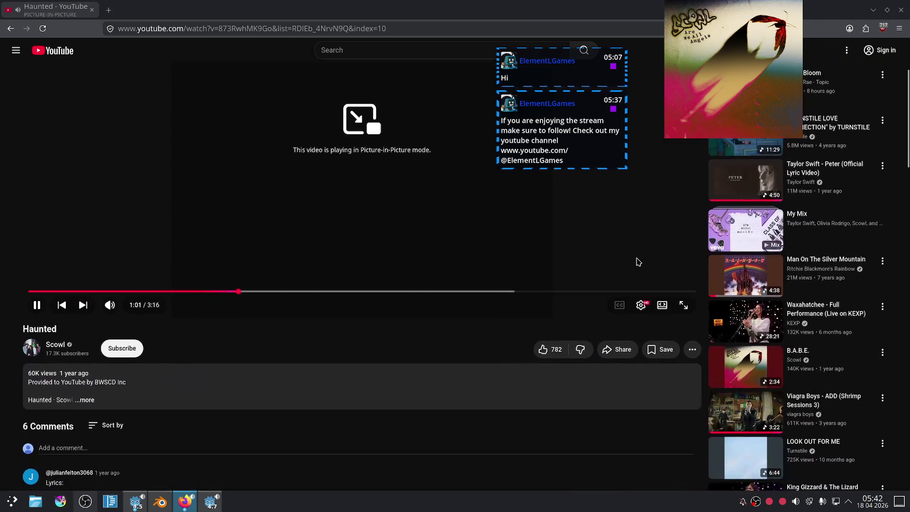
scroll(640, 258, down, 3)
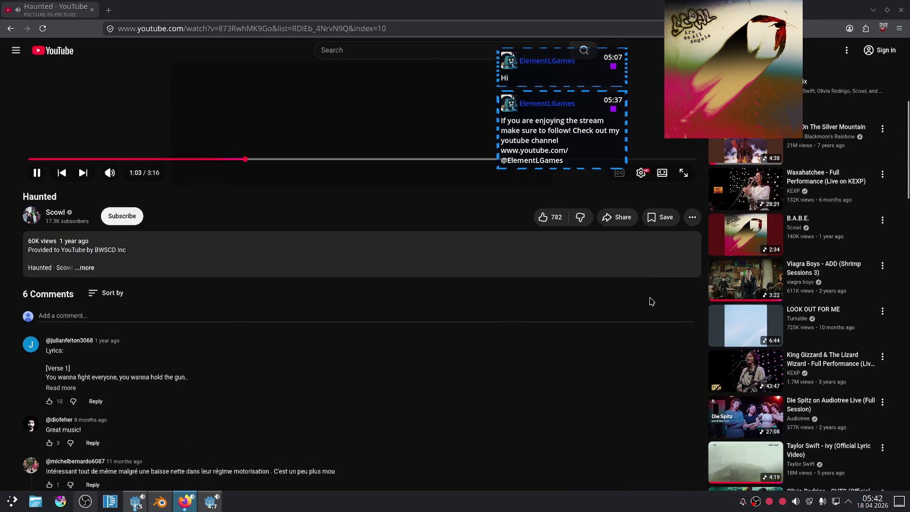
scroll(651, 301, down, 3)
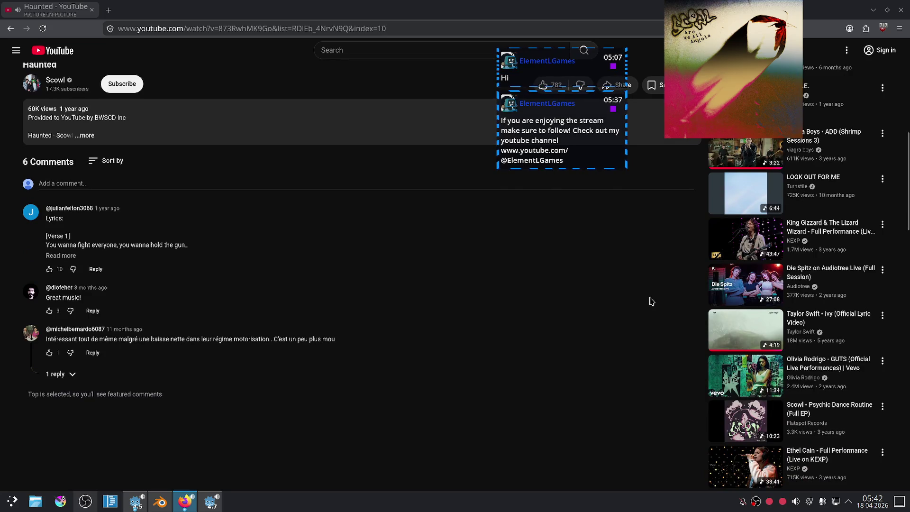
scroll(650, 301, down, 4)
scroll(651, 301, down, 4)
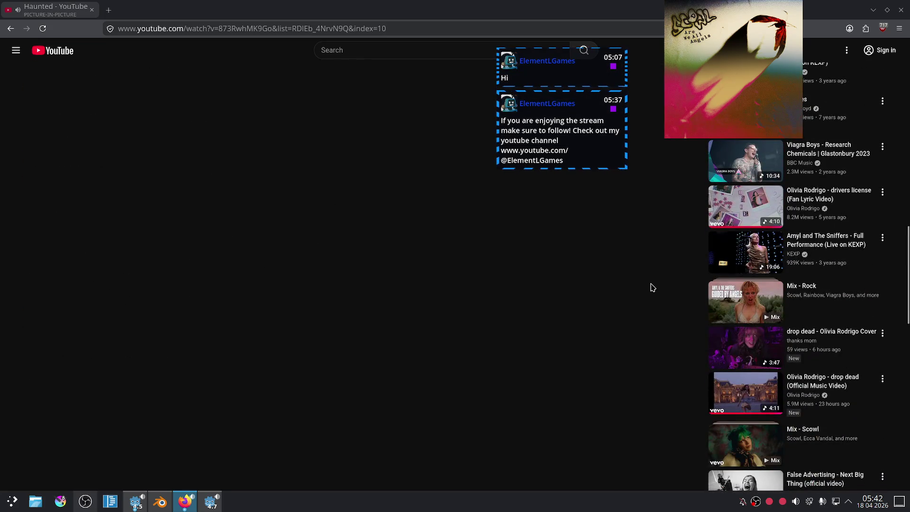
scroll(650, 287, down, 4)
click(716, 237)
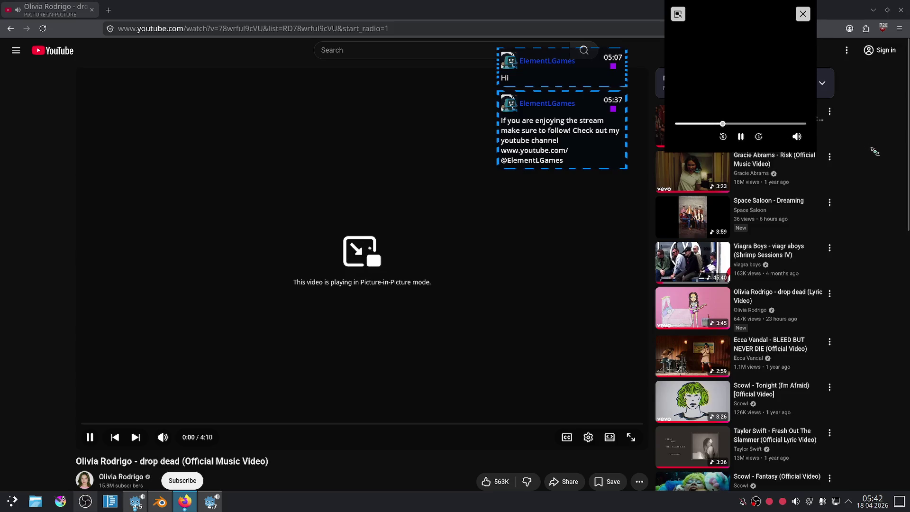
mouse_move(732, 71)
mouse_down()
mouse_move(831, 71)
mouse_move(689, 110)
mouse_up()
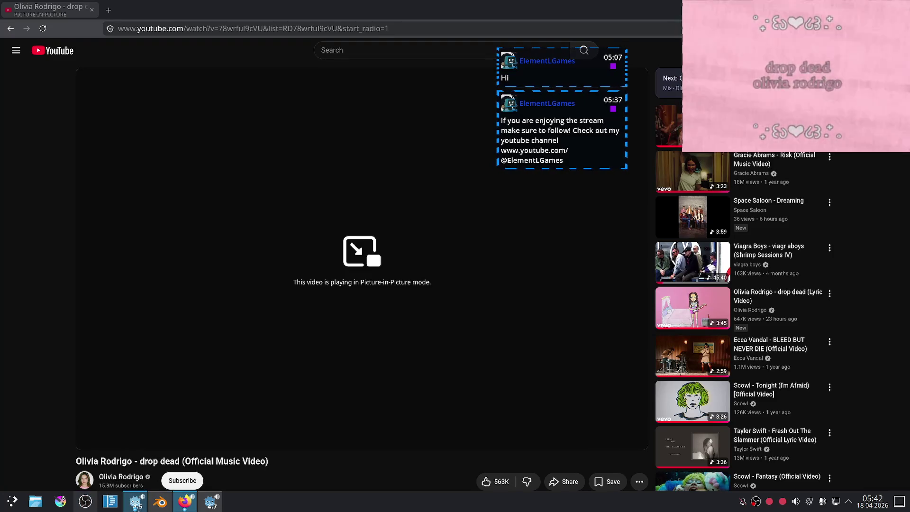
click(160, 501)
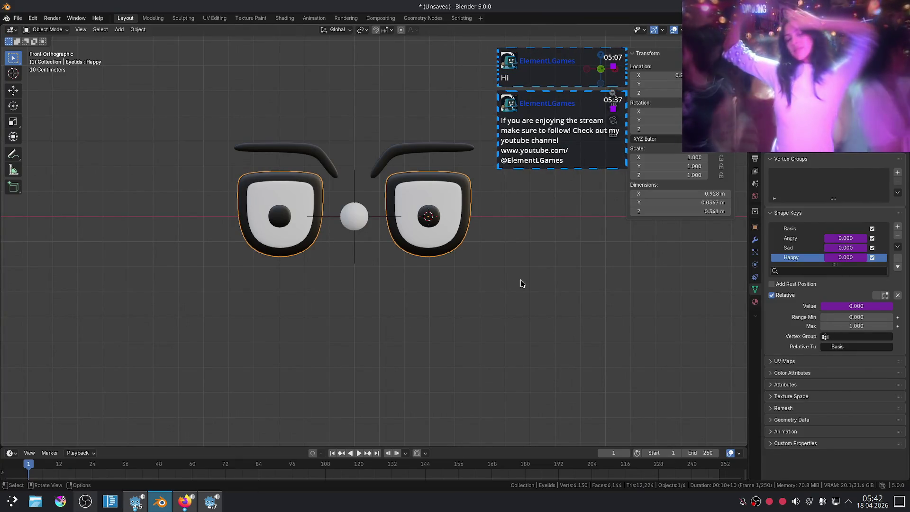
Set the eyelids' Happy driver expression to '2*var + 0.0', keeping the variable in world space
mouse_move(843, 257)
mouse_down()
mouse_move(874, 257)
mouse_move(843, 257)
mouse_up()
right_click(844, 263)
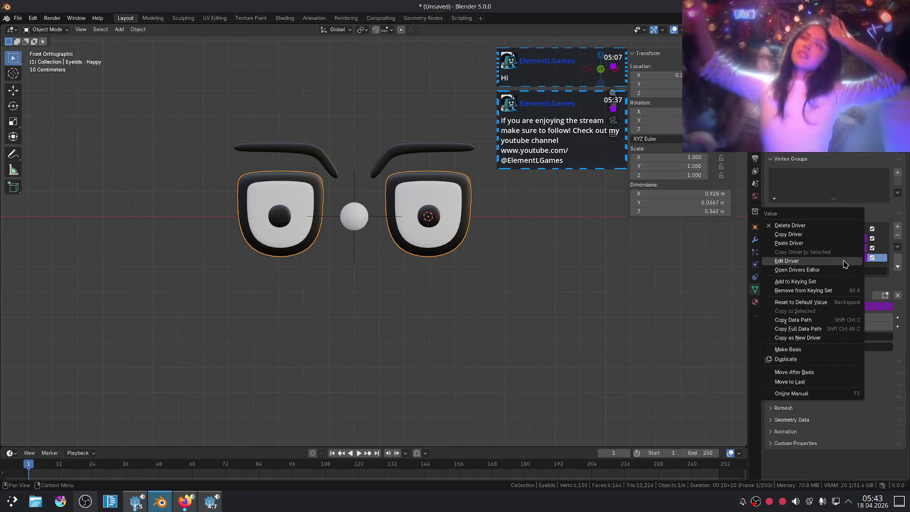
click(784, 260)
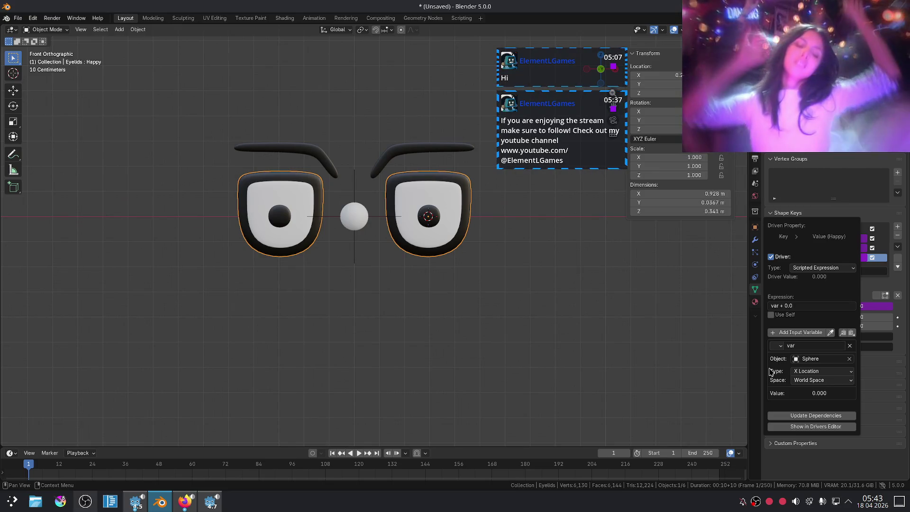
click(820, 382)
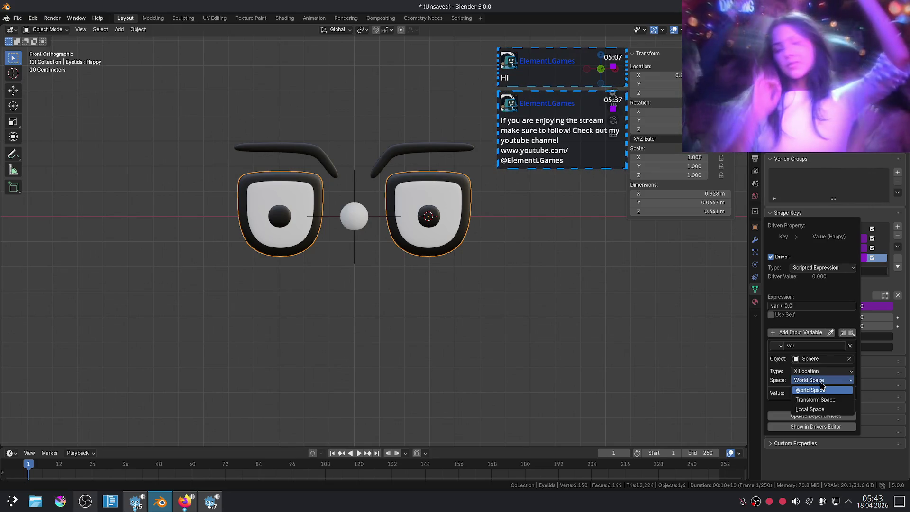
click(820, 383)
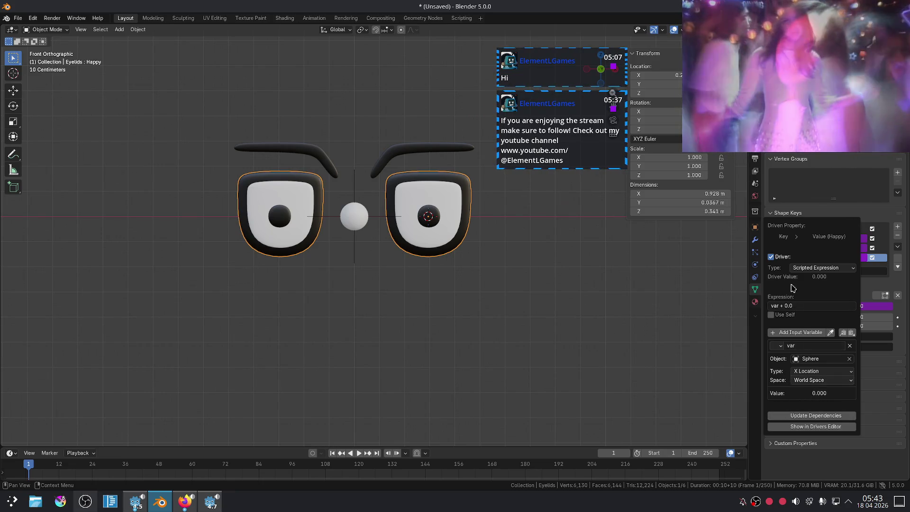
click(780, 306)
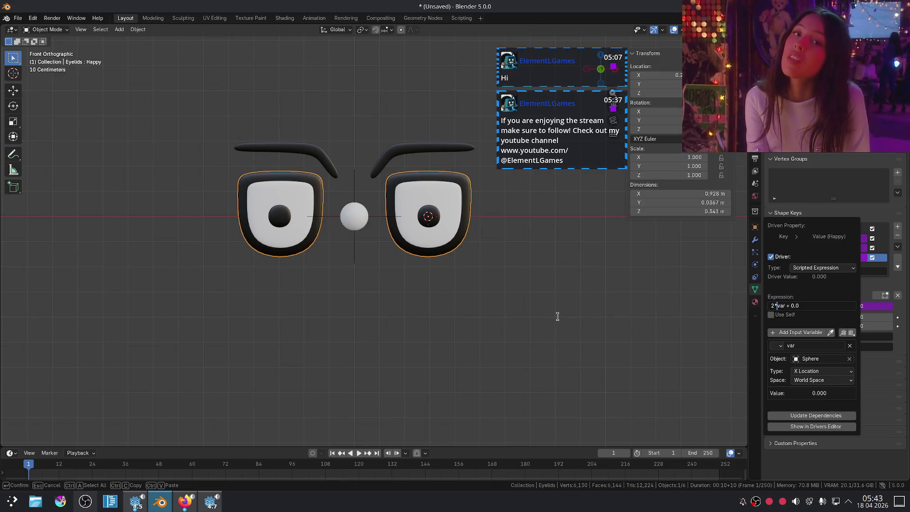
key(Return)
click(354, 218)
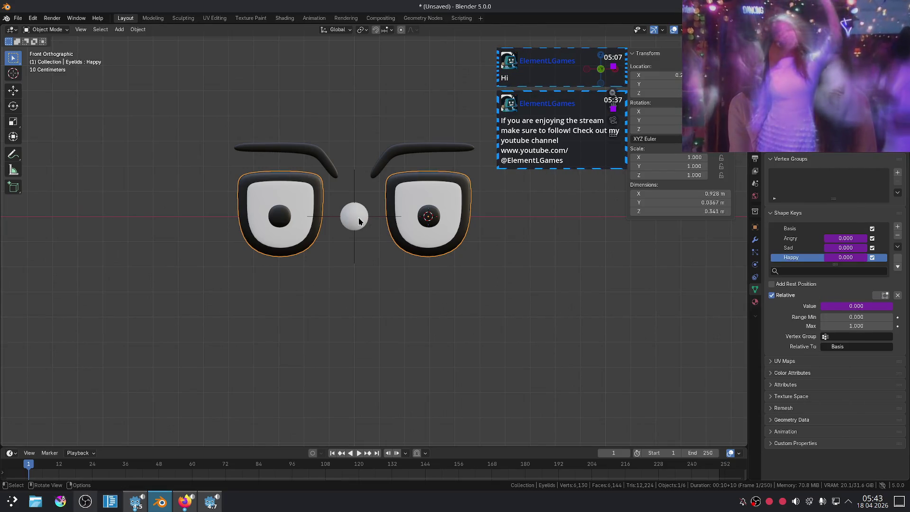
click(359, 221)
key(g)
key(x)
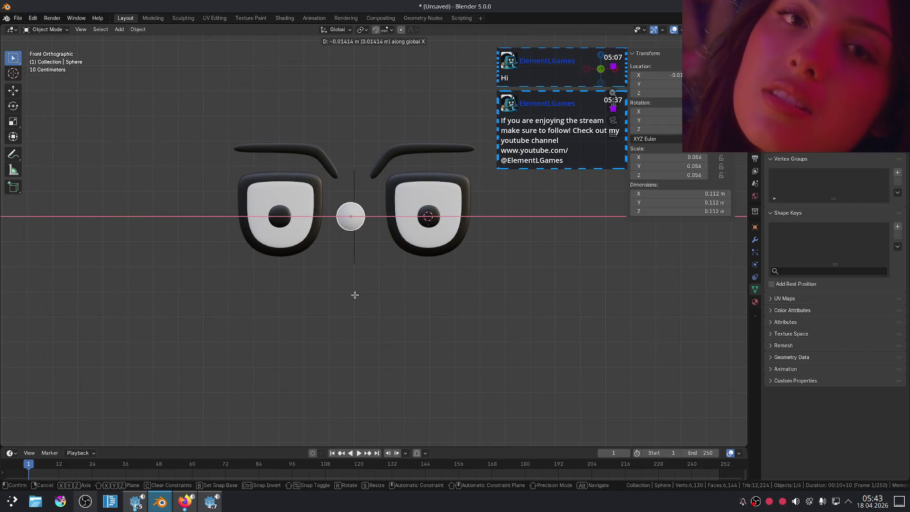
right_click(396, 297)
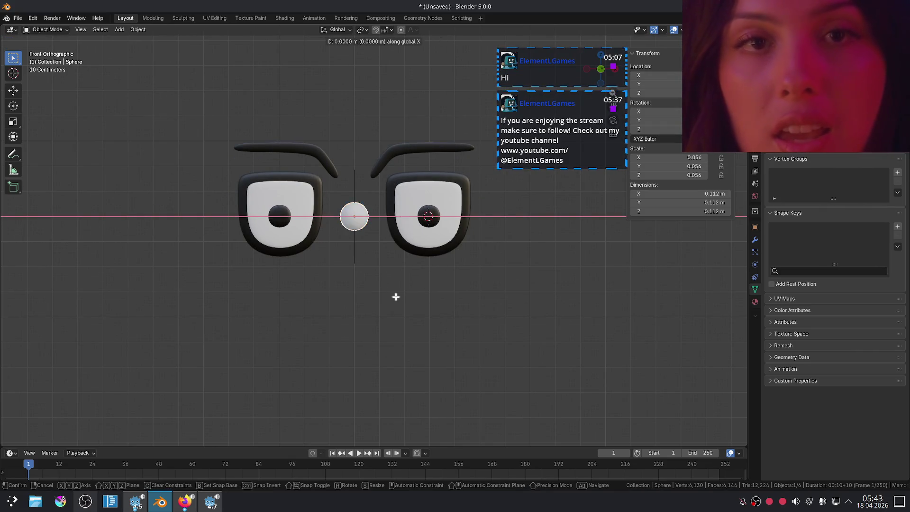
right_click(396, 298)
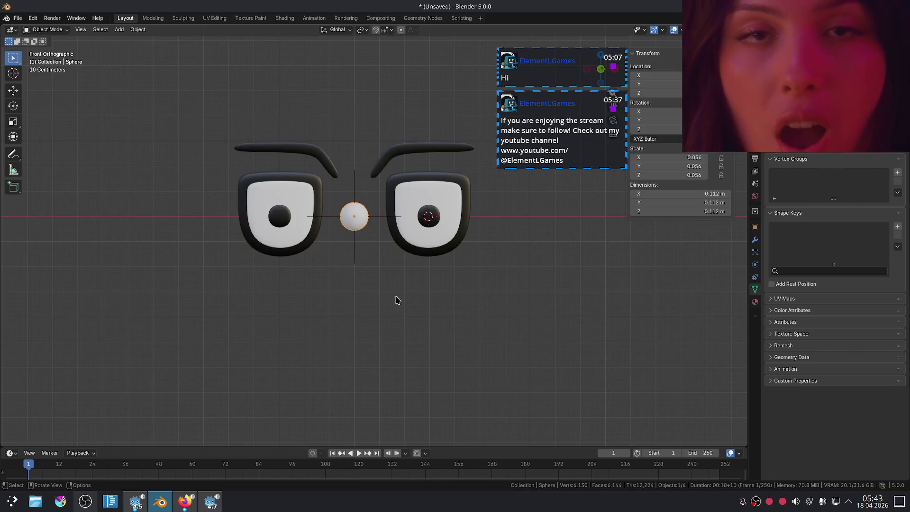
text(g)
text(0.)
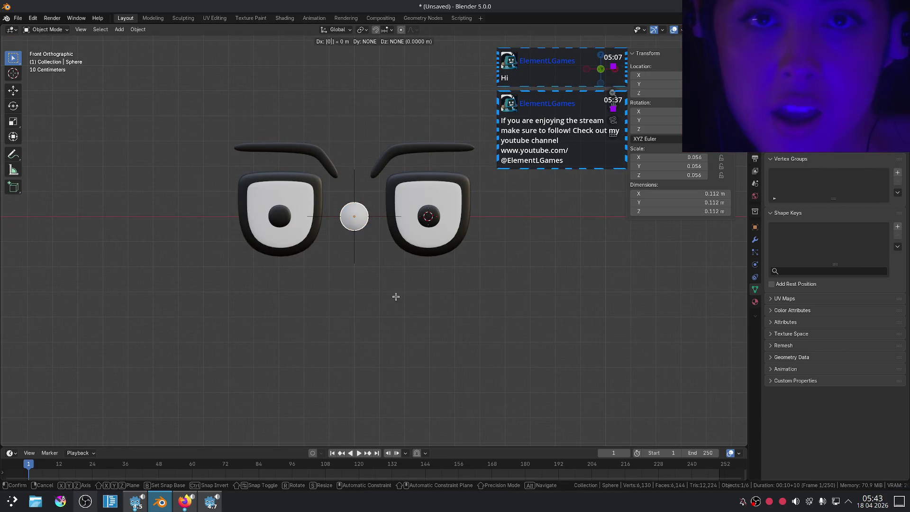
text(5)
key(Return)
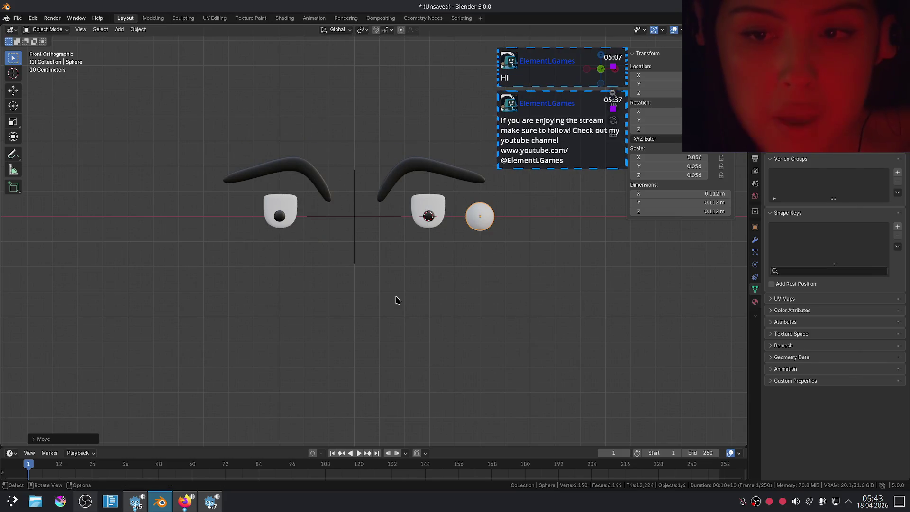
key(ctrl+z)
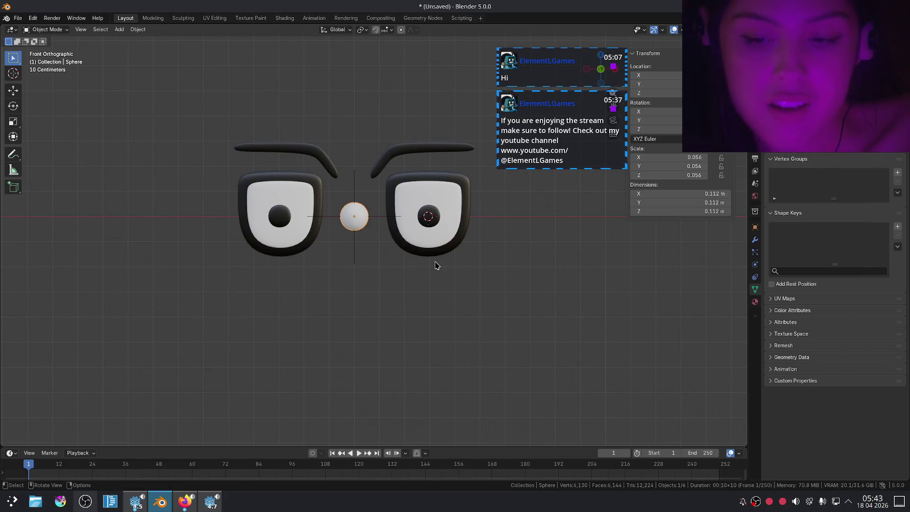
click(424, 180)
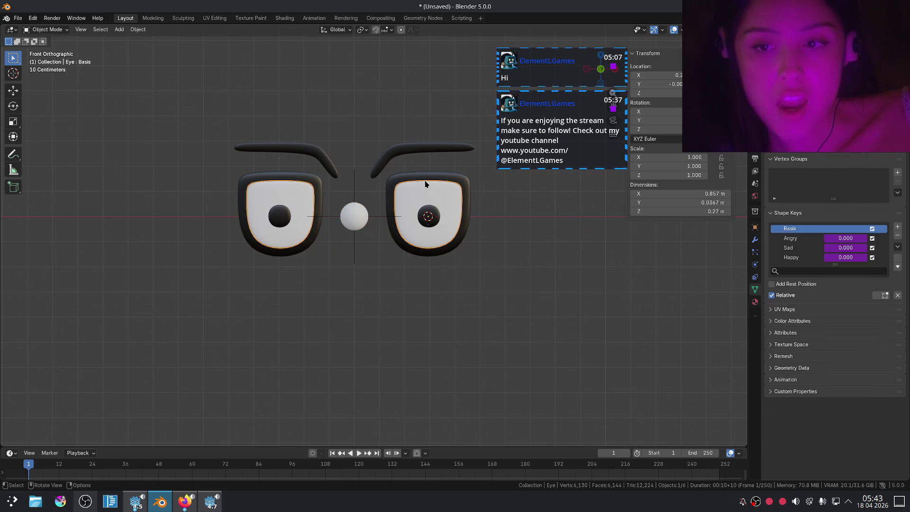
Change the eyelids' Happy driver type to Sum Values
right_click(846, 257)
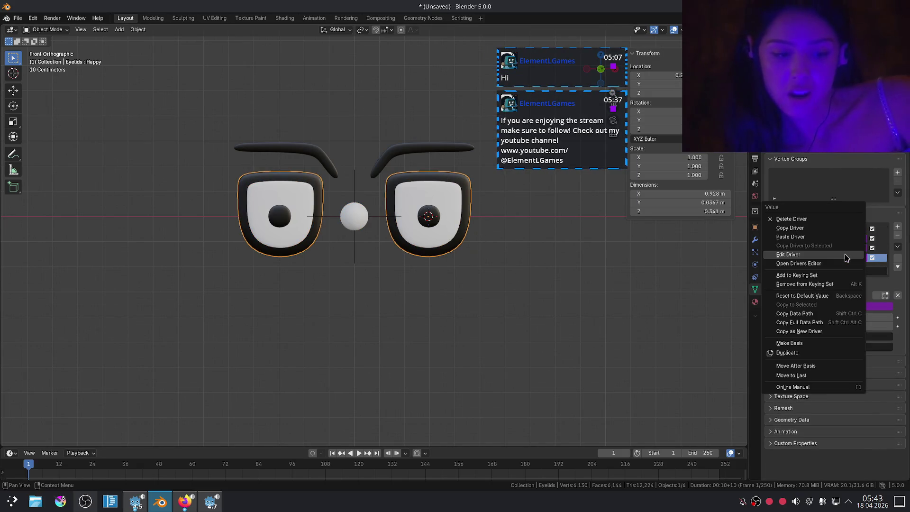
click(842, 256)
click(779, 306)
click(778, 306)
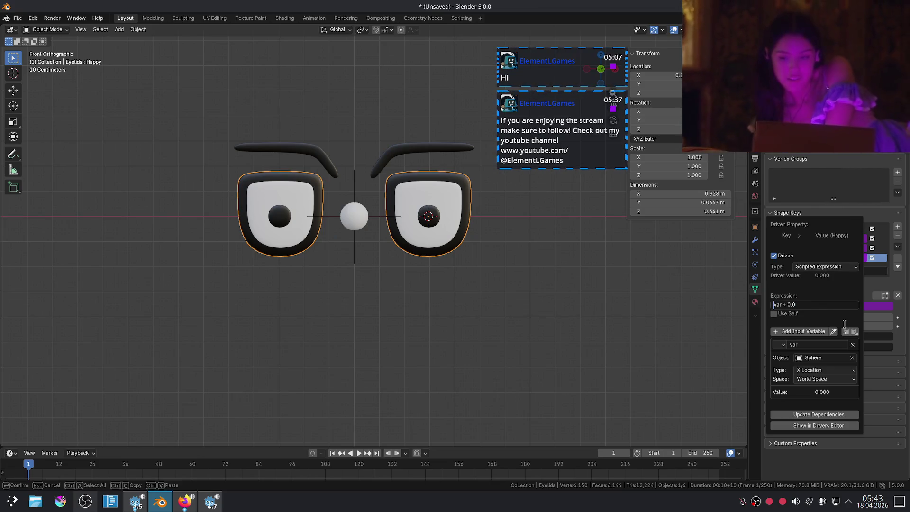
key(Return)
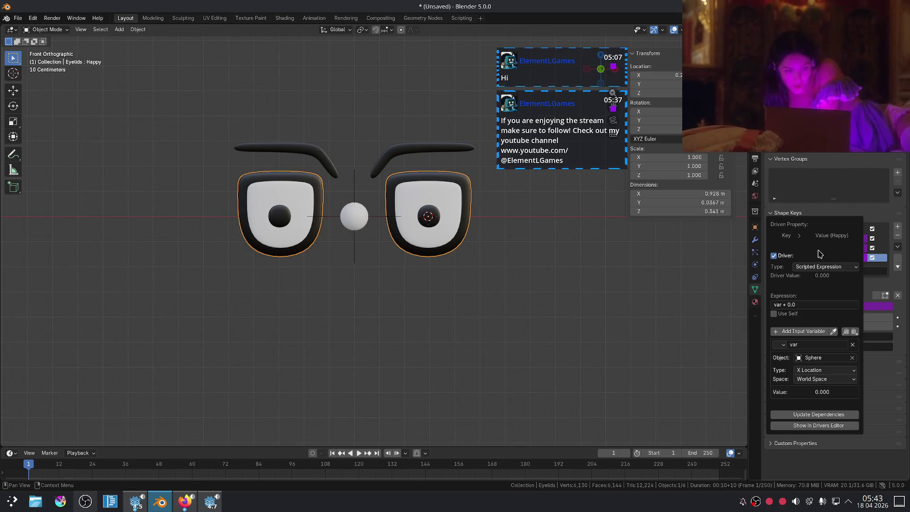
click(818, 267)
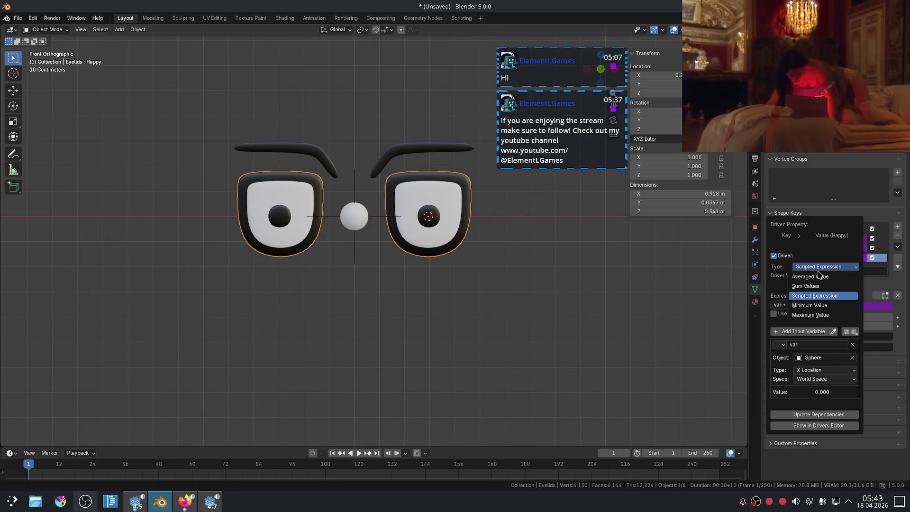
click(820, 286)
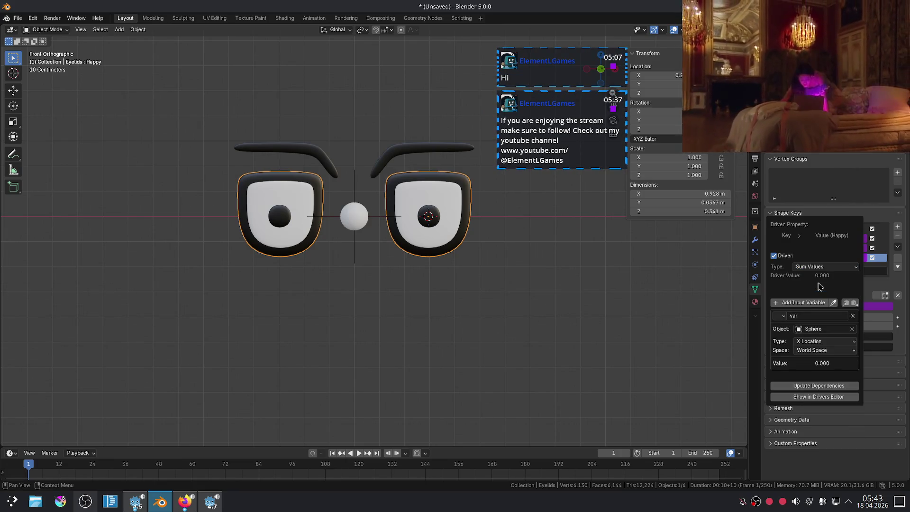
click(356, 225)
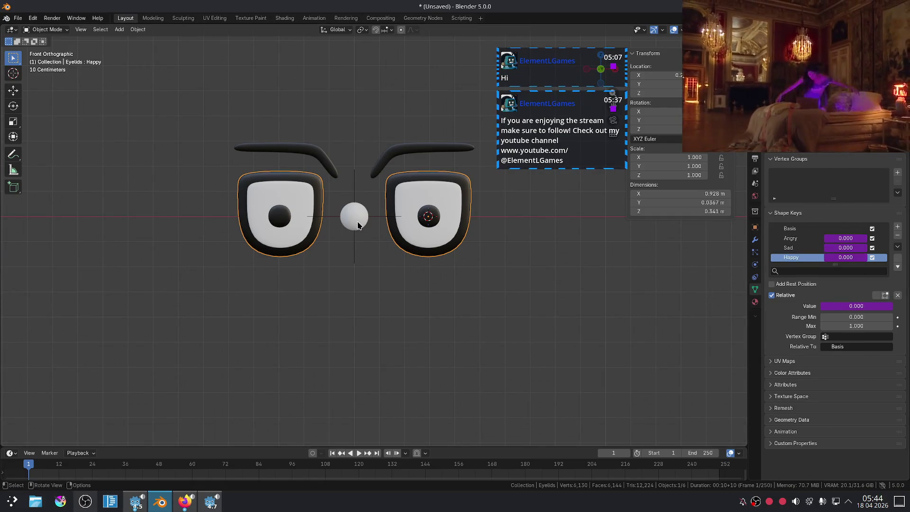
Test-move the Sphere along X, undo it, and apply all transforms to the Sphere
click(356, 225)
key(g)
key(x)
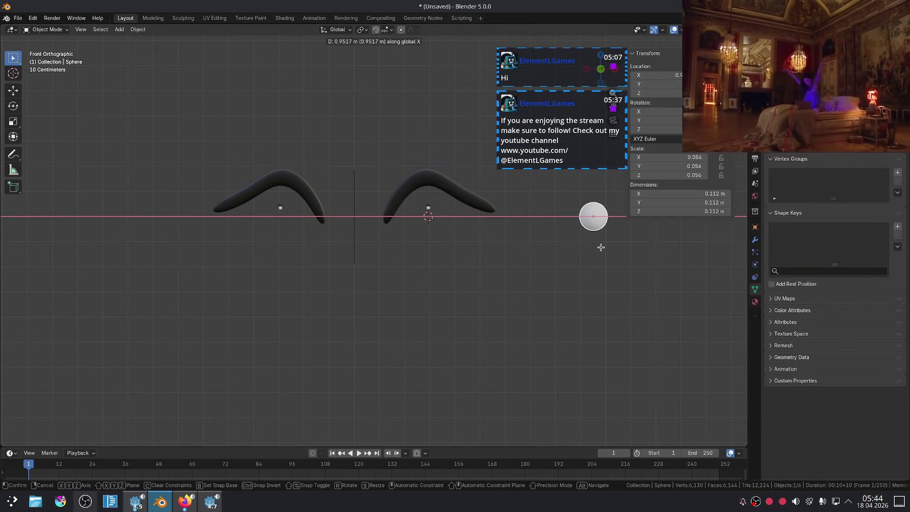
click(623, 250)
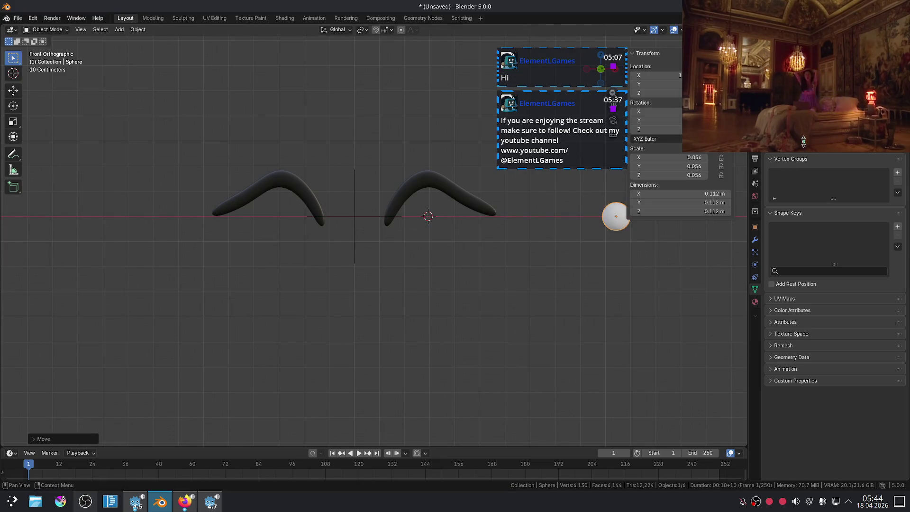
mouse_move(812, 86)
mouse_down()
mouse_move(441, 218)
mouse_move(879, 195)
mouse_up()
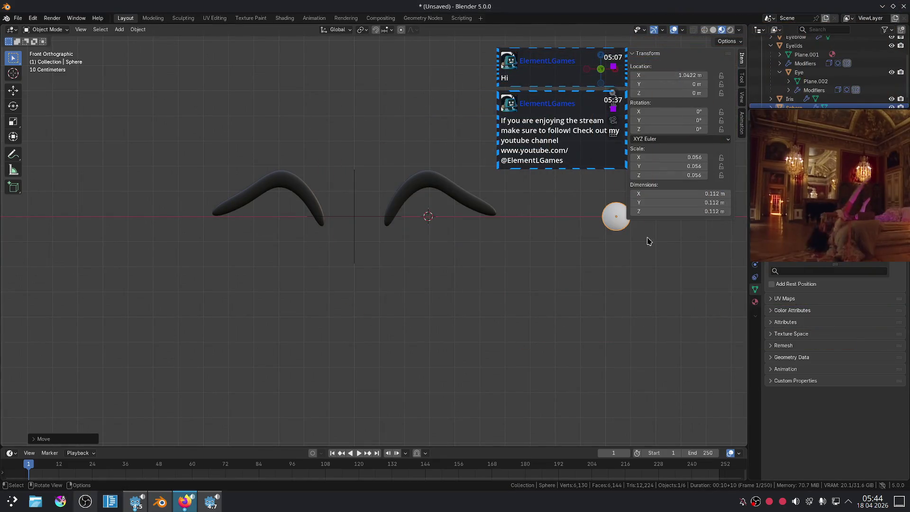
key(ctrl+a)
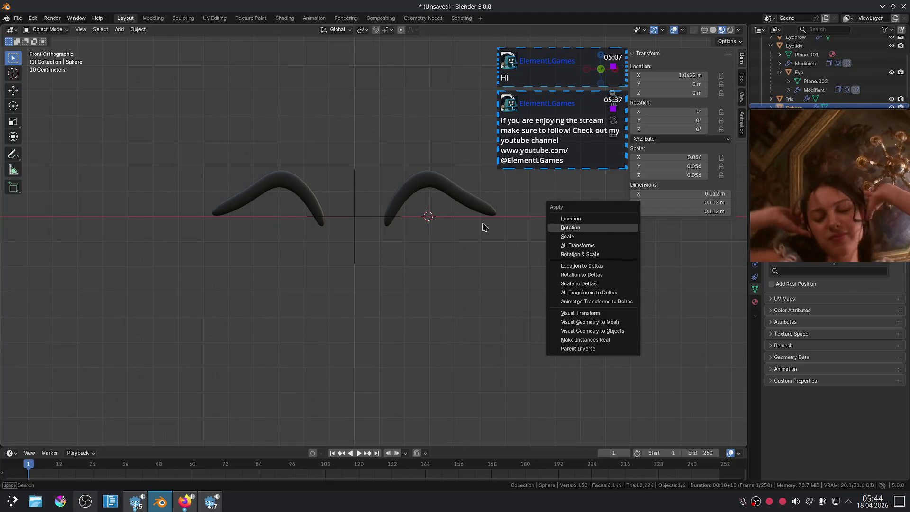
key(Escape)
key(ctrl+z)
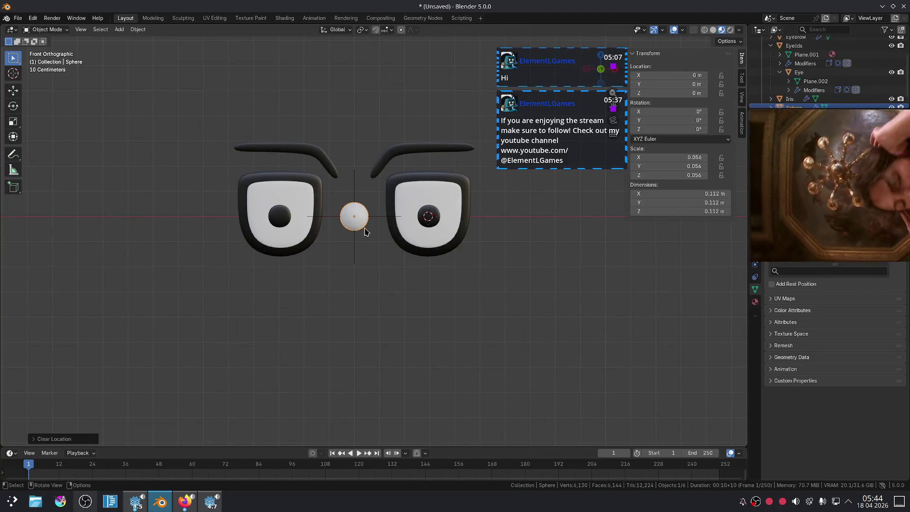
key(ctrl+a)
click(353, 240)
Test the Sphere at X location 1 m, then undo it back to the origin
key(g)
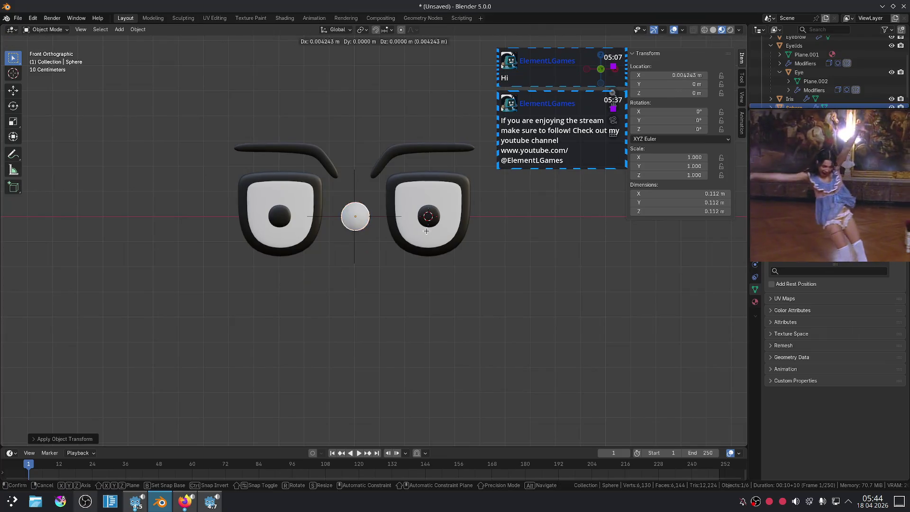
key(x)
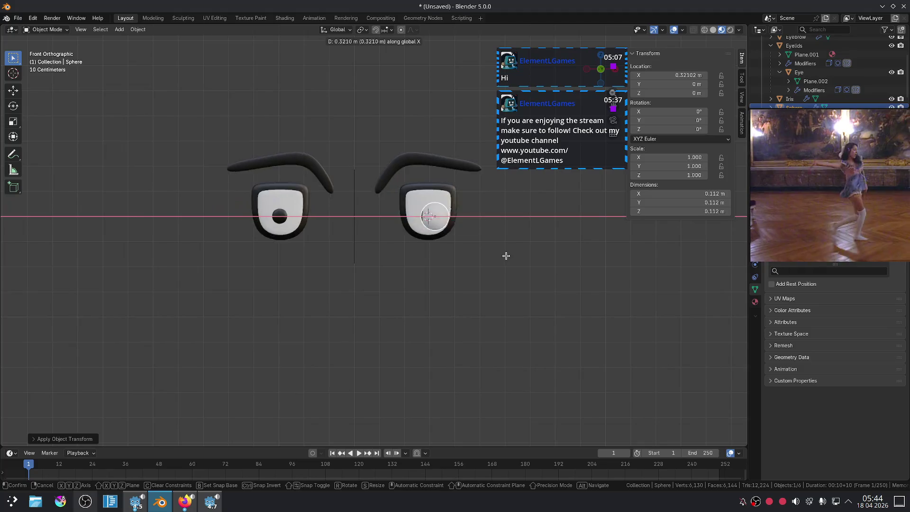
key(Escape)
click(688, 76)
text(1)
key(Return)
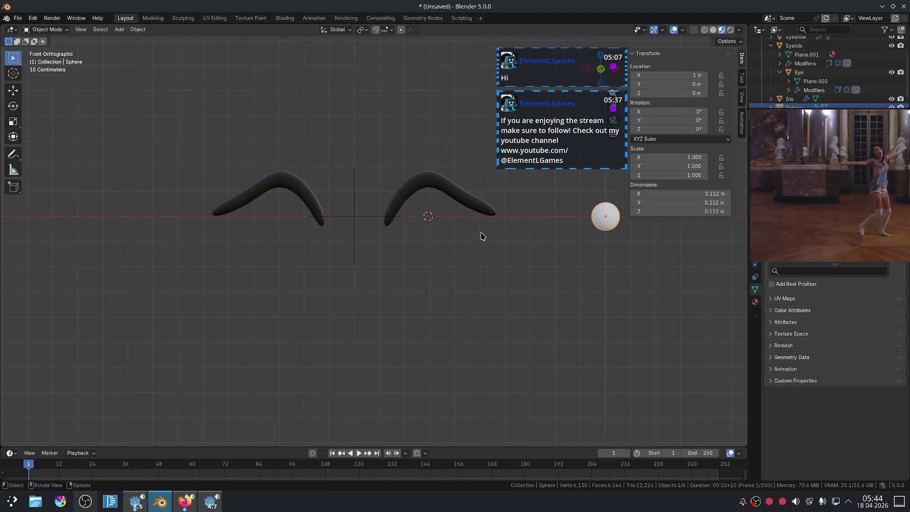
key(ctrl+z)
key(ctrl+shift+z)
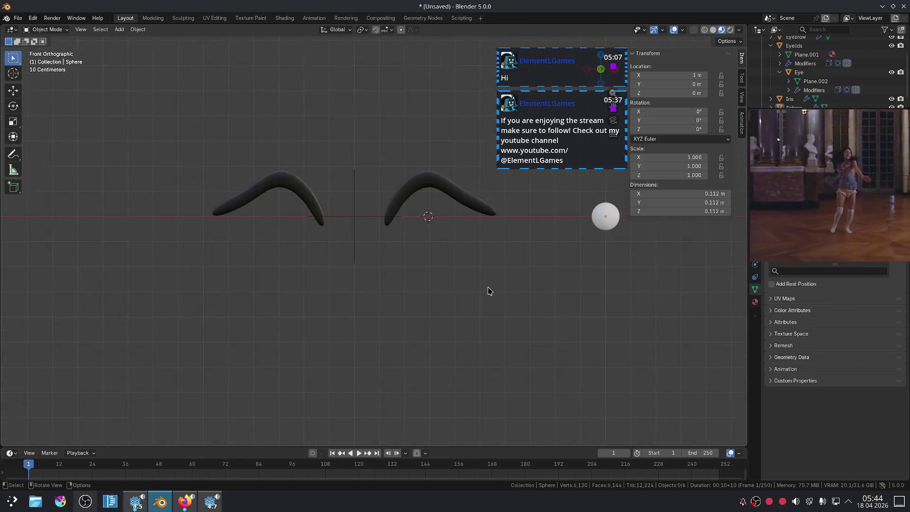
key(ctrl+z)
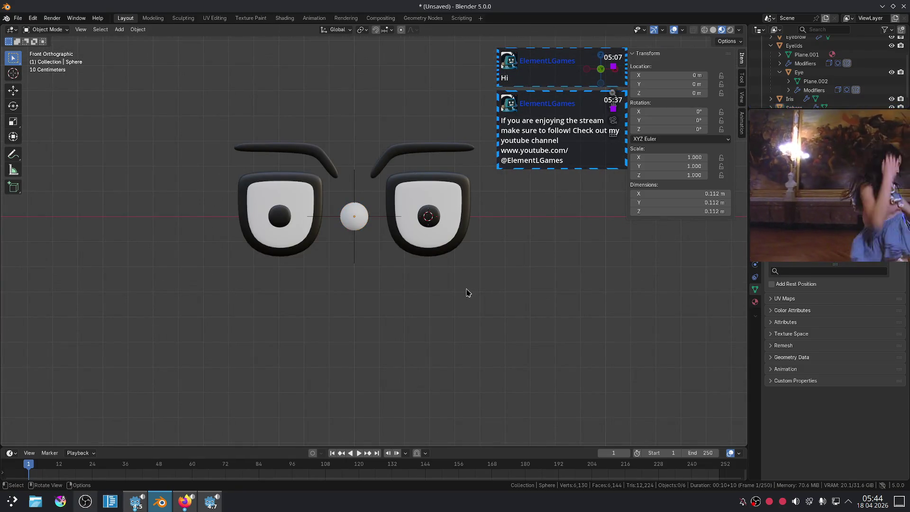
Reselect the Sphere, check its panels, then select the eyelids object
scroll(545, 237, up, 3)
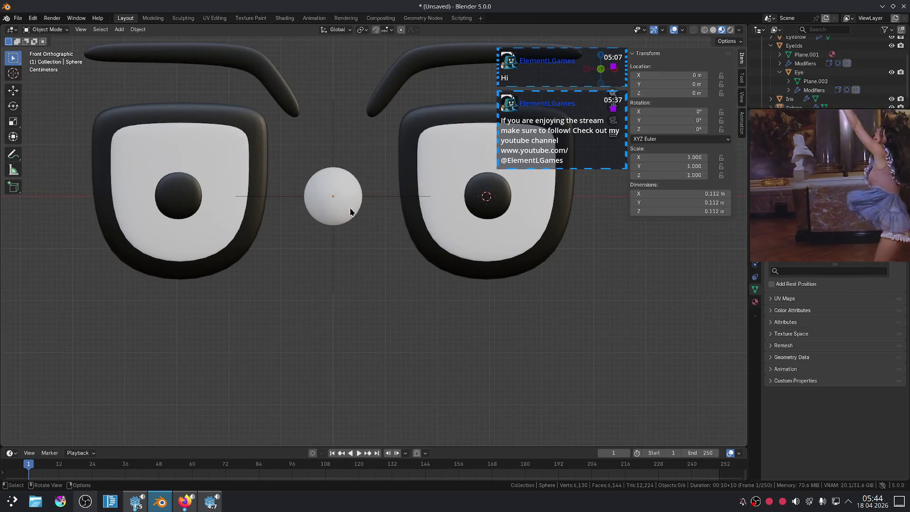
click(352, 212)
scroll(619, 294, down, 4)
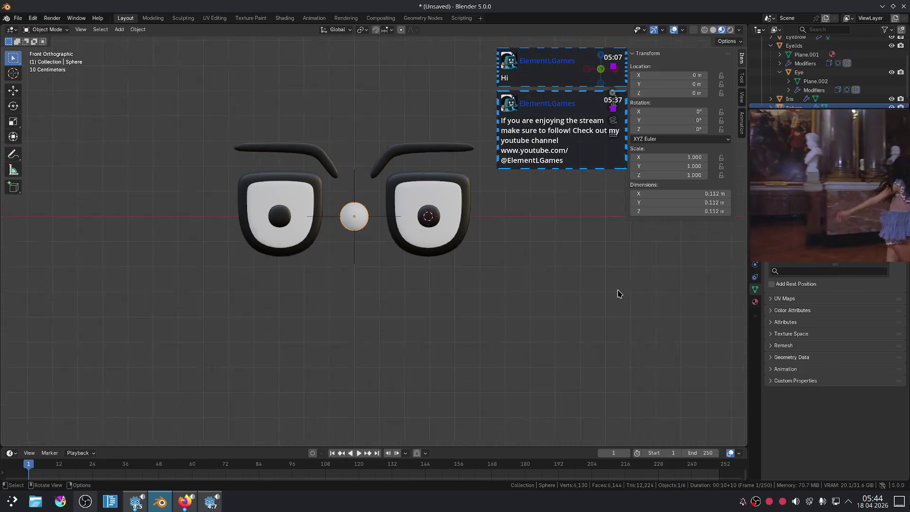
scroll(618, 294, up, 3)
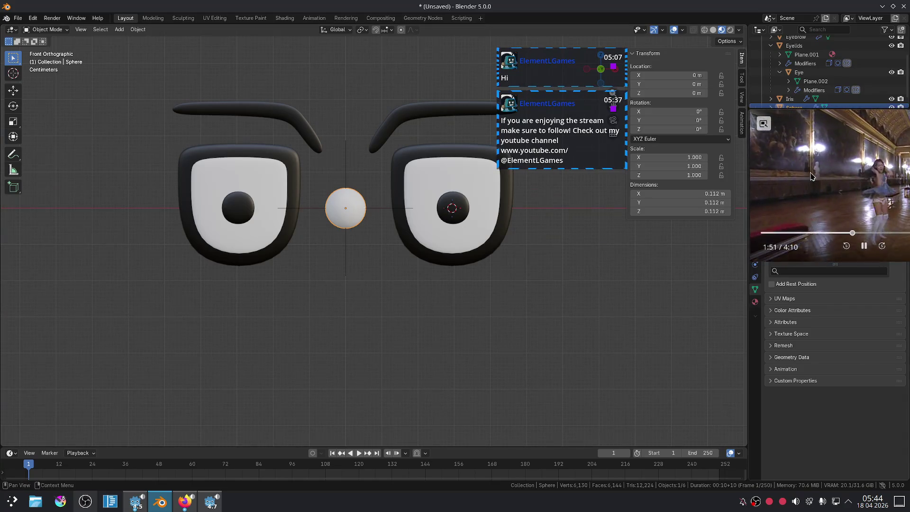
drag(807, 168, 764, 96)
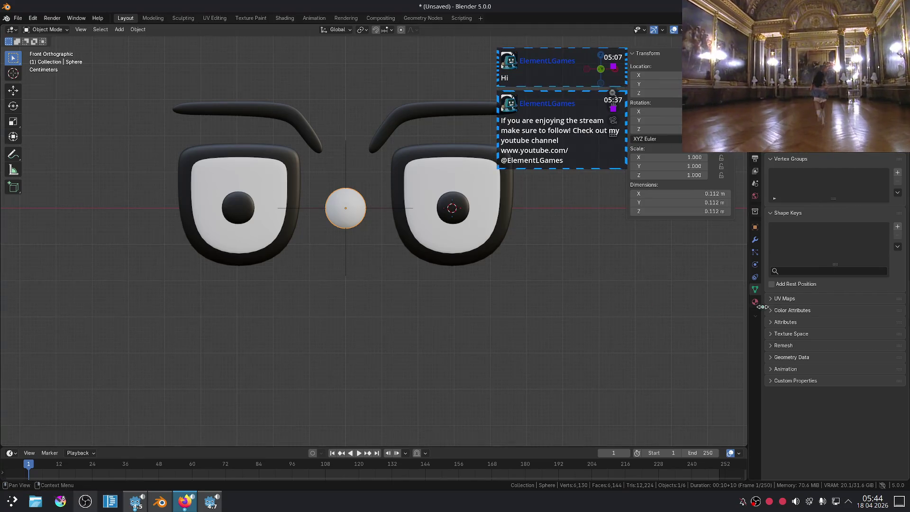
drag(763, 276, 902, 277)
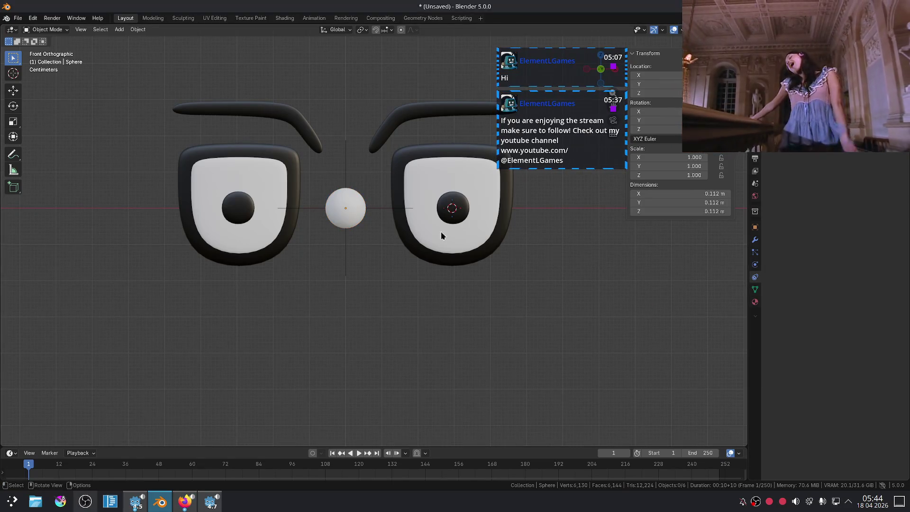
click(407, 169)
After trying Maximum and Averaged Value, set the eyelids' Happy driver to Scripted Expression
click(758, 292)
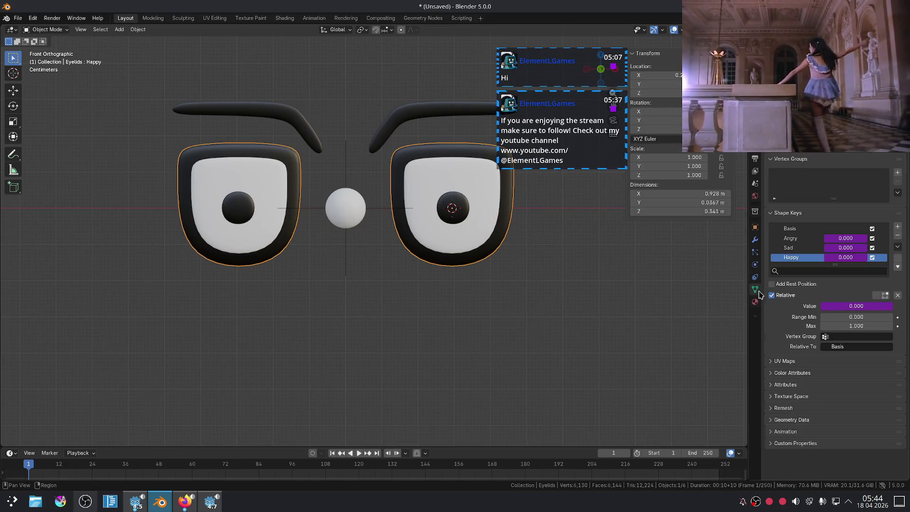
right_click(833, 260)
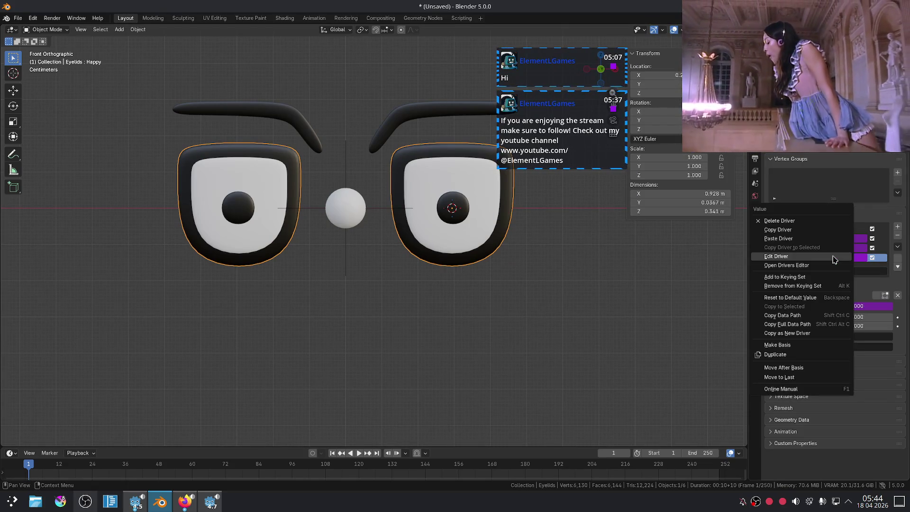
click(834, 259)
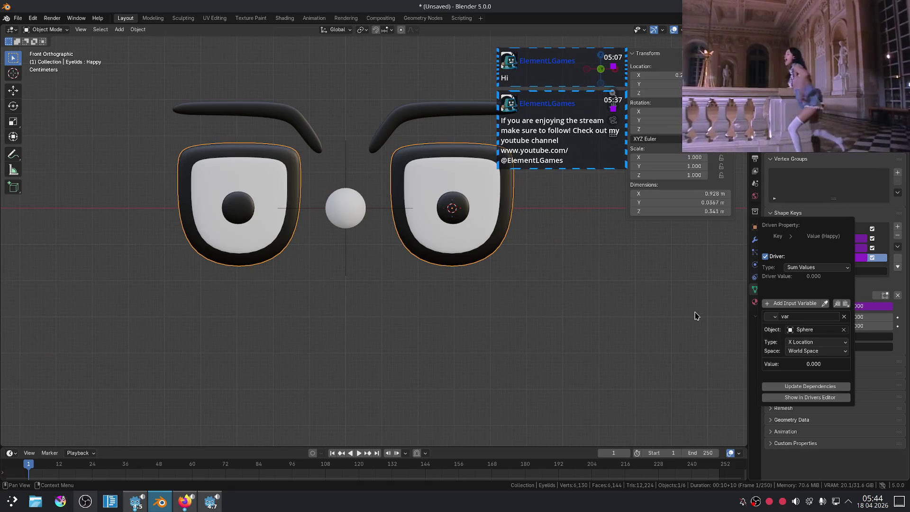
click(822, 267)
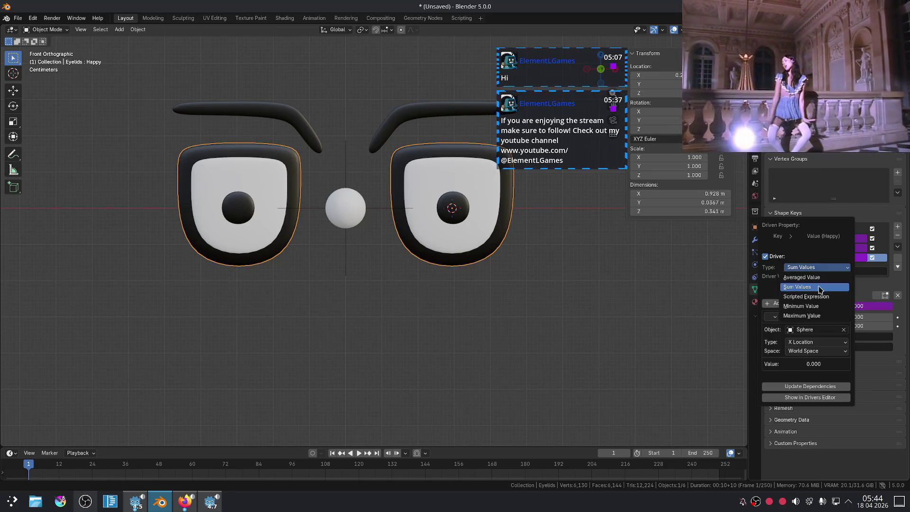
click(815, 315)
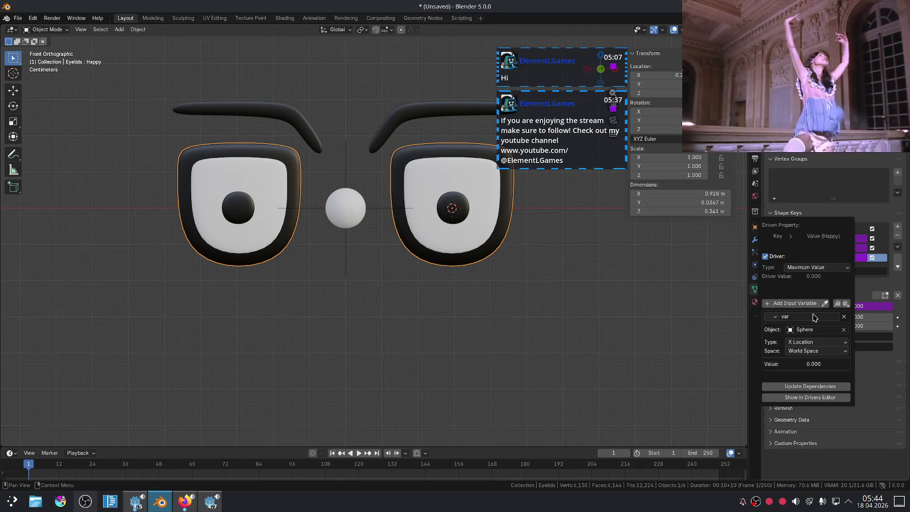
click(811, 268)
click(809, 278)
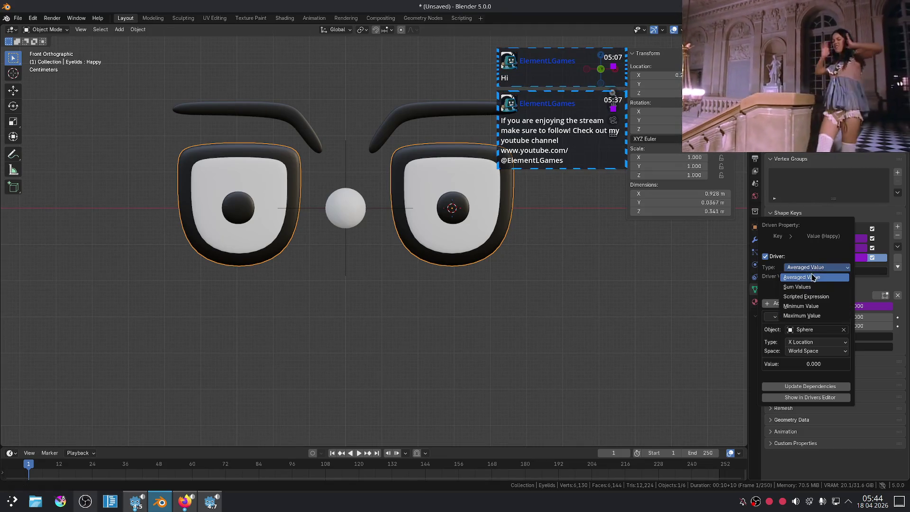
click(810, 268)
click(804, 296)
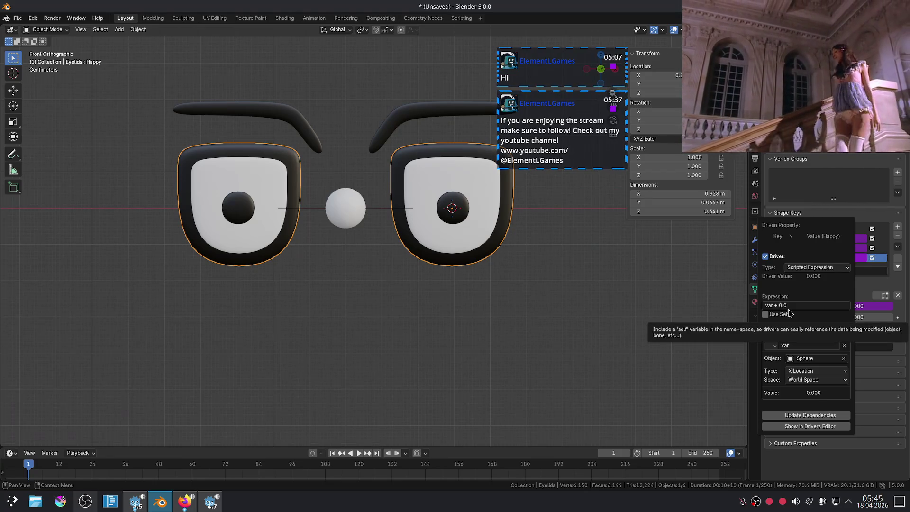
Keep the driver variable as a Transform Channel after briefly trying Single Property
click(775, 349)
click(774, 350)
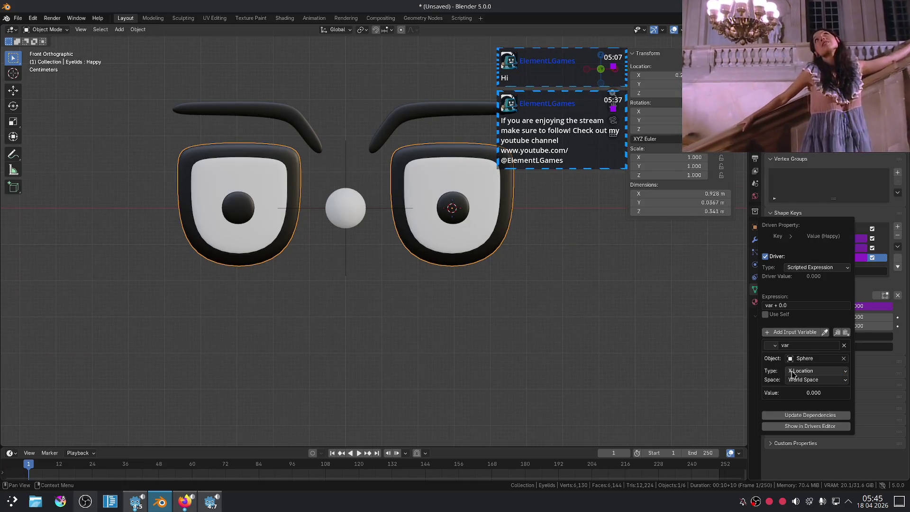
click(772, 347)
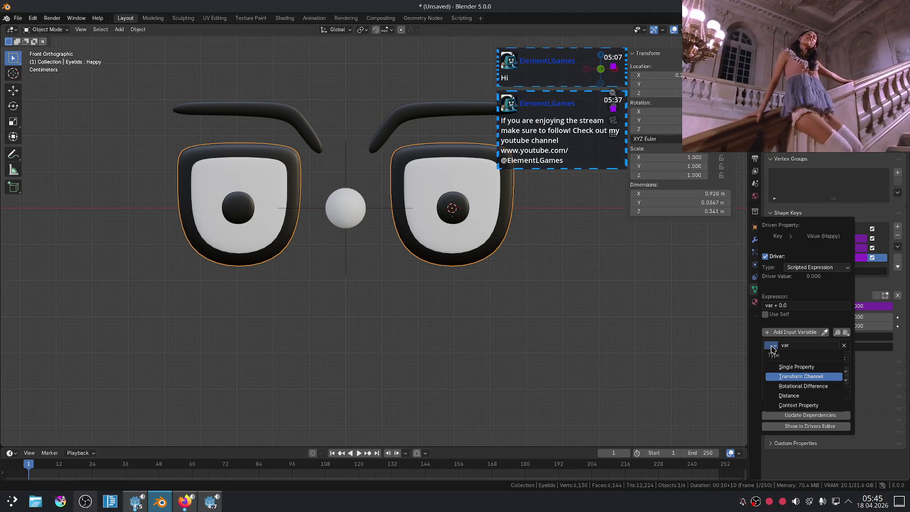
click(780, 367)
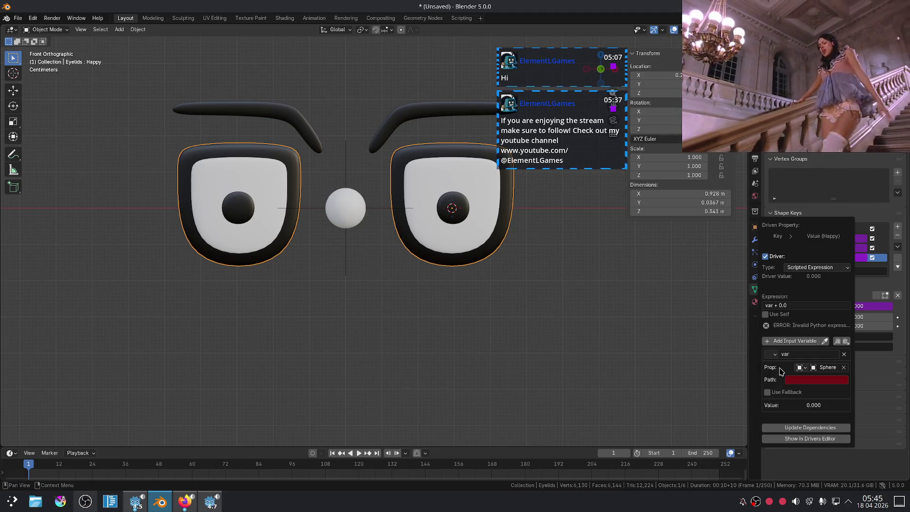
click(773, 354)
click(776, 387)
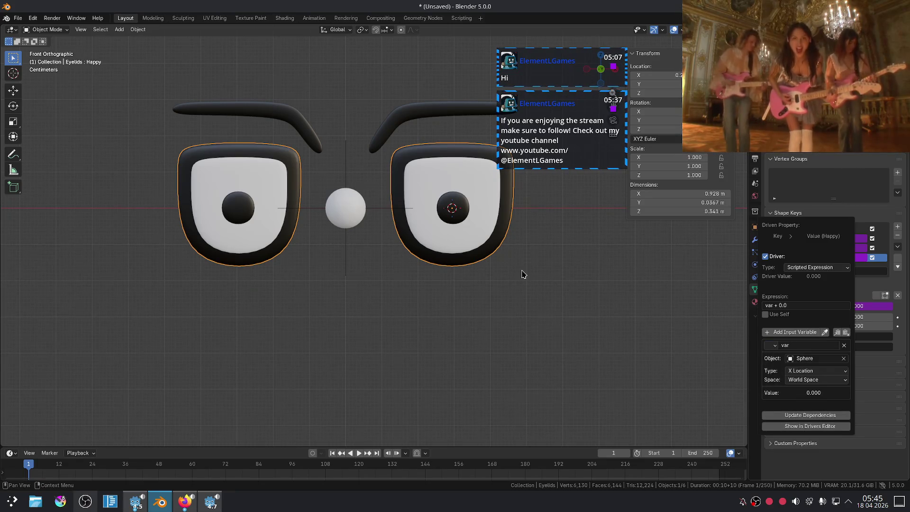
Test-move the Sphere vertically and freely, cancelling and undoing so it stays between the eyes
click(338, 209)
key(g)
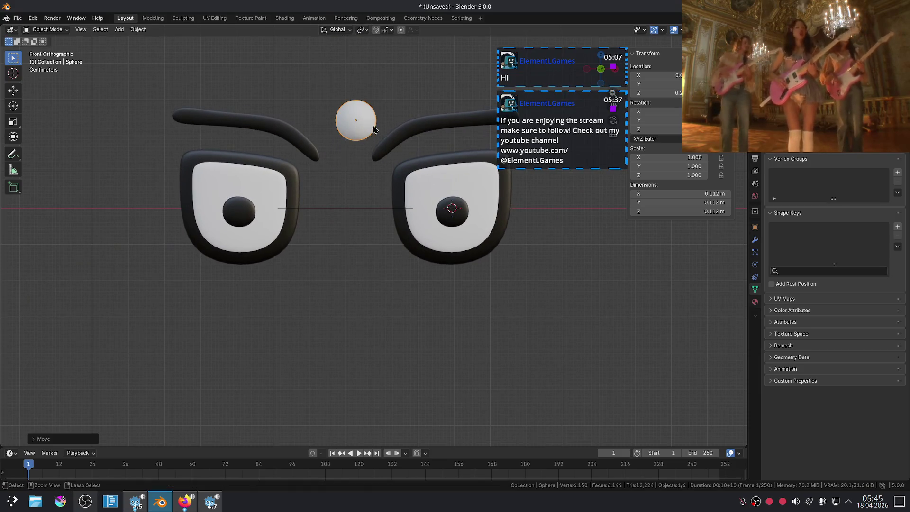
key(z)
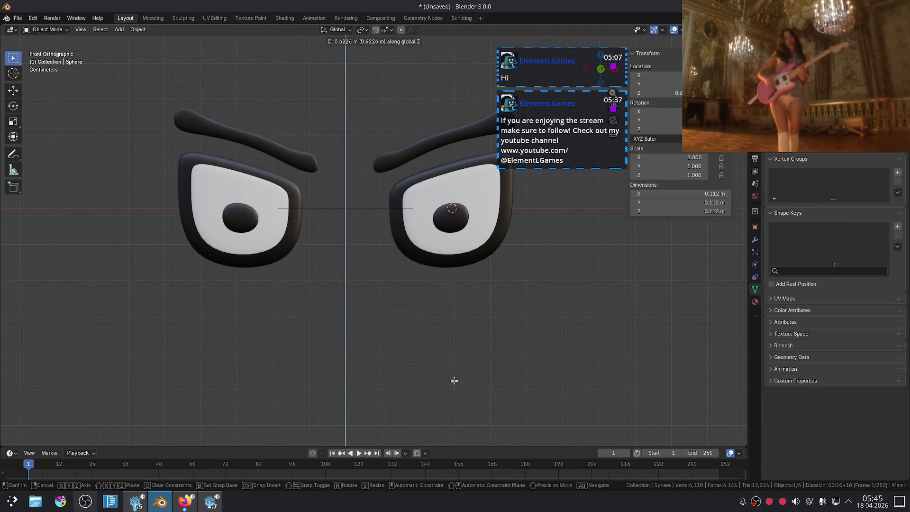
key(Escape)
mouse_move(498, 191)
scroll(406, 243, down, 5)
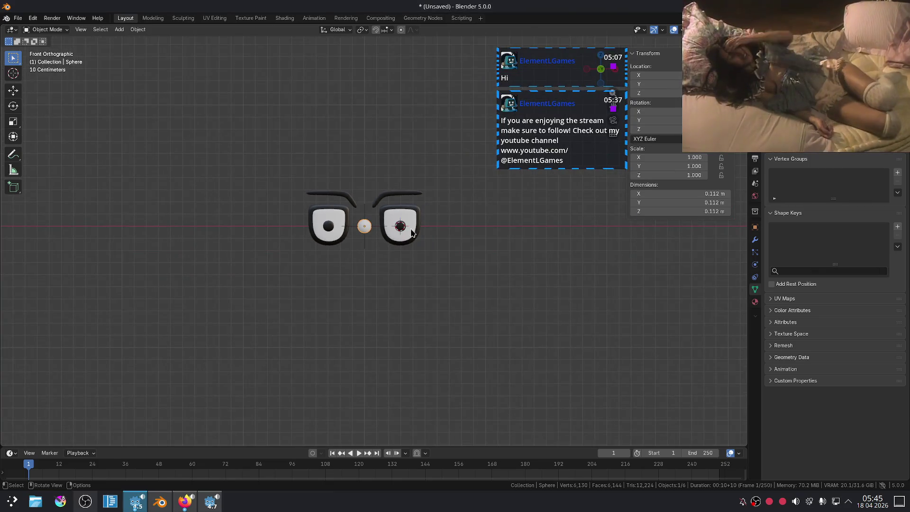
key(g)
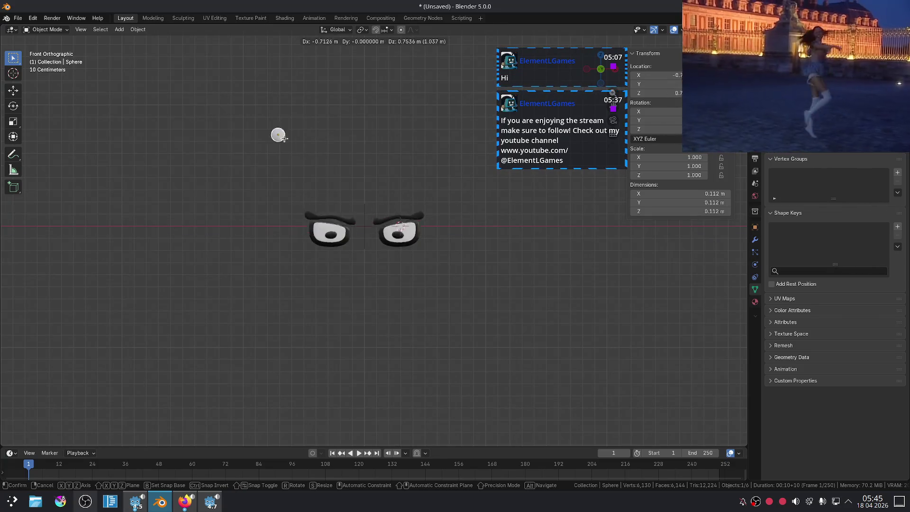
click(352, 154)
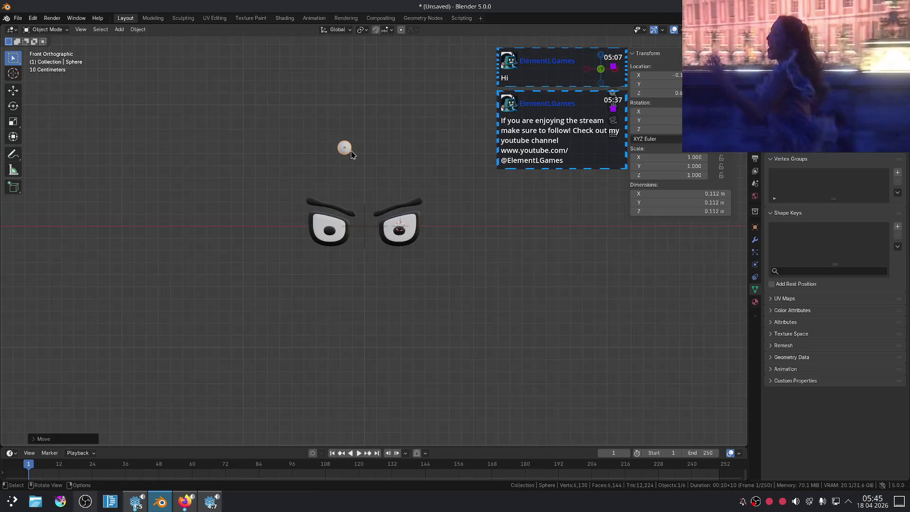
key(ctrl+z)
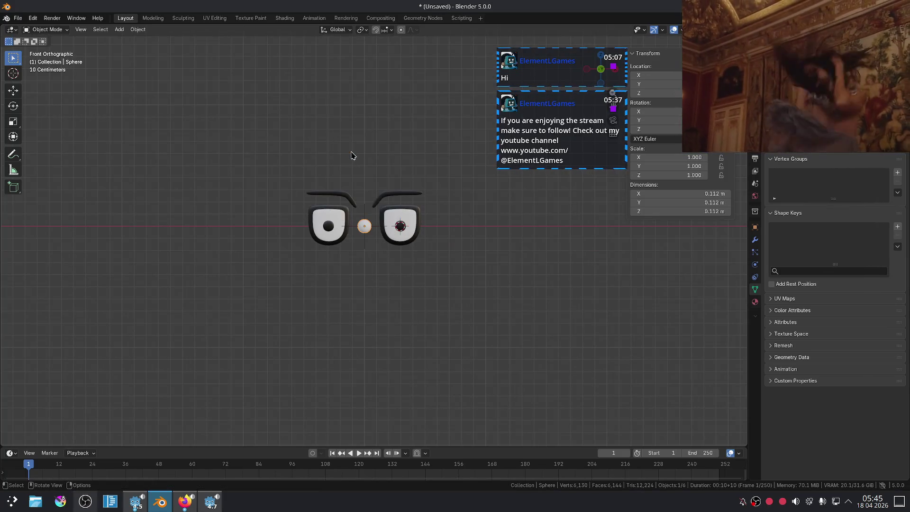
Select the Eyebrow, make its Sad shape key active, and bring up the YouTube tutorial
scroll(401, 163, up, 6)
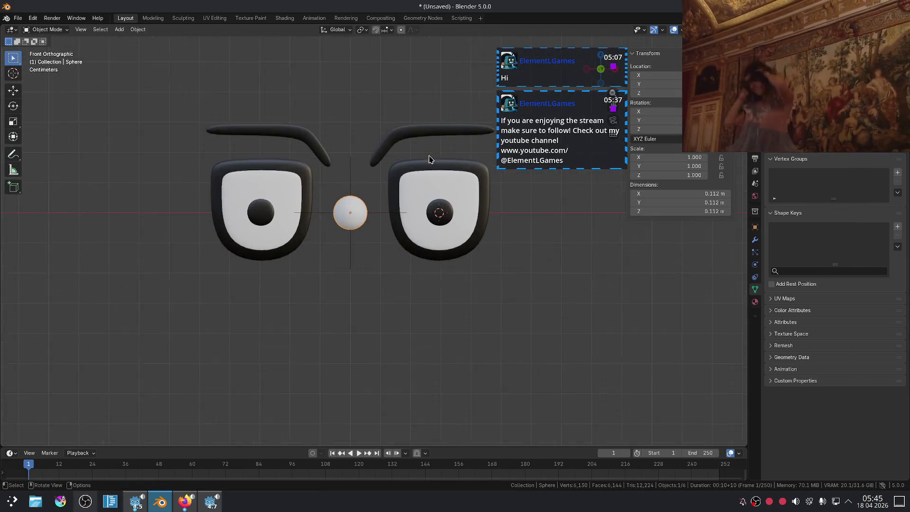
click(423, 127)
right_click(800, 232)
click(840, 229)
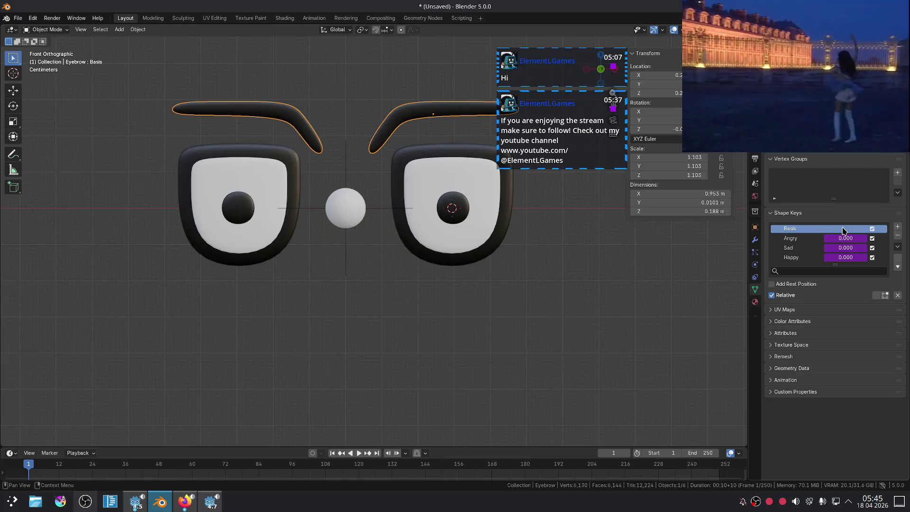
click(835, 243)
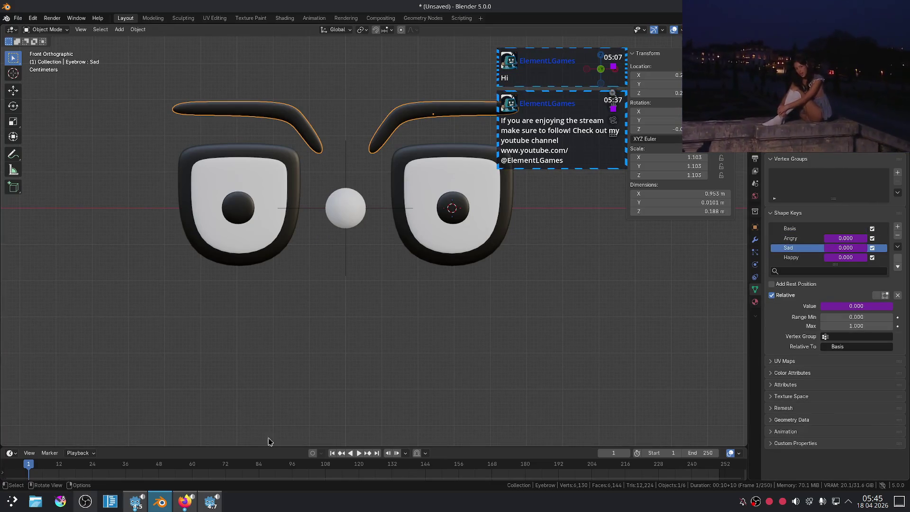
click(193, 505)
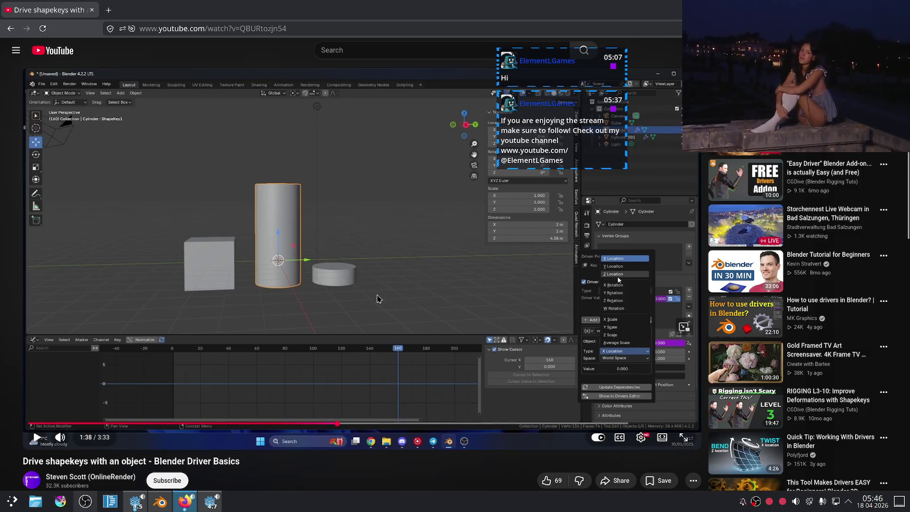
Resume the driver tutorial, skip to 1:59, 2:26 and 2:44, then go back to the search results
click(377, 310)
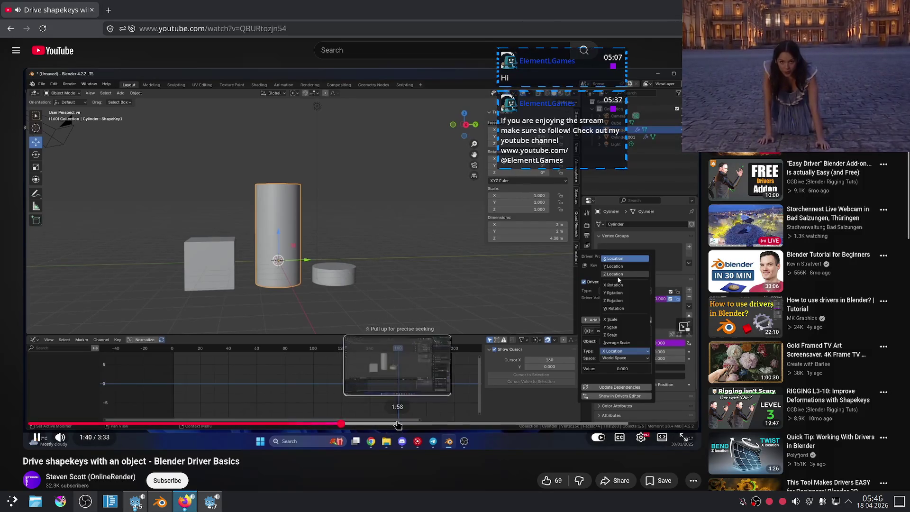
click(397, 424)
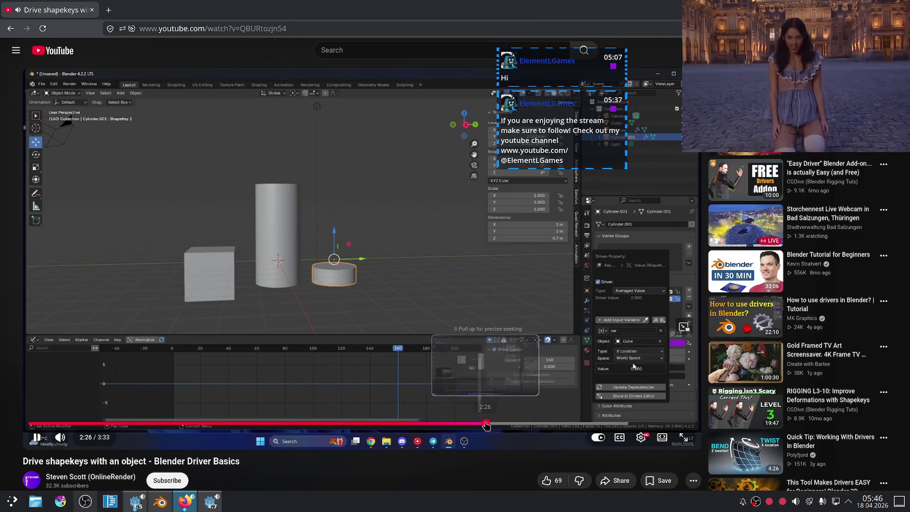
click(485, 424)
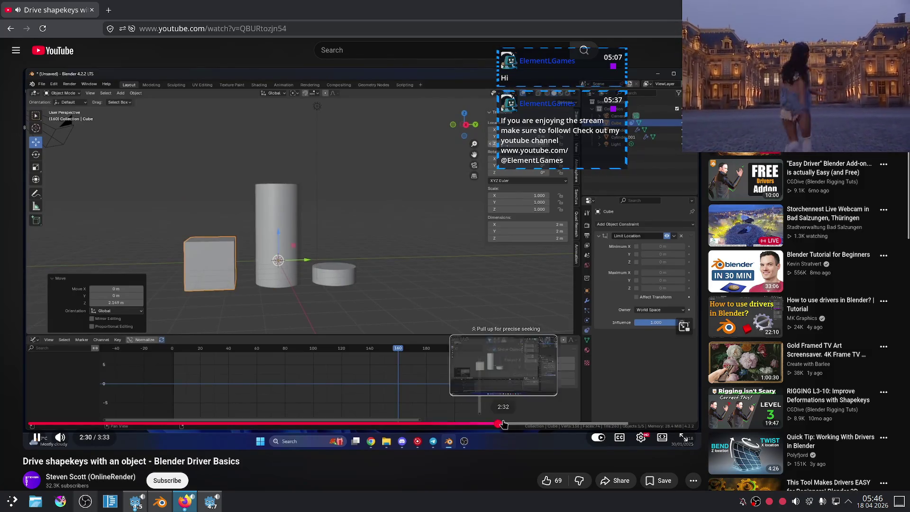
click(544, 423)
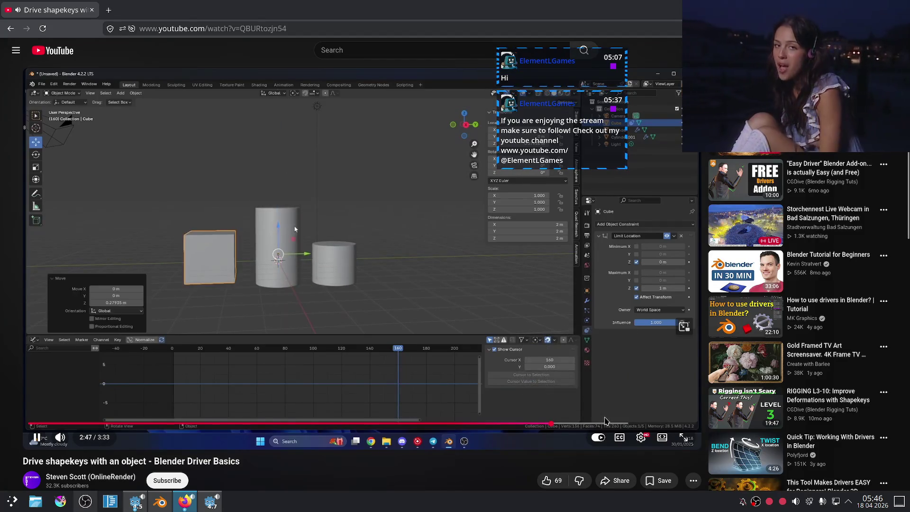
key(alt+Left)
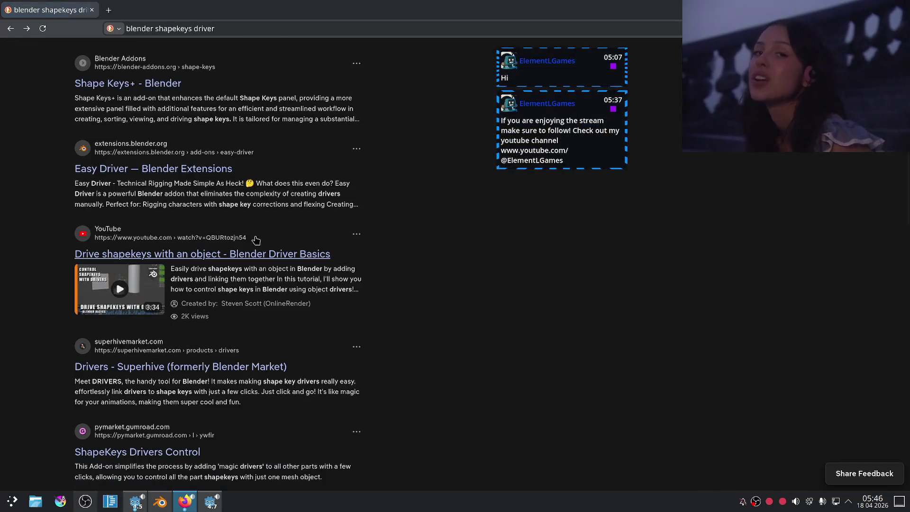
Open YouTube in a new private tab and search for 'blender shape keys'
scroll(8, 233, up, 2)
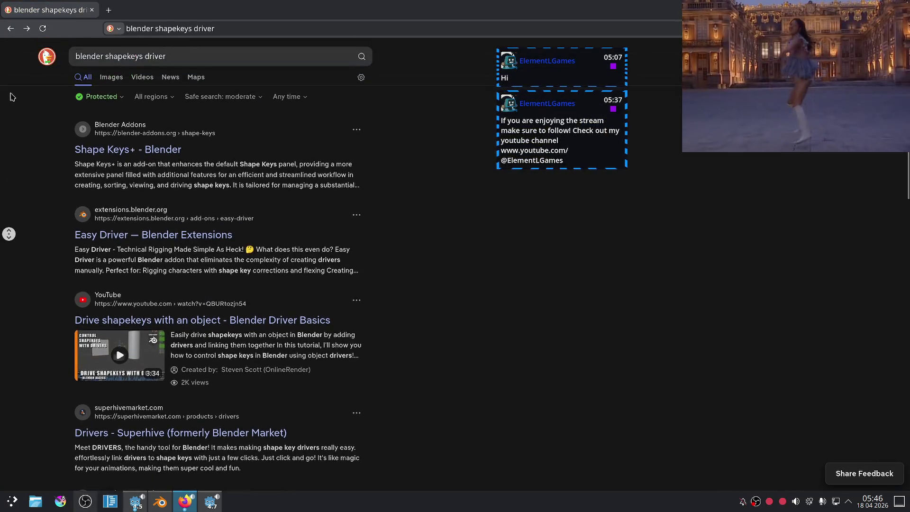
click(191, 24)
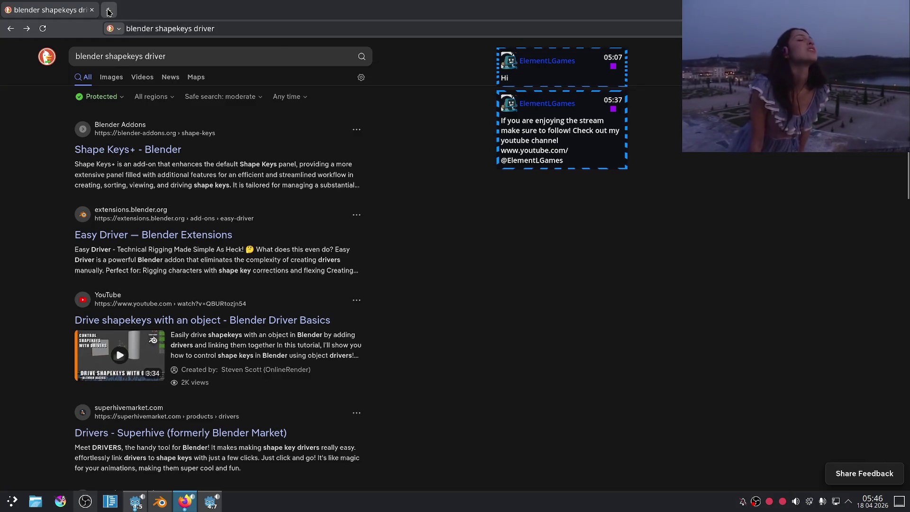
click(108, 10)
click(155, 28)
click(137, 49)
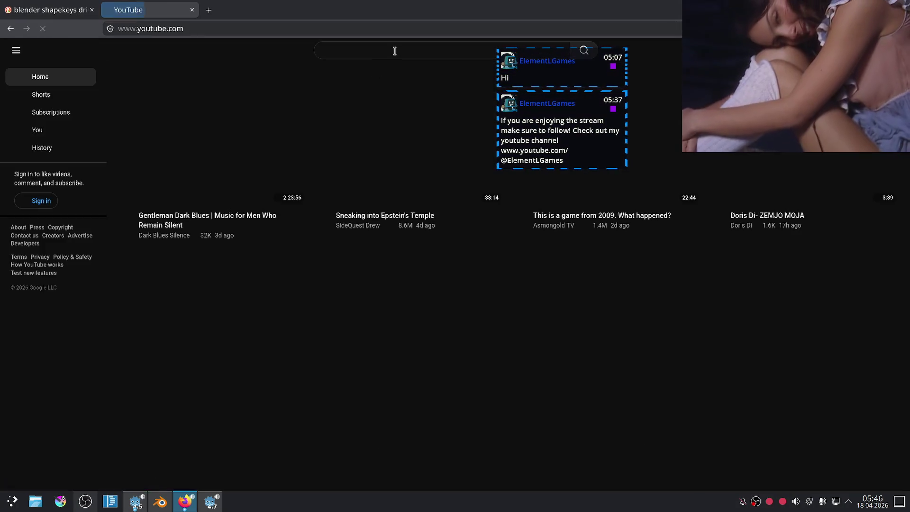
click(386, 48)
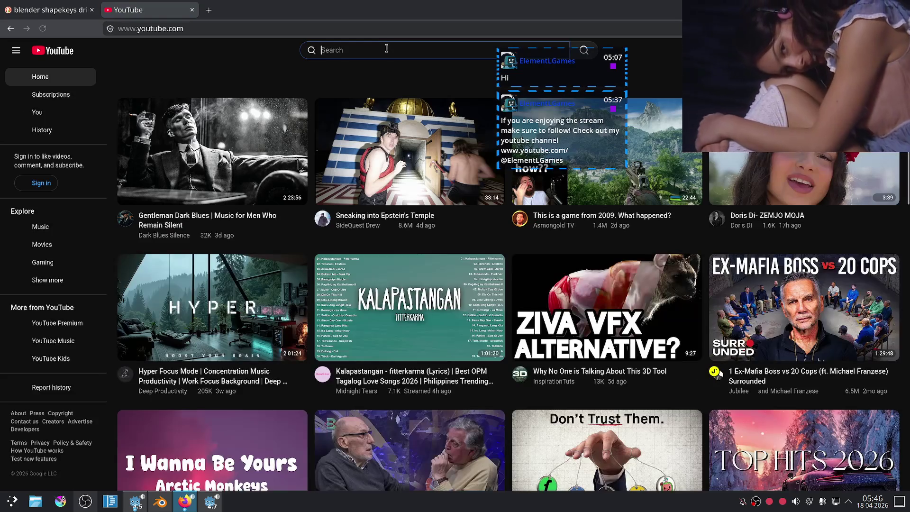
text(blender shape keys)
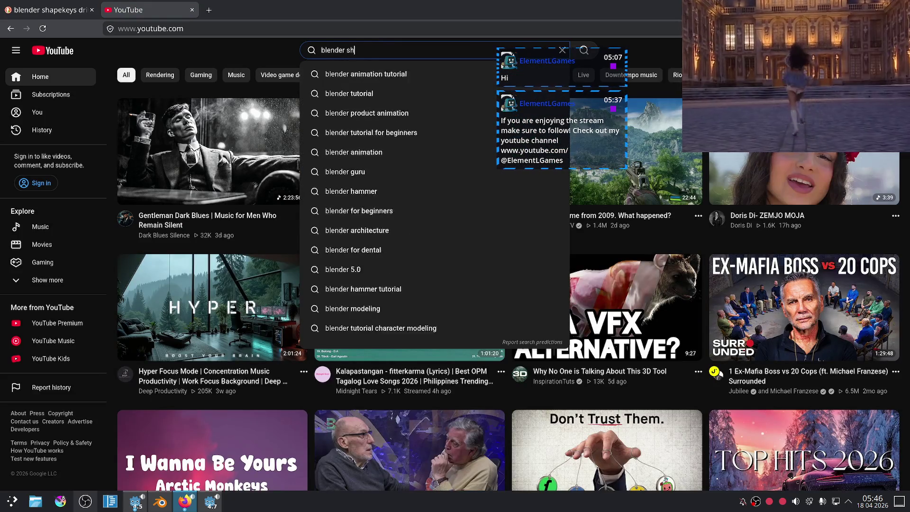
key(Return)
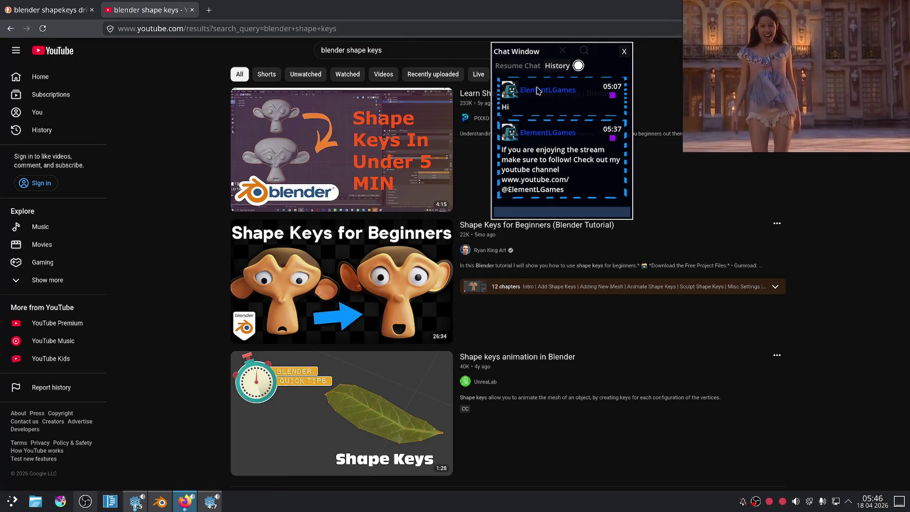
Refine the search to 'blender shape keys driver' and open the beginners' driver video
drag(632, 52, 748, 218)
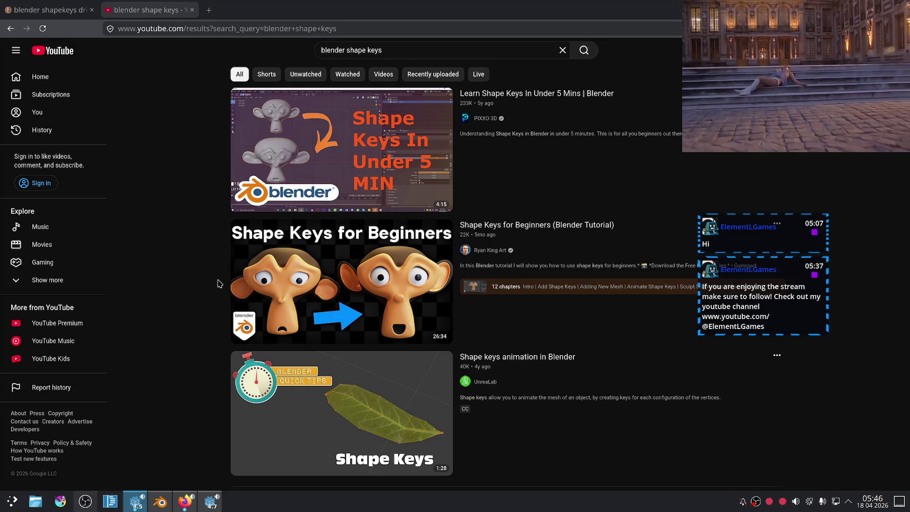
scroll(219, 284, down, 3)
scroll(218, 284, up, 3)
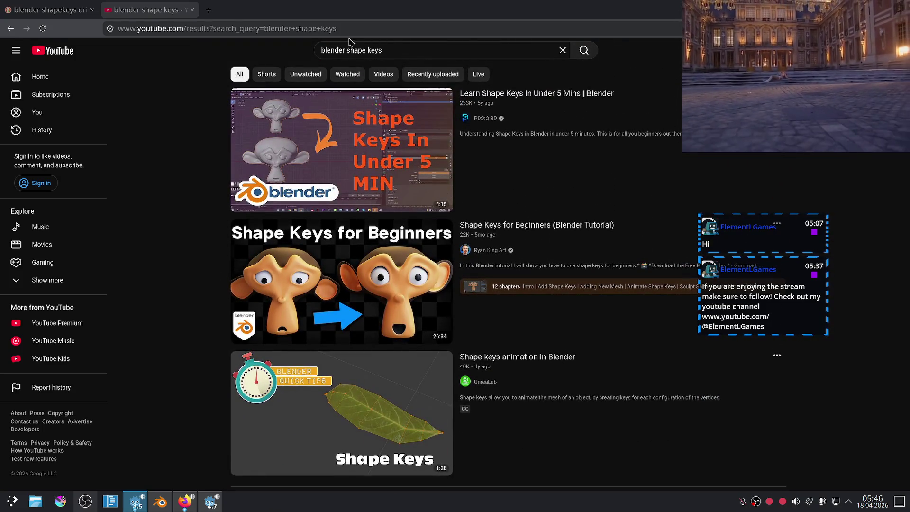
click(393, 48)
text(r)
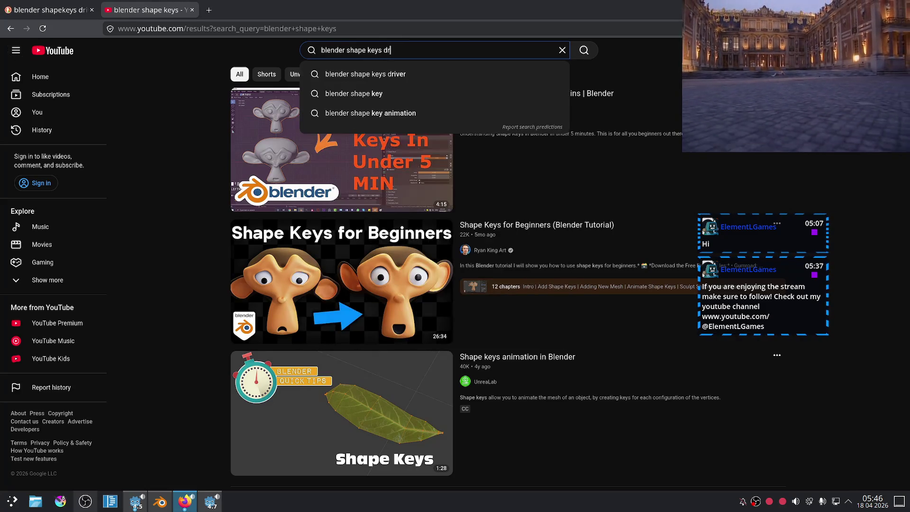
text(iver)
key(Return)
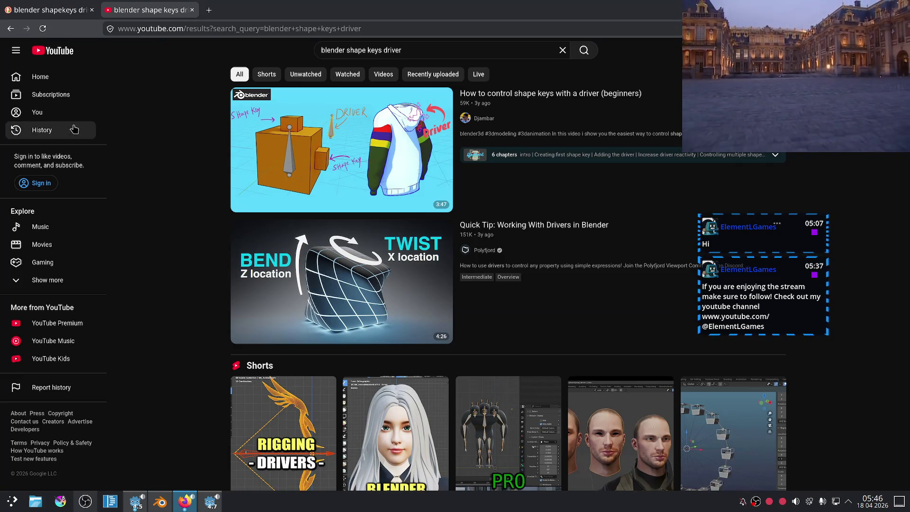
click(268, 139)
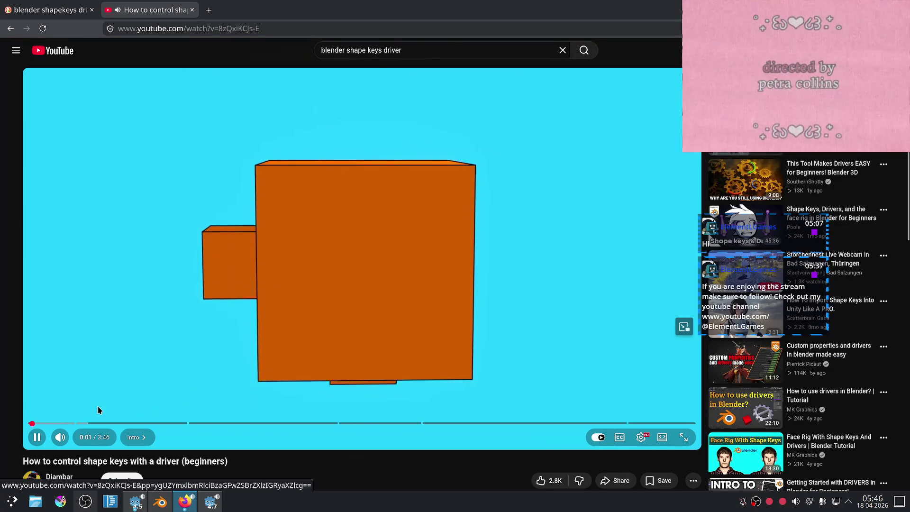
Skip the driver video from 0:18 to about 0:57, watch until about 1:20, pause, and return to Blender
click(84, 422)
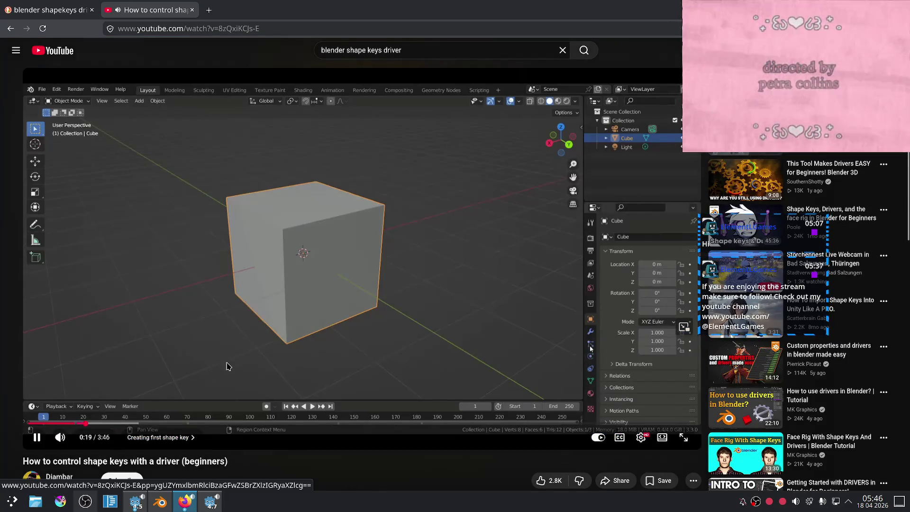
drag(184, 422, 225, 415)
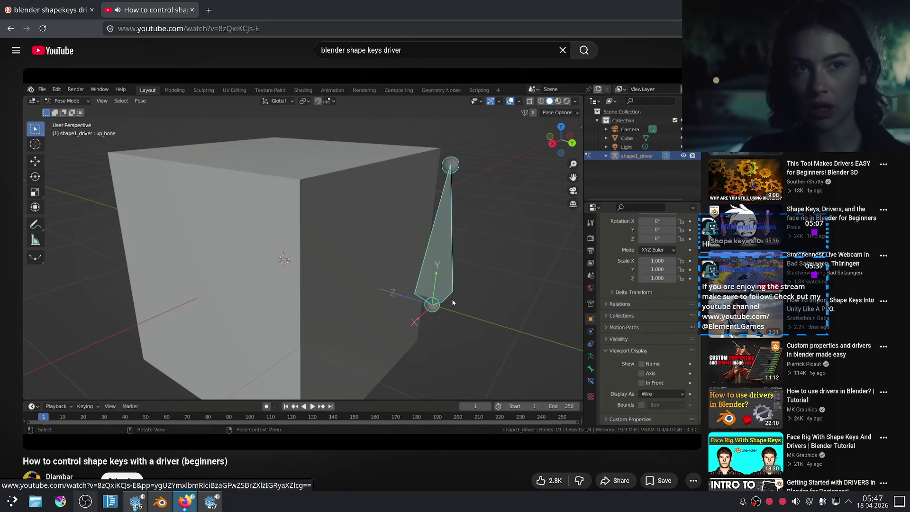
click(453, 302)
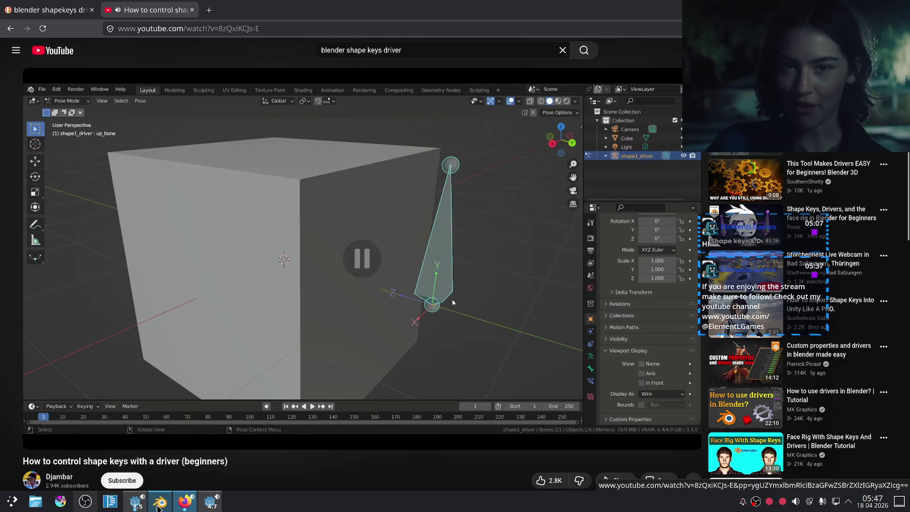
click(160, 502)
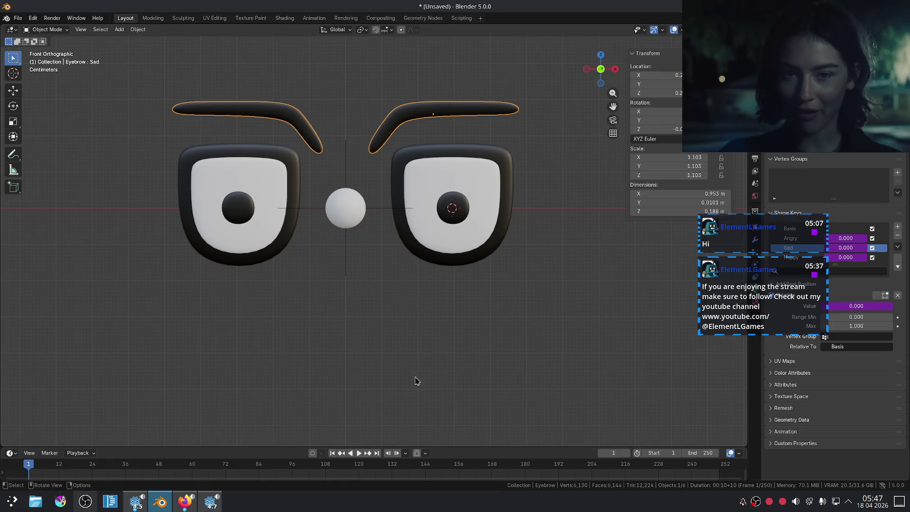
Move the chat window aside and set the eyebrow shape key's driver type to Averaged Value
right_click(873, 308)
mouse_move(729, 228)
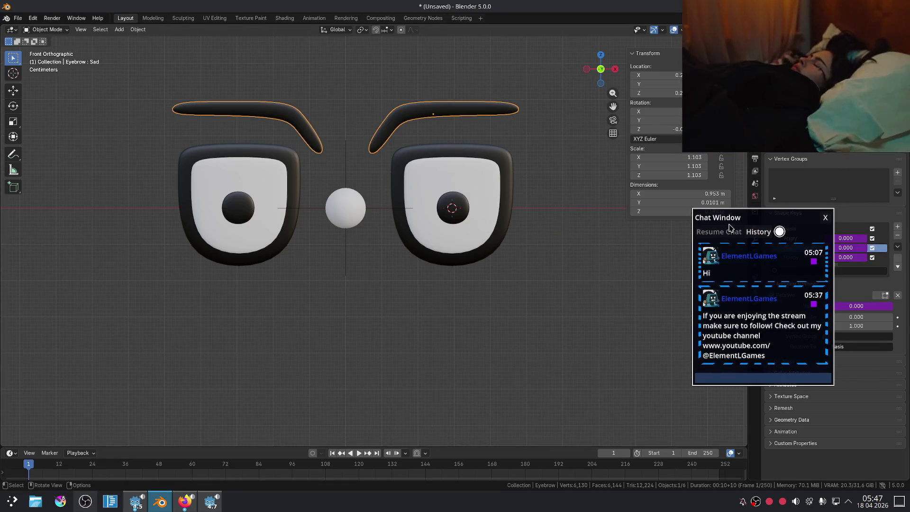
drag(729, 228, 603, 233)
right_click(833, 233)
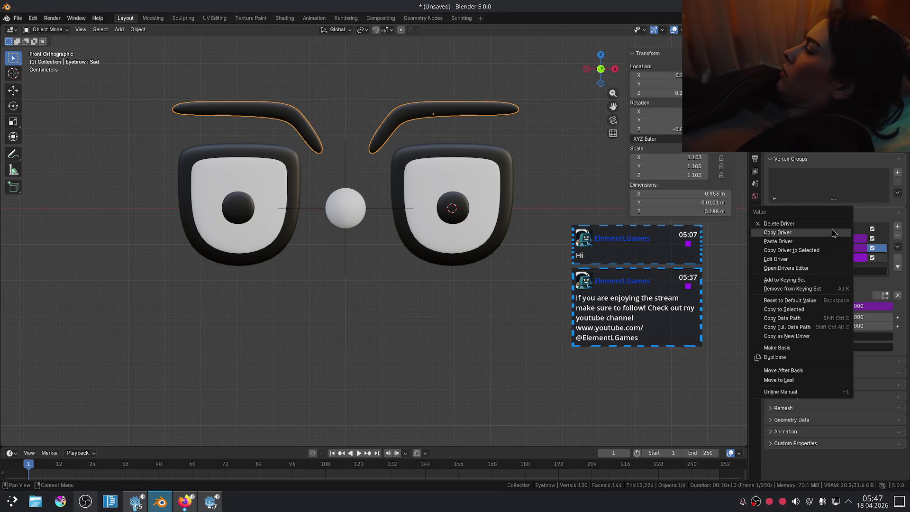
click(813, 260)
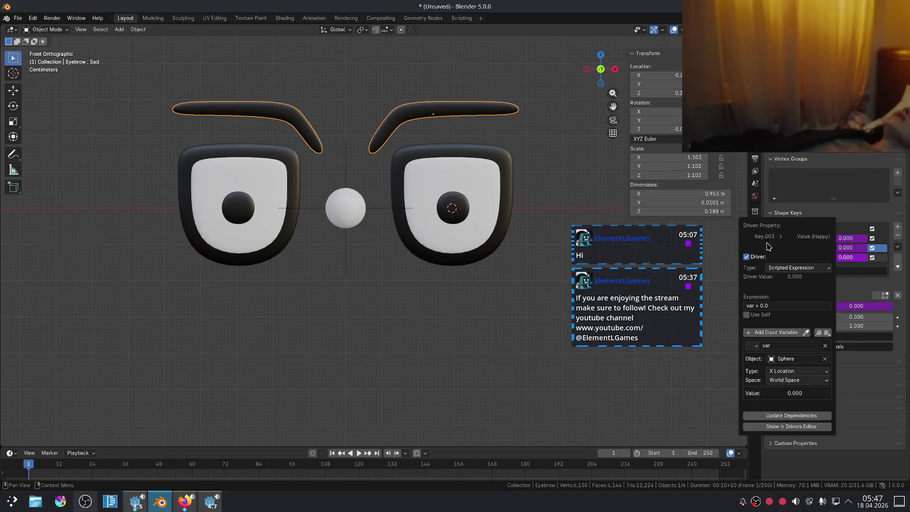
click(798, 267)
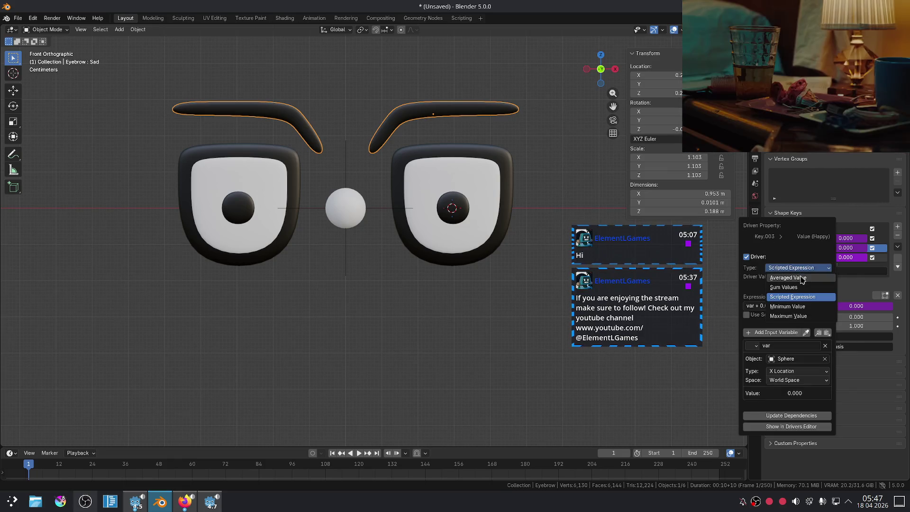
click(801, 278)
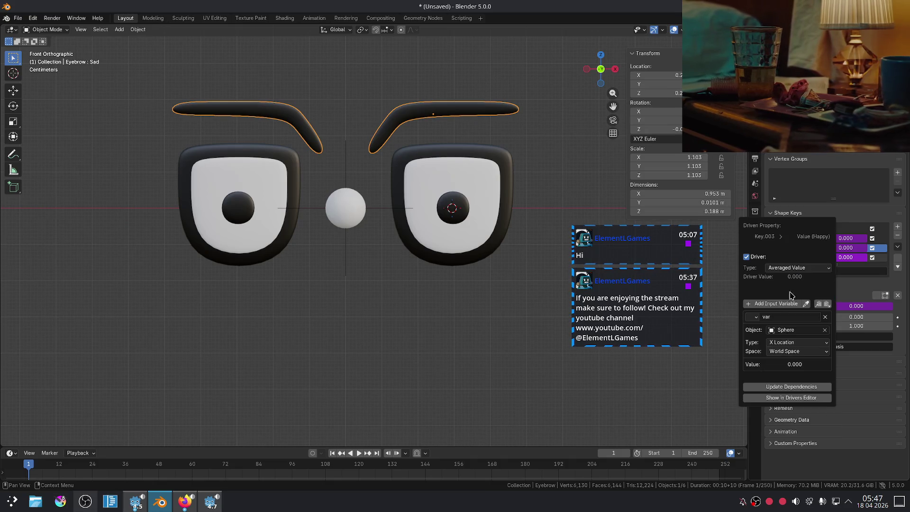
Test-move the Sphere along X, then cancel and undo back to the eyebrow selection
click(355, 214)
key(g)
key(x)
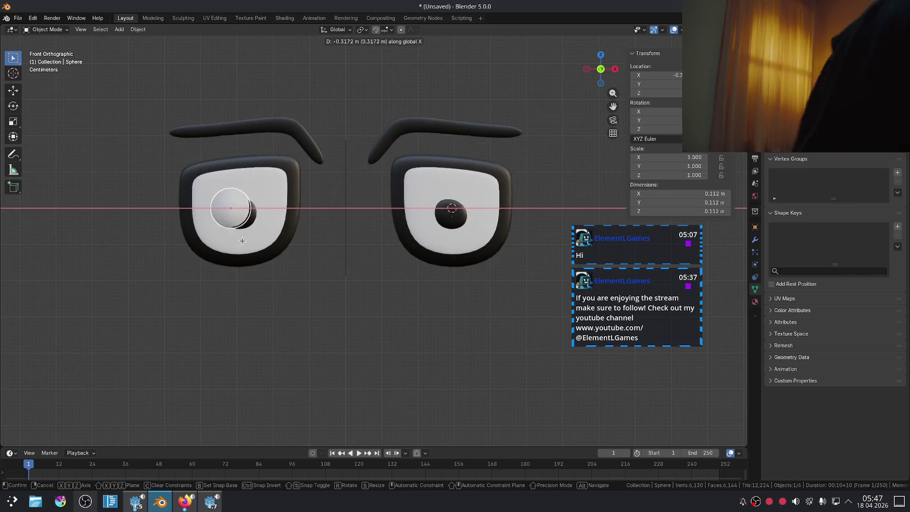
key(Escape)
key(ctrl+z)
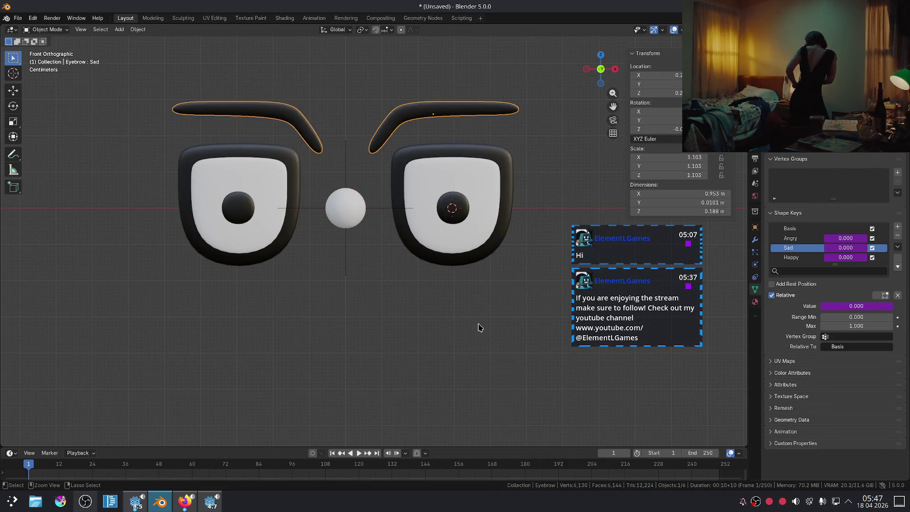
Make the eyebrow's Happy shape key active and switch its driver back to Scripted Expression
click(801, 257)
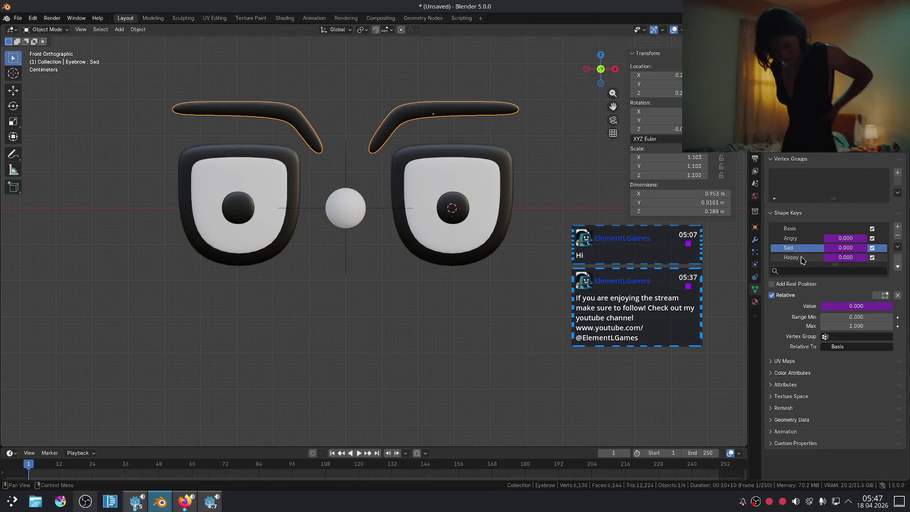
right_click(841, 258)
click(841, 259)
click(807, 269)
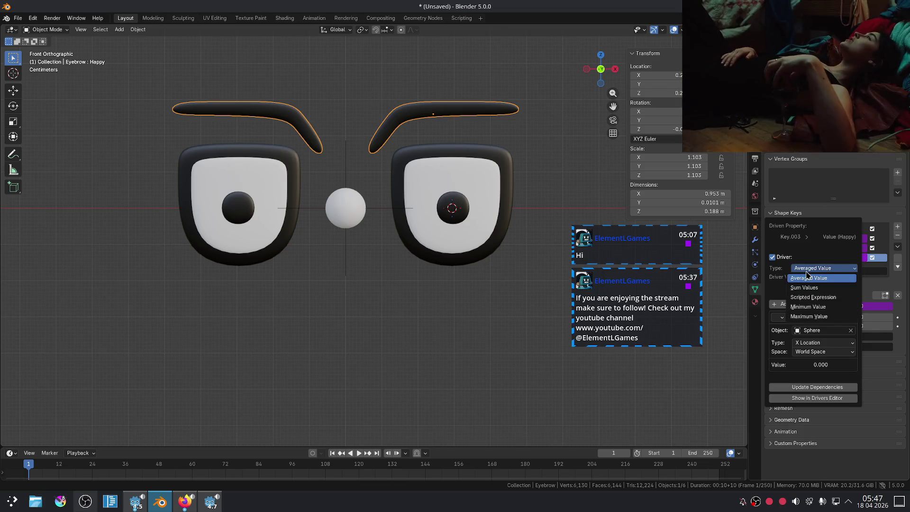
click(808, 303)
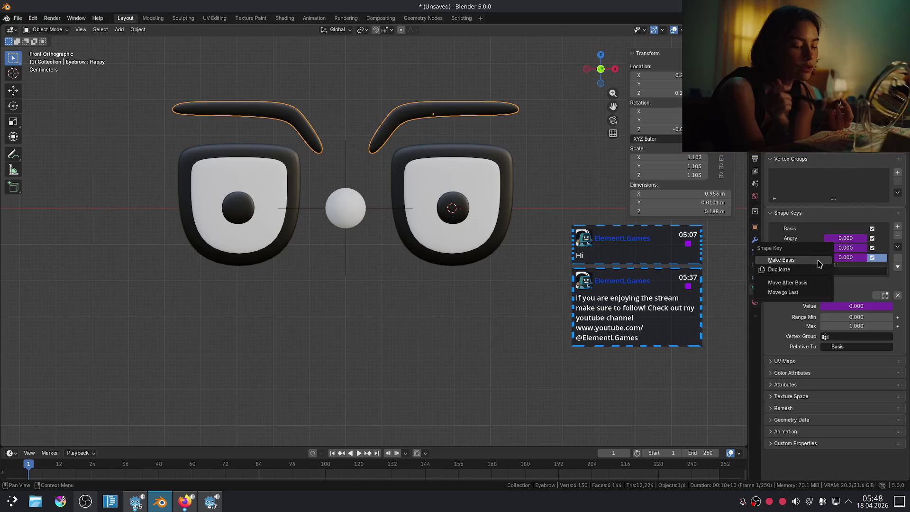
right_click(847, 256)
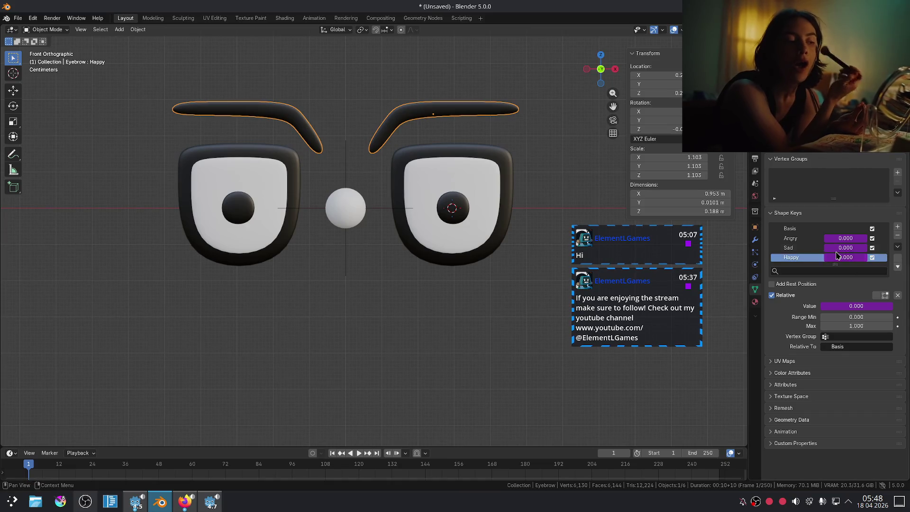
right_click(844, 258)
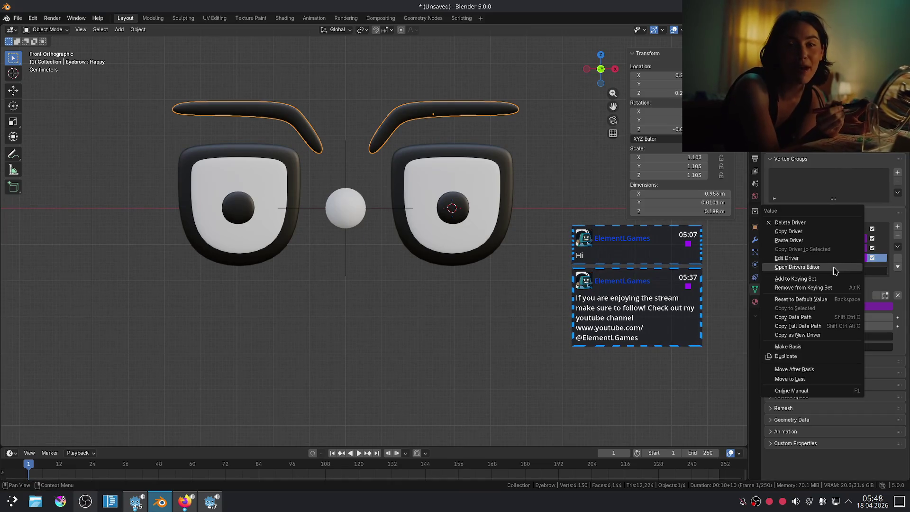
click(834, 268)
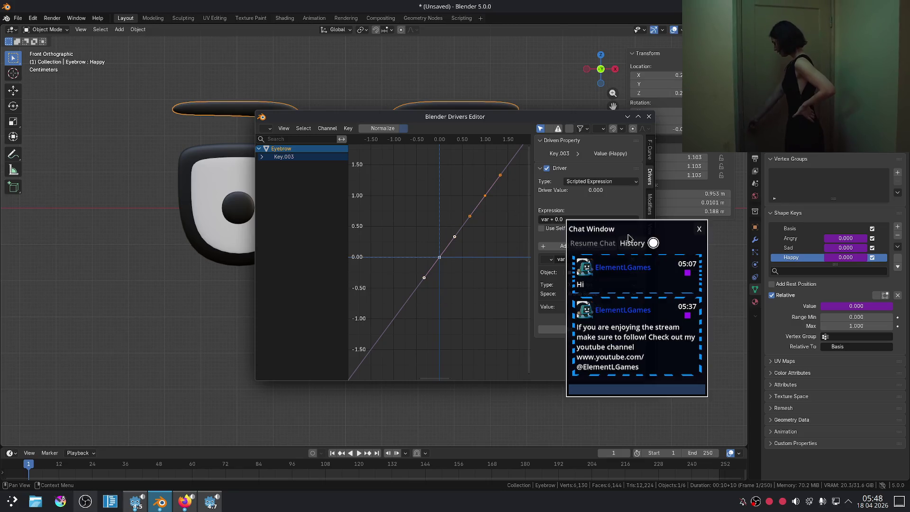
drag(504, 115, 458, 109)
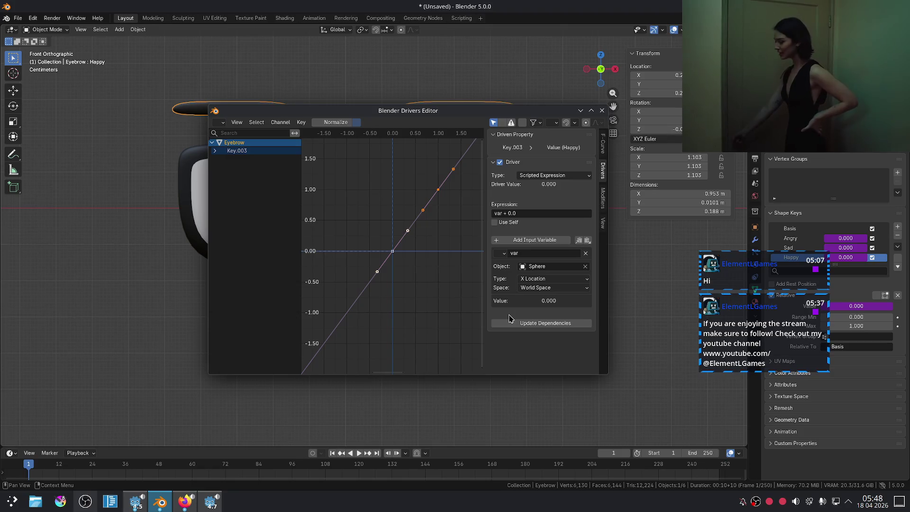
scroll(426, 180, down, 2)
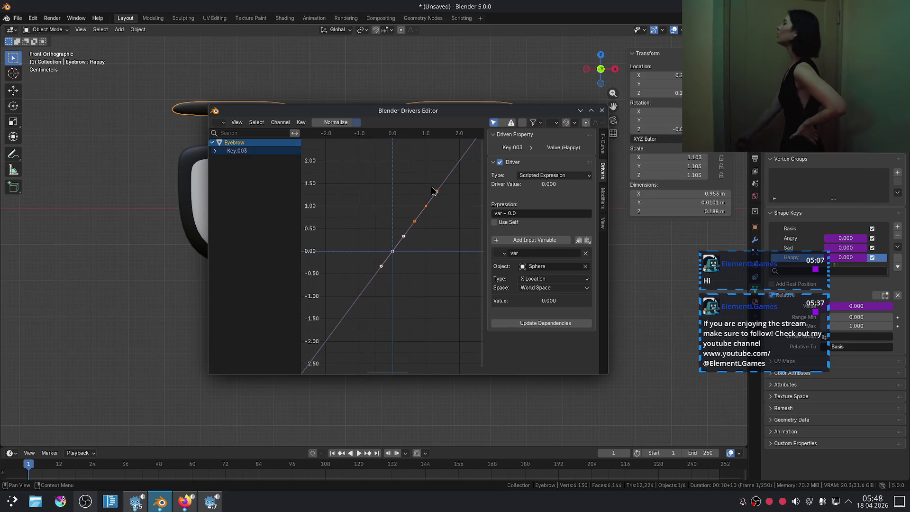
drag(411, 183, 475, 232)
key(g)
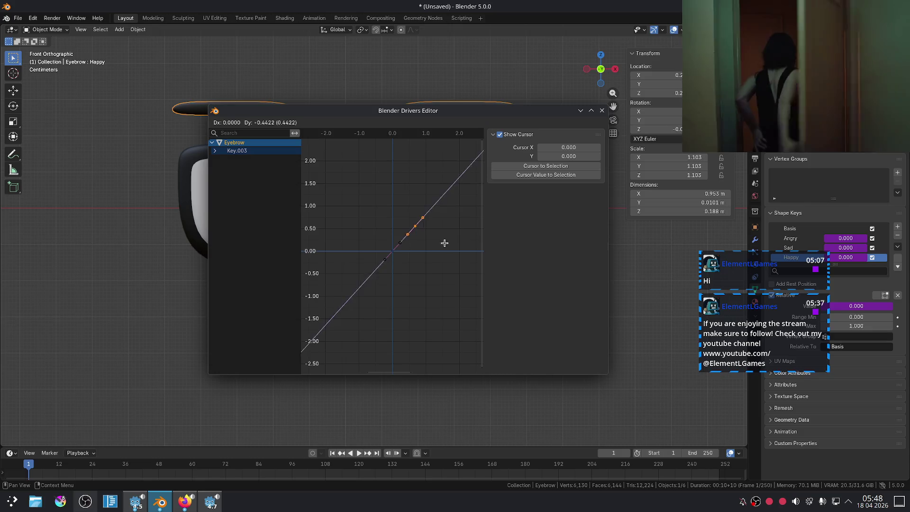
right_click(441, 257)
drag(340, 176, 469, 317)
drag(304, 158, 479, 321)
key(s)
right_click(431, 239)
key(g)
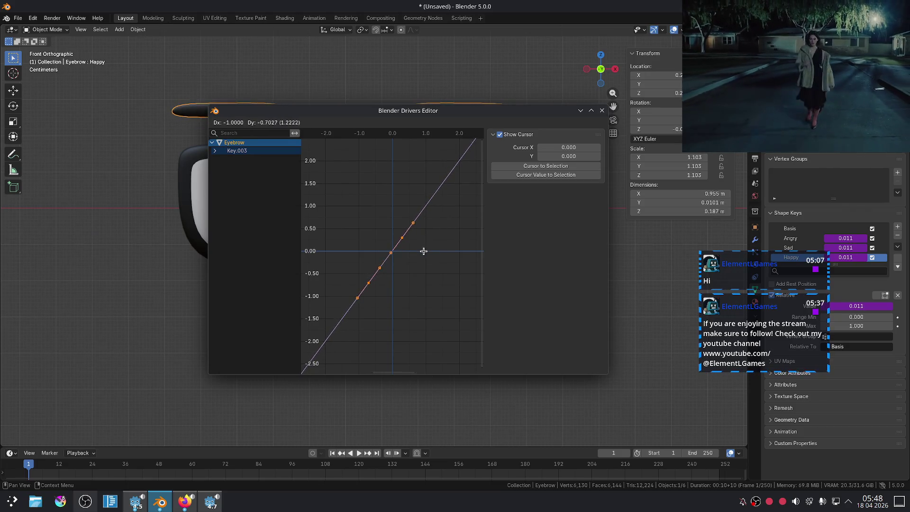
right_click(385, 296)
drag(353, 171, 457, 303)
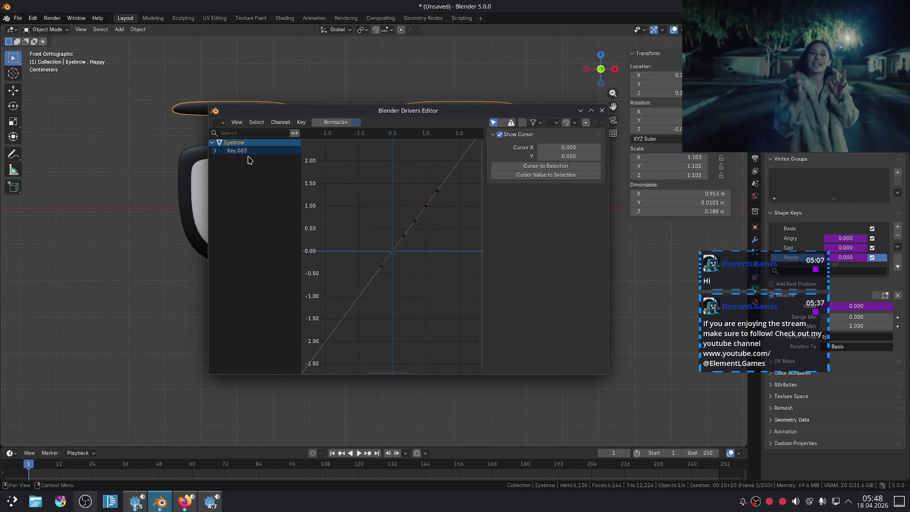
click(238, 145)
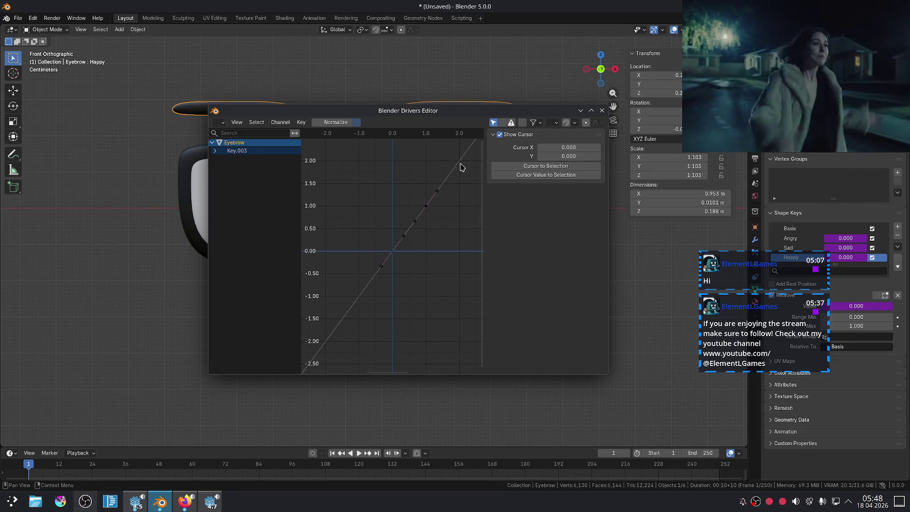
click(602, 111)
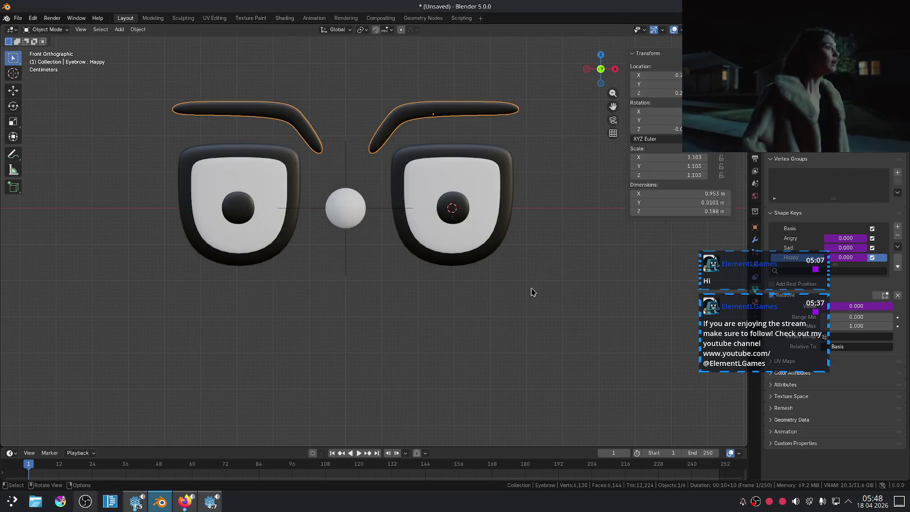
click(348, 211)
key(g)
key(x)
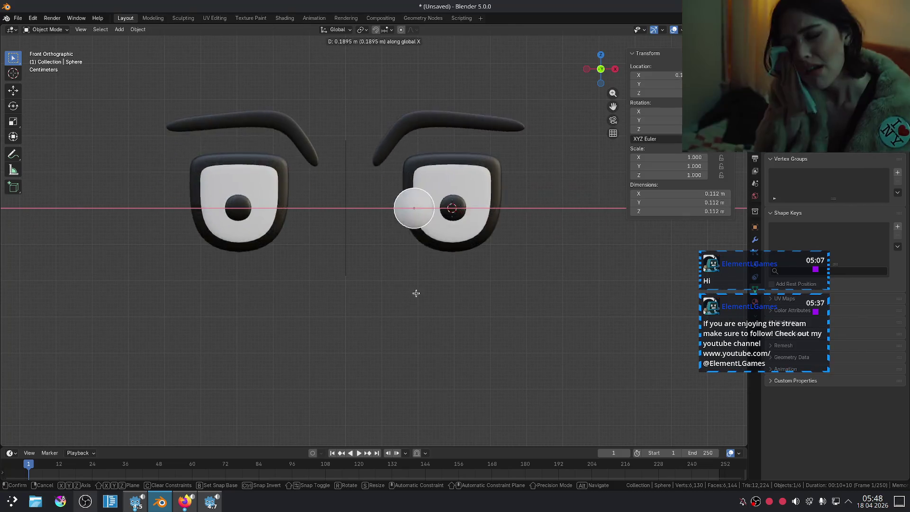
click(587, 306)
key(ctrl+z)
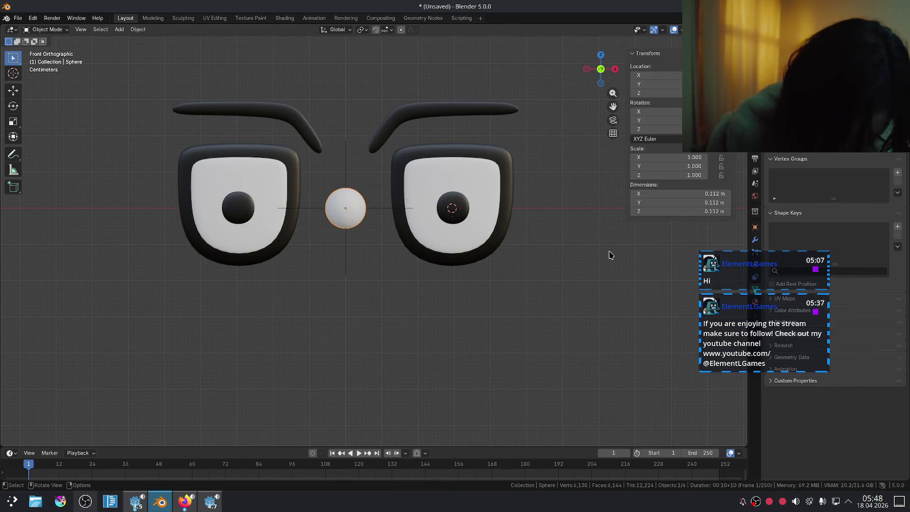
click(419, 115)
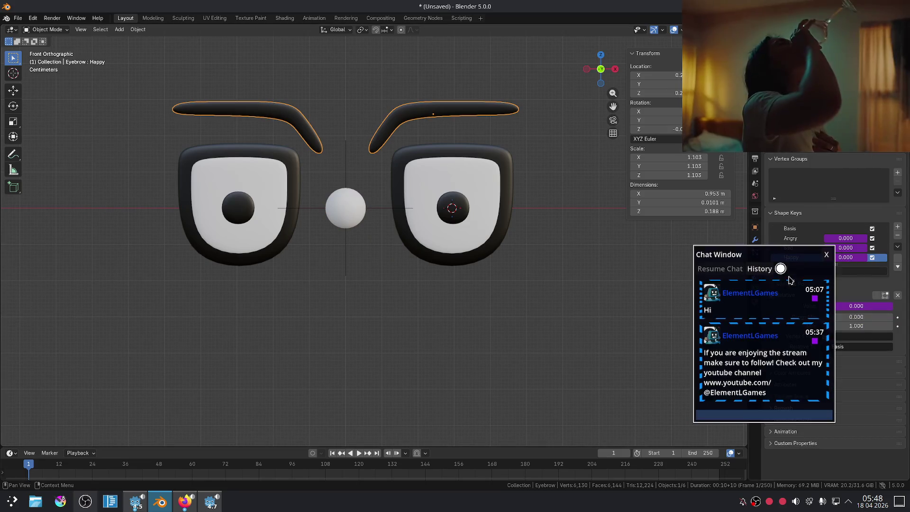
right_click(846, 259)
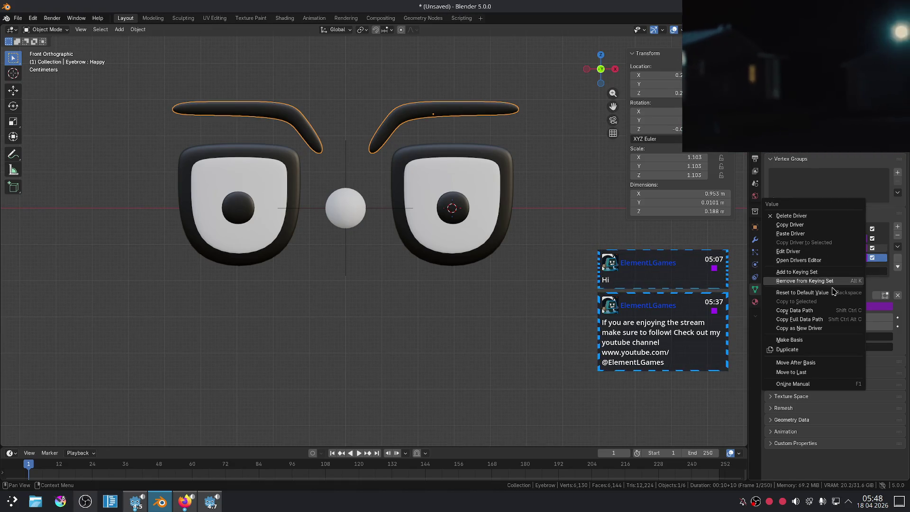
click(825, 260)
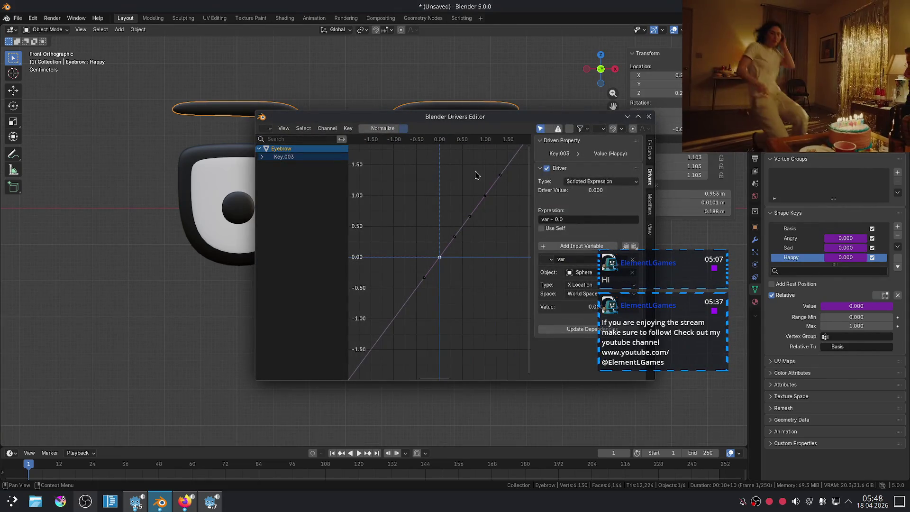
Inspect the Angry, Happy and Sad eyebrow driver curves in the Drivers Editor
click(455, 172)
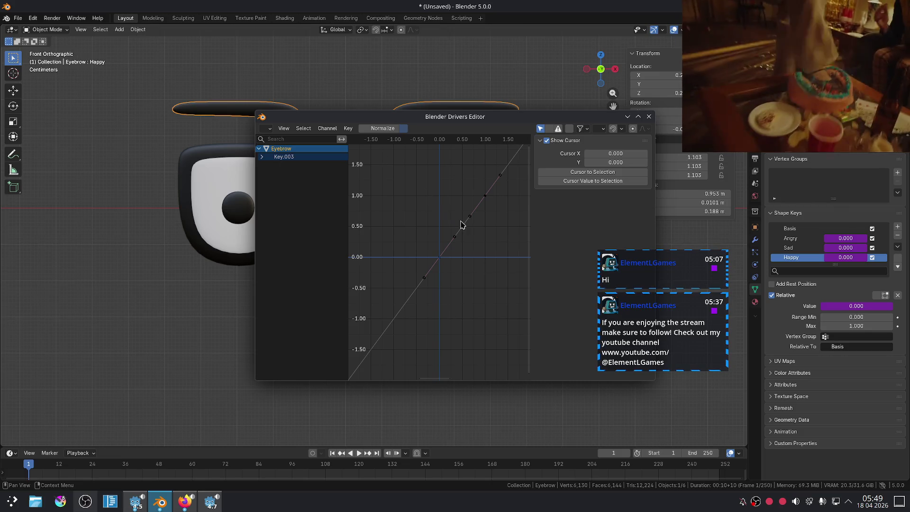
click(469, 217)
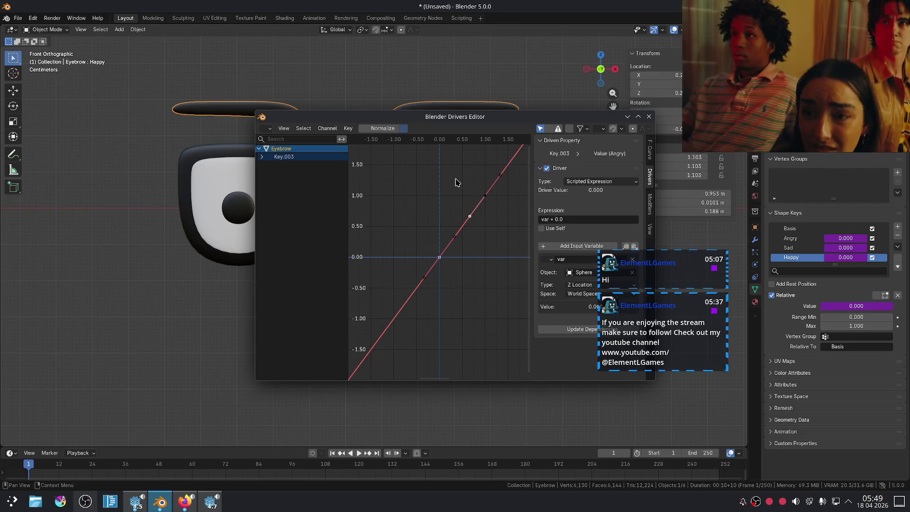
click(457, 183)
drag(485, 165, 500, 179)
click(455, 237)
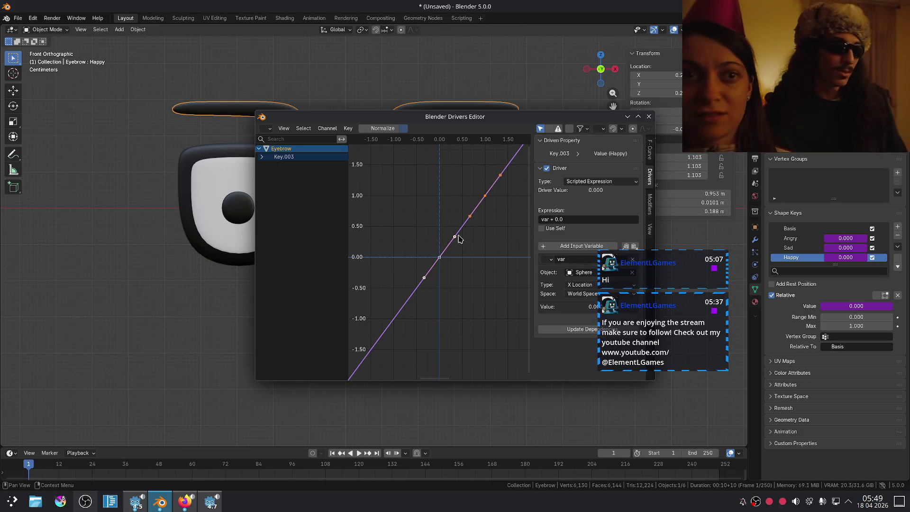
click(446, 277)
click(438, 259)
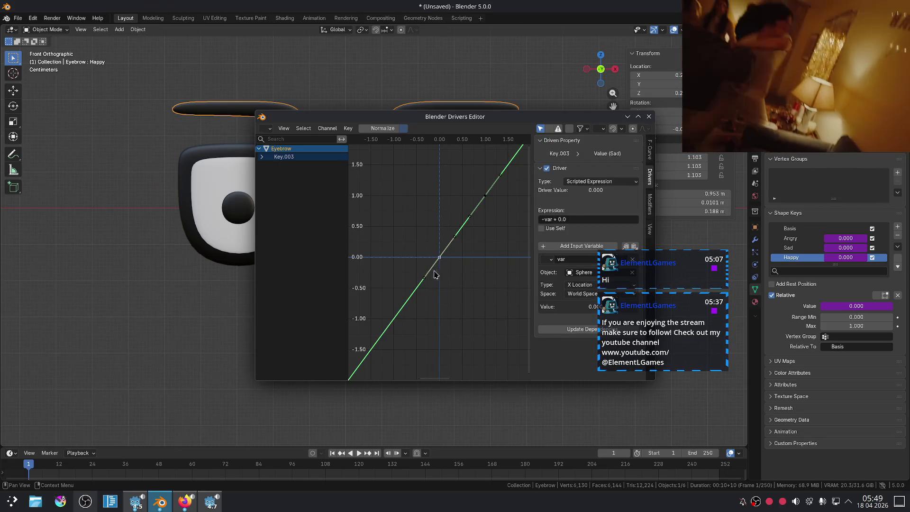
click(418, 285)
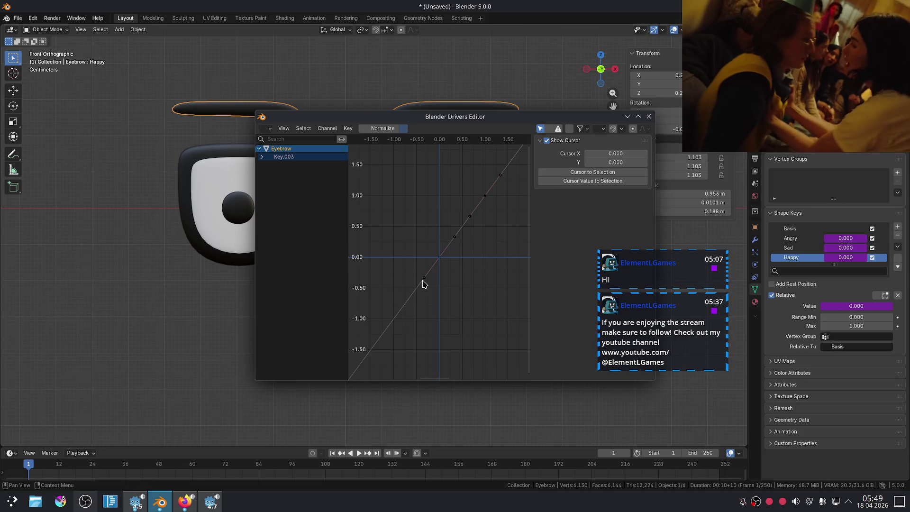
click(425, 279)
drag(629, 254, 782, 254)
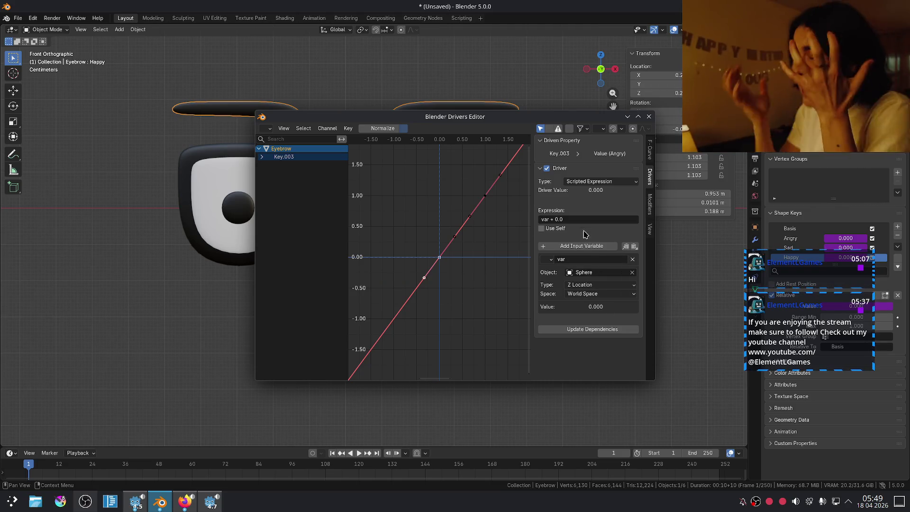
Set the Happy driver's type to Sum Values
click(558, 230)
click(558, 230)
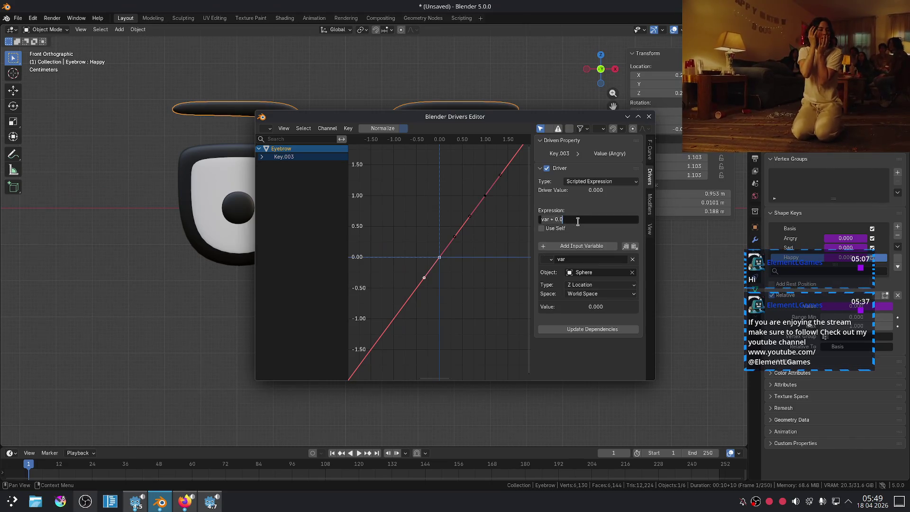
click(601, 182)
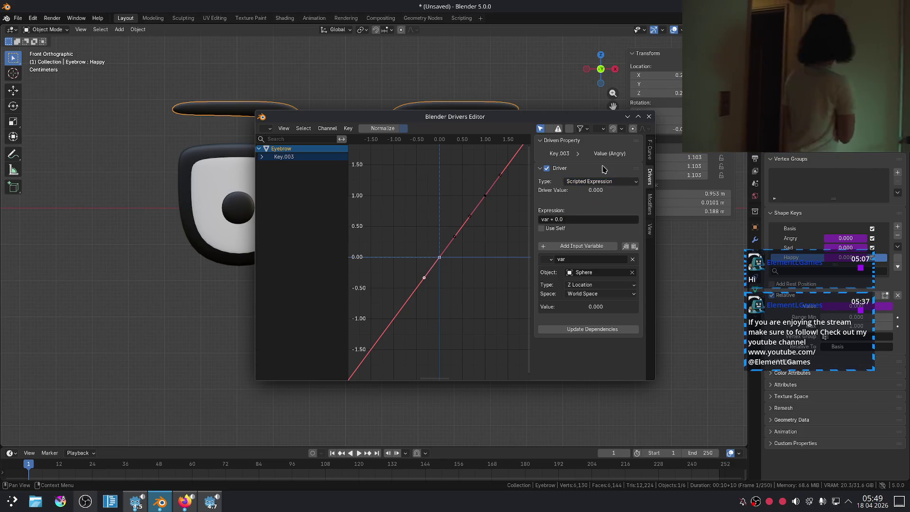
click(454, 237)
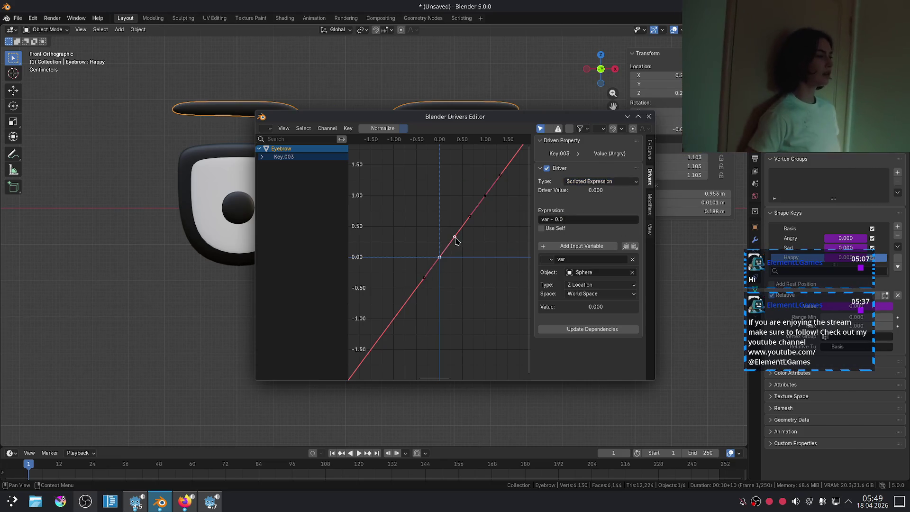
click(455, 237)
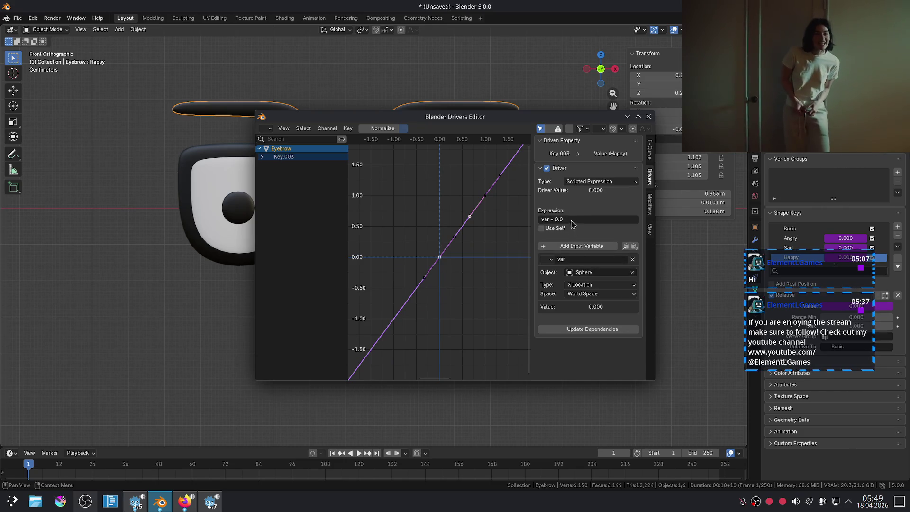
click(614, 182)
click(611, 194)
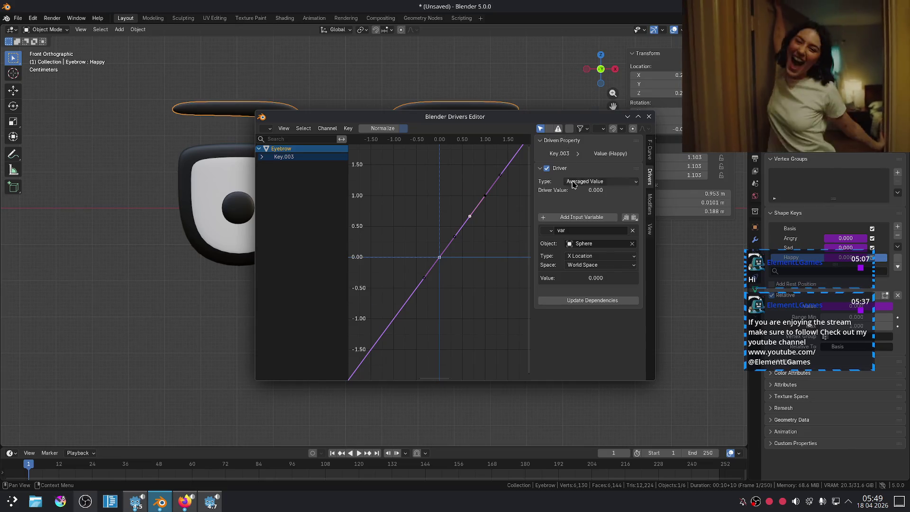
click(601, 181)
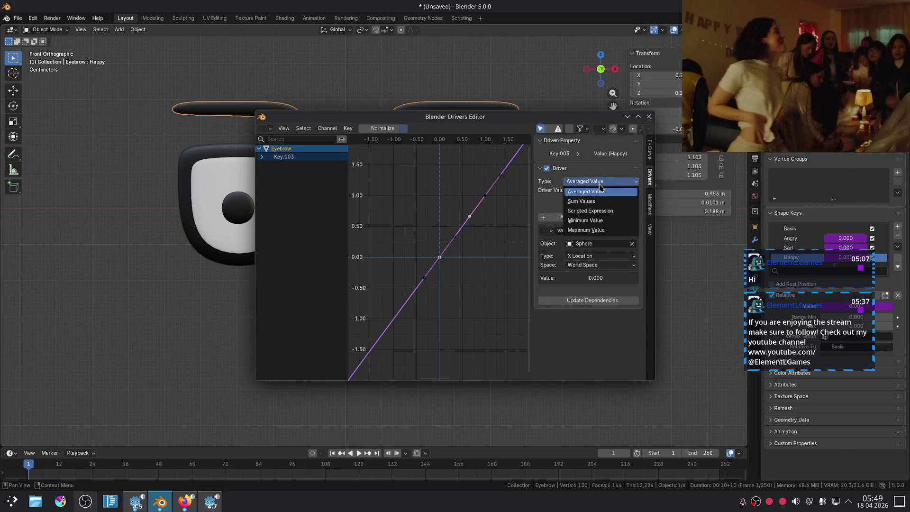
click(597, 201)
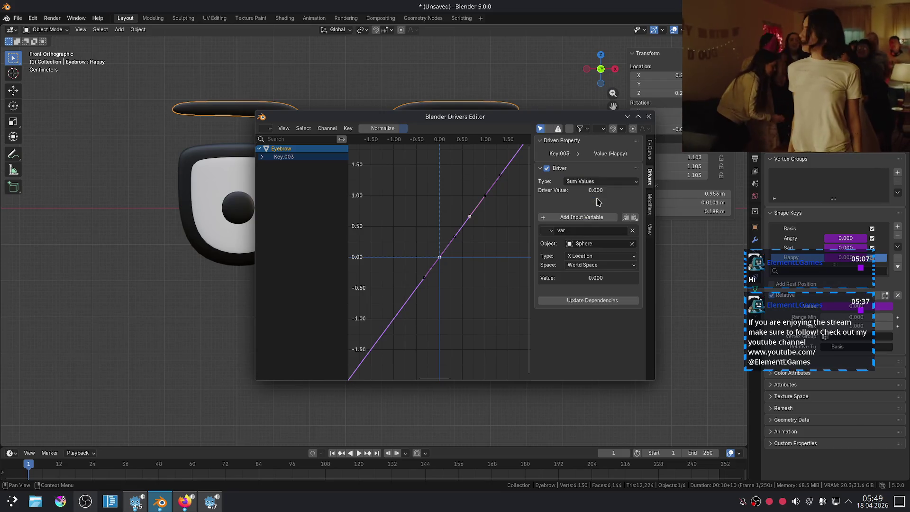
Make the Happy driver curve's keyframe interpolation Linear
mouse_move(569, 121)
mouse_down()
mouse_move(583, 133)
mouse_move(612, 202)
mouse_move(595, 147)
mouse_up()
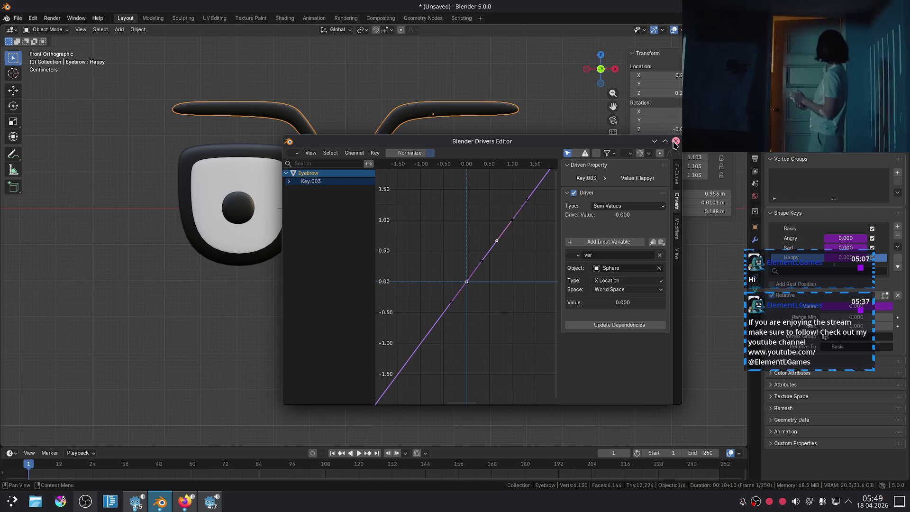
click(677, 228)
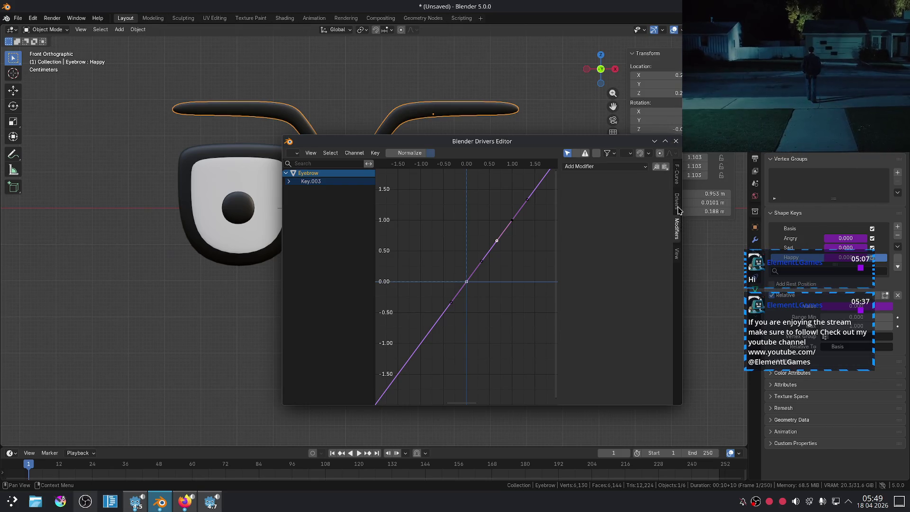
click(677, 179)
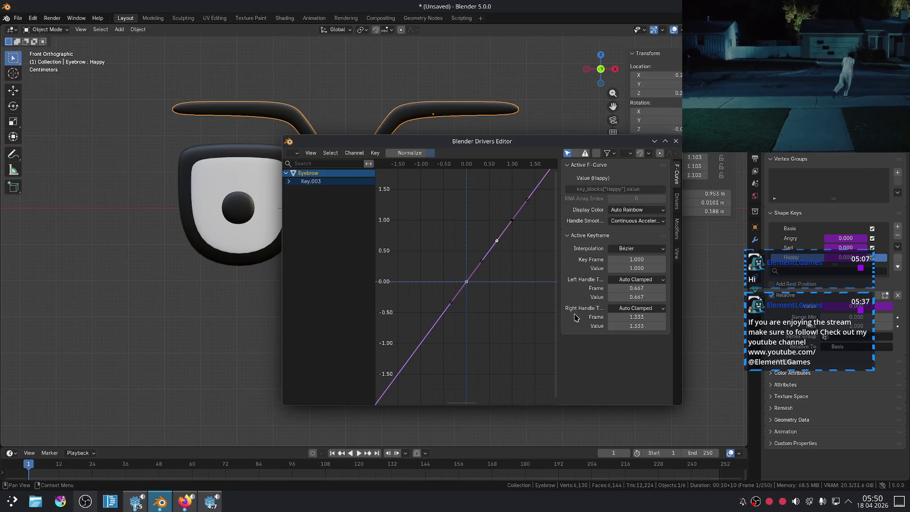
click(624, 253)
click(493, 290)
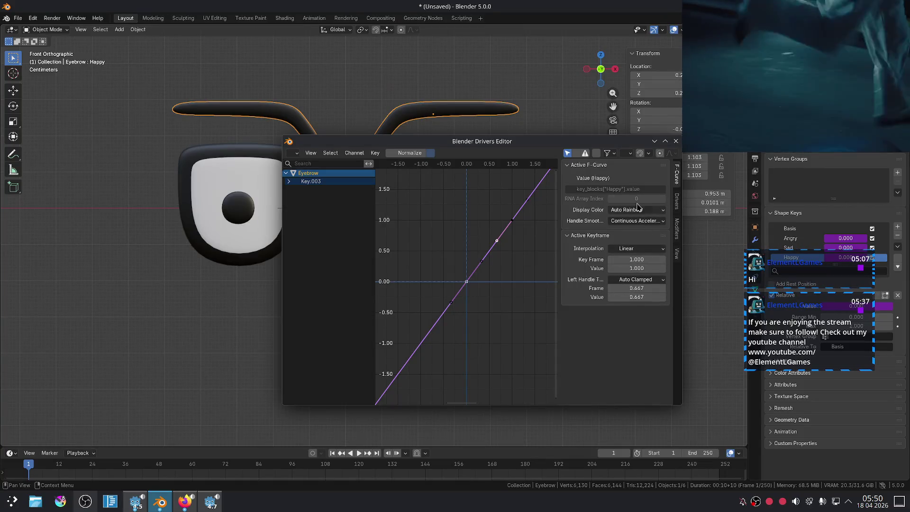
click(677, 229)
click(612, 168)
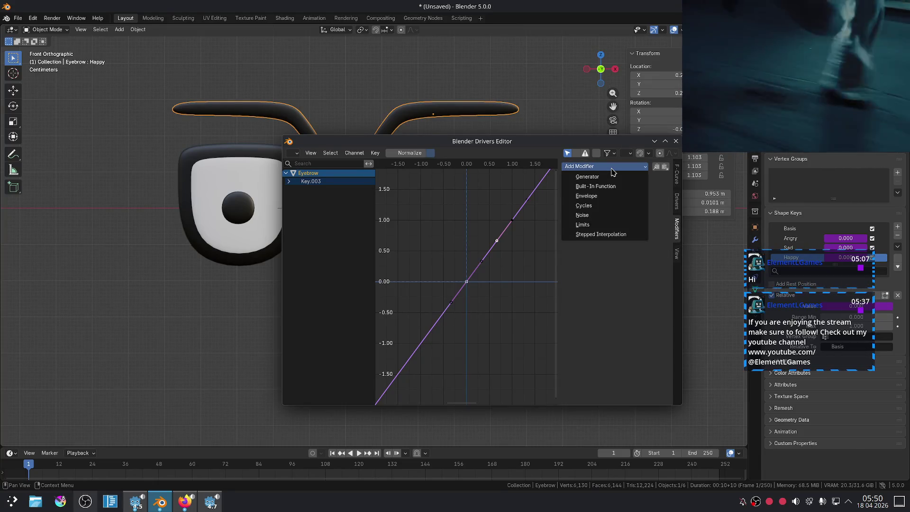
Close the Drivers Editor and move the Sphere along X to test the eyebrows
click(675, 147)
click(346, 206)
key(g)
key(x)
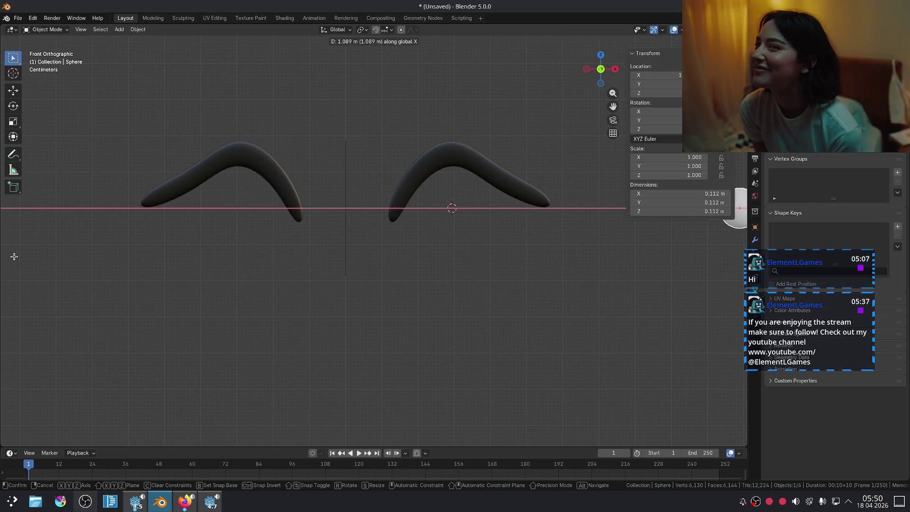
Cancel the test move, returning the sphere to the centre
right_click(563, 273)
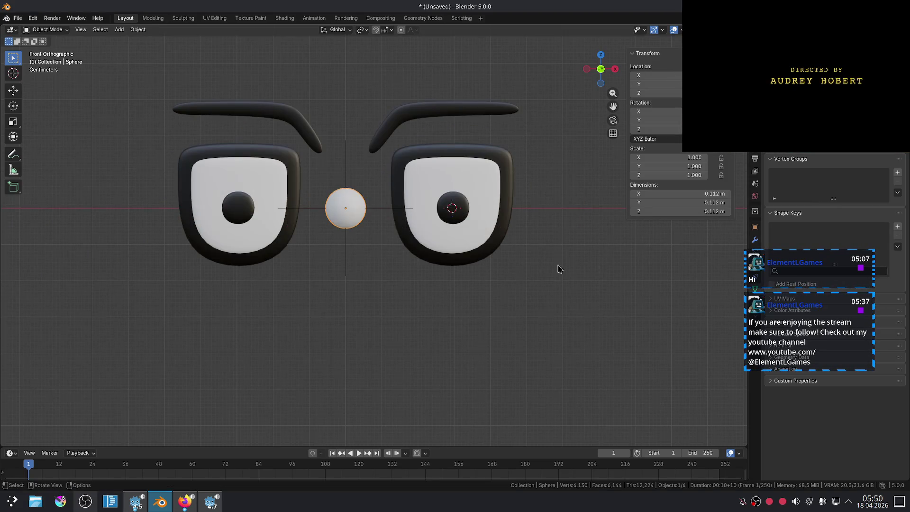
scroll(545, 256, down, 4)
scroll(365, 215, up, 3)
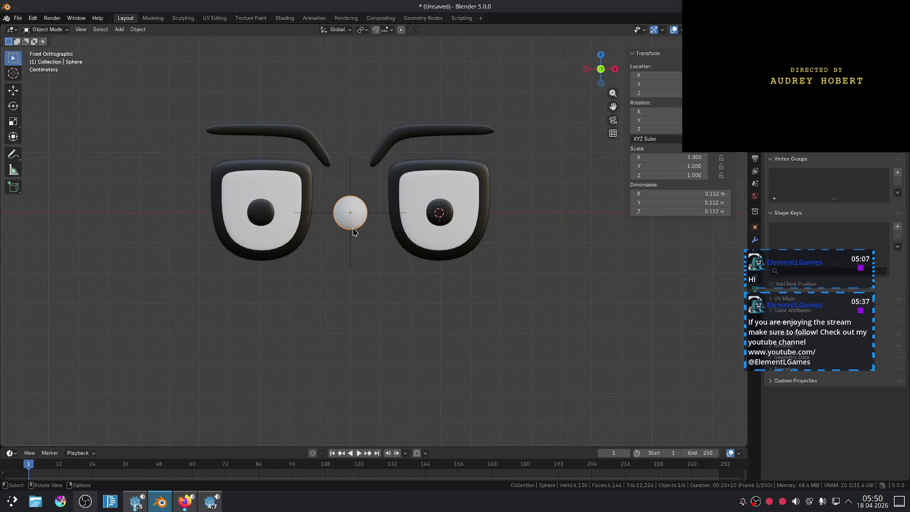
Rename the sphere to 'EmotionController' and orbit the view into perspective
key(F2)
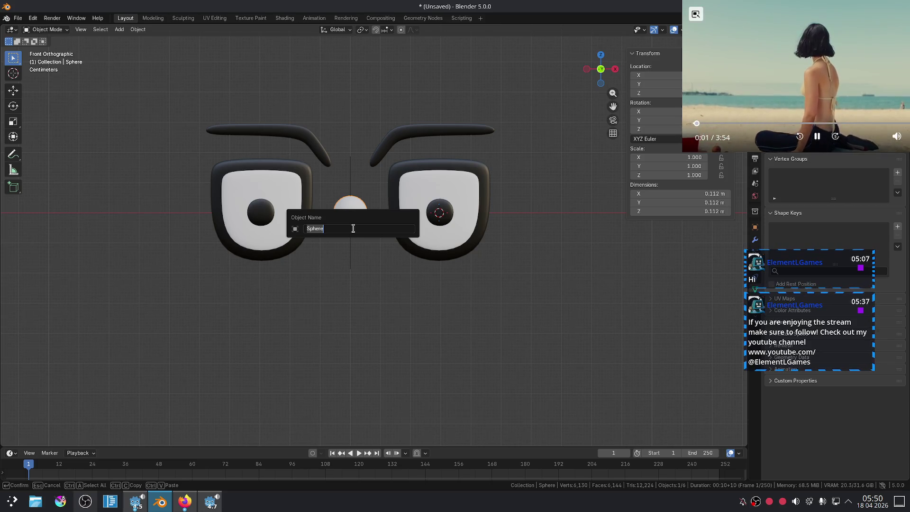
text(EmotionContr)
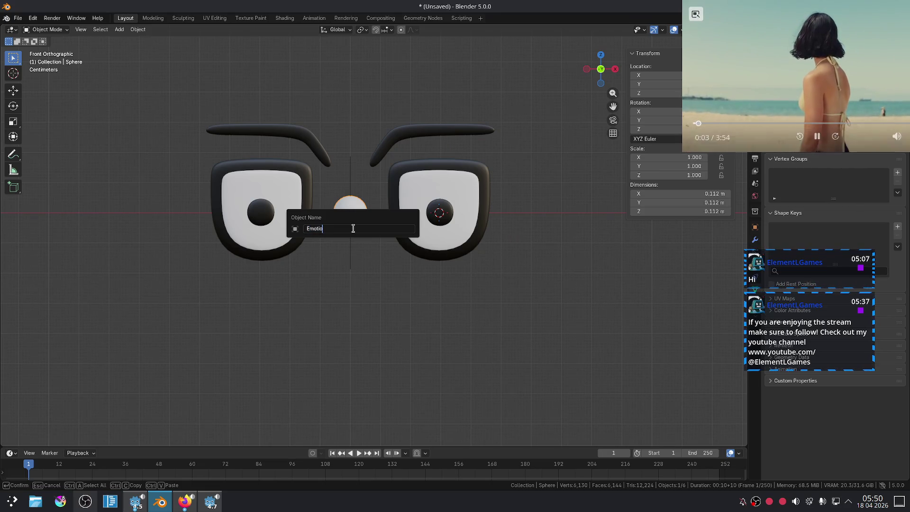
text(oller)
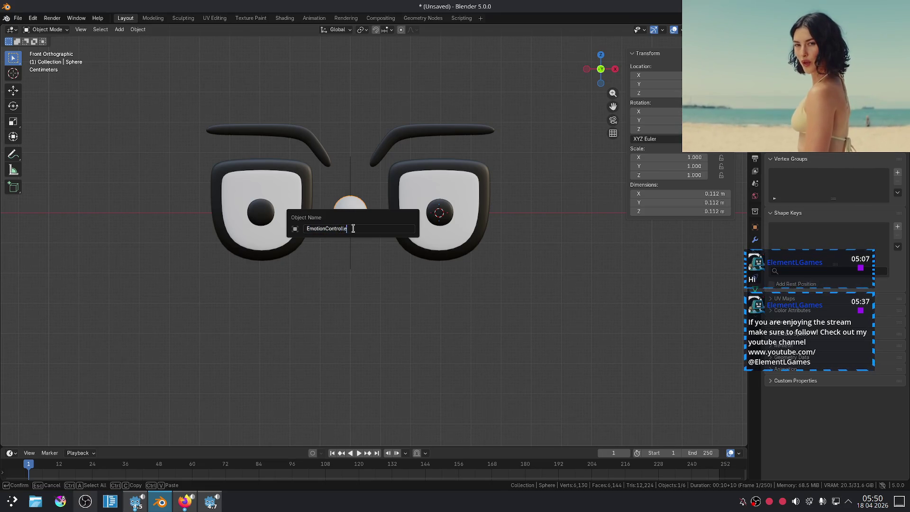
key(Return)
mouse_move(208, 293)
middle_down()
mouse_move(333, 286)
mouse_move(426, 327)
mouse_move(534, 319)
mouse_move(576, 277)
mouse_move(497, 262)
mouse_move(290, 304)
mouse_move(351, 276)
mouse_move(380, 276)
middle_up()
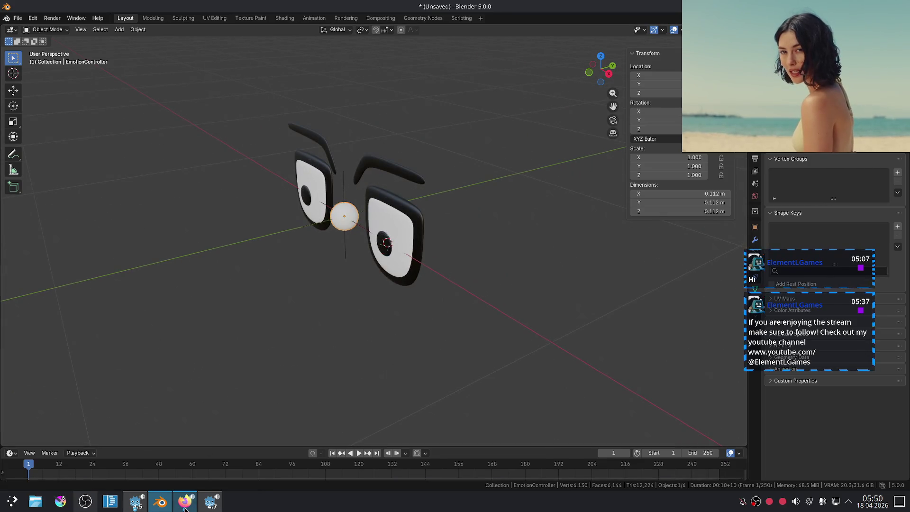
click(185, 503)
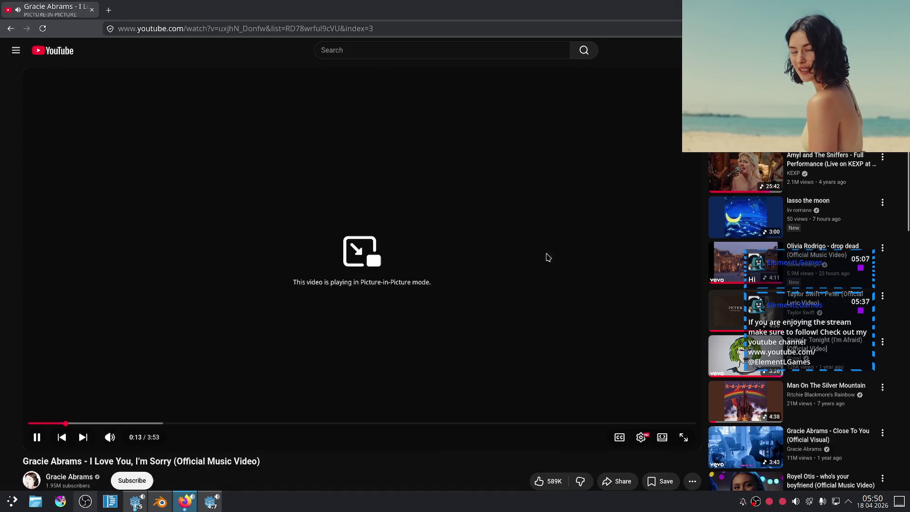
Scroll the music video's watch page and reposition the chat overlay and picture-in-picture window
drag(822, 266, 853, 308)
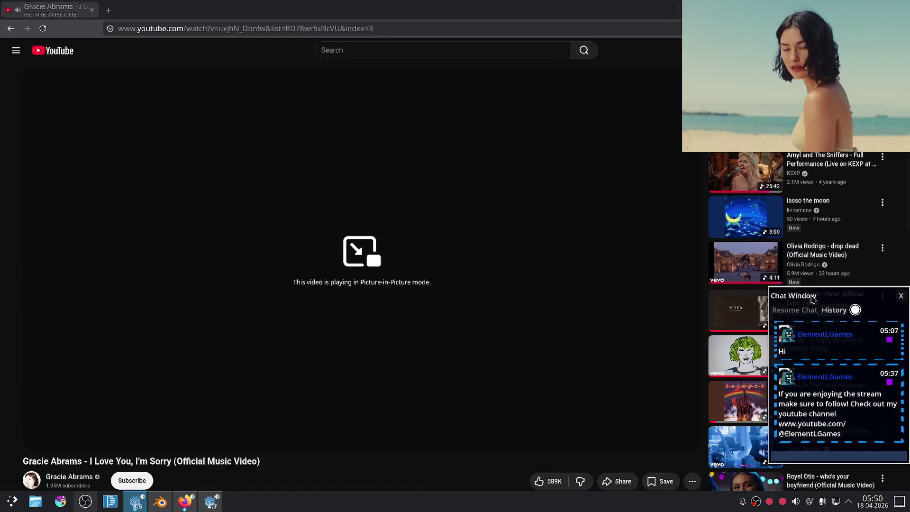
scroll(719, 175, down, 5)
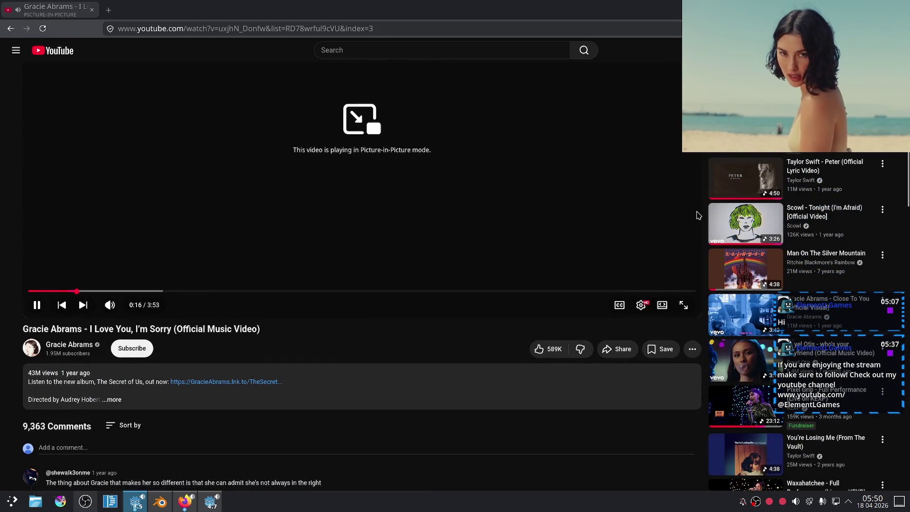
scroll(693, 220, down, 3)
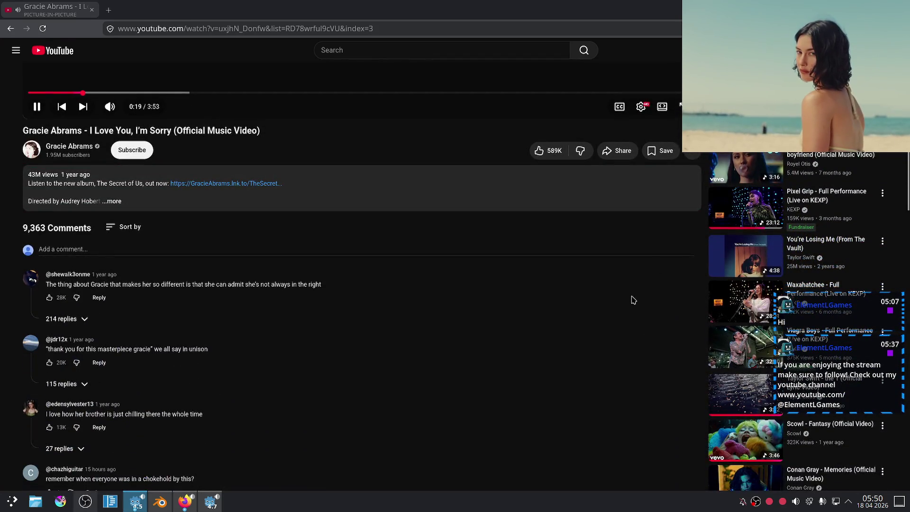
scroll(644, 265, down, 2)
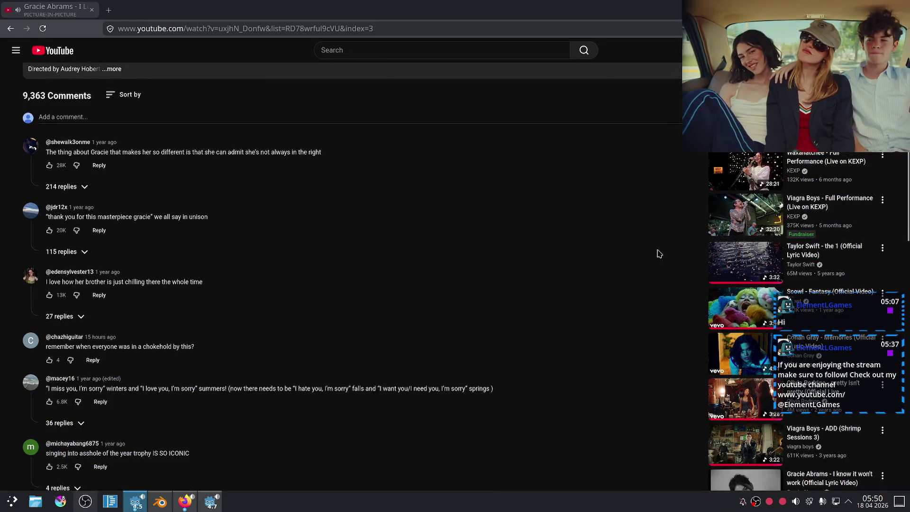
scroll(685, 232, down, 2)
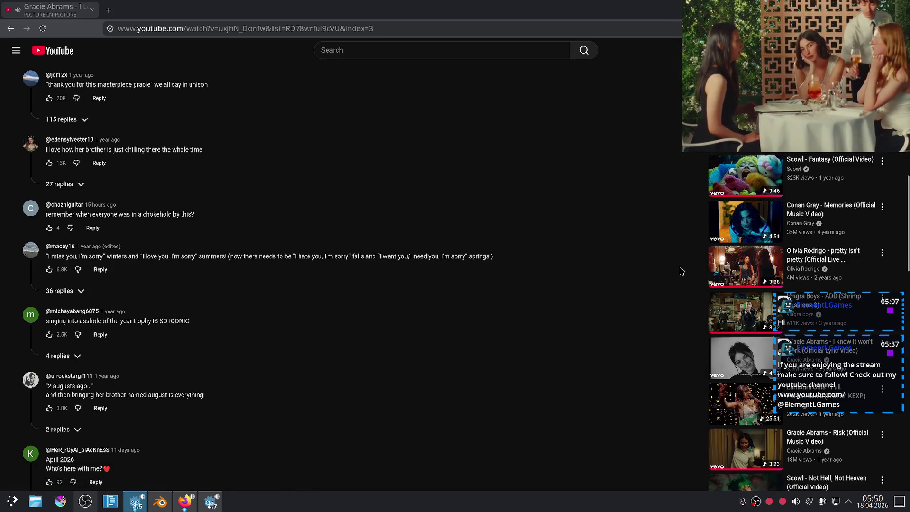
scroll(680, 270, down, 1)
scroll(782, 232, up, 1)
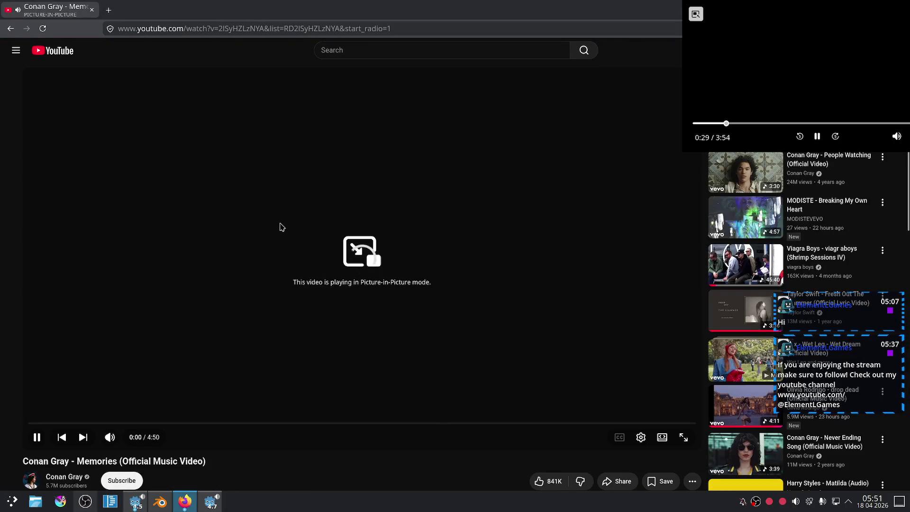
mouse_move(801, 81)
mouse_down()
mouse_move(469, 63)
mouse_move(700, 83)
mouse_up()
scroll(567, 215, down, 4)
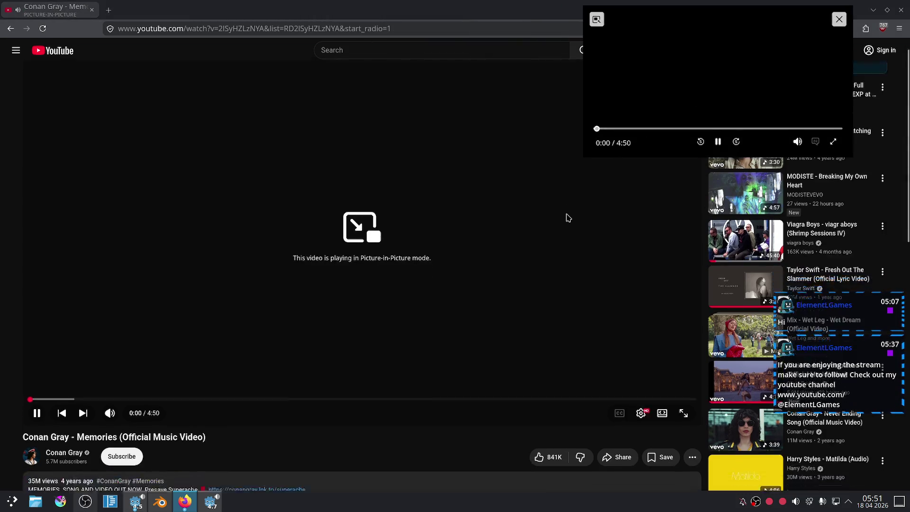
scroll(569, 216, down, 1)
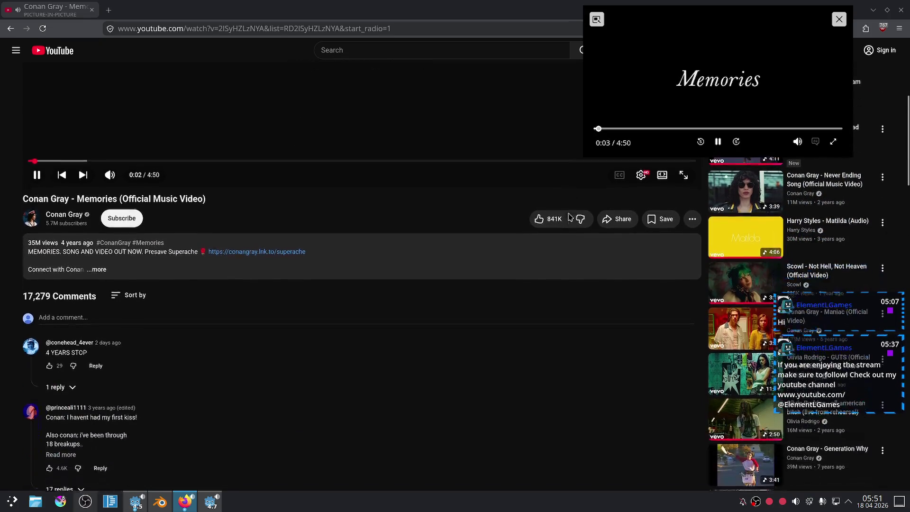
scroll(564, 327, down, 1)
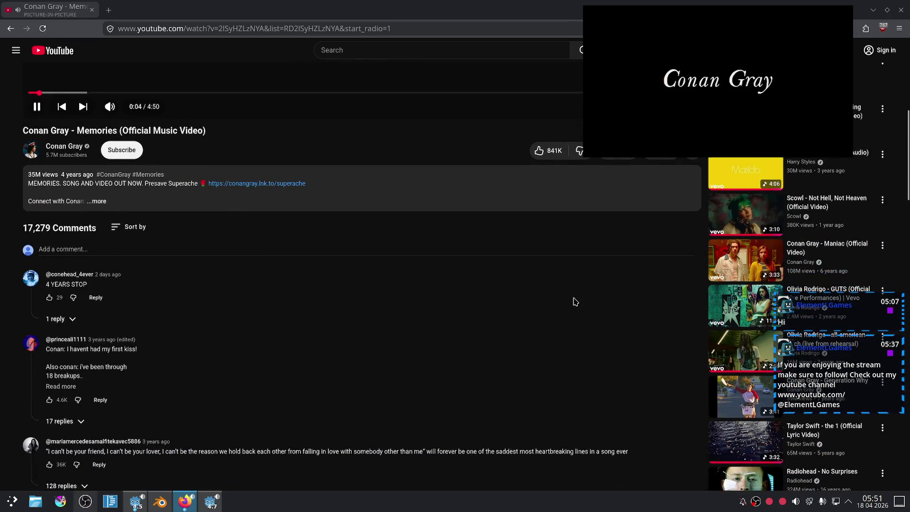
scroll(574, 302, down, 1)
scroll(575, 301, down, 2)
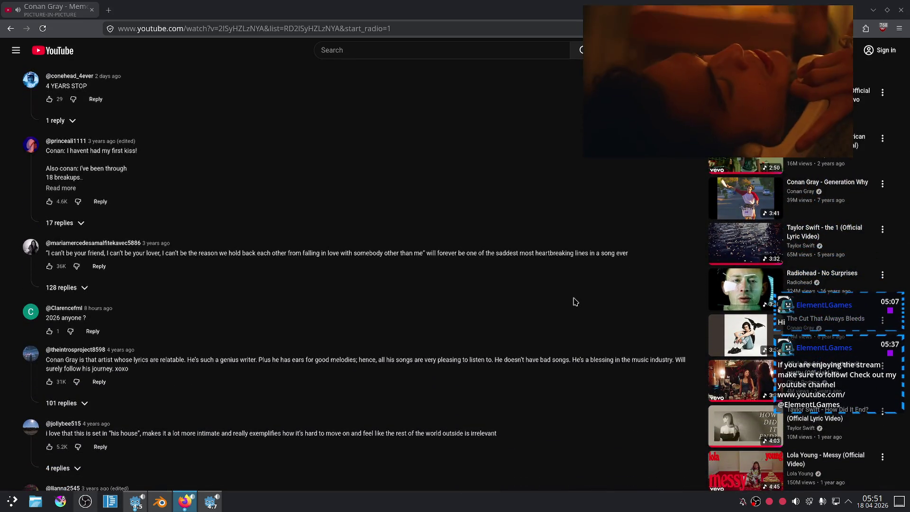
scroll(575, 301, down, 2)
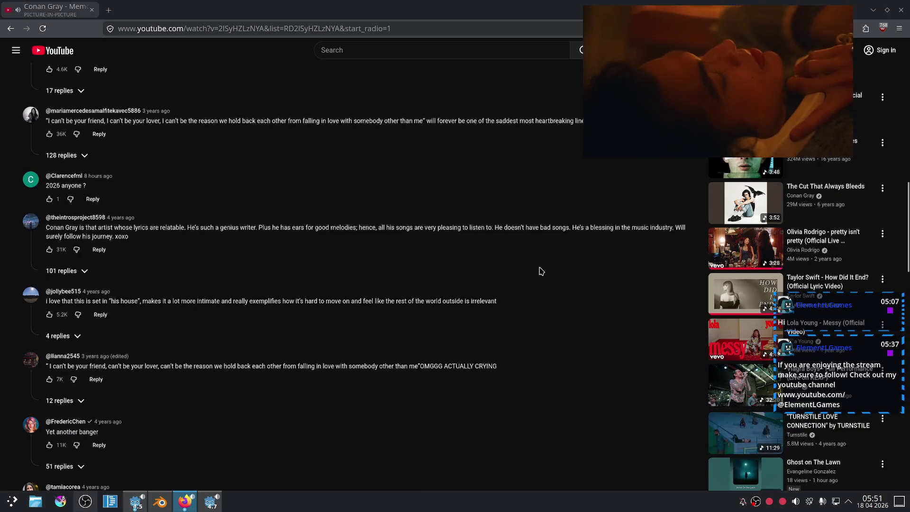
scroll(538, 266, up, 10)
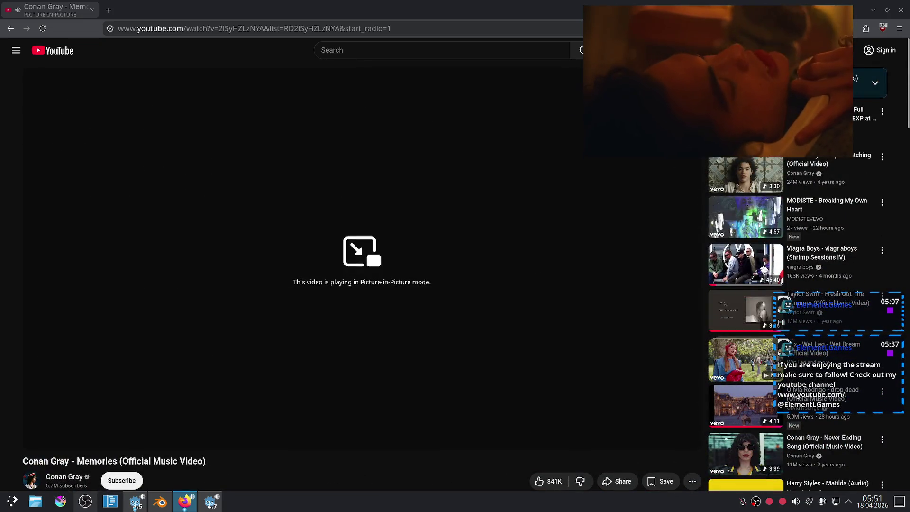
scroll(544, 248, down, 3)
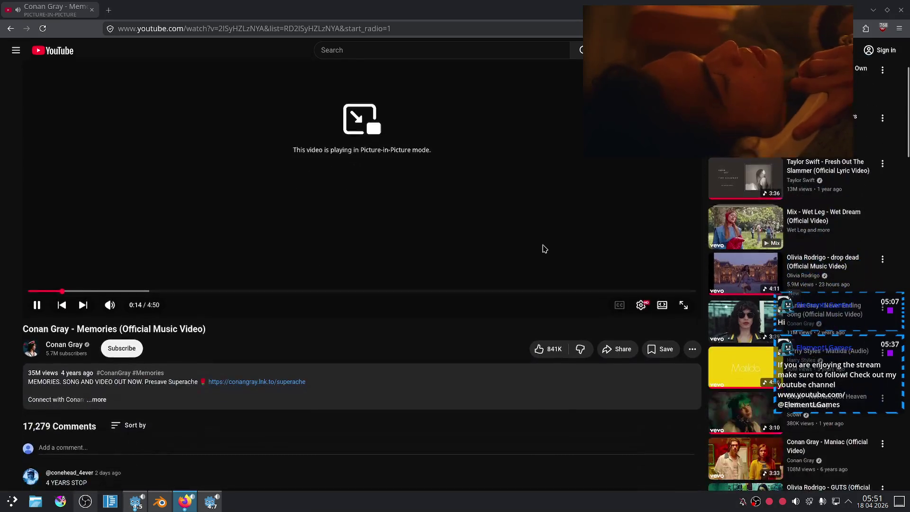
click(69, 345)
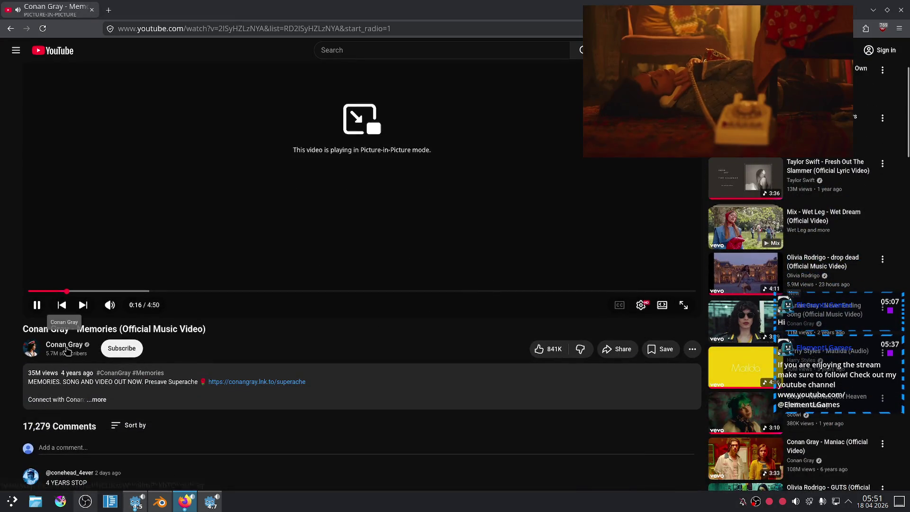
click(223, 270)
scroll(142, 256, down, 2)
scroll(153, 240, down, 4)
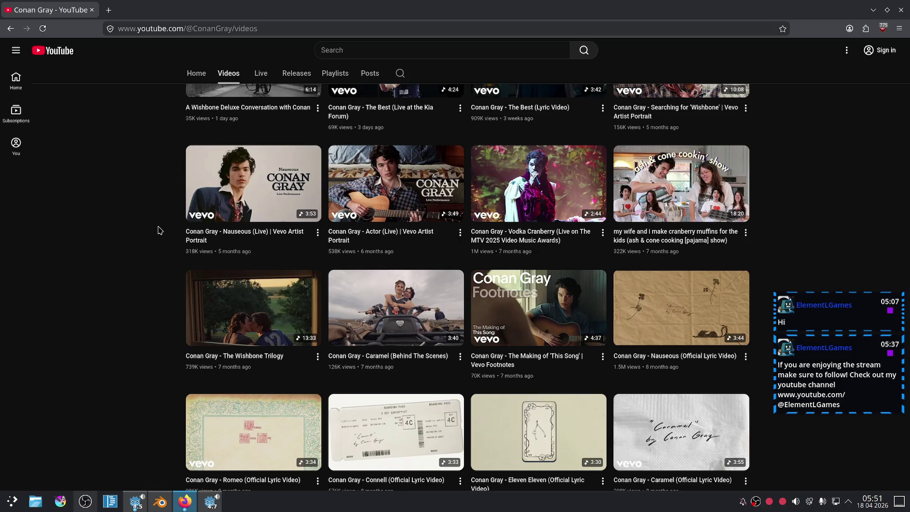
Open the 'Vodka Cranberry (Official Music Video)' from the Videos grid
scroll(159, 230, down, 8)
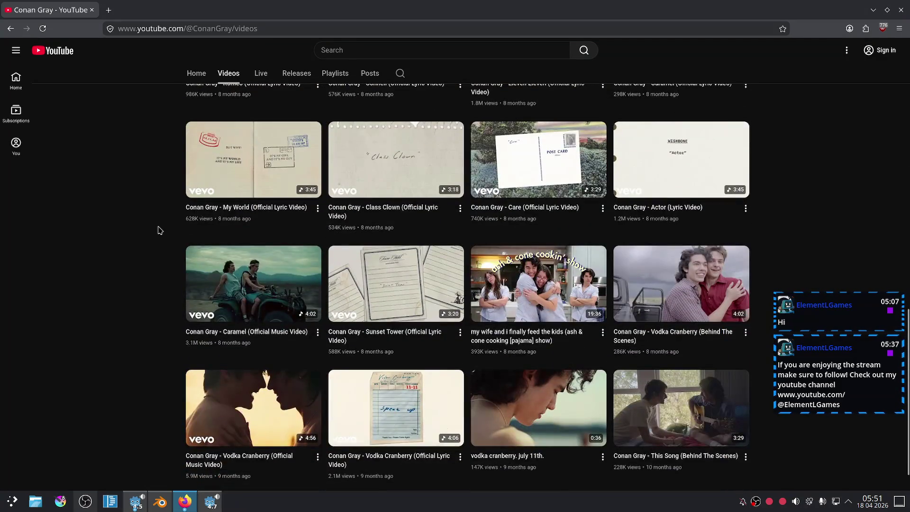
scroll(160, 230, down, 1)
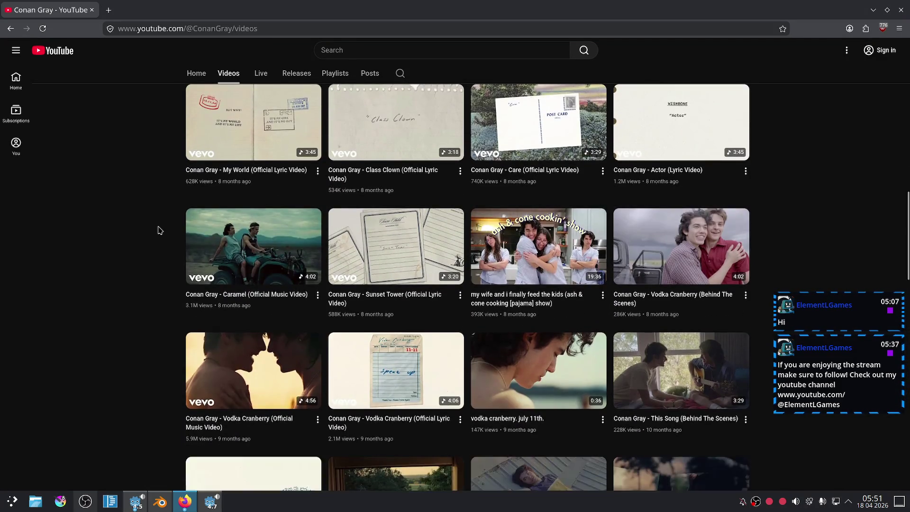
scroll(160, 231, down, 1)
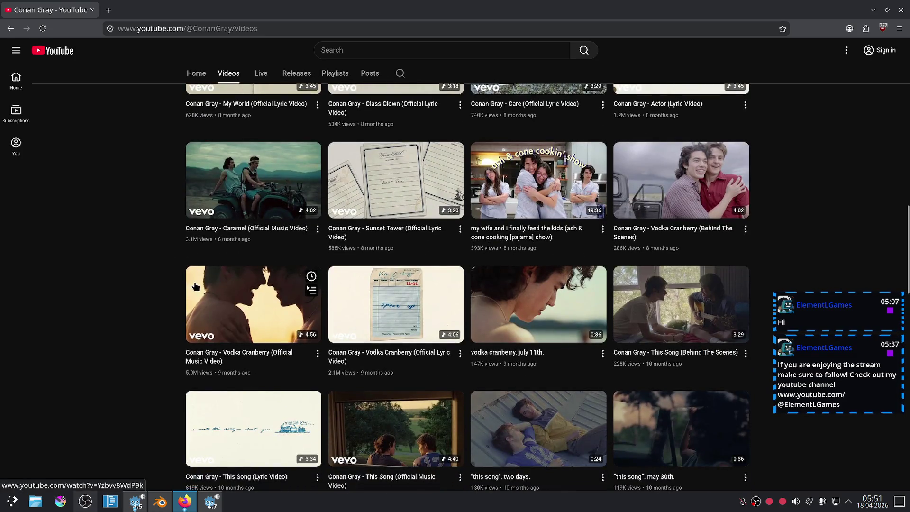
click(225, 311)
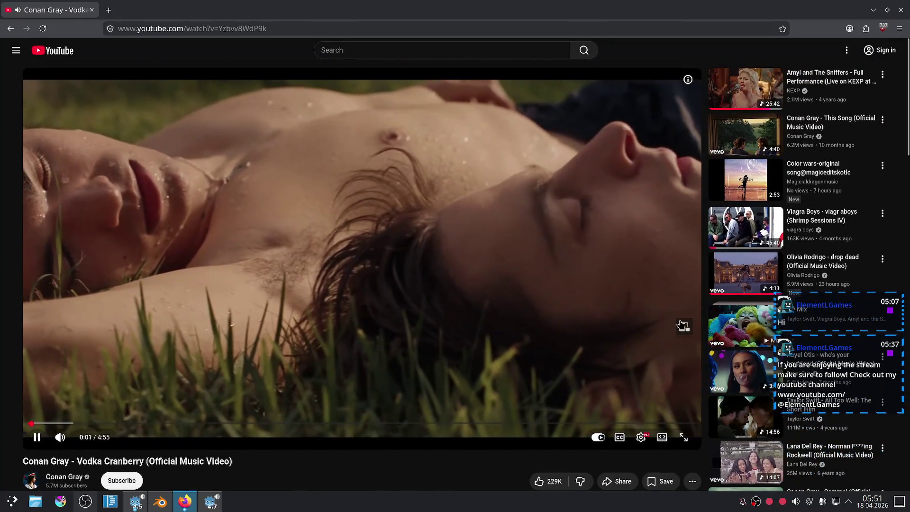
Play the video in a picture-in-picture player moved to the top-right
click(683, 326)
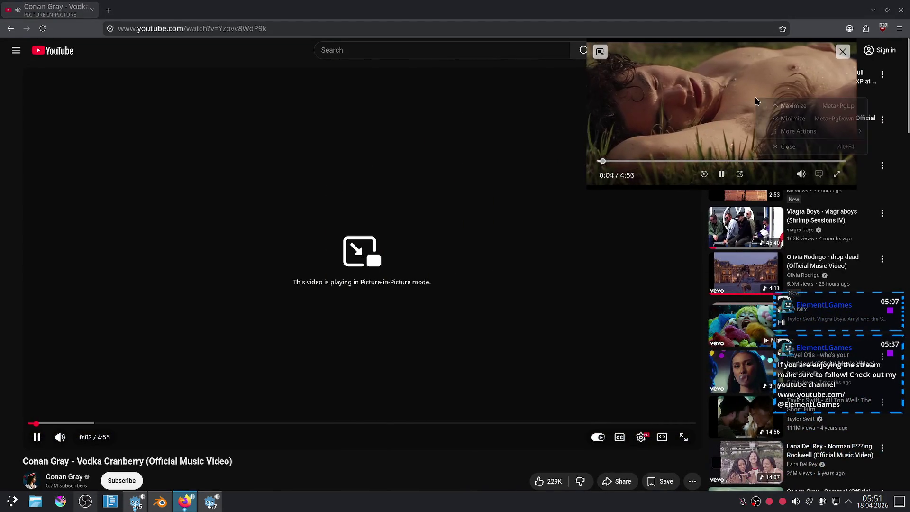
right_click(756, 101)
mouse_move(782, 130)
click(635, 154)
mouse_move(759, 114)
mouse_down()
mouse_move(825, 81)
mouse_move(825, 71)
mouse_up()
Return to Blender, orbit around the eye rig and select the eyebrow
key(alt+Tab)
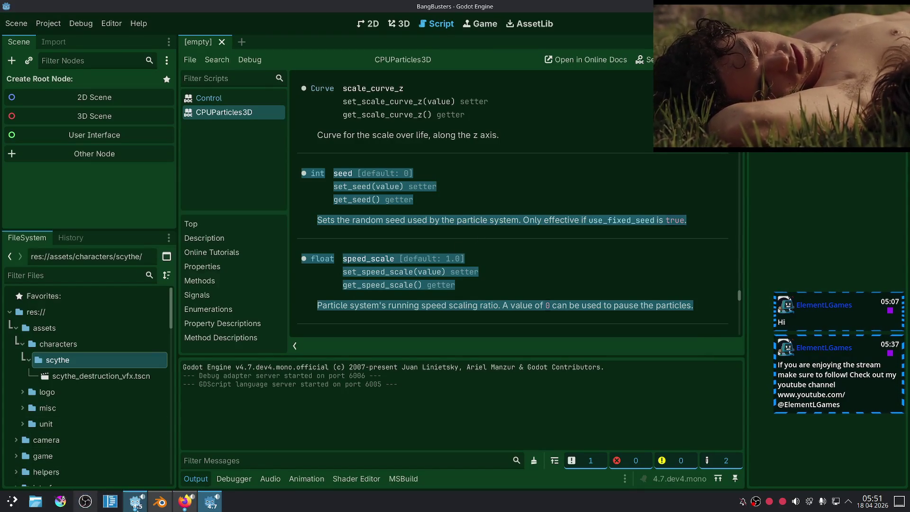
click(160, 501)
mouse_move(512, 313)
middle_down()
mouse_move(488, 291)
mouse_move(462, 331)
middle_up()
scroll(462, 331, up, 3)
click(412, 276)
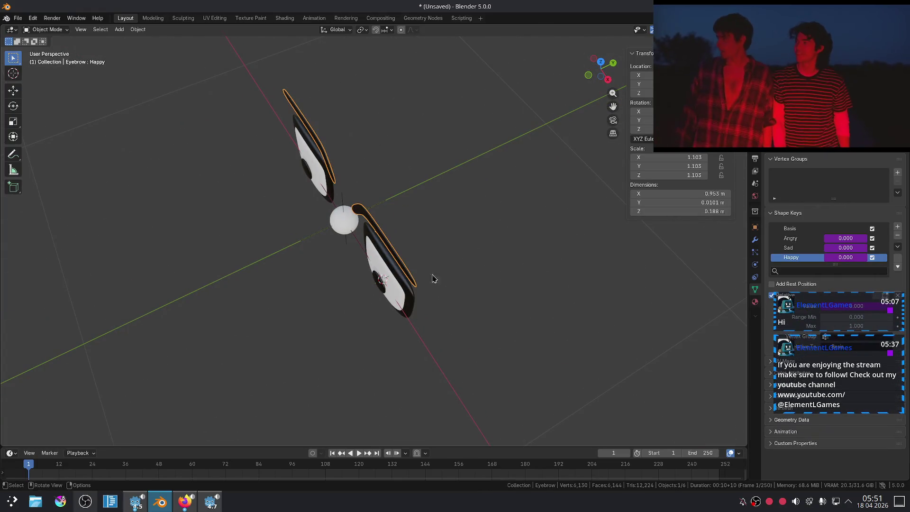
Set the eyebrow's Solidify thickness to 0.02 m
mouse_move(463, 278)
middle_down()
mouse_move(450, 288)
mouse_move(443, 270)
mouse_move(450, 262)
middle_up()
click(755, 240)
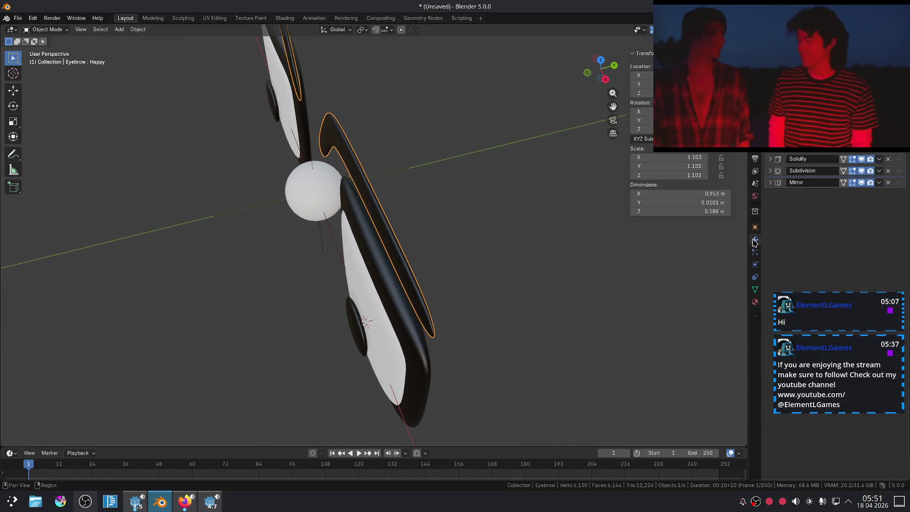
click(770, 159)
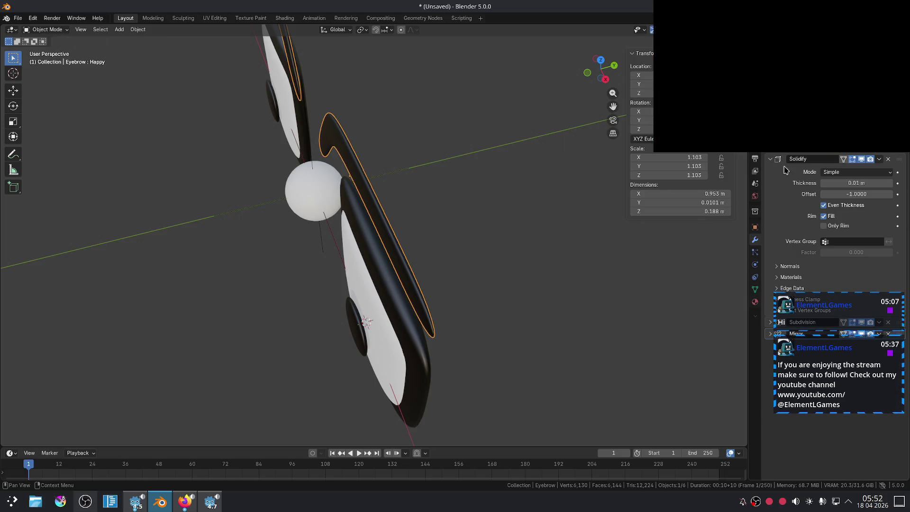
click(892, 183)
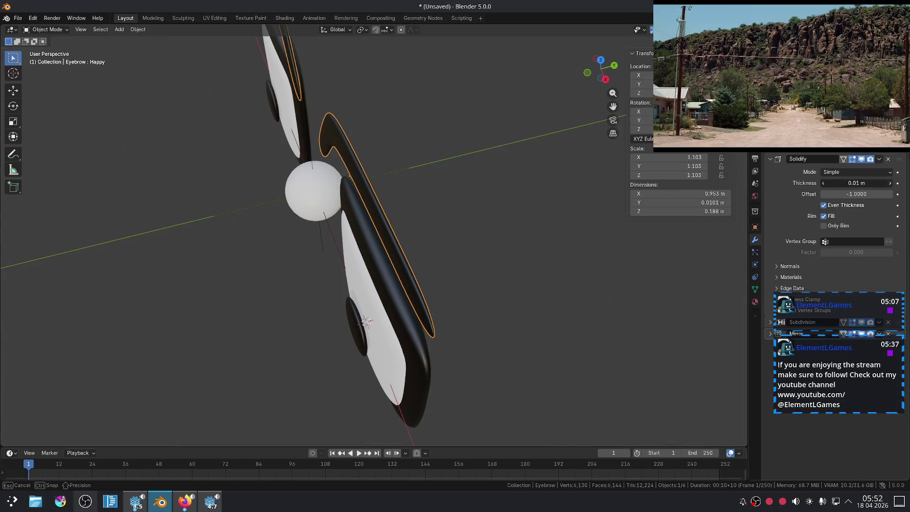
click(585, 227)
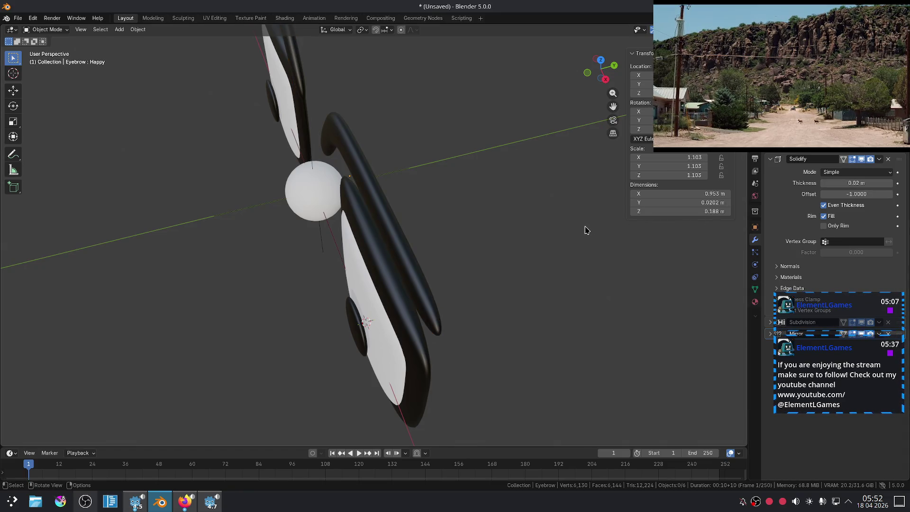
Try thinner eyelid Solidify thicknesses, then keep the eyelids at 0.04 m
click(386, 282)
click(770, 158)
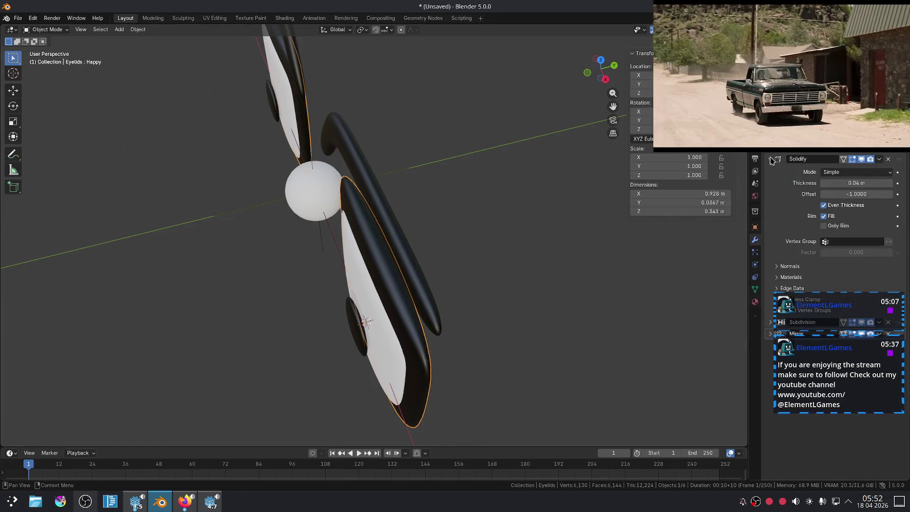
click(824, 184)
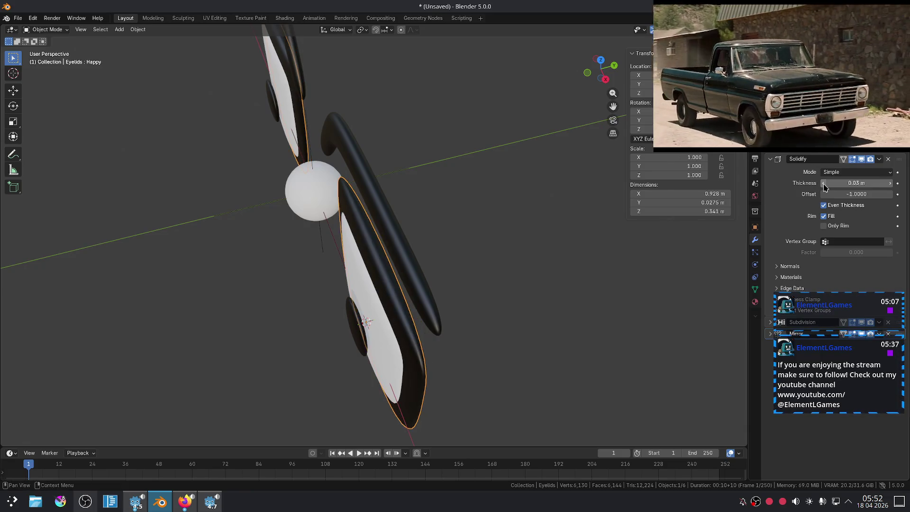
click(824, 185)
click(889, 185)
click(889, 184)
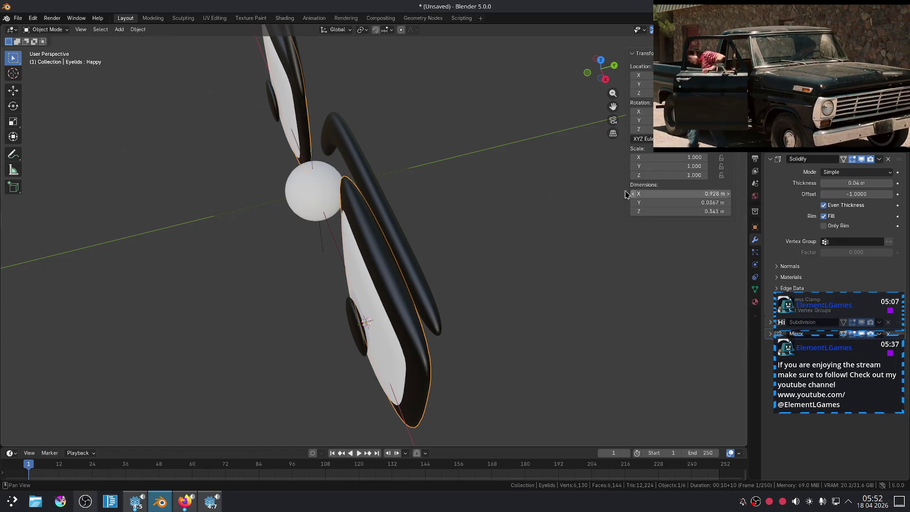
Check the eye's Solidify settings, leaving them unchanged
click(377, 363)
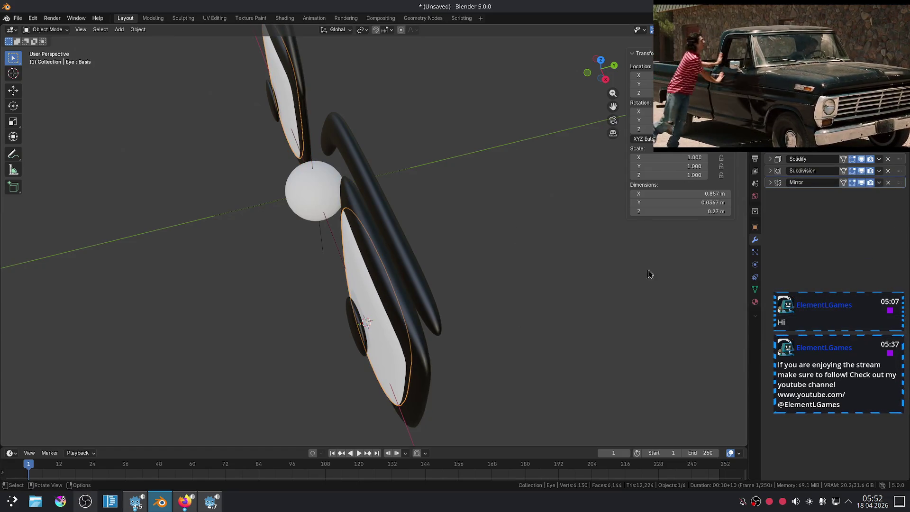
click(769, 170)
click(769, 170)
click(769, 159)
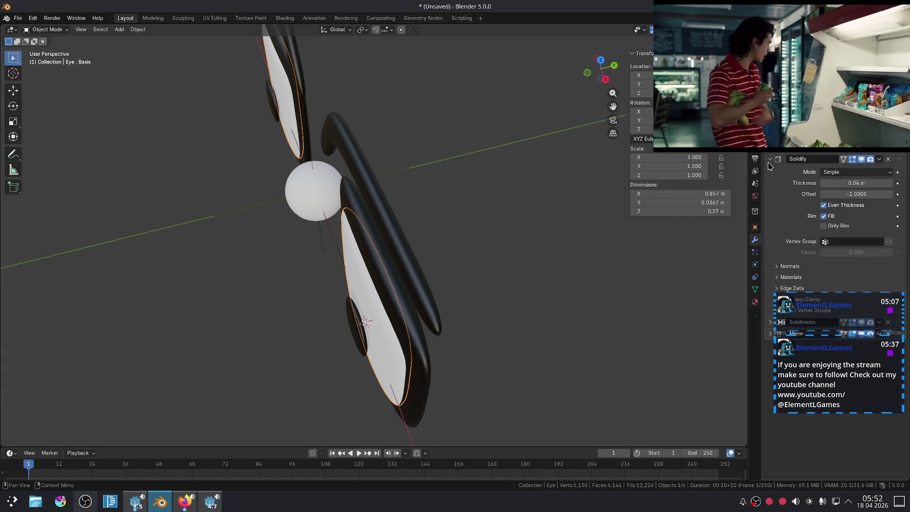
click(769, 159)
Set the irises' Solidify thickness to 0.03 m
click(350, 334)
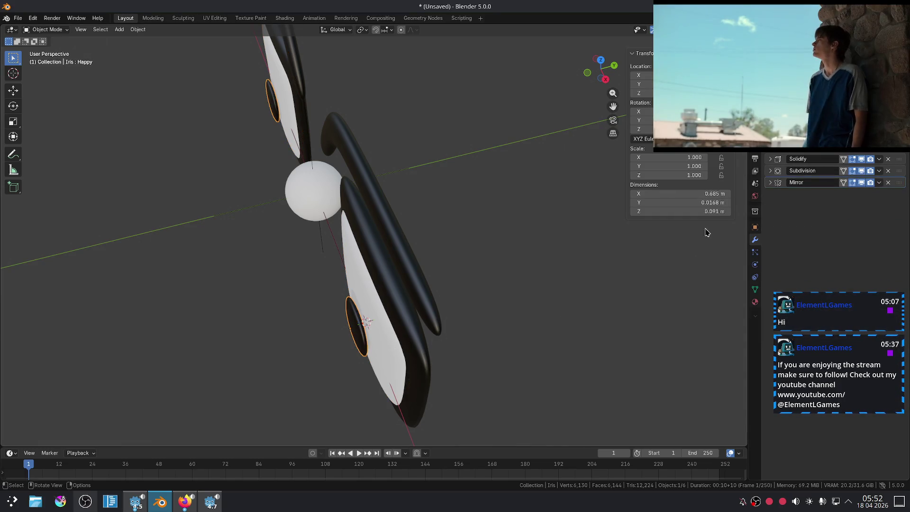
click(770, 159)
click(888, 183)
mouse_move(450, 209)
middle_down()
mouse_move(547, 174)
mouse_move(600, 184)
middle_up()
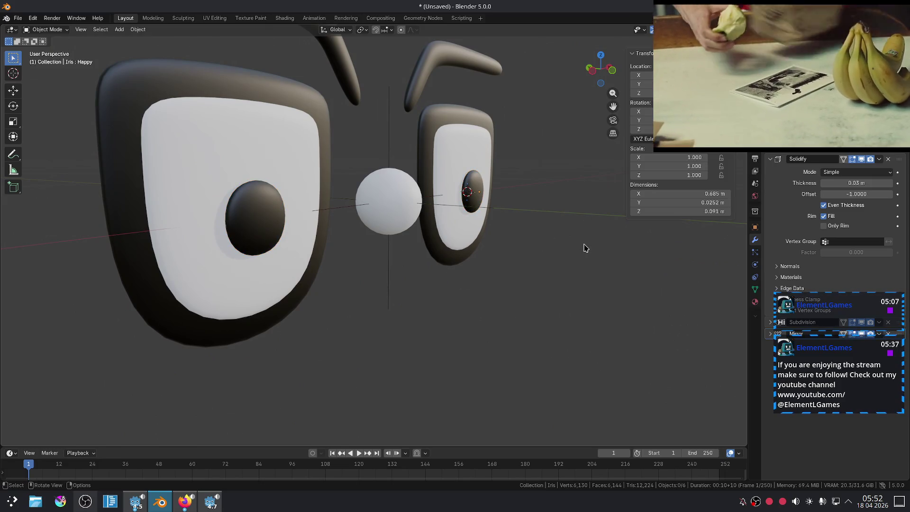
In front view, test moving the EmotionController along X, then raise it along Z
key(KP_1)
scroll(583, 247, down, 4)
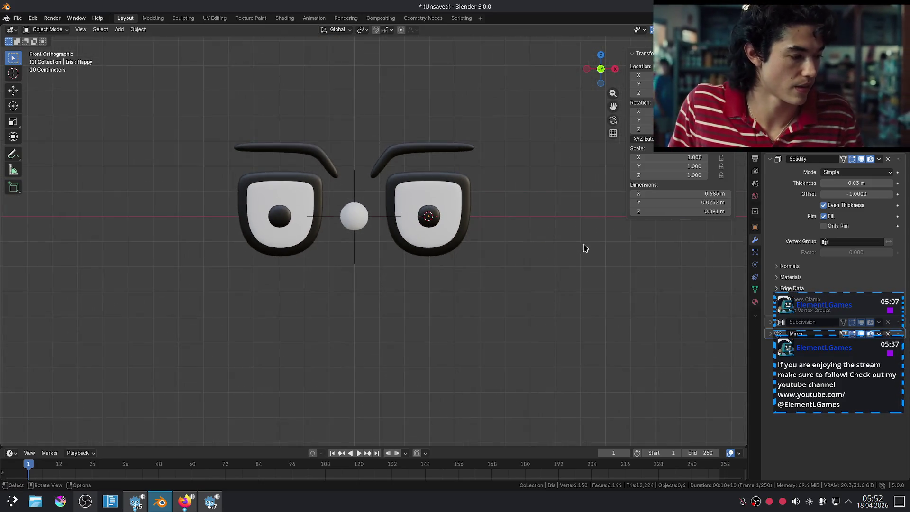
scroll(350, 194, up, 2)
click(351, 194)
key(g)
key(x)
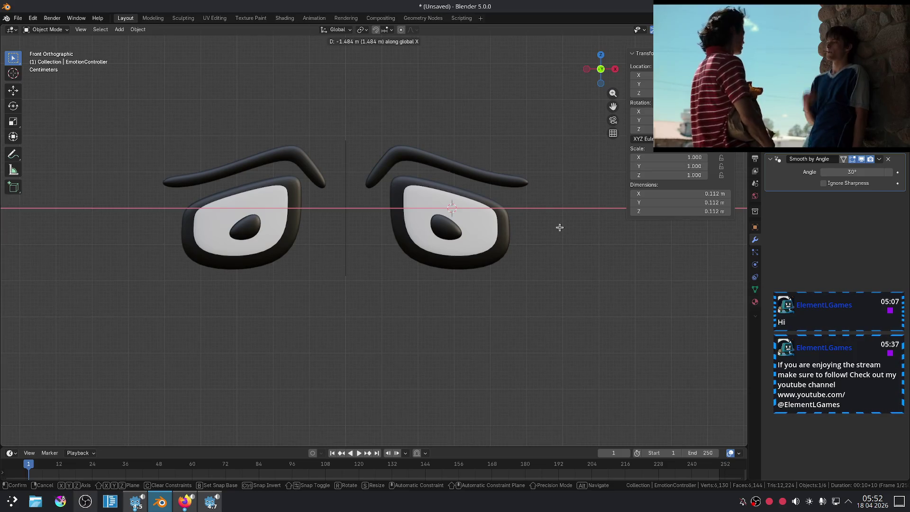
key(Escape)
key(g)
key(z)
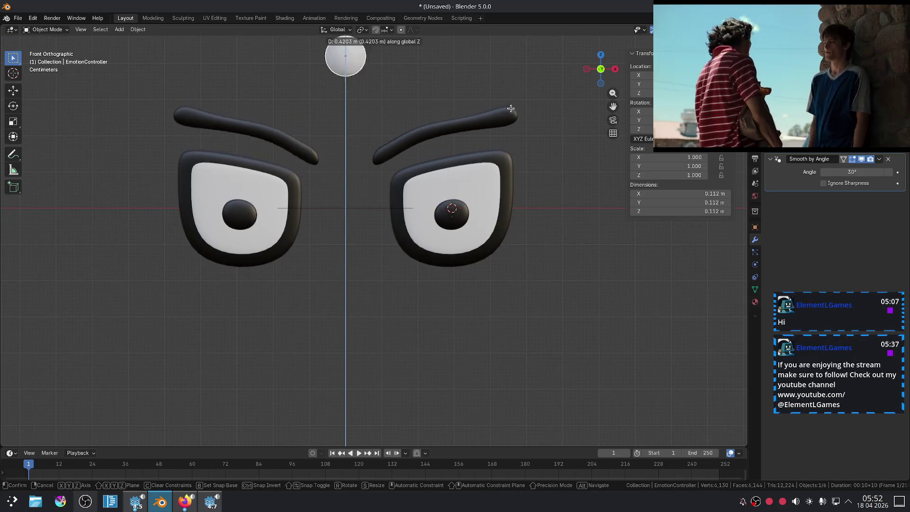
click(560, 171)
Test the controller's Z location at 1 m and higher, then reset it to 0 m
scroll(488, 398, down, 6)
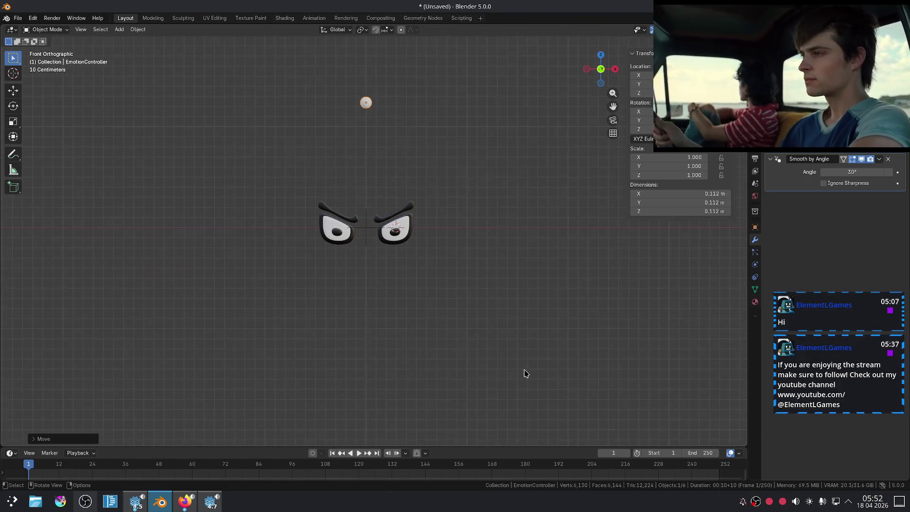
click(673, 93)
text(1)
key(Return)
mouse_move(673, 96)
mouse_down()
mouse_move(689, 97)
mouse_move(608, 96)
mouse_up()
mouse_move(675, 93)
mouse_down()
mouse_move(663, 93)
mouse_move(691, 92)
mouse_move(674, 96)
mouse_up()
click(675, 96)
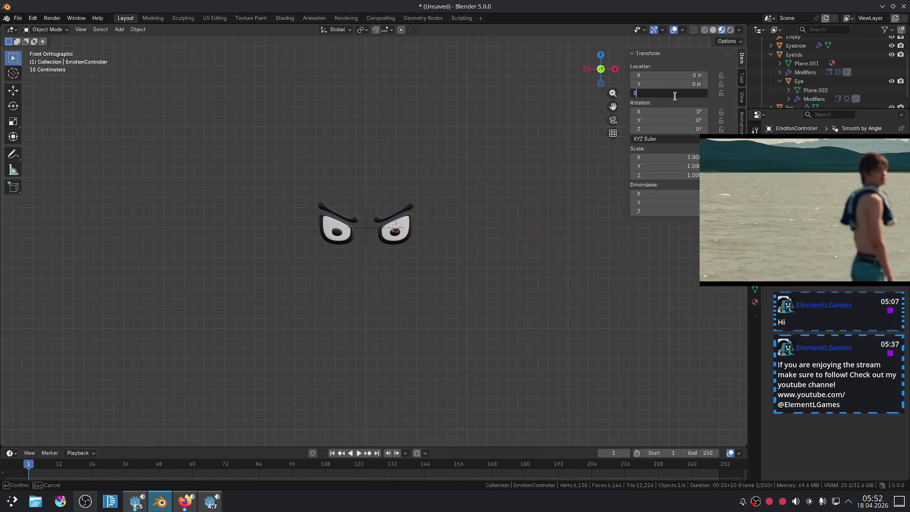
key(Return)
scroll(492, 270, up, 4)
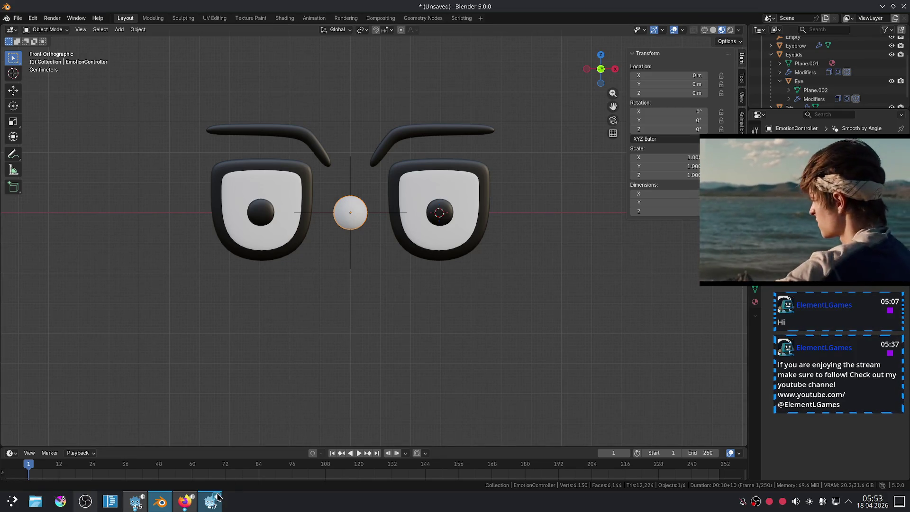
Move the floating music video to the top-right corner and return to Blender
click(185, 501)
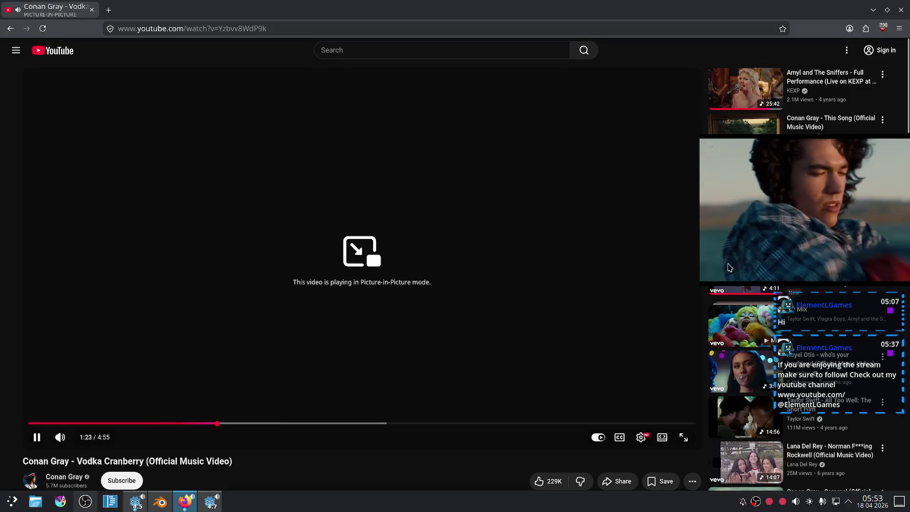
mouse_move(855, 188)
mouse_down()
mouse_move(704, 223)
mouse_move(588, 138)
mouse_move(593, 126)
mouse_move(761, 95)
mouse_move(815, 67)
mouse_up()
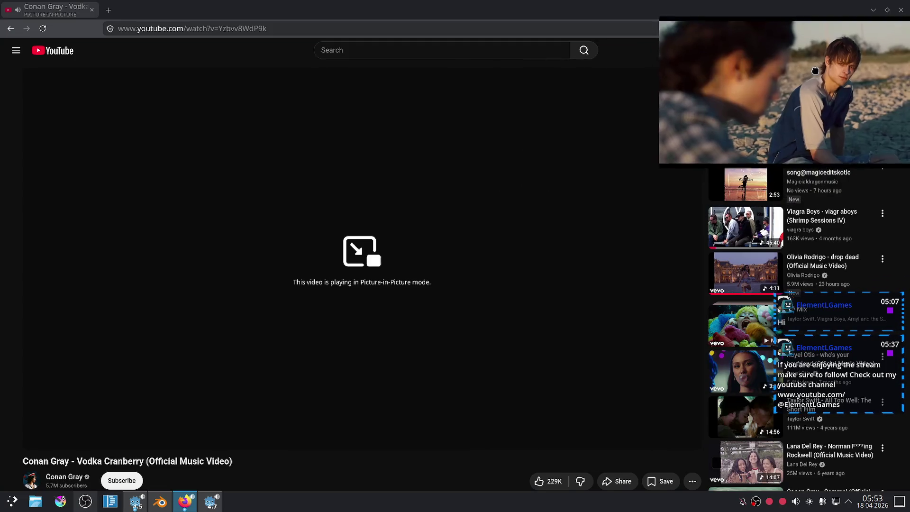
click(161, 503)
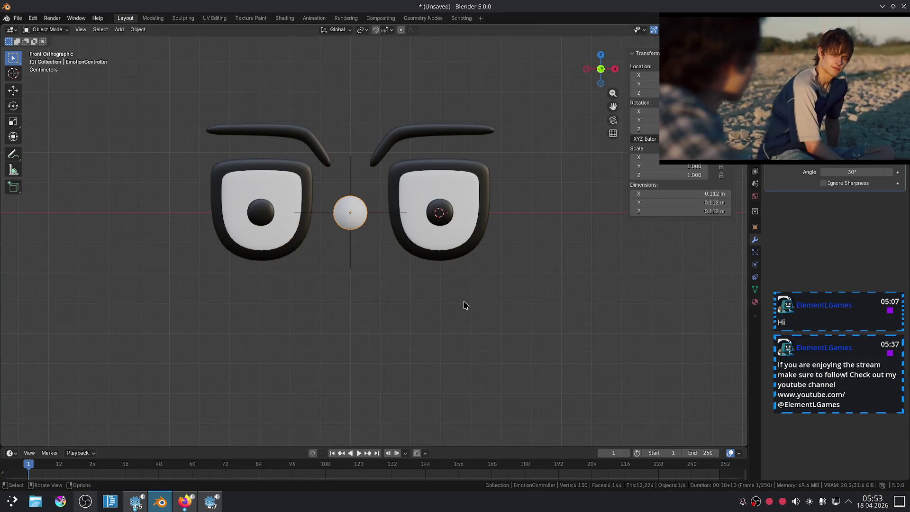
scroll(394, 313, up, 3)
click(432, 268)
scroll(432, 268, down, 3)
mouse_move(392, 298)
middle_down()
mouse_move(418, 299)
mouse_move(441, 255)
middle_up()
scroll(441, 254, up, 3)
key(ctrl+1)
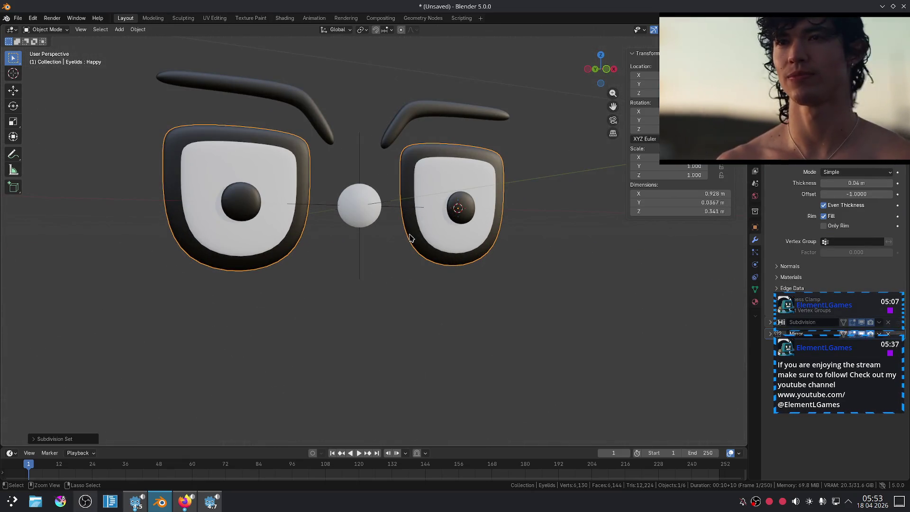
scroll(430, 220, up, 3)
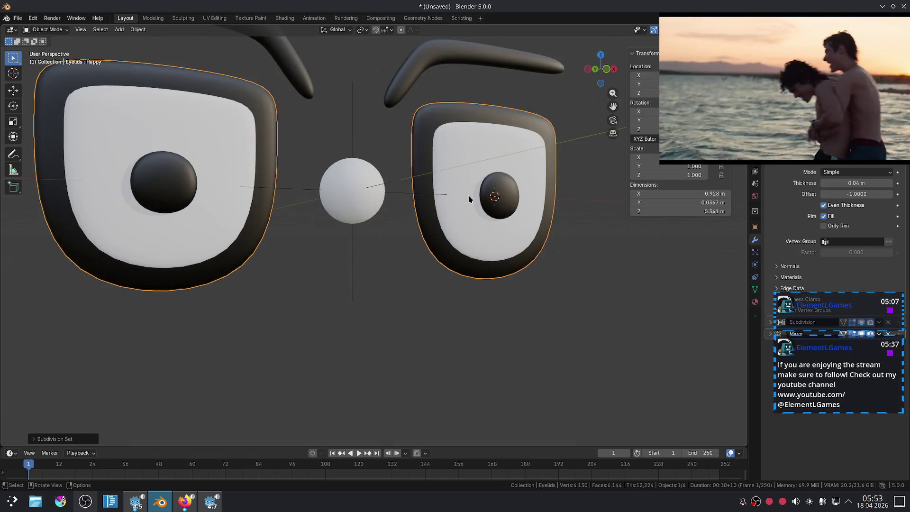
click(469, 197)
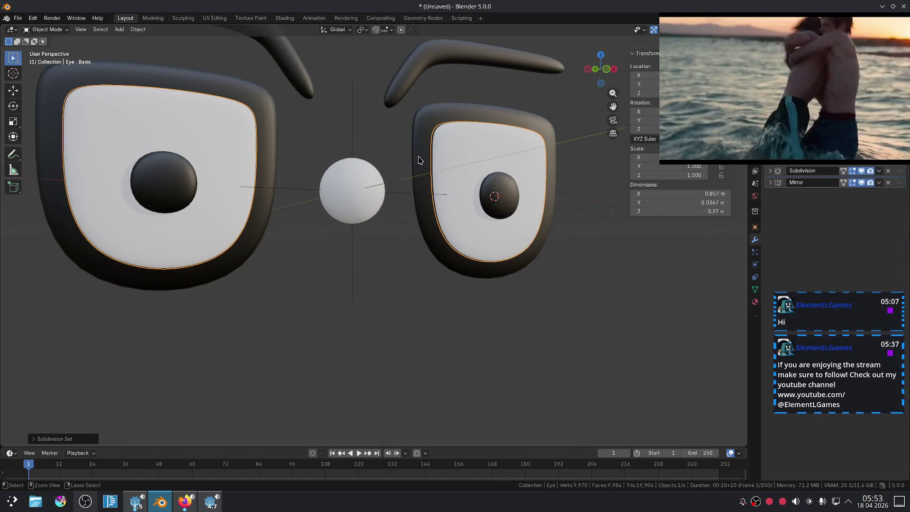
click(416, 309)
click(507, 271)
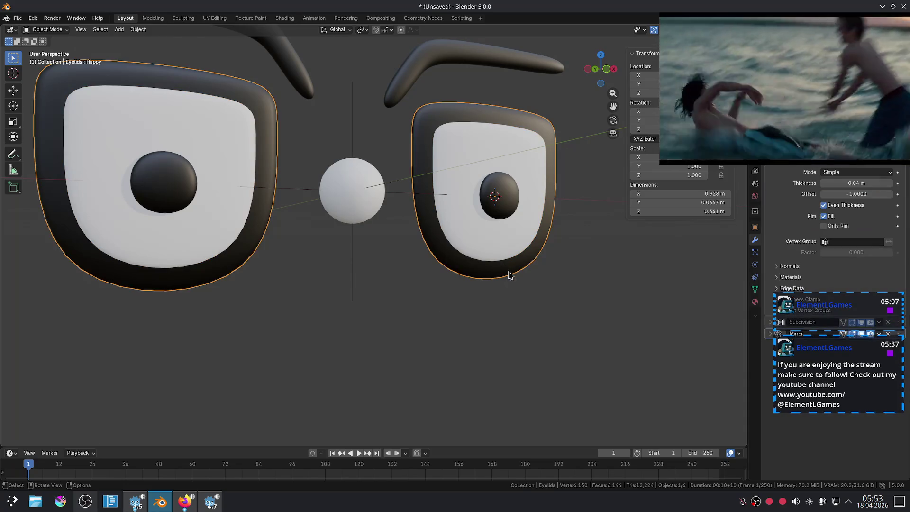
click(506, 207)
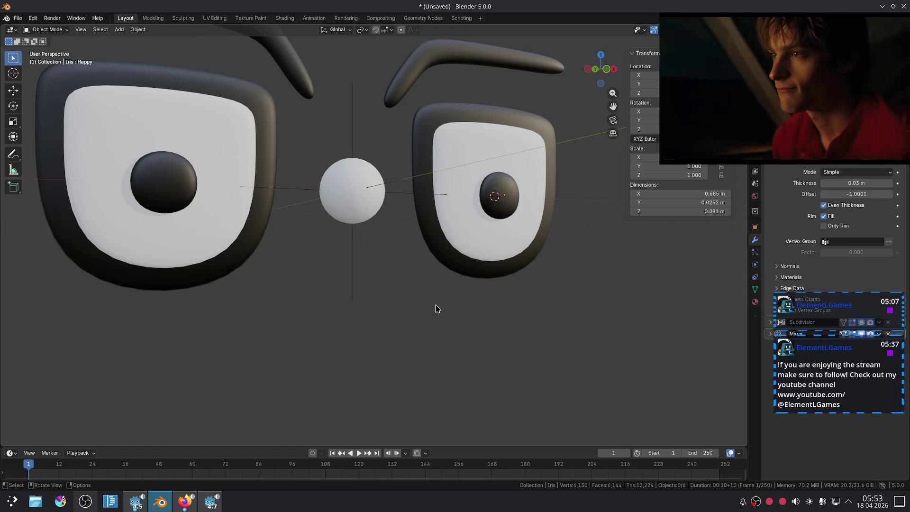
scroll(428, 299, down, 3)
click(344, 215)
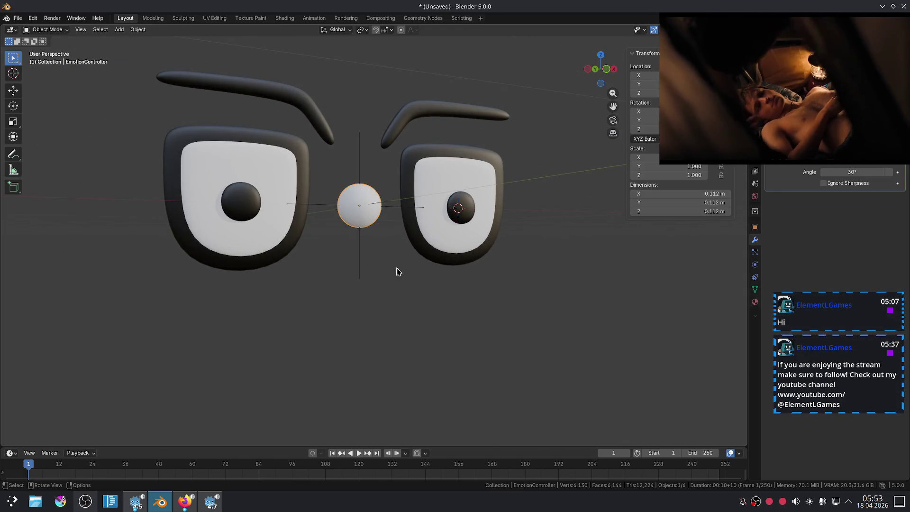
middle_drag(396, 270, 436, 300)
key(g)
key(x)
key(Escape)
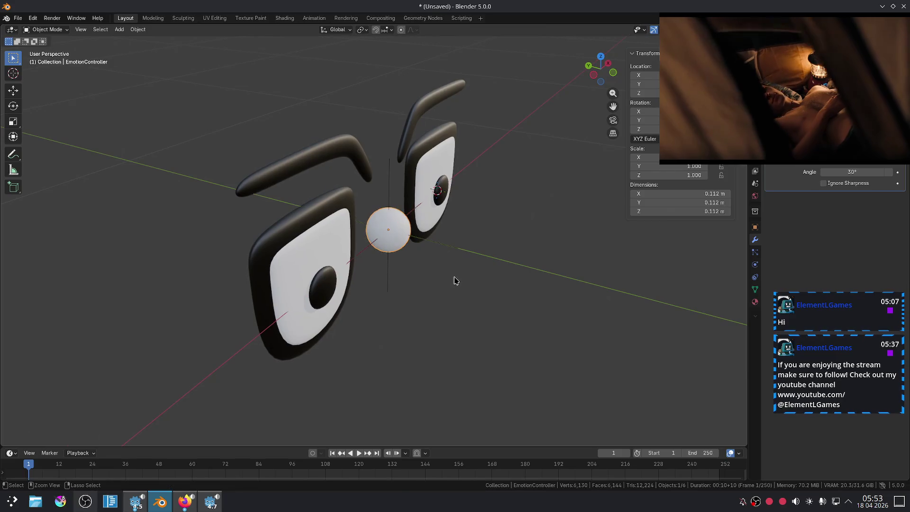
key(g)
key(y)
click(508, 299)
key(ctrl+z)
scroll(530, 295, down, 3)
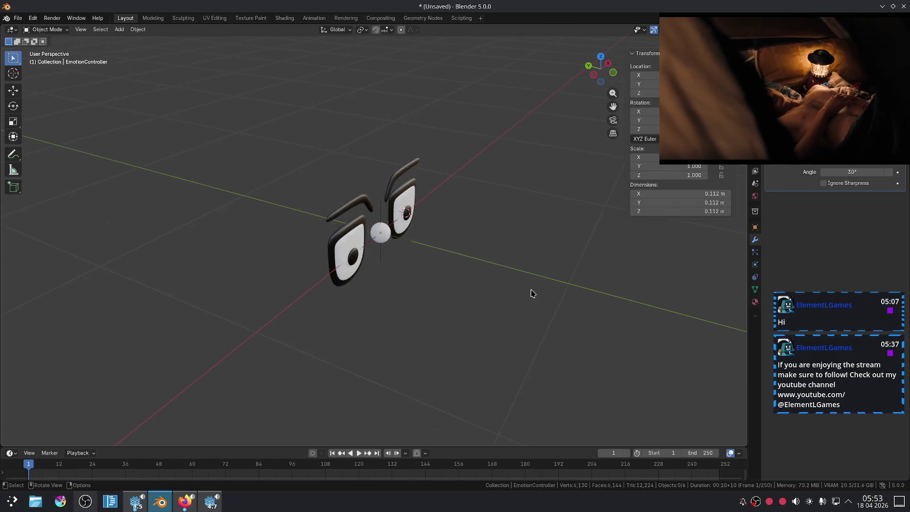
middle_drag(530, 294, 447, 270)
scroll(446, 270, up, 3)
click(495, 202)
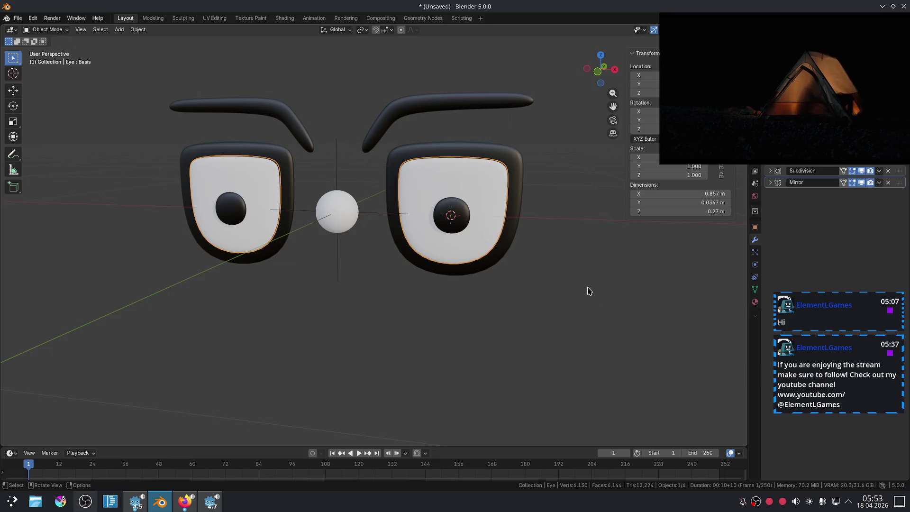
scroll(598, 292, down, 1)
Open Save As, add a new folder, and navigate up to the characters folder
click(18, 18)
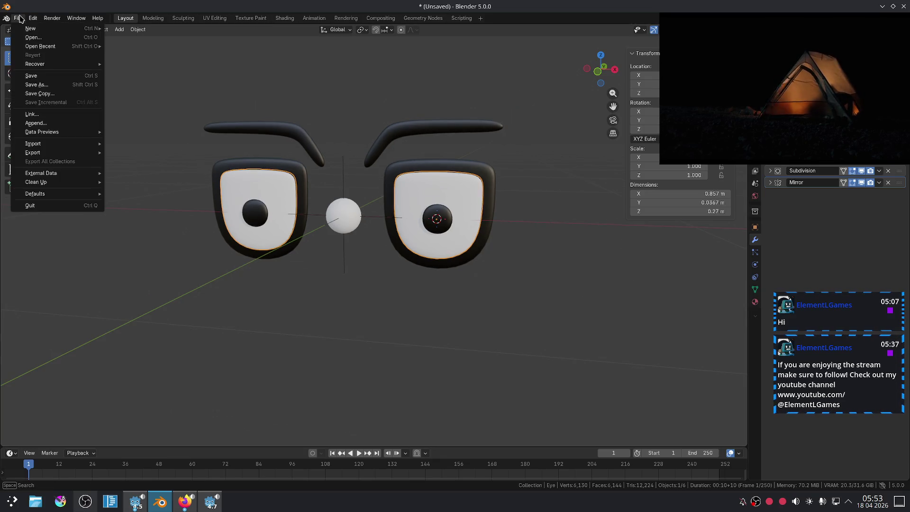
click(57, 86)
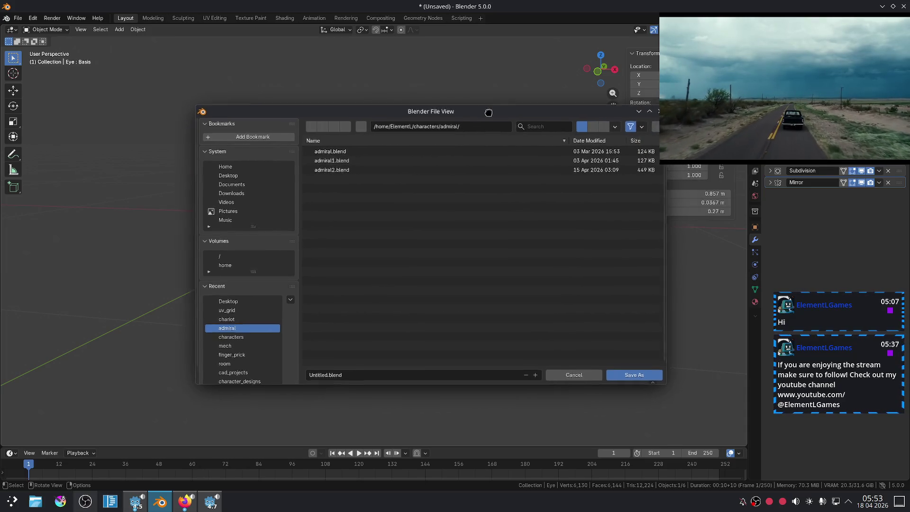
click(338, 132)
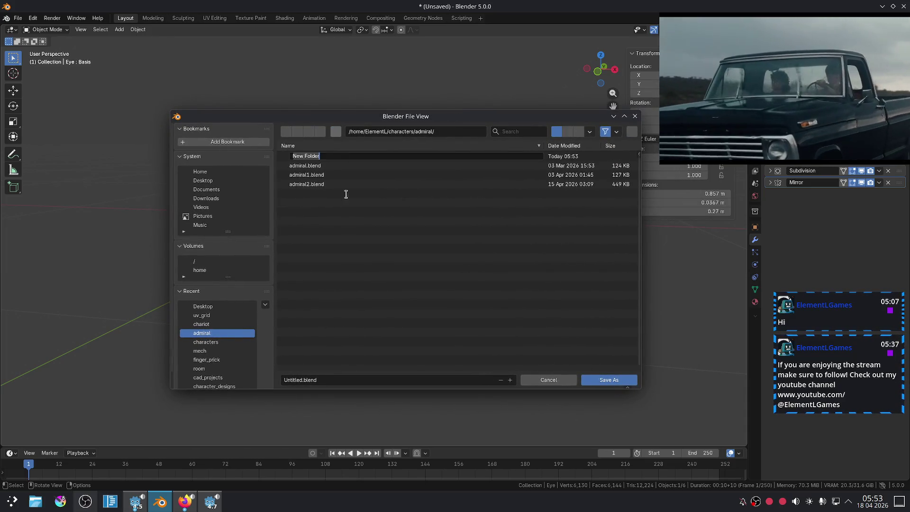
key(Return)
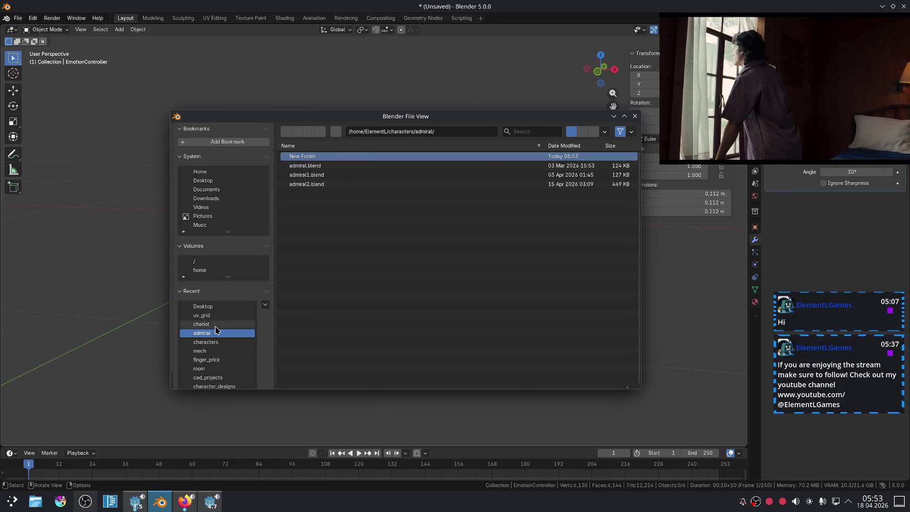
click(415, 132)
click(415, 132)
key(Return)
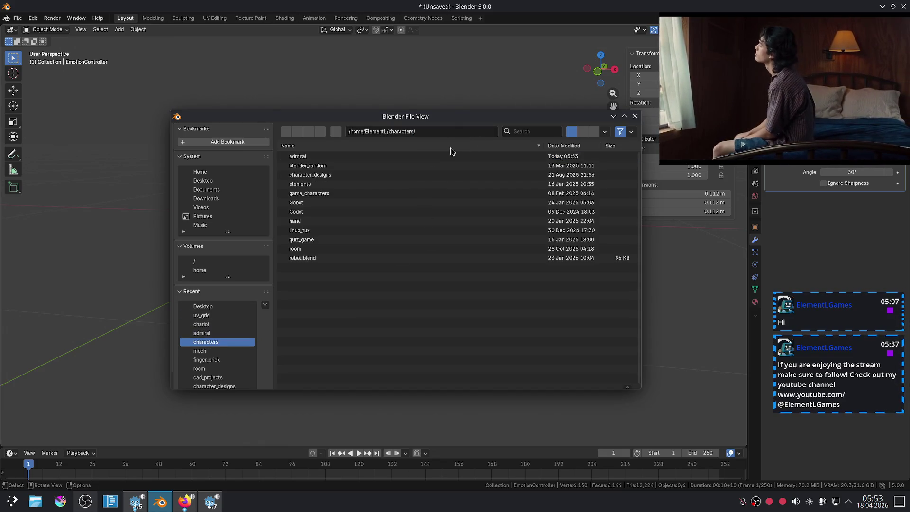
Create an 'eyes' folder inside characters, open it, then close the dialog
right_click(362, 291)
click(322, 340)
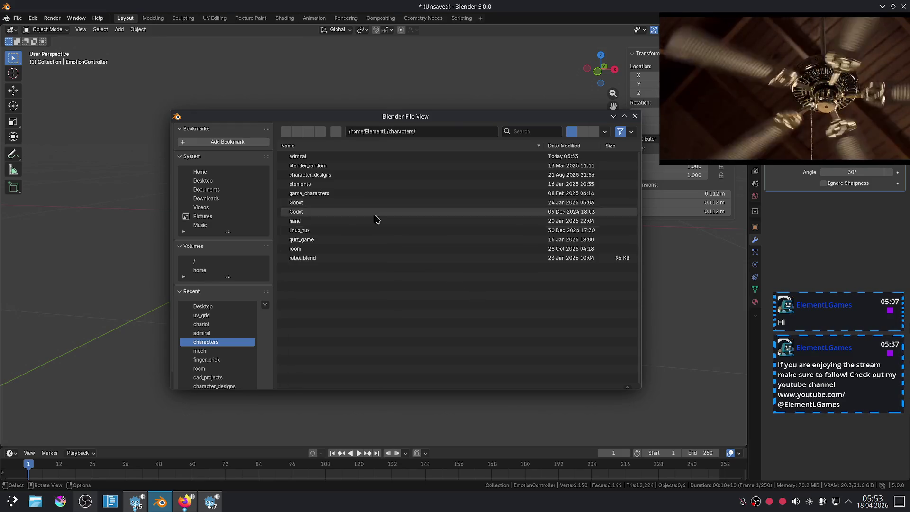
text(eyes)
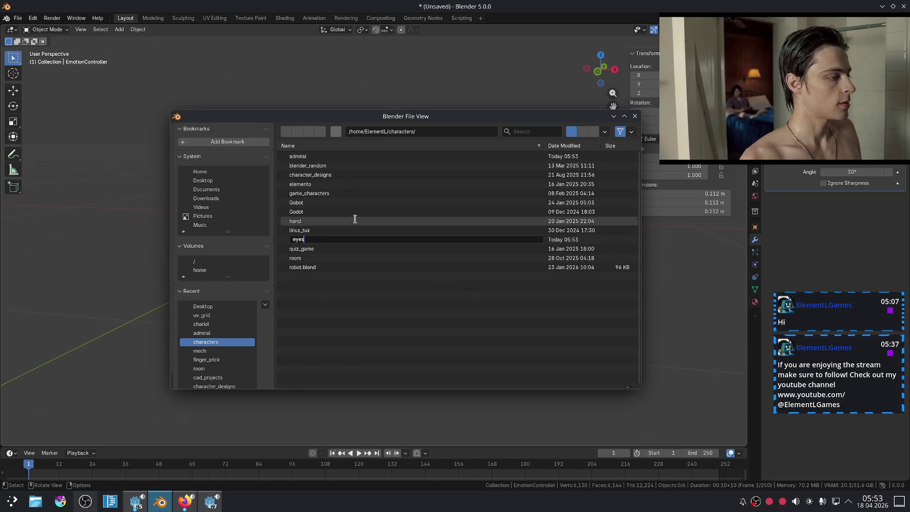
key(Return)
double_click(314, 194)
right_click(355, 182)
click(414, 172)
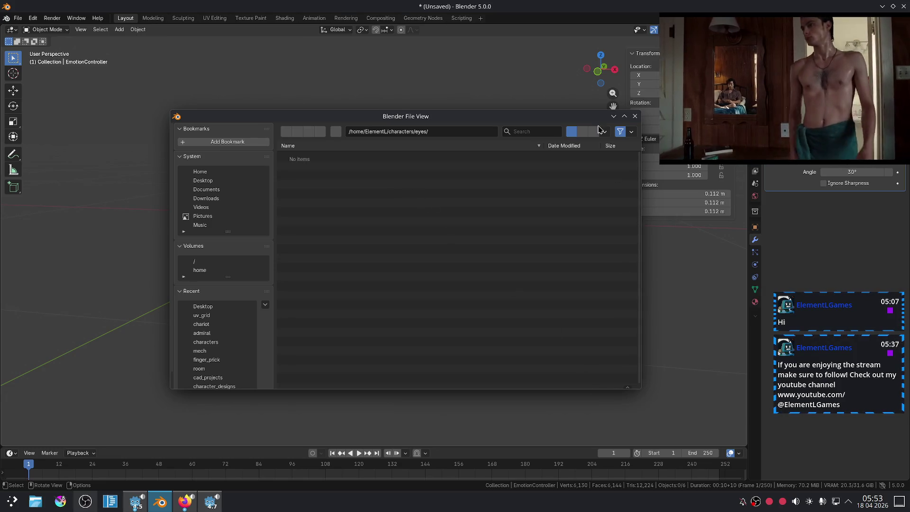
drag(553, 116, 539, 111)
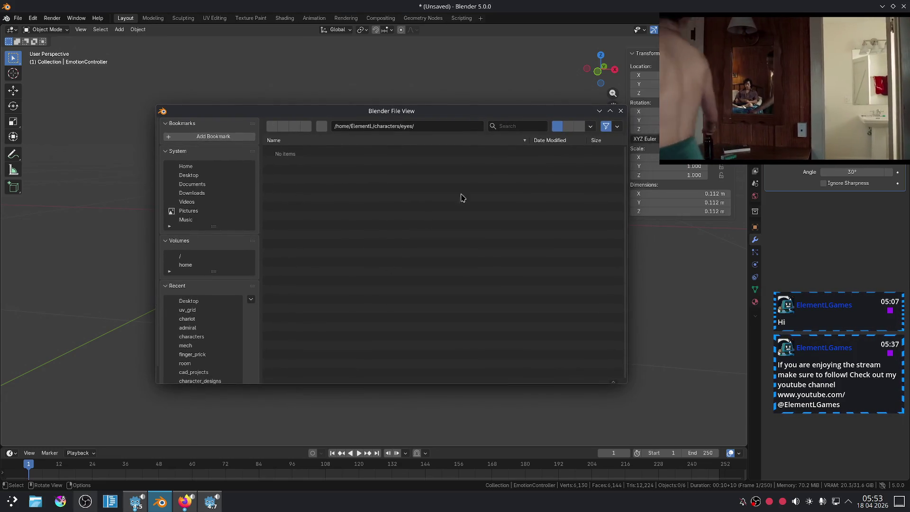
click(621, 111)
Save the rig as eyes.blend in the characters/eyes folder
click(16, 20)
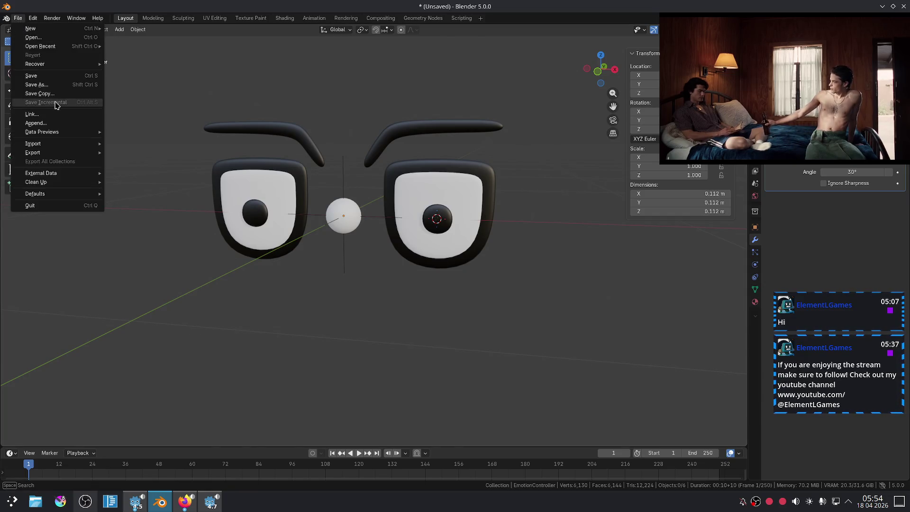
click(56, 93)
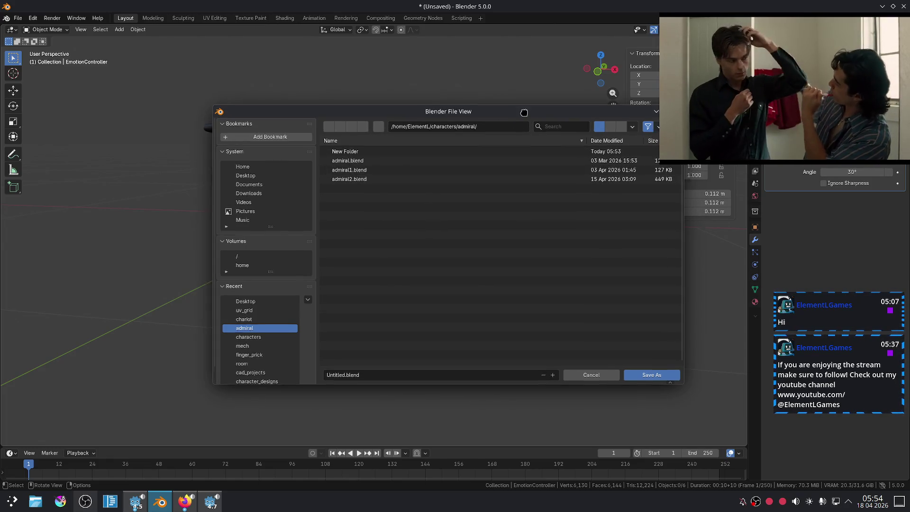
scroll(258, 325, down, 1)
click(247, 325)
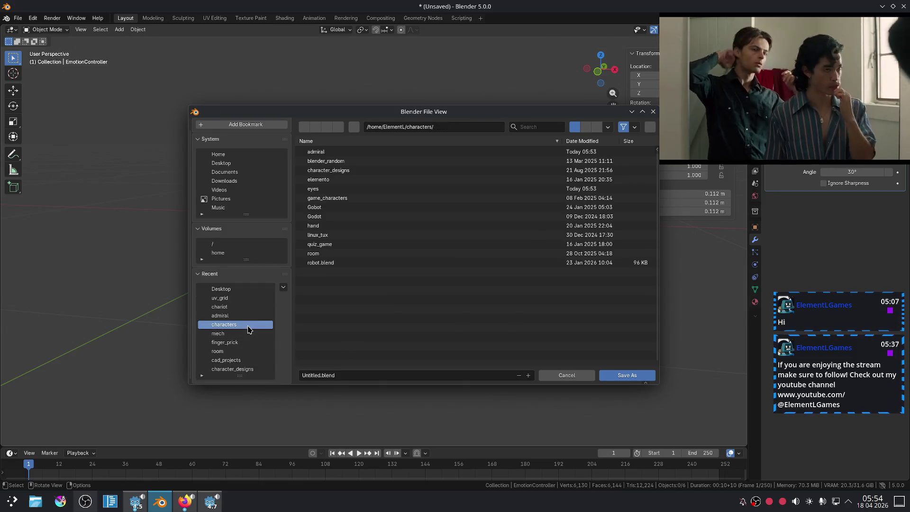
click(330, 189)
click(332, 375)
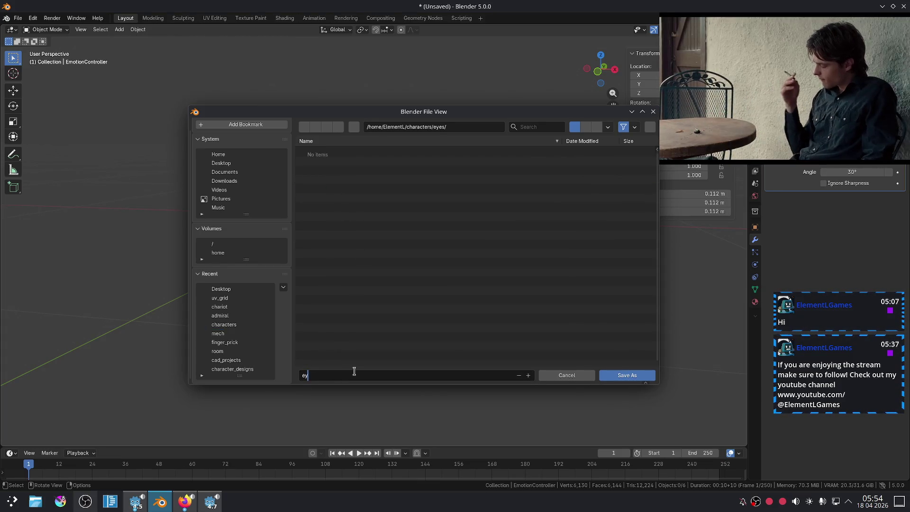
text(es.blend)
click(630, 378)
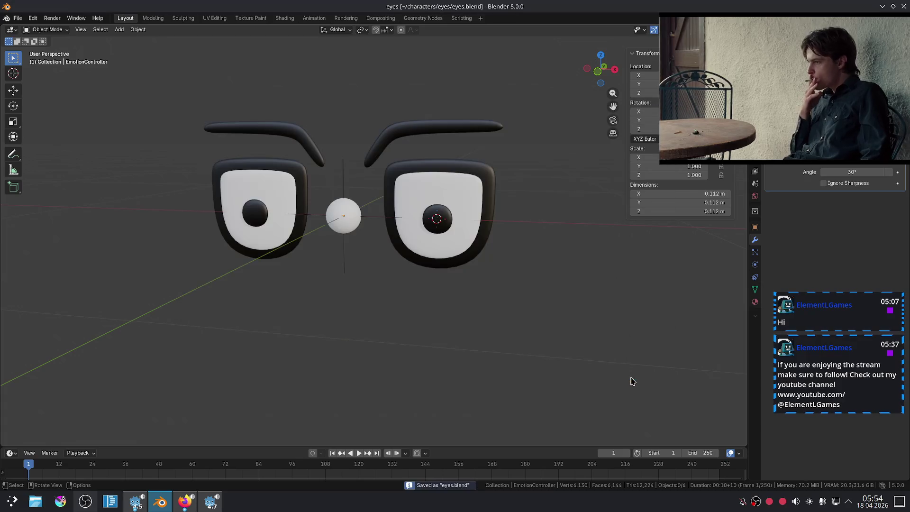
Try applying the Eyelids' Solidify and Mirror modifiers, which fails because the mesh has shape keys
click(477, 179)
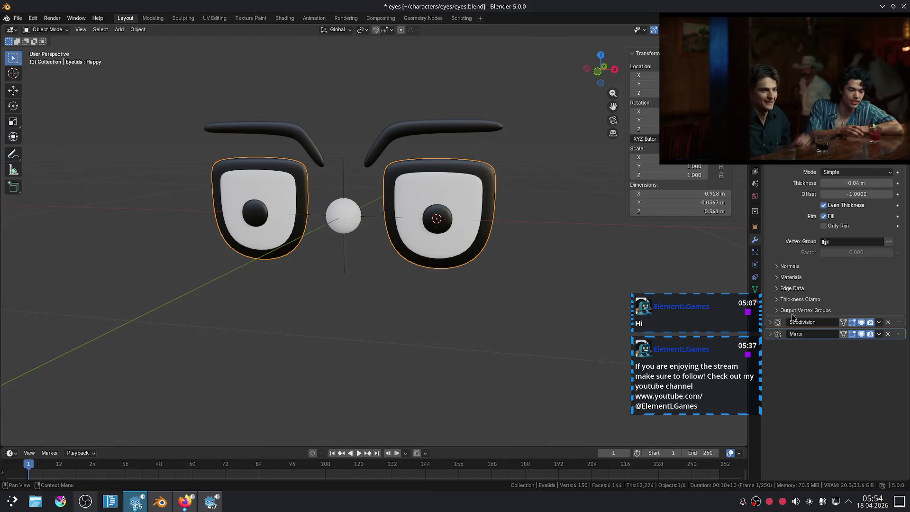
click(770, 160)
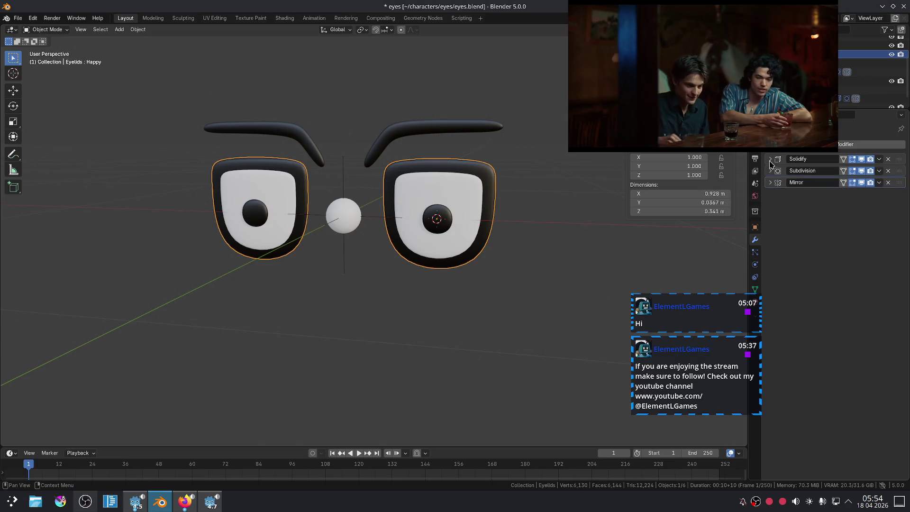
key(ctrl+a)
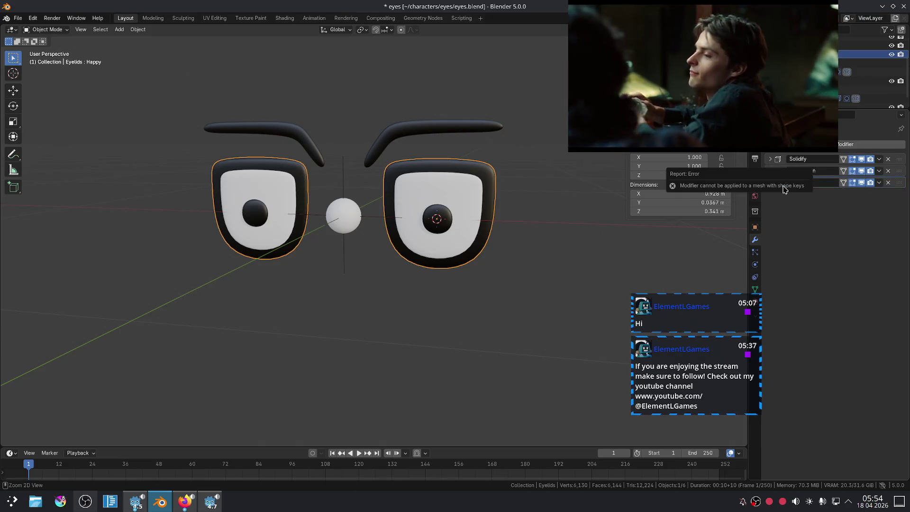
click(777, 184)
key(ctrl+a)
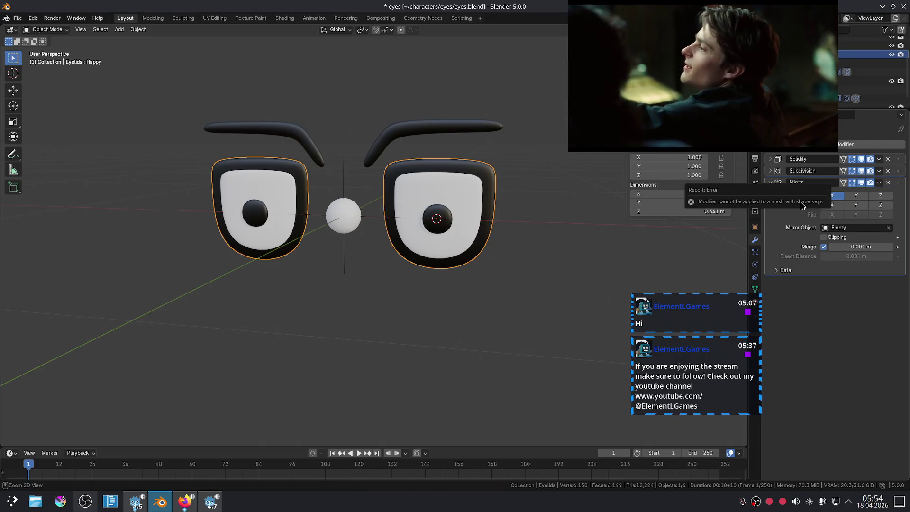
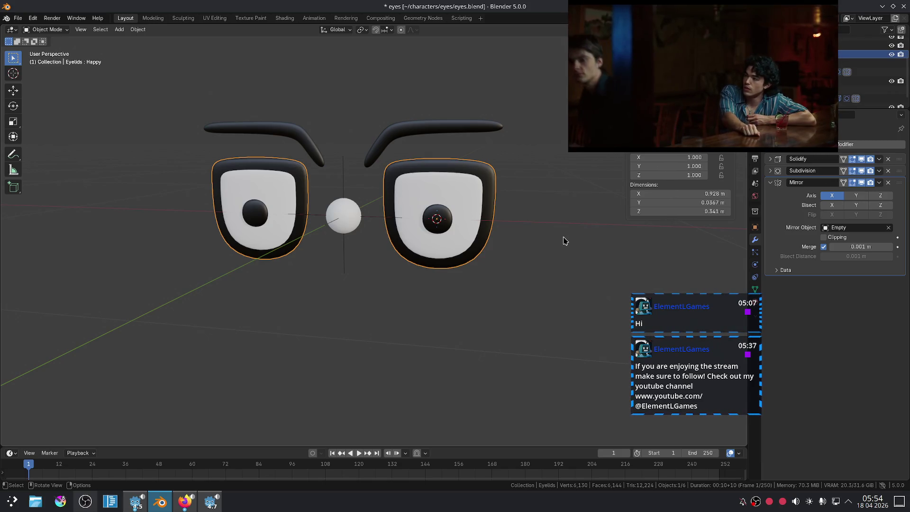
Try applying the eyelids' Solidify modifier with Ctrl+A, then collapse it
click(771, 186)
click(770, 159)
key(ctrl+a)
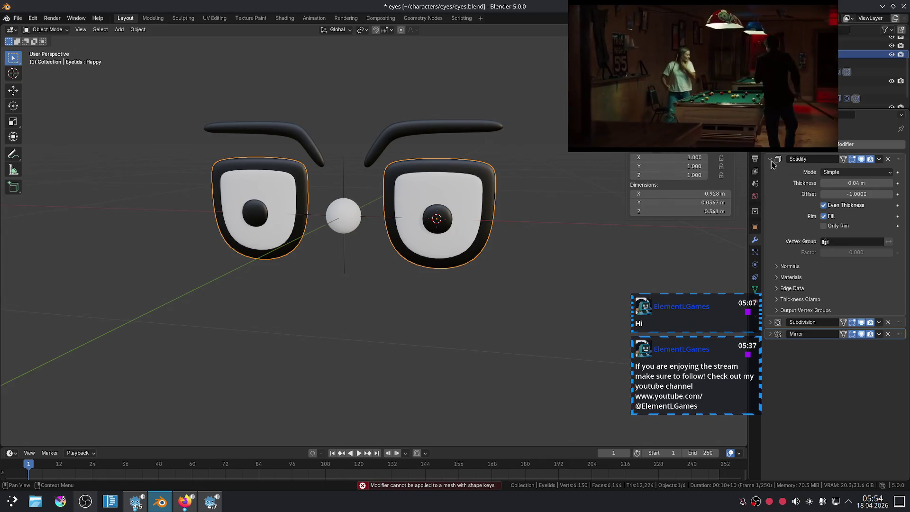
click(770, 160)
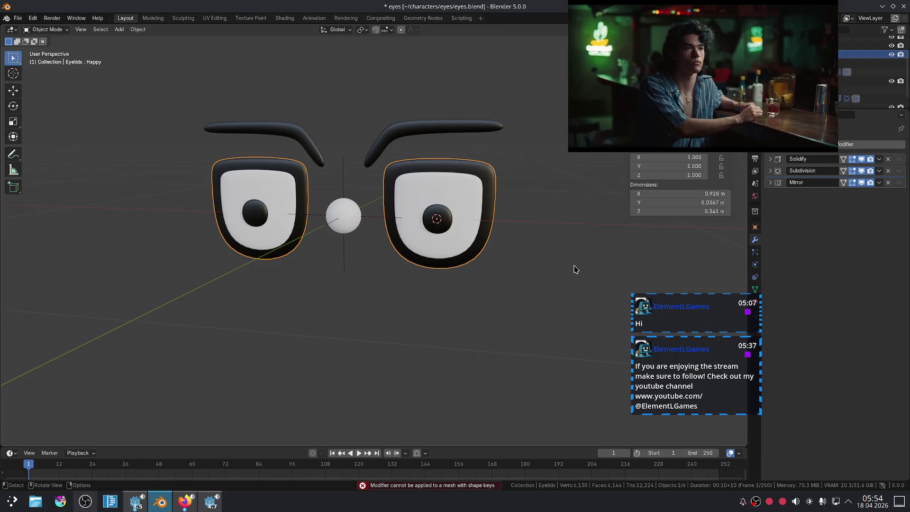
Select the Iris and show its Shape Keys panel and specials menu
click(445, 231)
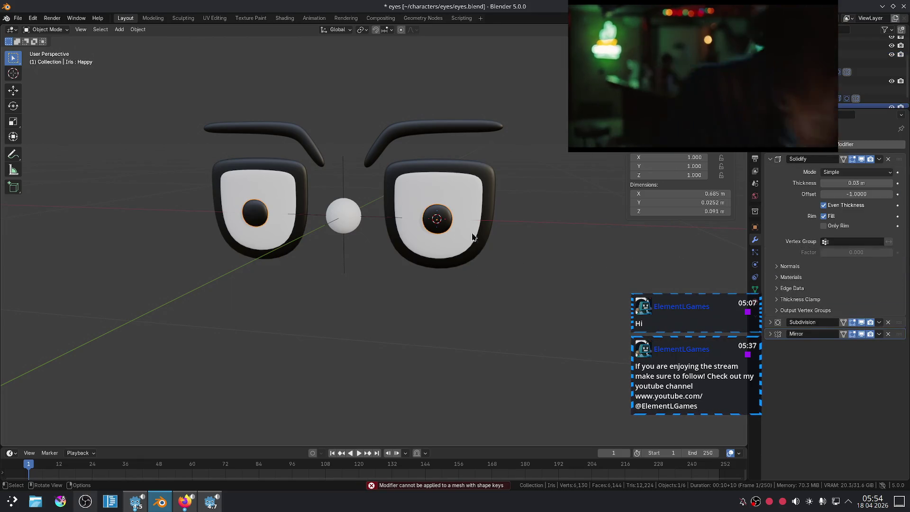
click(770, 159)
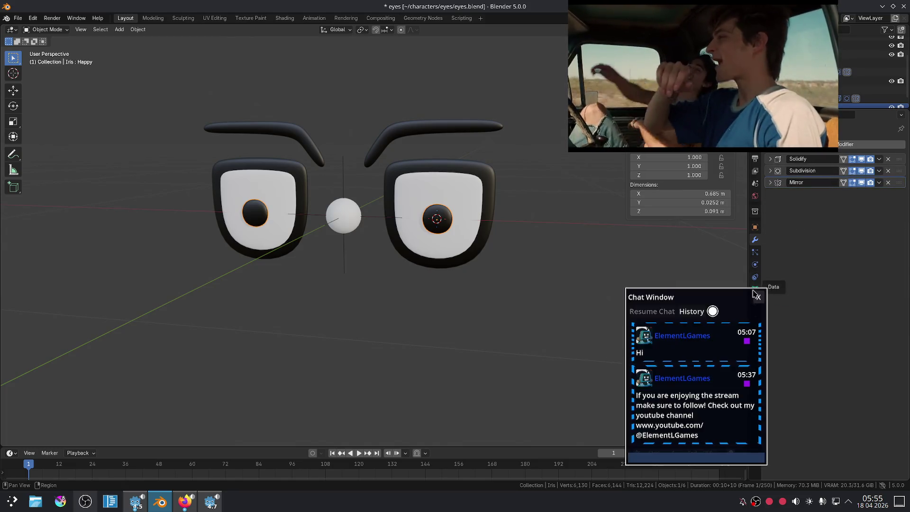
click(755, 289)
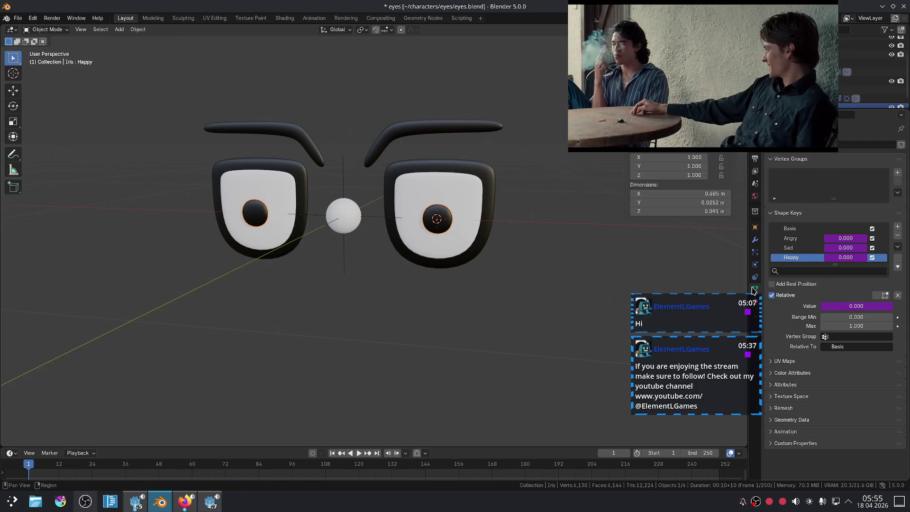
click(895, 249)
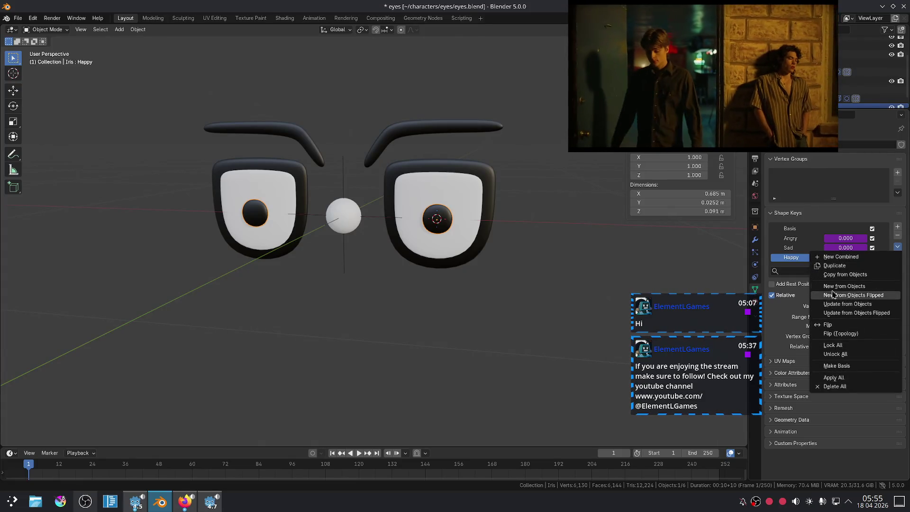
click(569, 263)
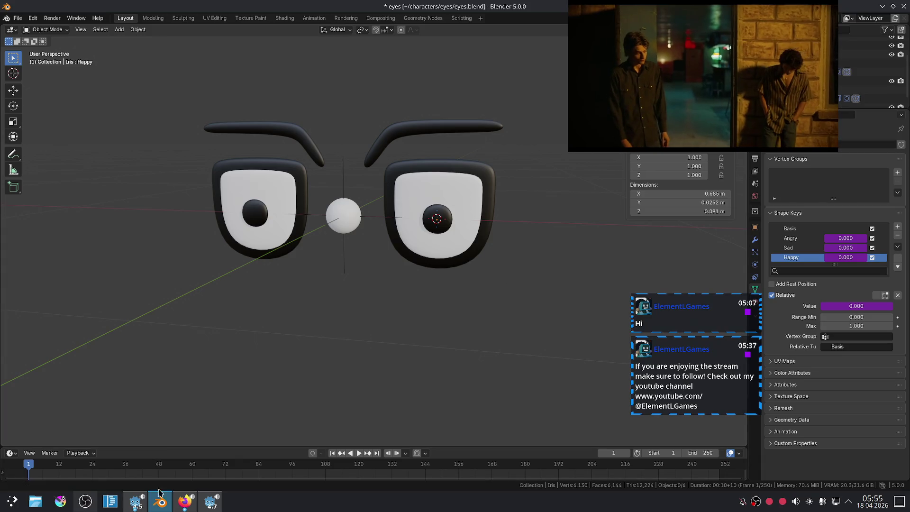
Glance at YouTube, return to Blender, and select then deselect the Iris
click(185, 501)
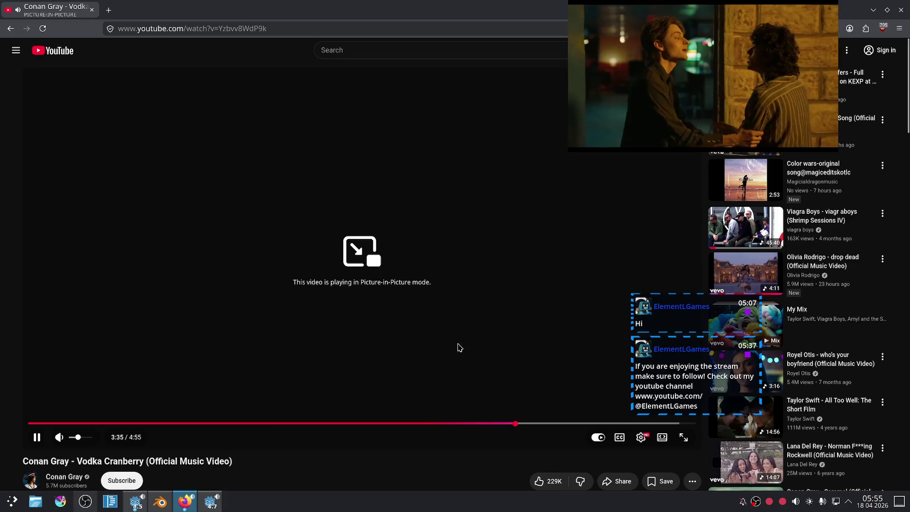
click(152, 505)
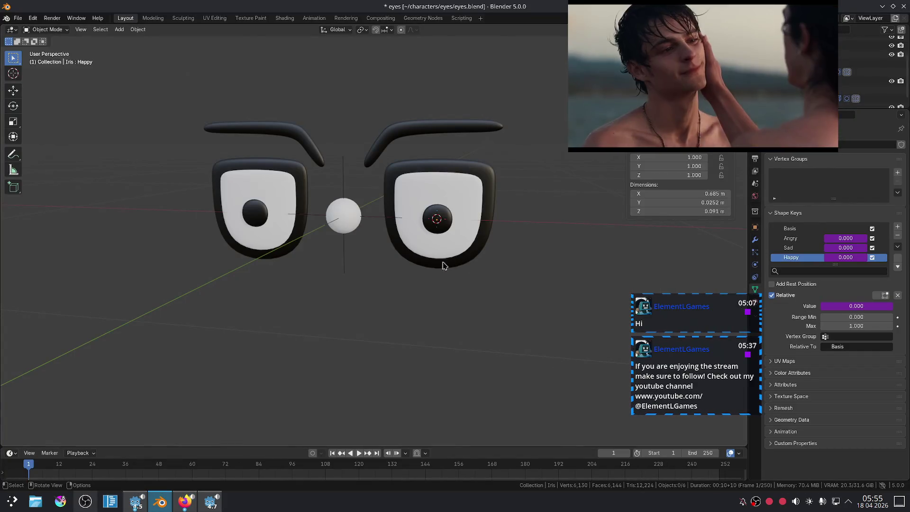
click(423, 210)
click(535, 247)
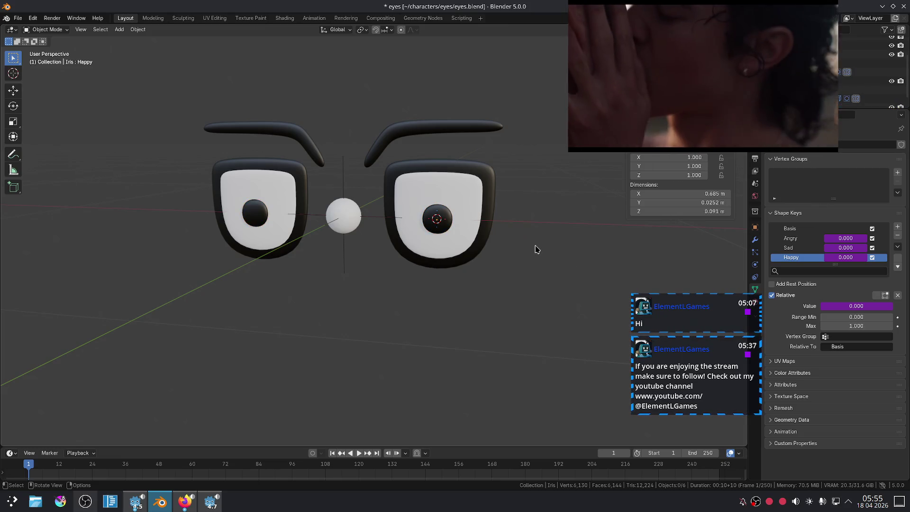
Add a mesh circle and rotate it 90° on the X axis
key(shift+a)
mouse_move(537, 231)
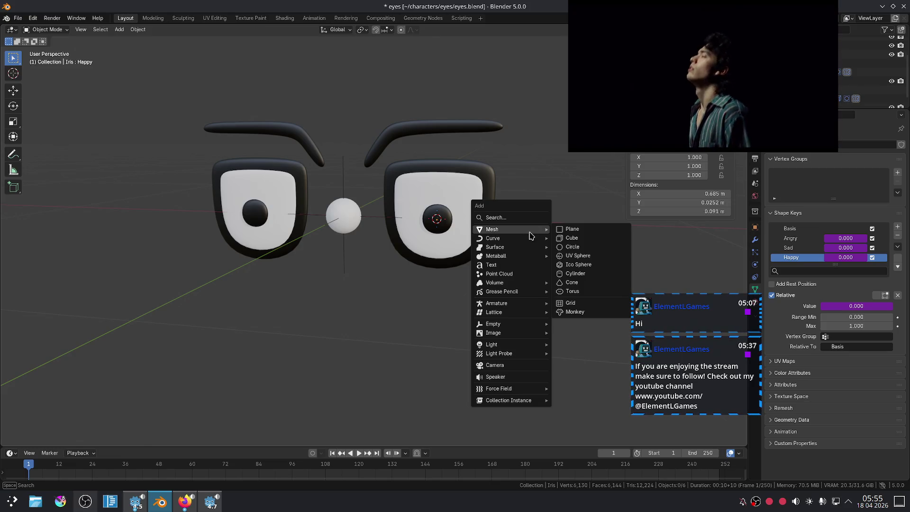
click(584, 248)
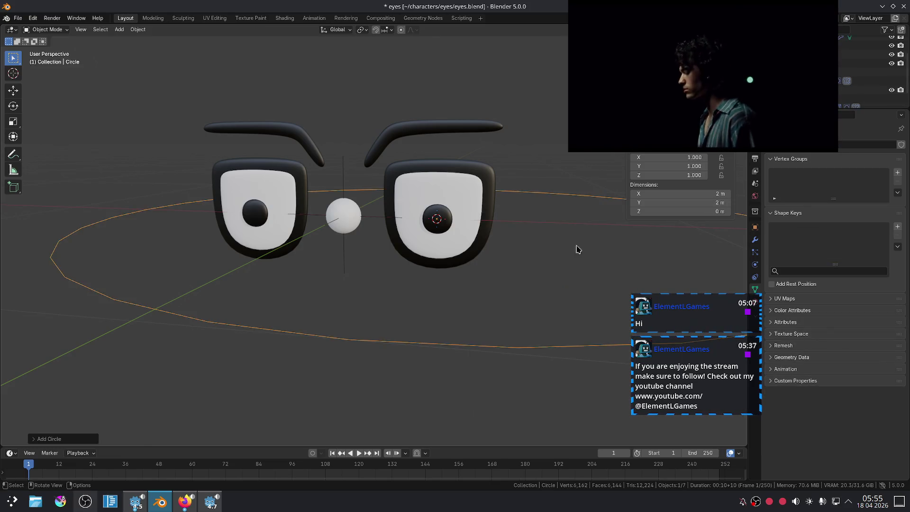
scroll(462, 227, down, 3)
text(r)
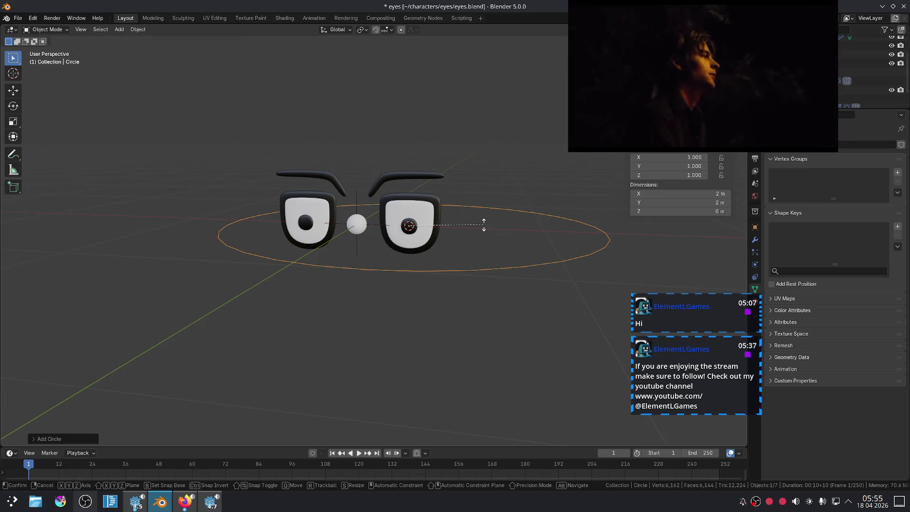
text(x90)
key(Return)
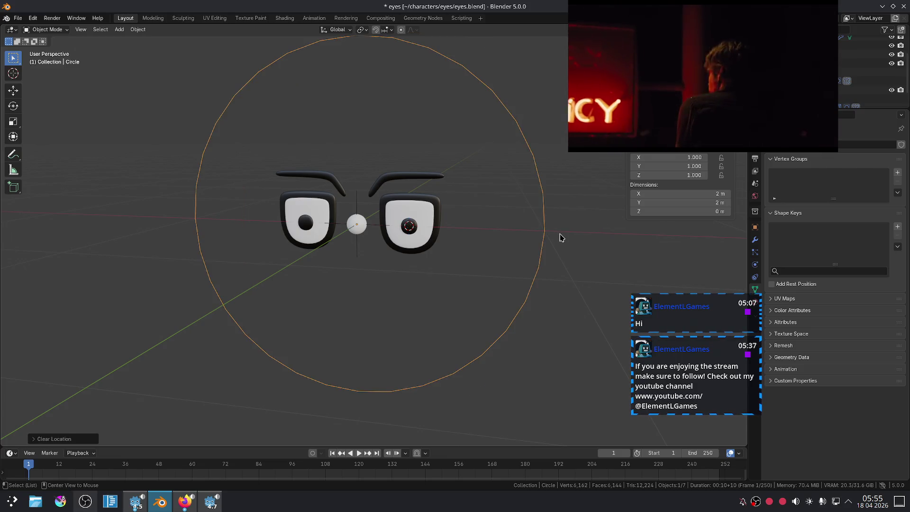
Reset the circle to the origin, scale it to 0.409 and move it -1.124 m on Y
key(alt+g)
scroll(545, 205, down, 4)
middle_drag(545, 205, 534, 188)
scroll(534, 189, up, 4)
key(s)
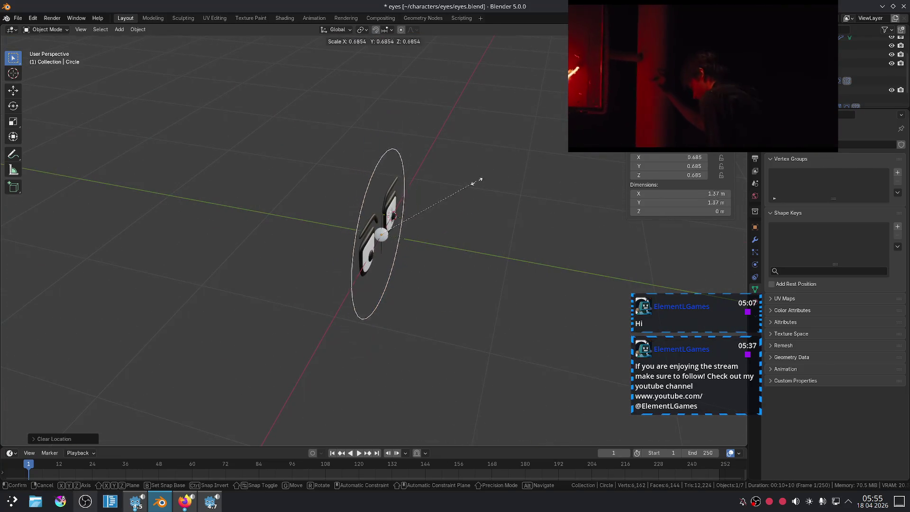
click(434, 190)
key(g)
key(y)
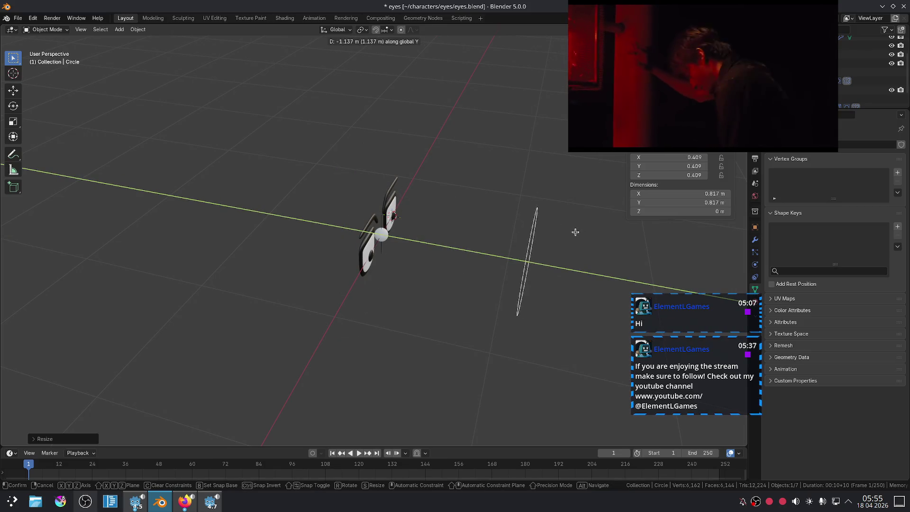
click(564, 233)
Switch to front orthographic view, deselect the circle, and tuck the video into the corner
mouse_move(562, 233)
middle_down()
mouse_move(477, 209)
mouse_move(464, 192)
mouse_move(518, 195)
mouse_move(441, 205)
middle_up()
mouse_move(441, 206)
ctrl+middle_down()
mouse_move(473, 260)
mouse_move(522, 227)
mouse_move(553, 236)
mouse_move(577, 227)
mouse_move(473, 238)
ctrl+middle_up()
key(KP_1)
scroll(568, 230, down, 2)
scroll(489, 226, up, 2)
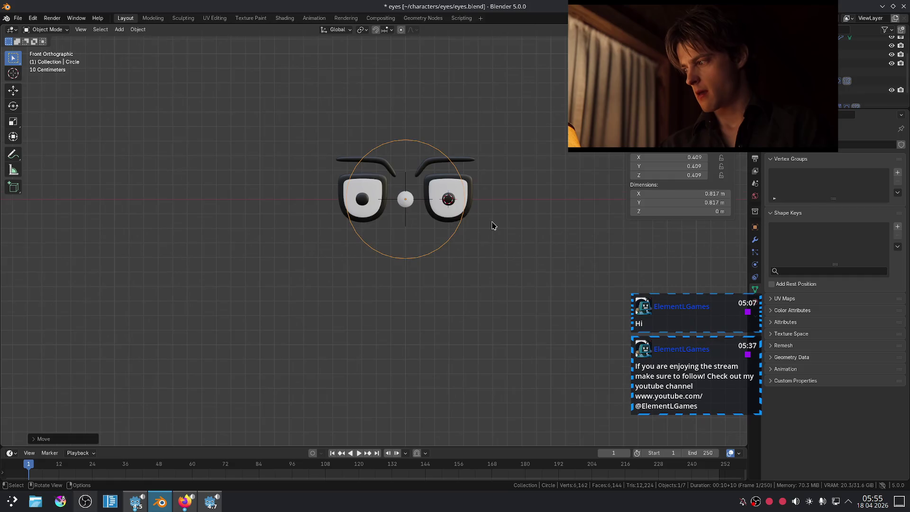
click(532, 225)
mouse_move(570, 145)
mouse_down()
mouse_move(633, 112)
mouse_move(720, 114)
mouse_up()
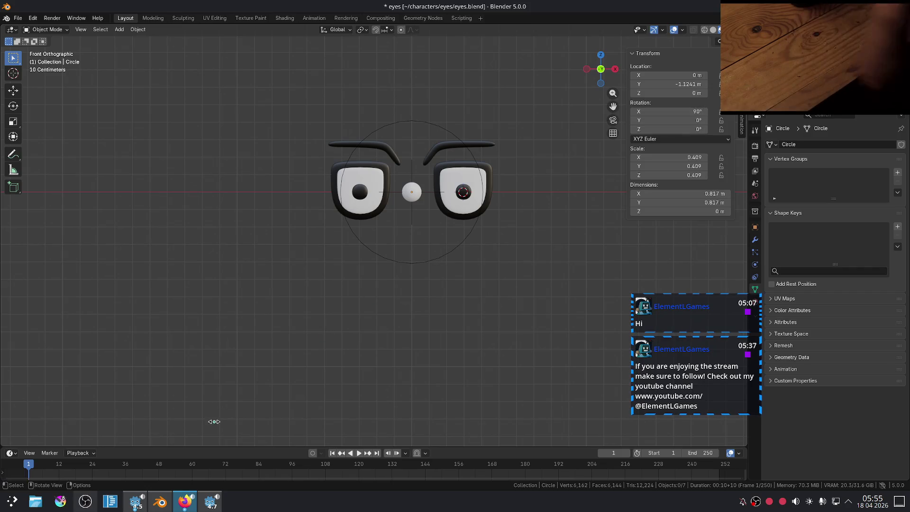
Play 'This Song' in picture-in-picture, seek to about 1:03, and return to Blender
click(185, 501)
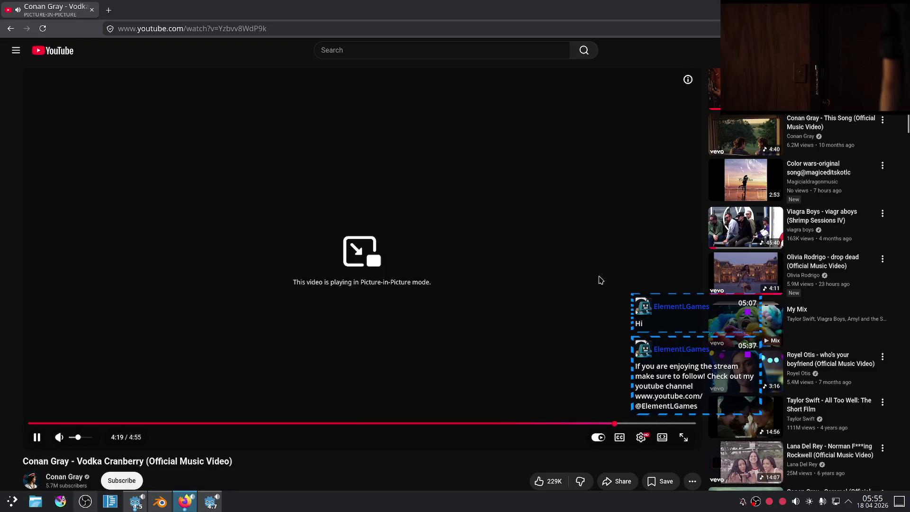
click(723, 129)
mouse_move(813, 45)
mouse_down()
mouse_move(619, 41)
mouse_move(683, 44)
mouse_move(802, 30)
mouse_move(612, 24)
mouse_move(825, 10)
mouse_move(796, 5)
mouse_move(748, 24)
mouse_move(693, 76)
mouse_move(827, 40)
mouse_move(824, 2)
mouse_up()
drag(825, 3, 824, 2)
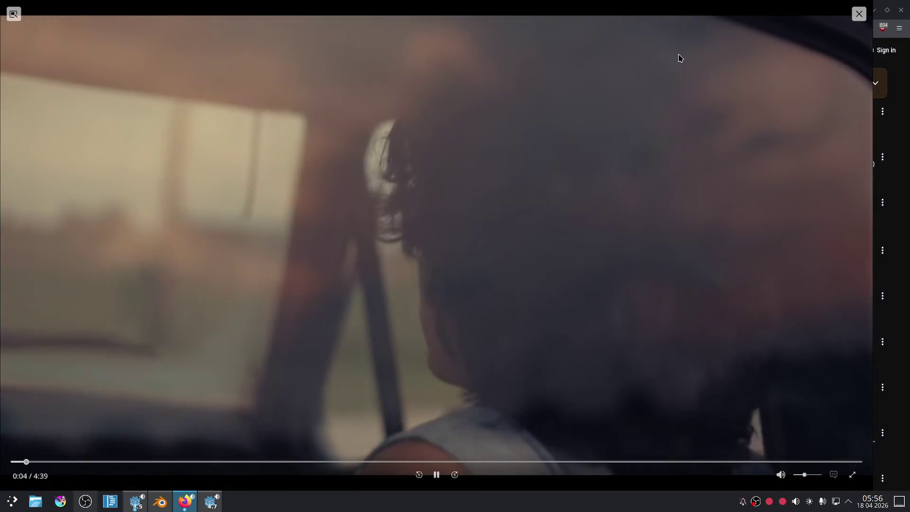
mouse_move(555, 69)
mouse_down()
mouse_move(715, 103)
mouse_move(811, 49)
mouse_up()
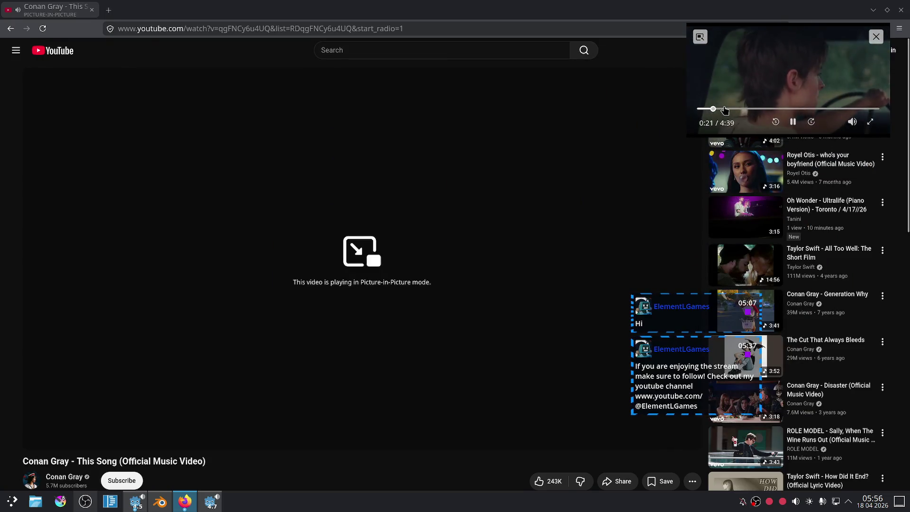
click(740, 109)
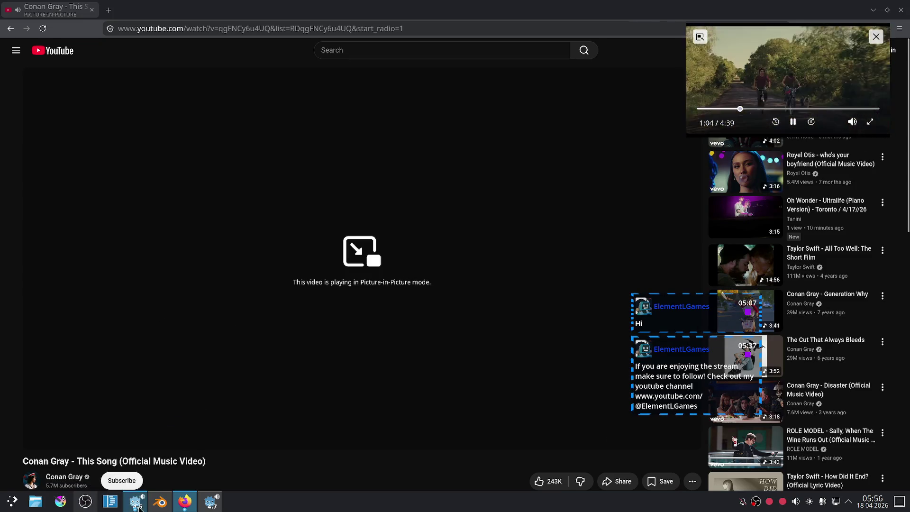
click(160, 500)
scroll(514, 241, up, 4)
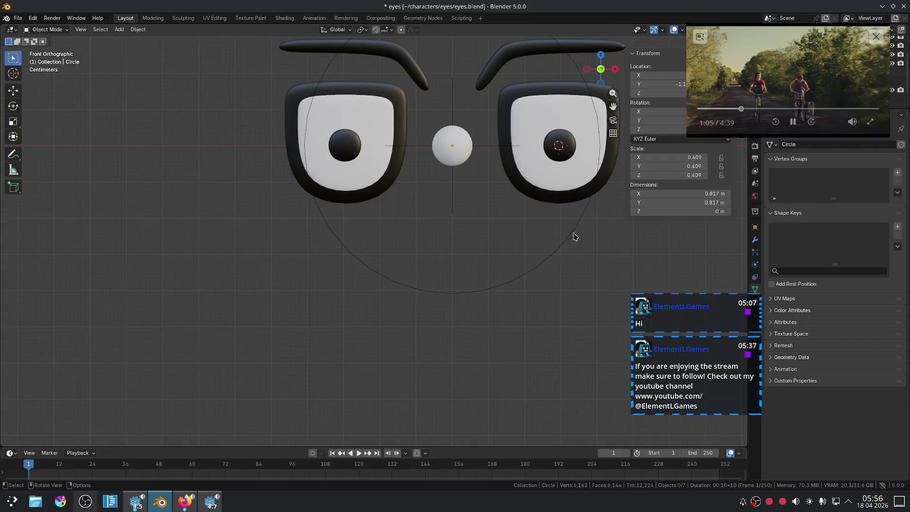
Select the circle, then the Iris, and collapse the vertex groups panel
scroll(424, 304, down, 5)
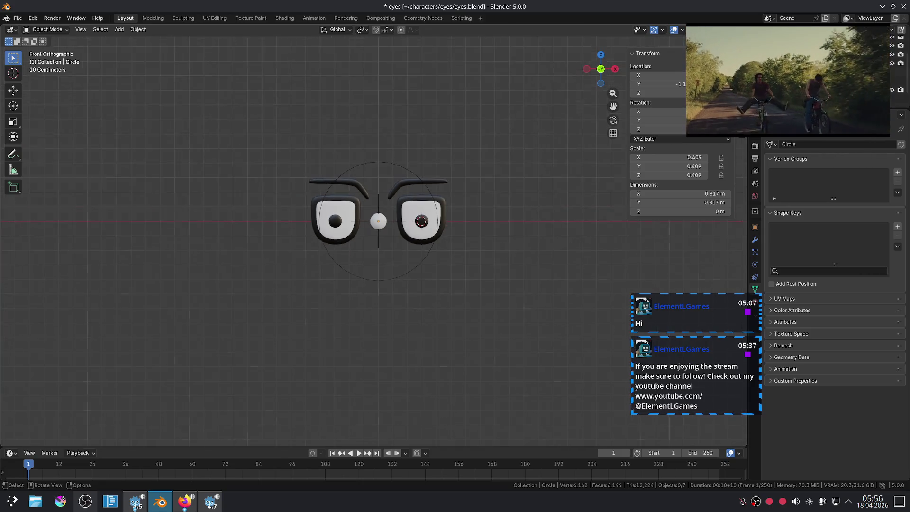
middle_drag(412, 308, 483, 329)
scroll(488, 309, up, 4)
click(522, 305)
mouse_move(536, 283)
middle_down()
mouse_move(427, 304)
mouse_move(436, 269)
middle_up()
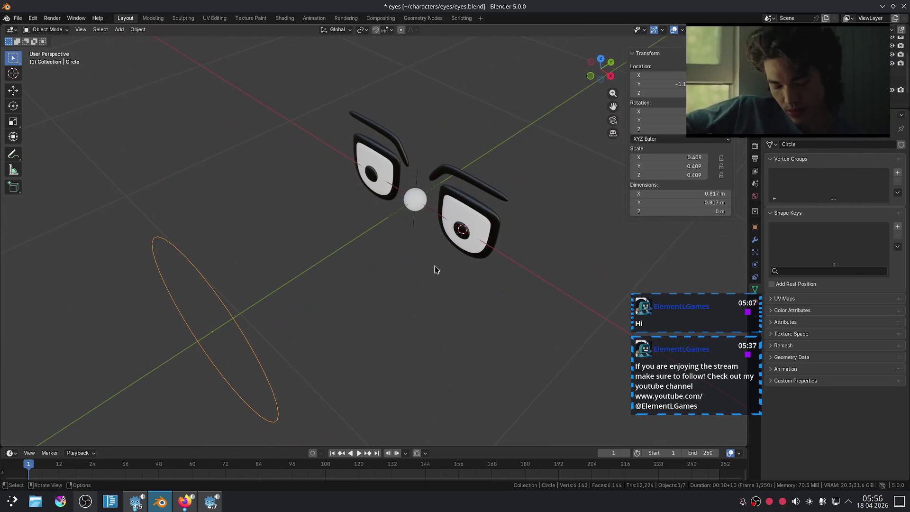
click(463, 237)
mouse_move(507, 270)
middle_down()
mouse_move(483, 248)
mouse_move(517, 261)
middle_up()
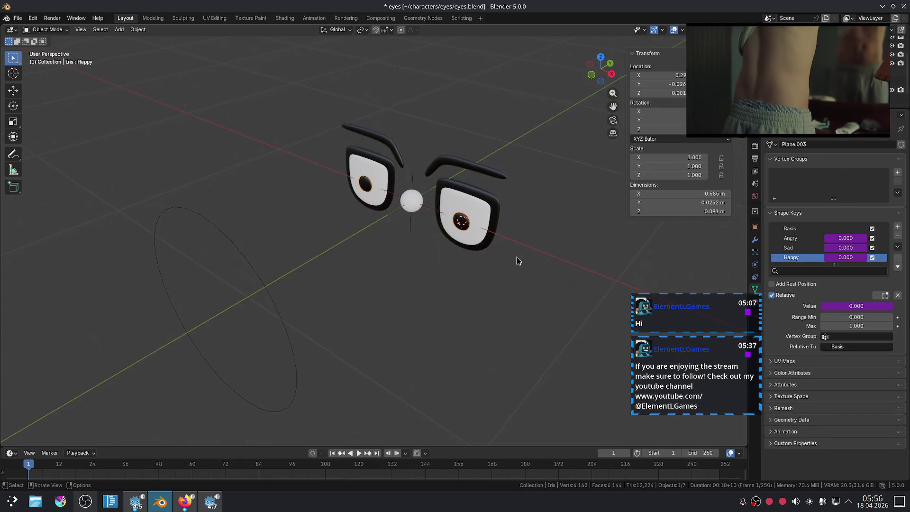
scroll(515, 246, up, 2)
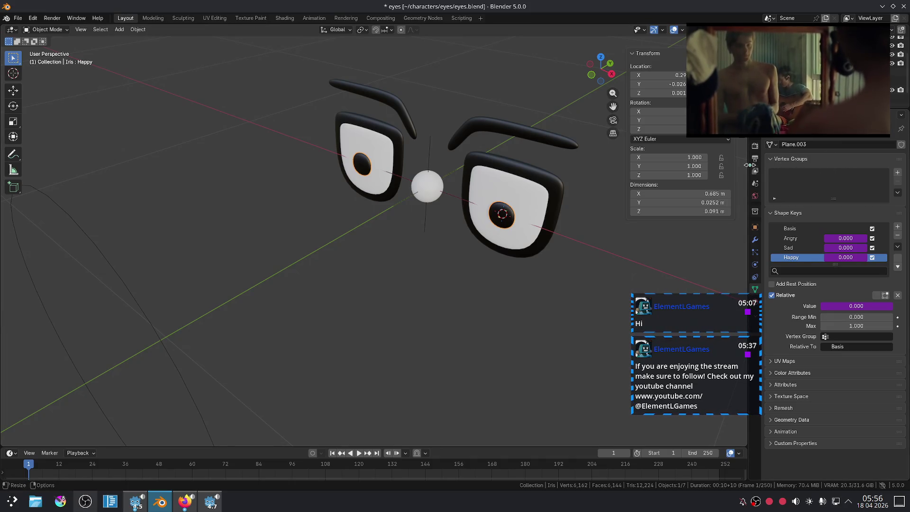
scroll(602, 246, down, 5)
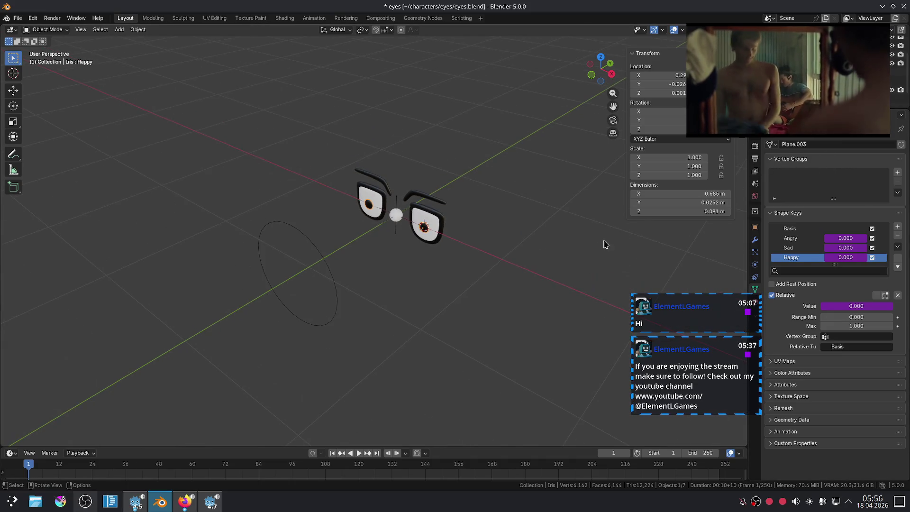
click(769, 162)
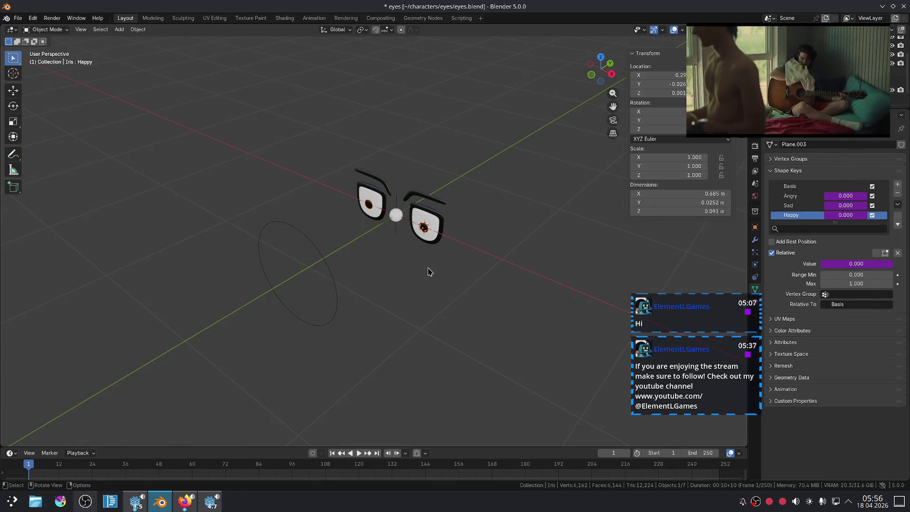
Select the circle and rotate it after cancelling an attempted move
click(337, 279)
mouse_move(341, 278)
middle_down()
mouse_move(421, 278)
mouse_move(474, 265)
middle_up()
key(g)
key(Escape)
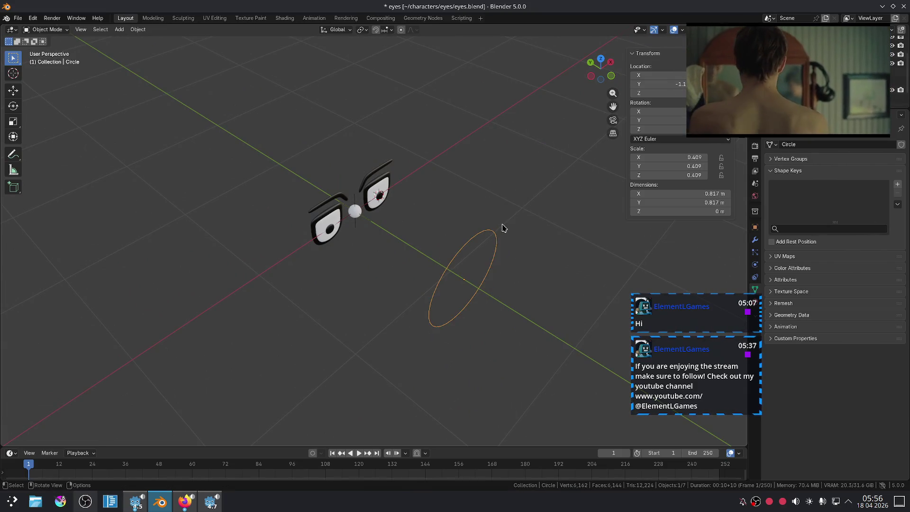
key(r)
click(509, 183)
scroll(408, 170, up, 4)
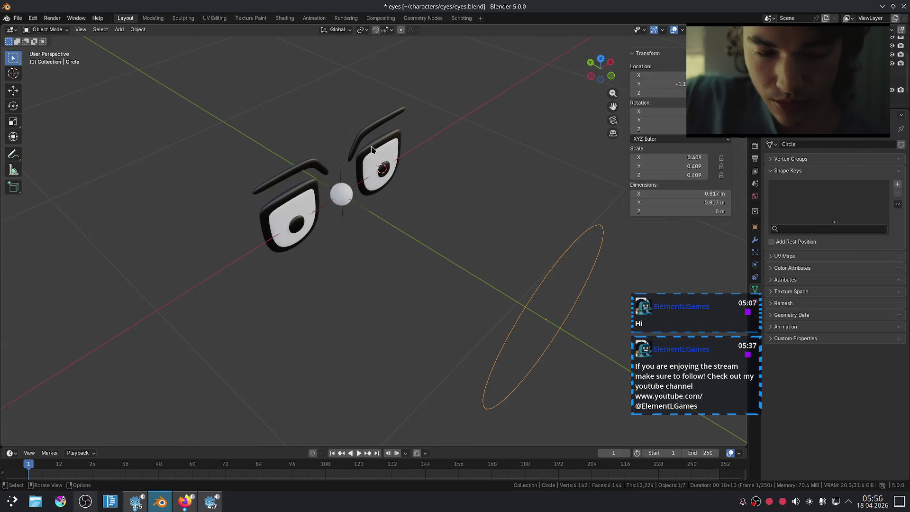
Click through the eyelids, Eye and large circle to pick the right object
click(371, 150)
click(563, 283)
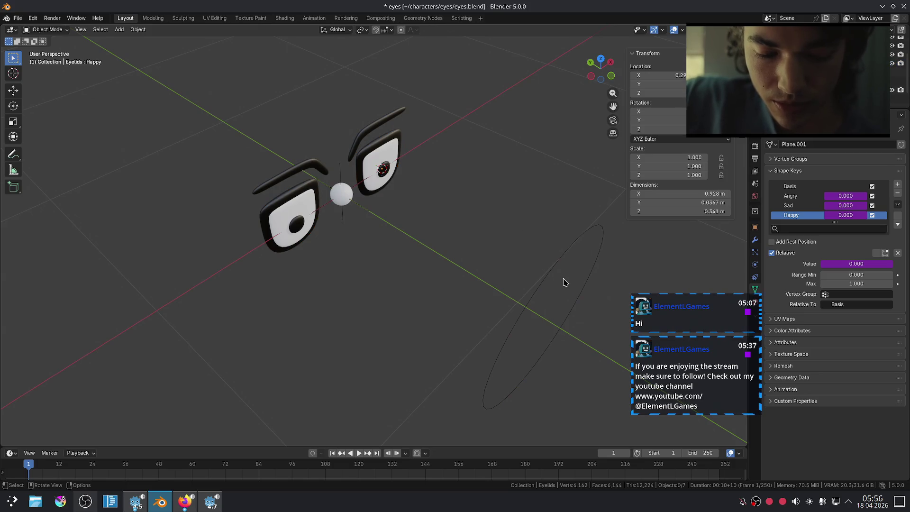
click(582, 242)
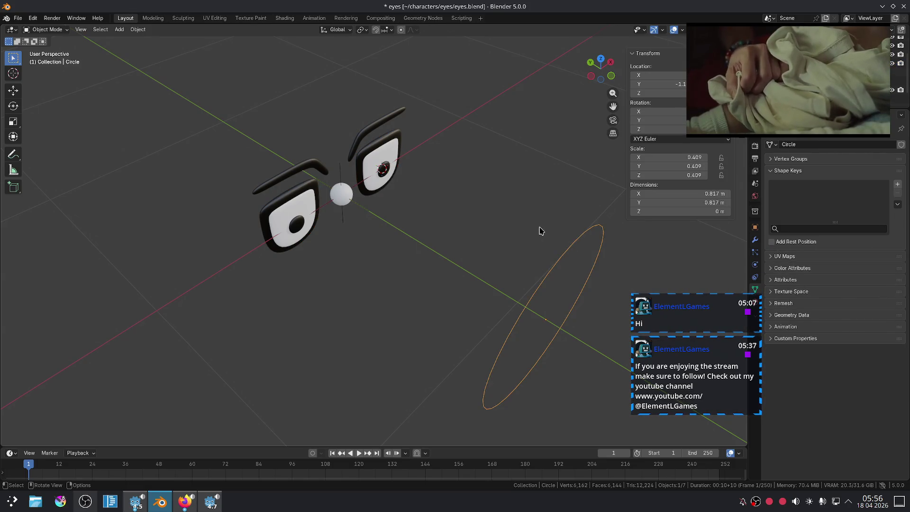
middle_drag(577, 227, 528, 213)
scroll(481, 197, up, 3)
scroll(479, 189, down, 4)
scroll(465, 176, up, 4)
click(462, 166)
click(476, 152)
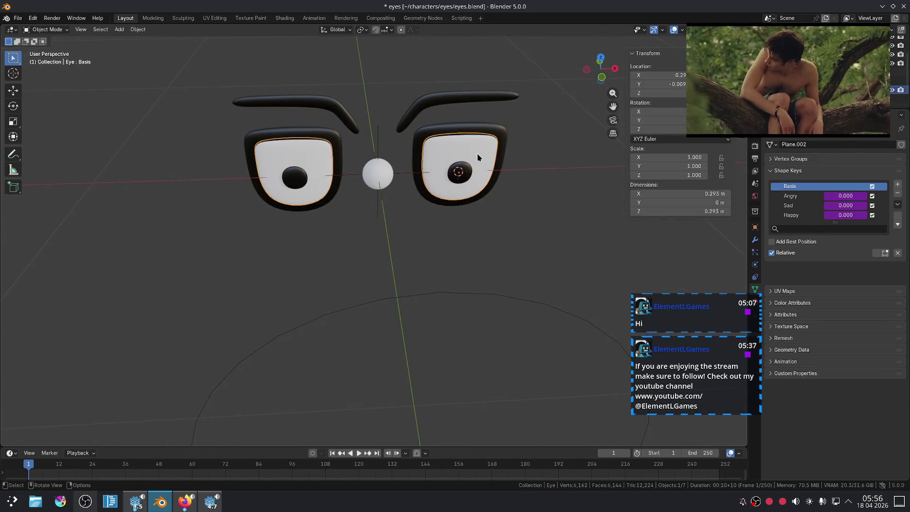
click(536, 218)
scroll(536, 219, down, 3)
click(473, 286)
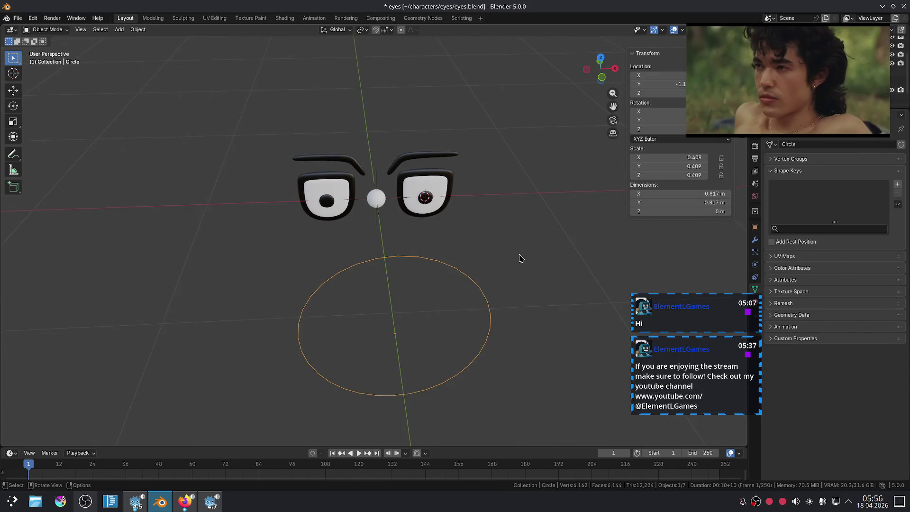
click(520, 257)
click(459, 271)
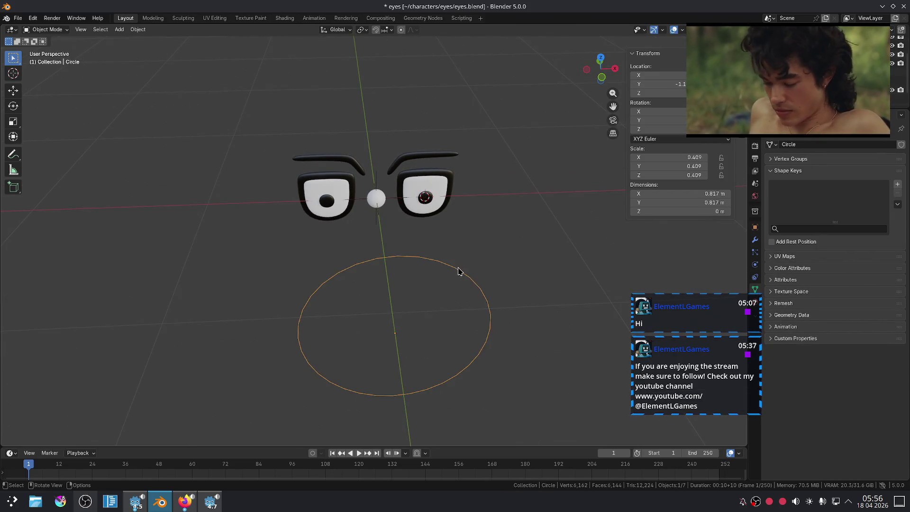
scroll(544, 221, up, 3)
Select the Eye object and open its Add Object Constraint list
click(487, 150)
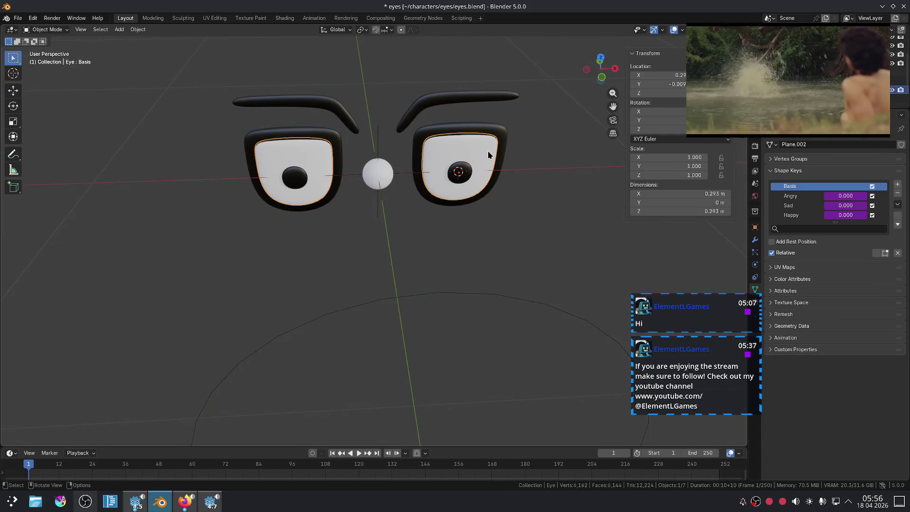
click(771, 171)
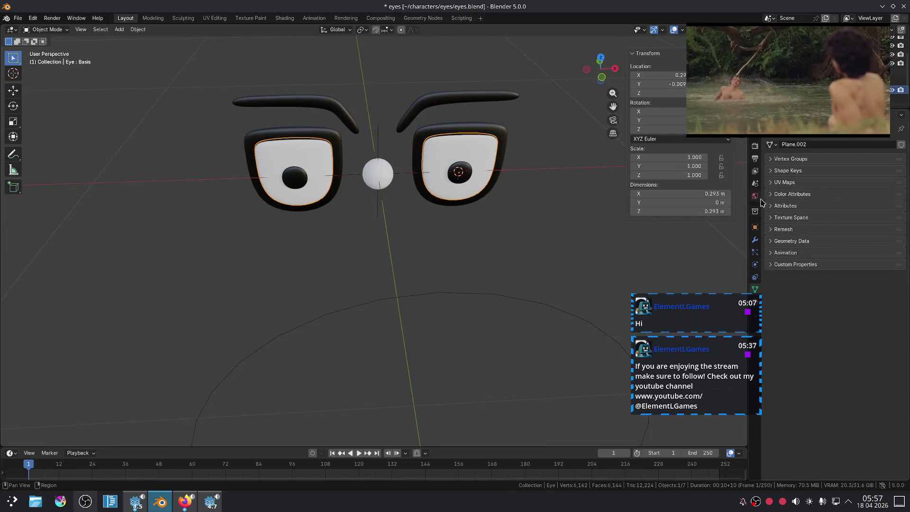
click(755, 278)
click(804, 145)
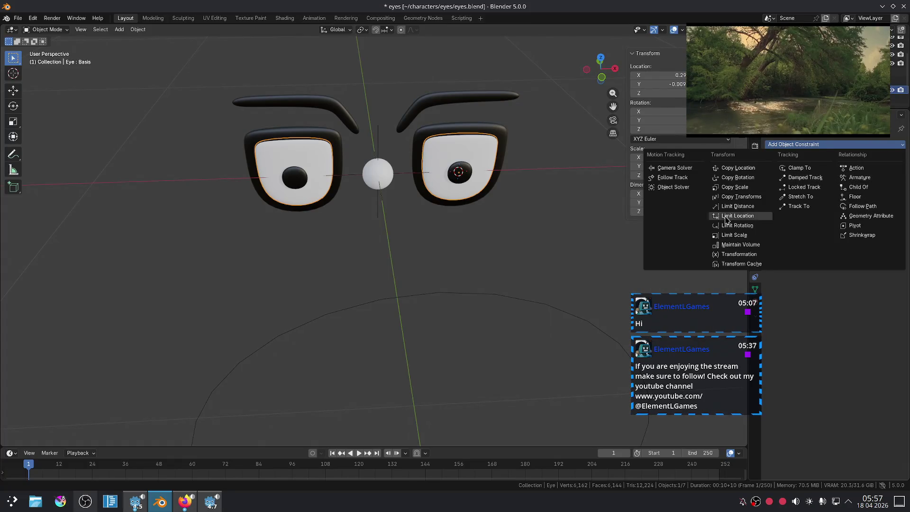
Switch over to the YouTube browser window
click(191, 506)
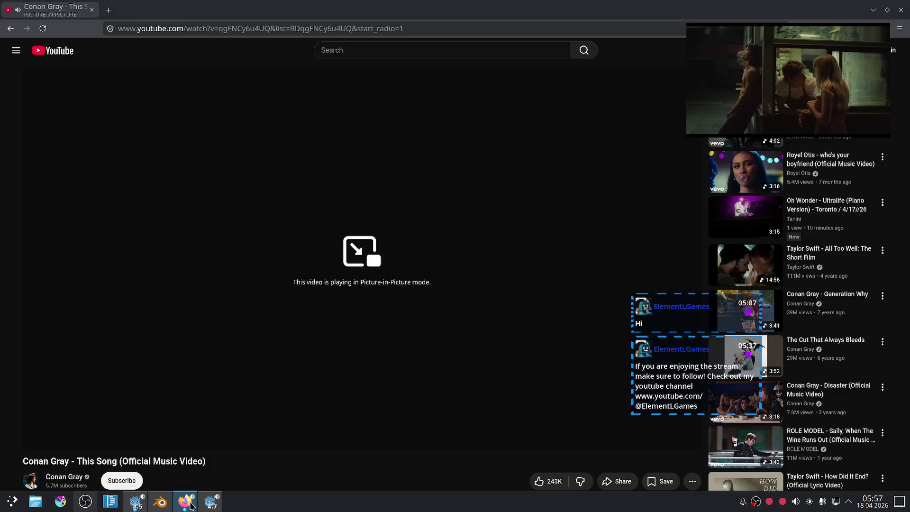
Search YouTube for 'blender eye rig' and open the Dead Easy Eye Rig tutorial
drag(401, 51, 347, 51)
text(eye rig)
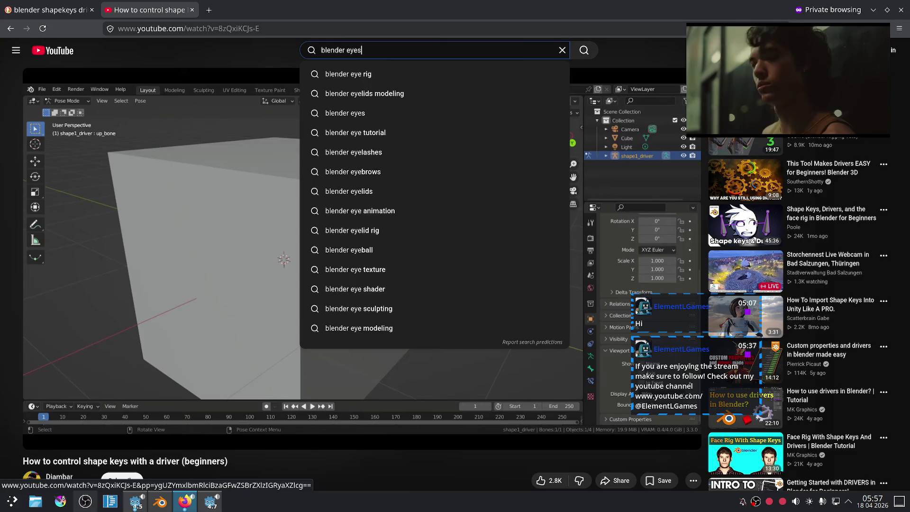
key(Return)
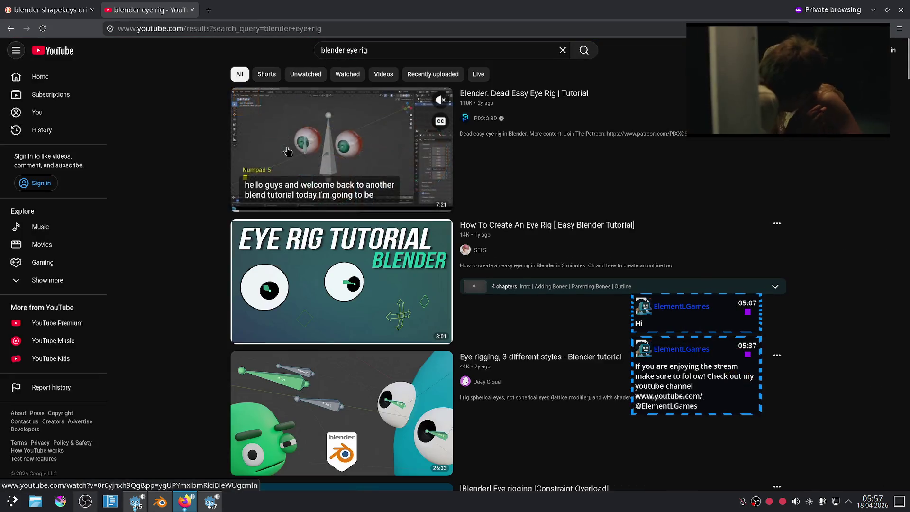
click(248, 176)
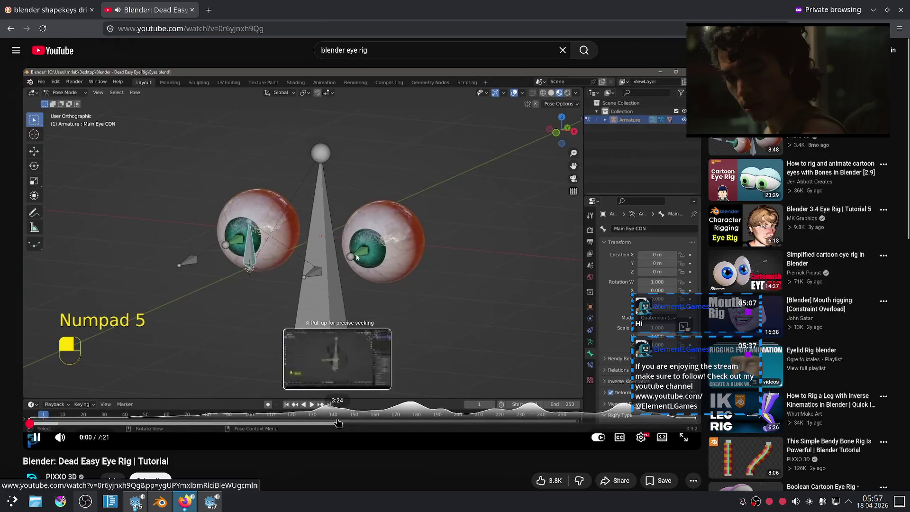
Watch the tutorial from 3:25 through 5:30, pause it, and return to Blender
click(339, 422)
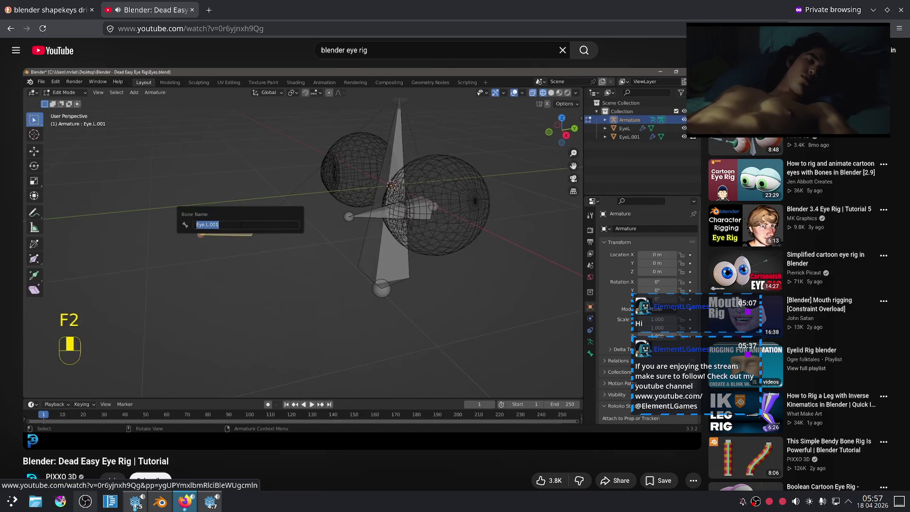
mouse_move(438, 324)
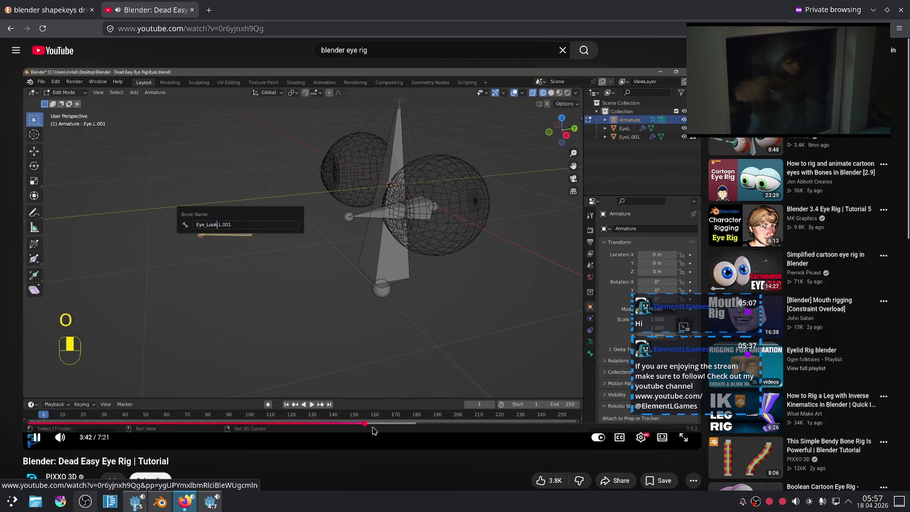
drag(397, 425, 397, 424)
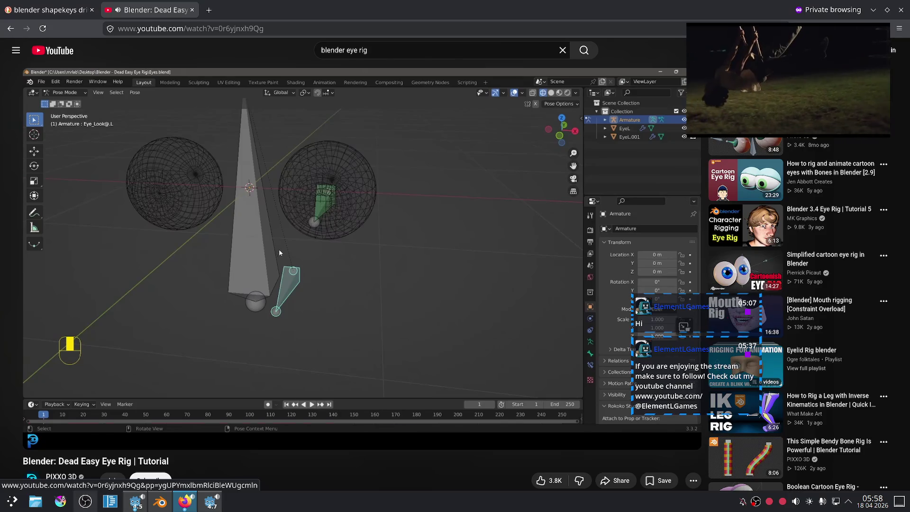
click(410, 316)
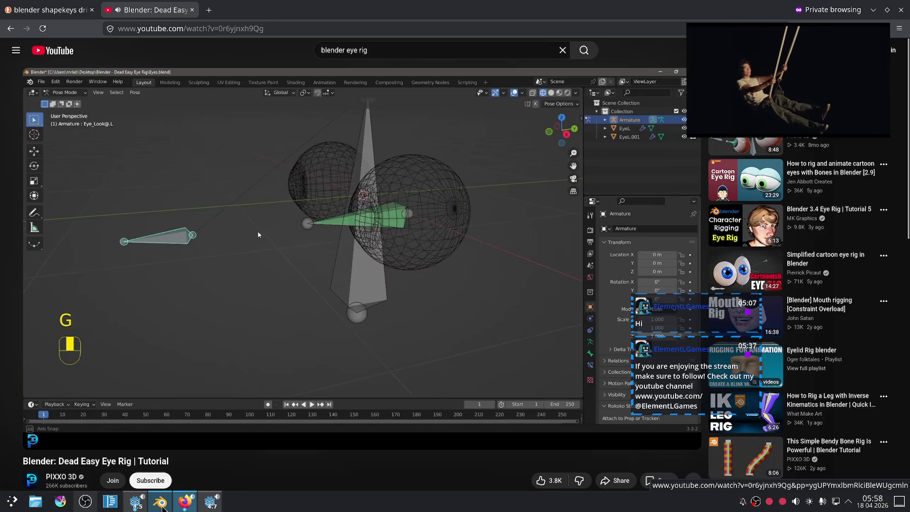
click(371, 287)
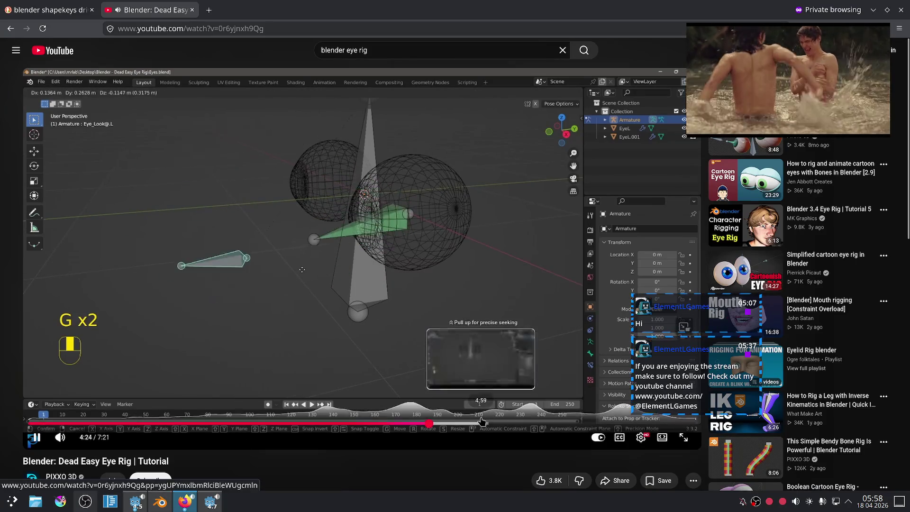
click(482, 423)
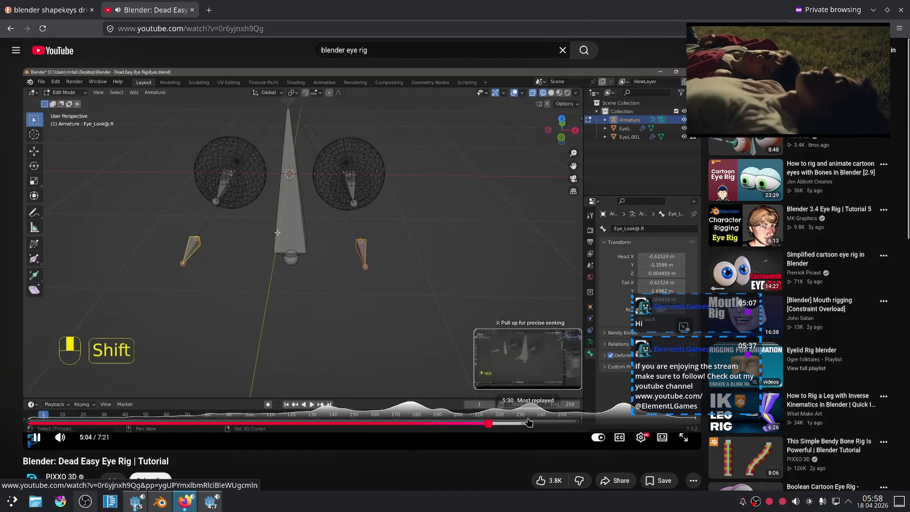
click(528, 422)
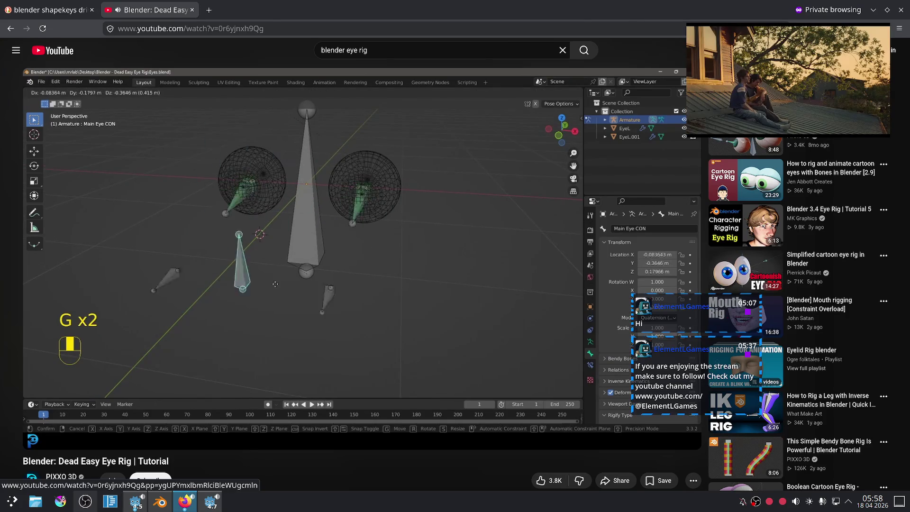
click(392, 309)
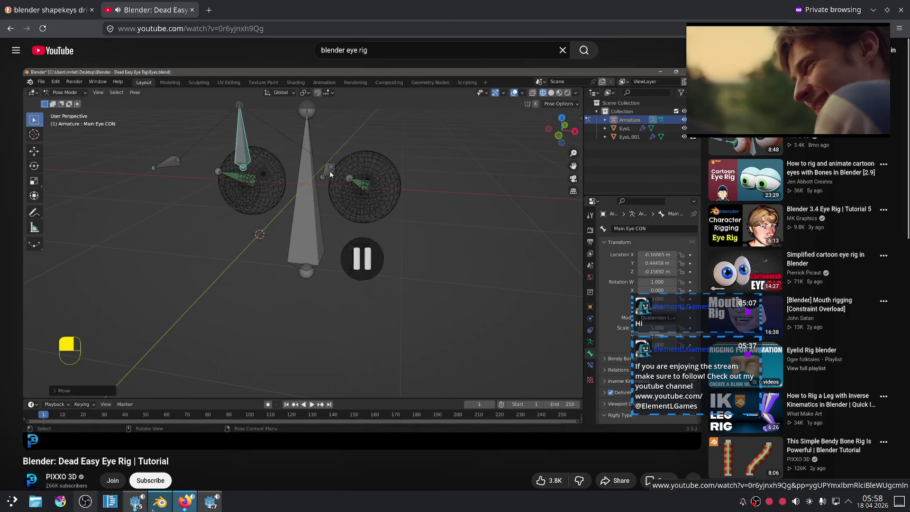
click(154, 505)
click(498, 127)
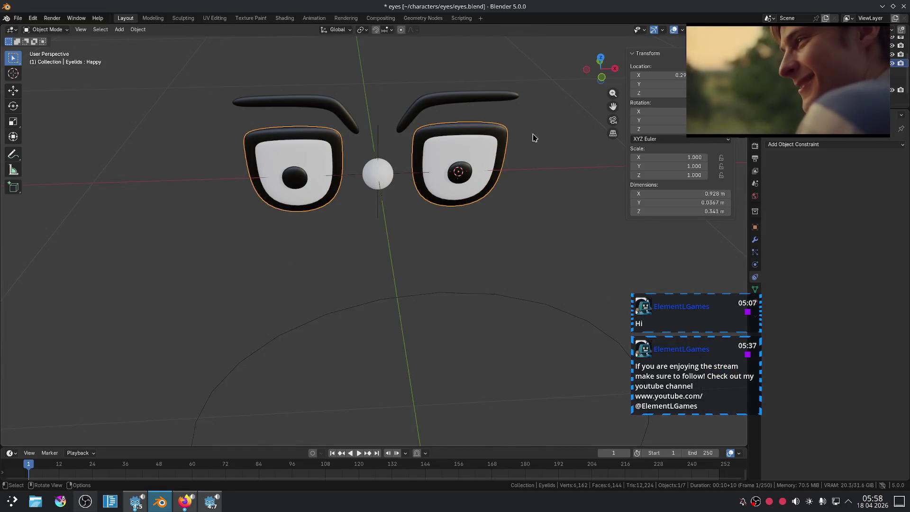
Select the Eyelids and try applying the Mirror modifier, which fails twice
click(754, 289)
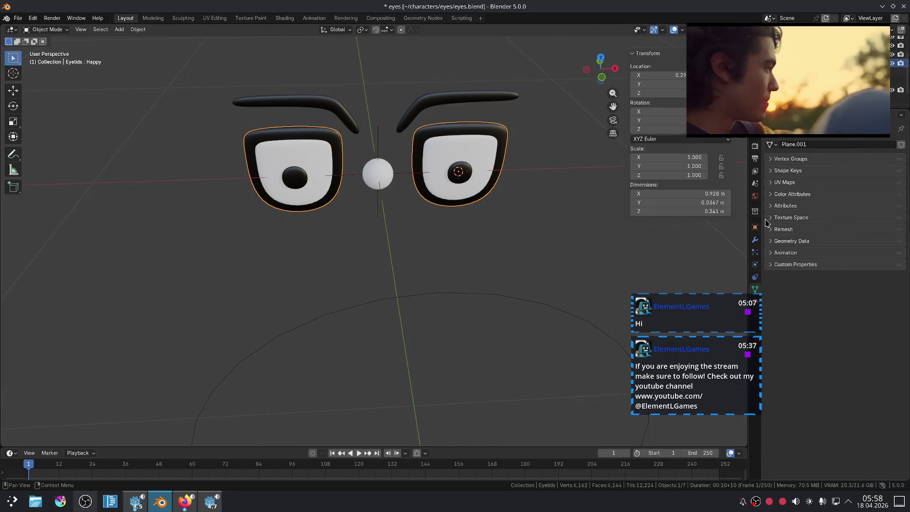
click(770, 171)
click(787, 186)
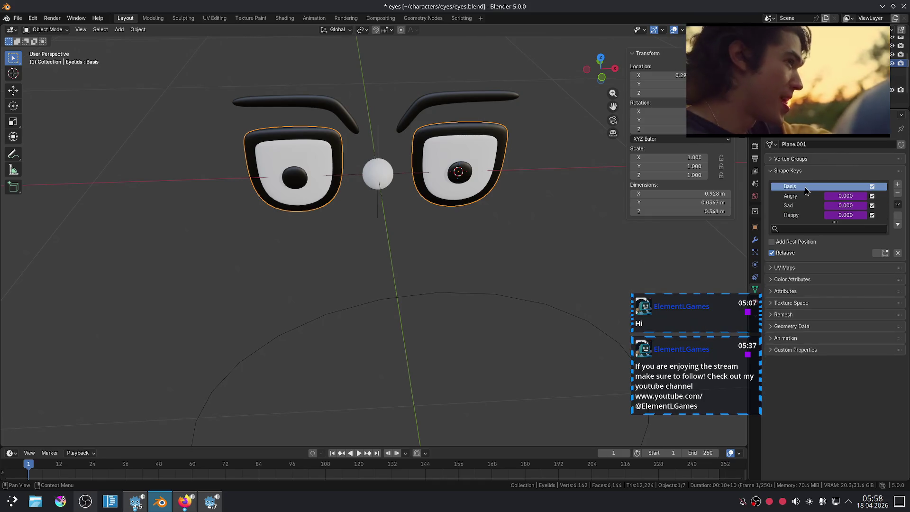
click(754, 242)
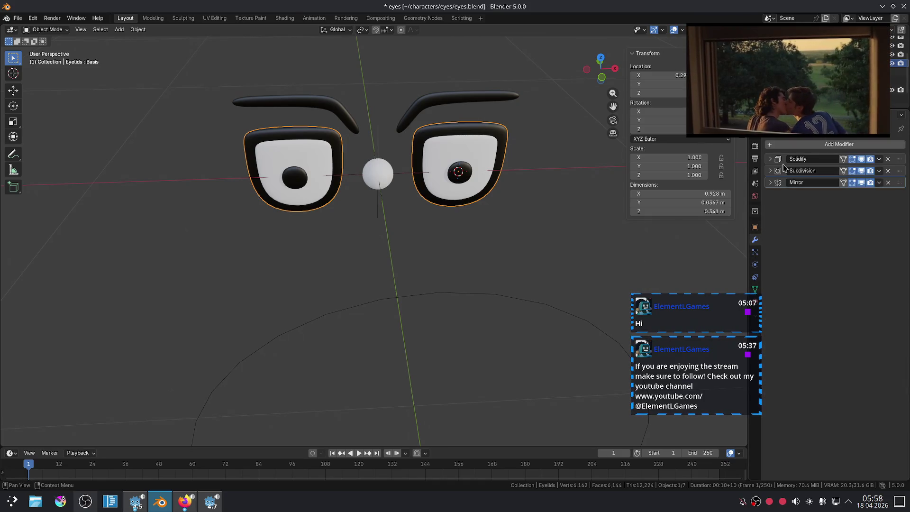
key(ctrl+a)
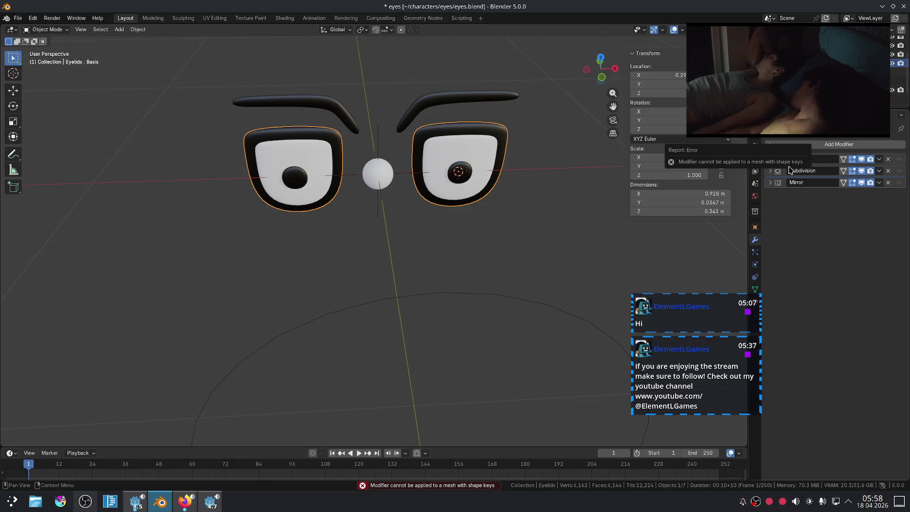
key(ctrl+a)
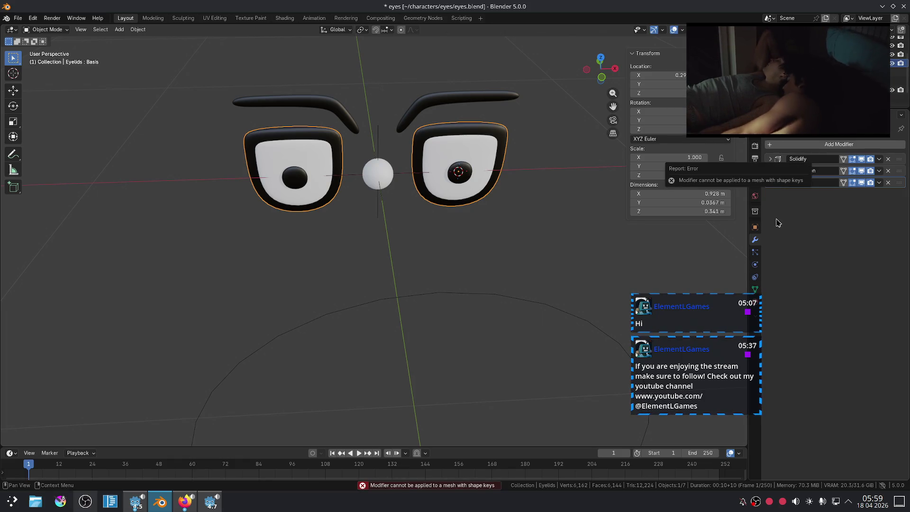
mouse_move(702, 294)
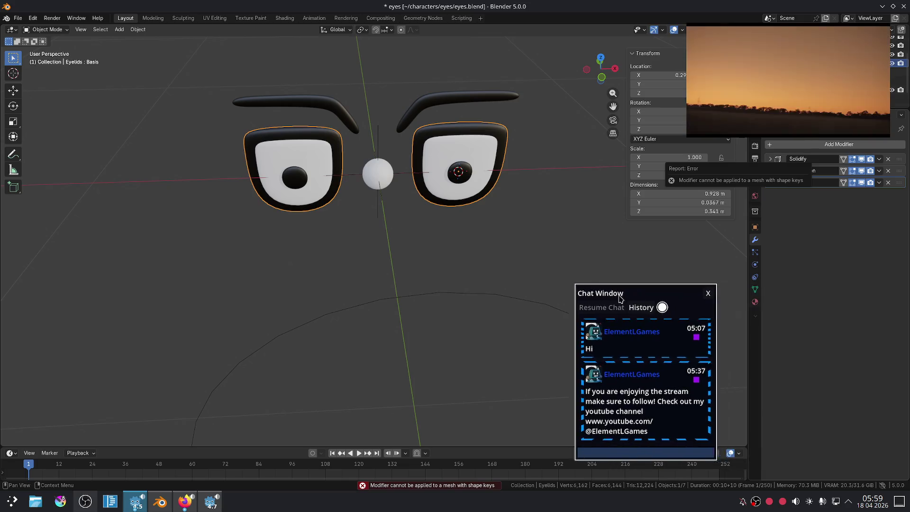
Delete all the Eyelids' shape keys, including Happy and Basis
click(755, 292)
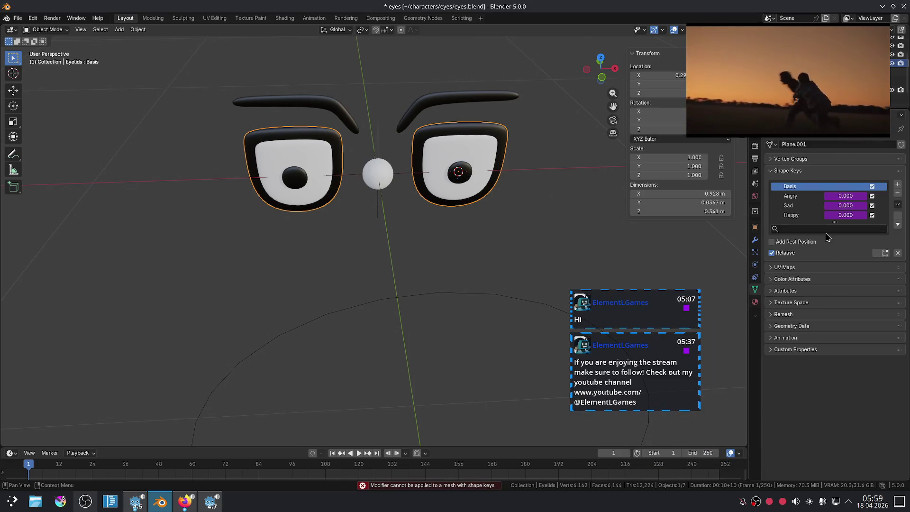
double_click(806, 188)
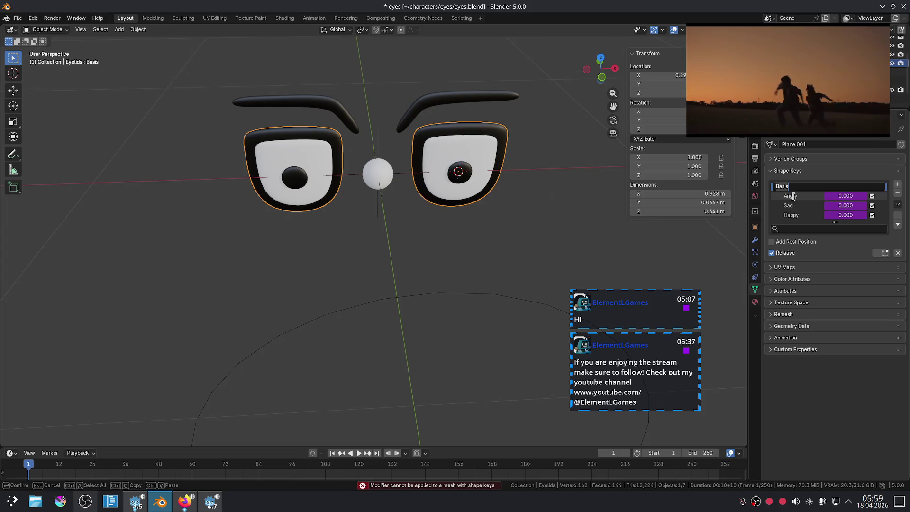
key(Return)
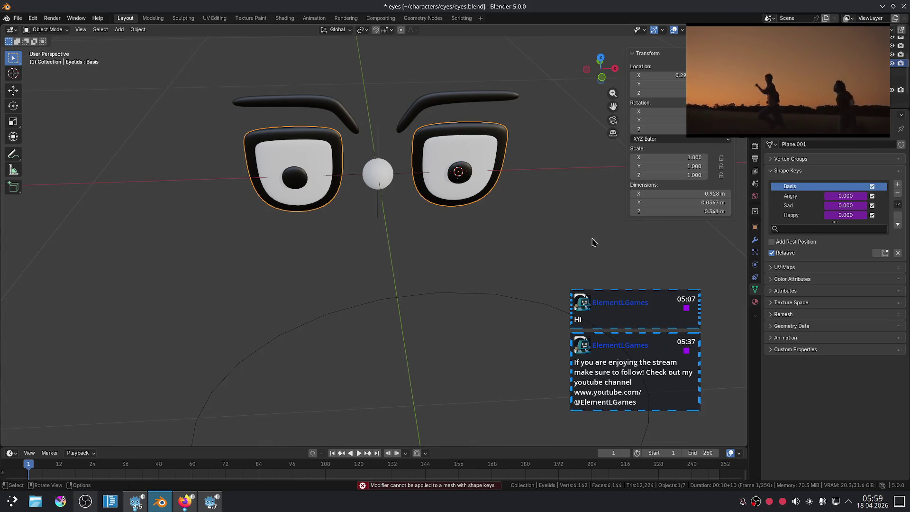
click(544, 246)
click(794, 214)
click(896, 193)
click(897, 193)
click(897, 192)
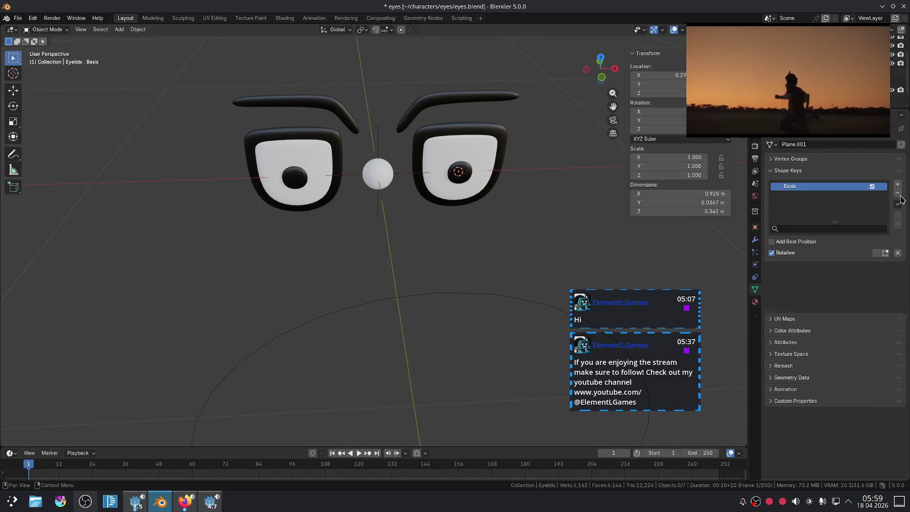
click(897, 193)
Apply the Mirror modifier to the Eyelids and enter Edit Mode
click(422, 139)
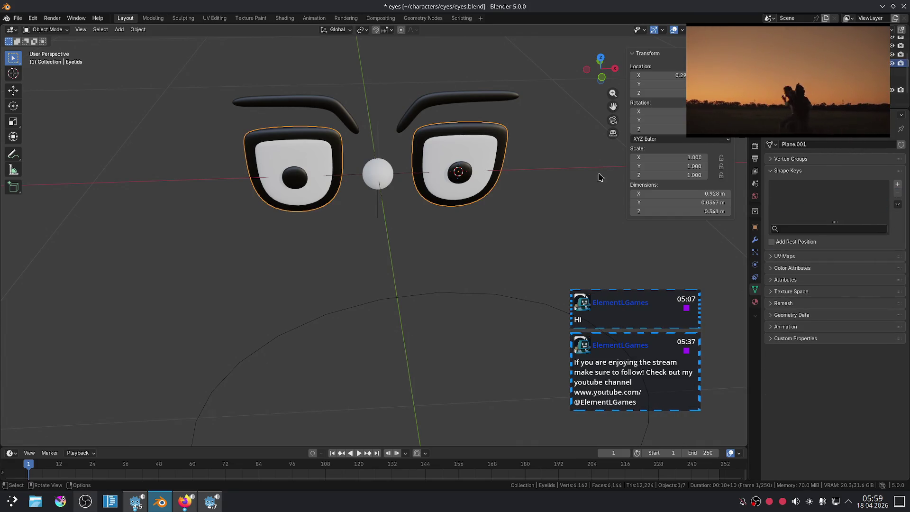
click(755, 240)
key(ctrl+a)
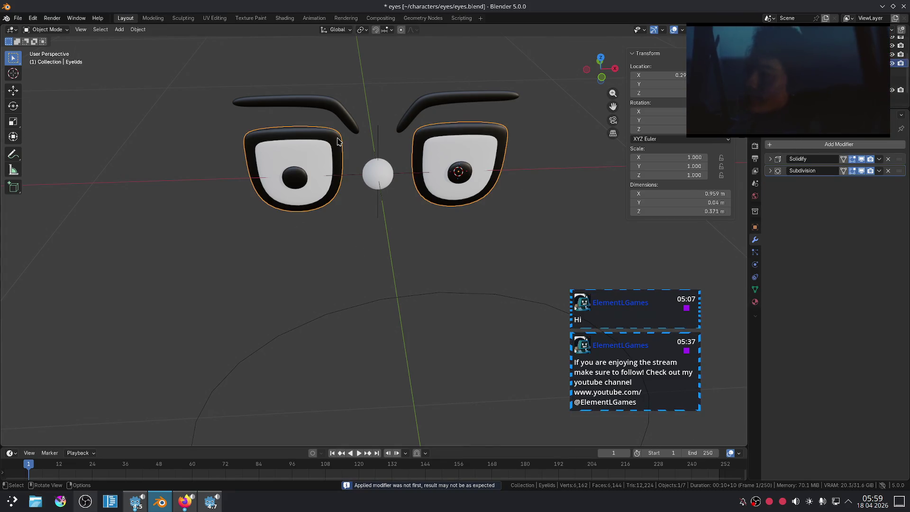
key(Tab)
Separate the eyelids by loose parts and return to Object Mode
middle_drag(448, 137, 432, 185)
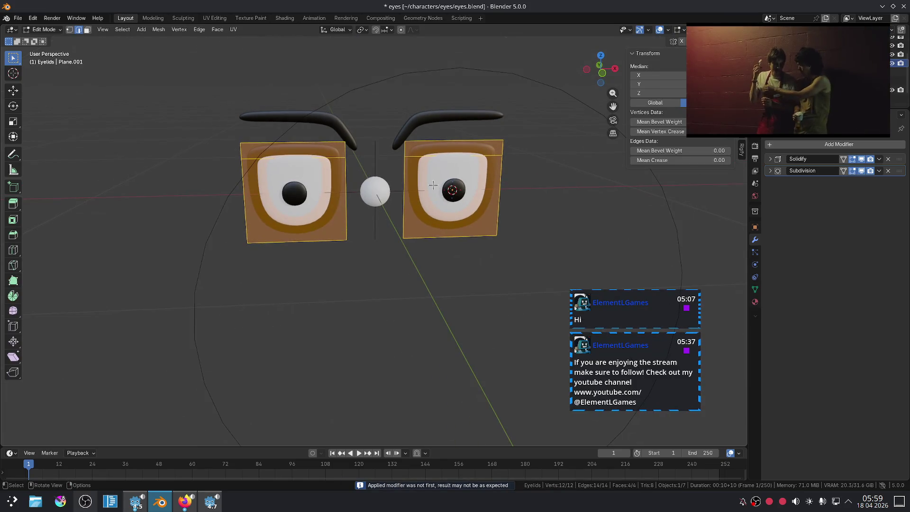
key(p)
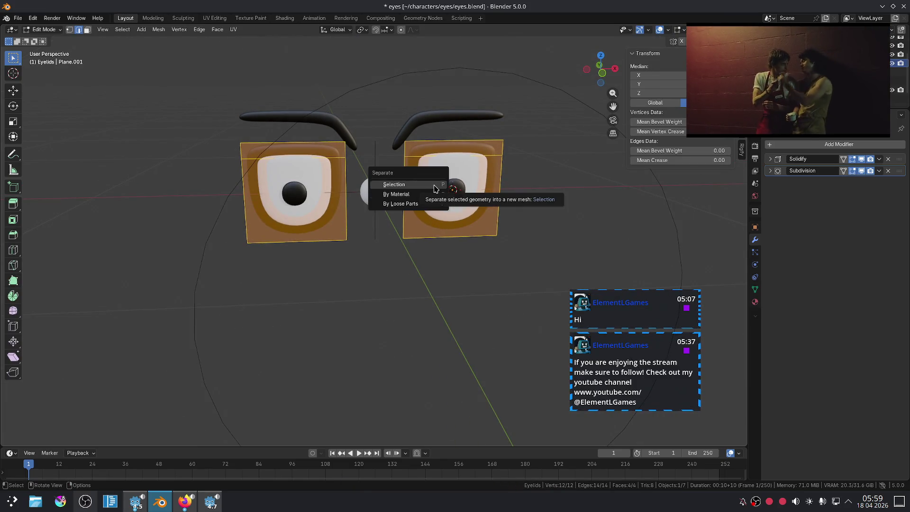
click(400, 204)
key(Tab)
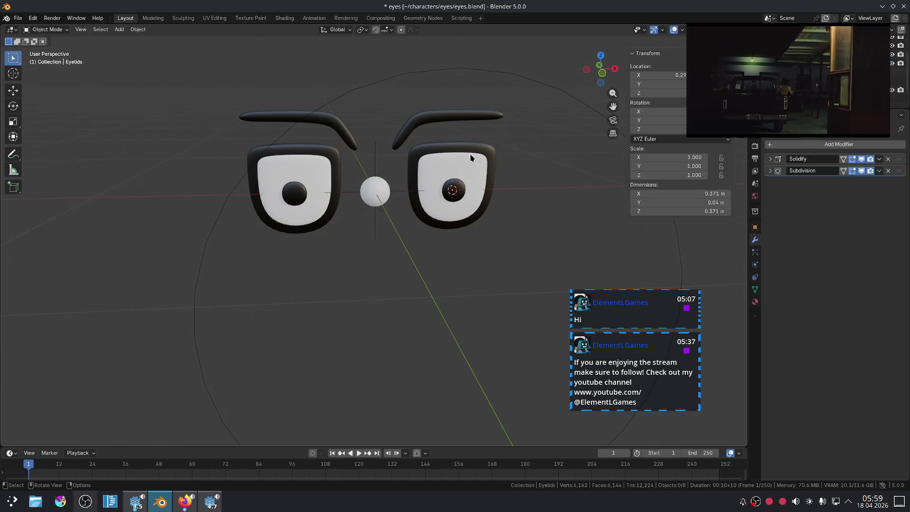
Rename the right eyelid to Eyelid.L, then select the Eye and show its mesh data
click(488, 147)
drag(781, 80, 532, 88)
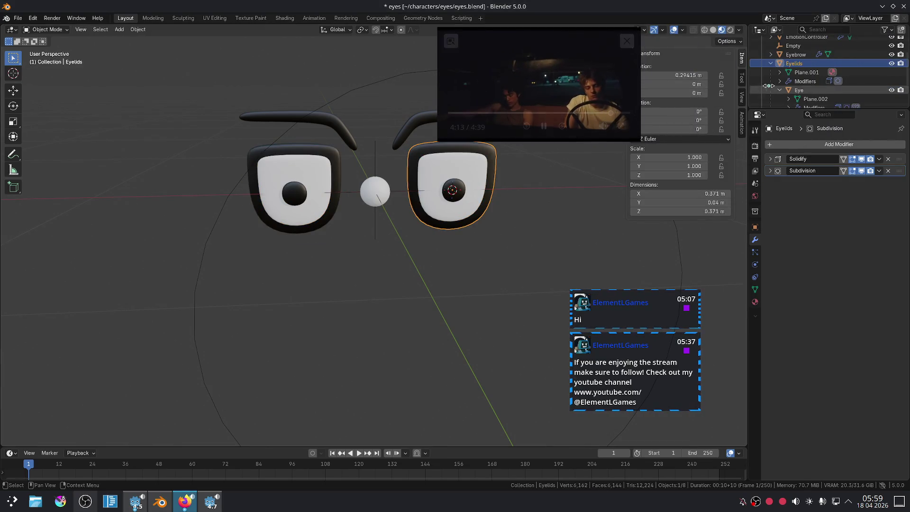
click(403, 167)
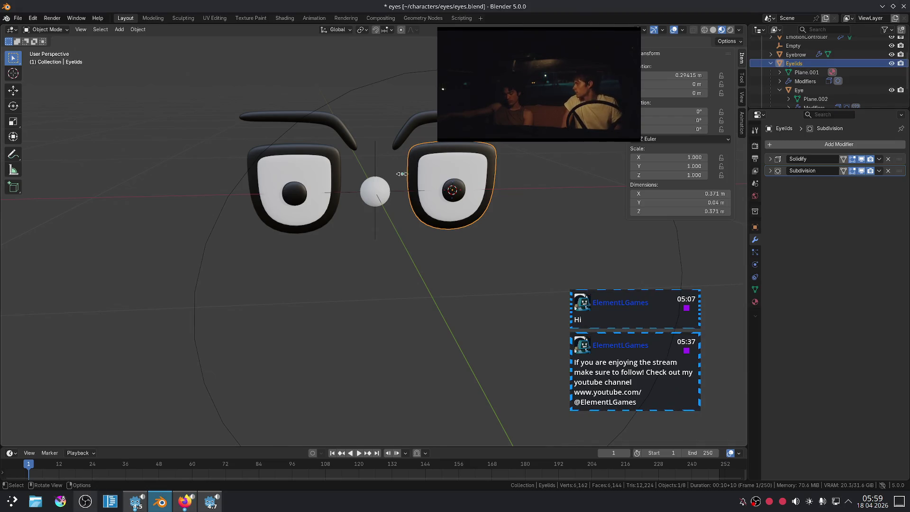
click(417, 129)
right_click(480, 237)
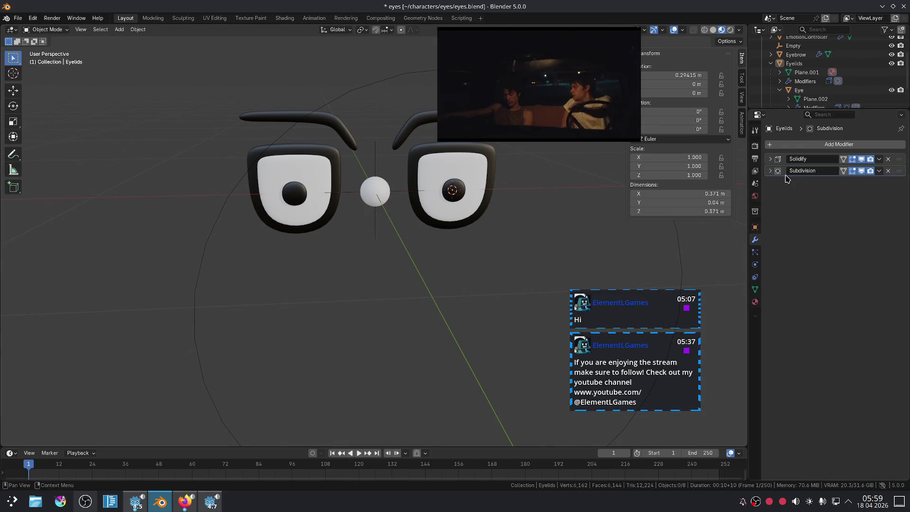
click(476, 151)
key(F2)
text(Eyelid)
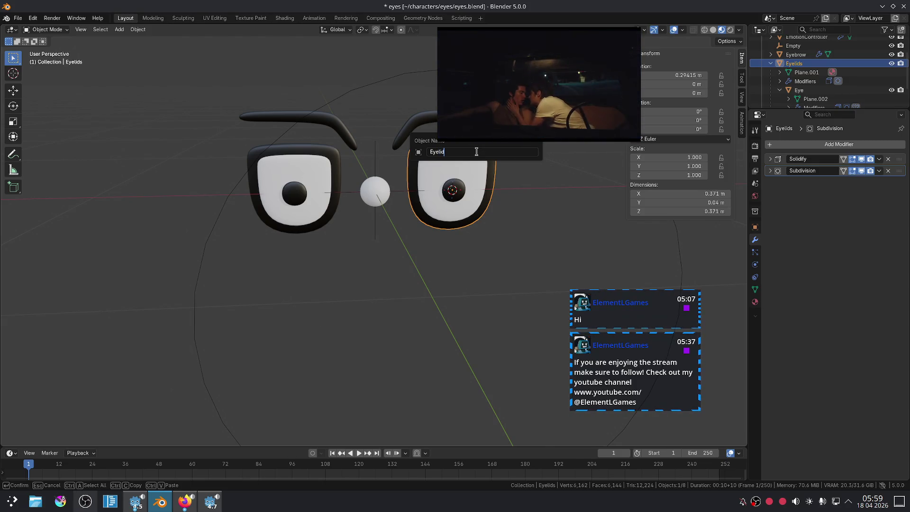
text(.L)
key(Return)
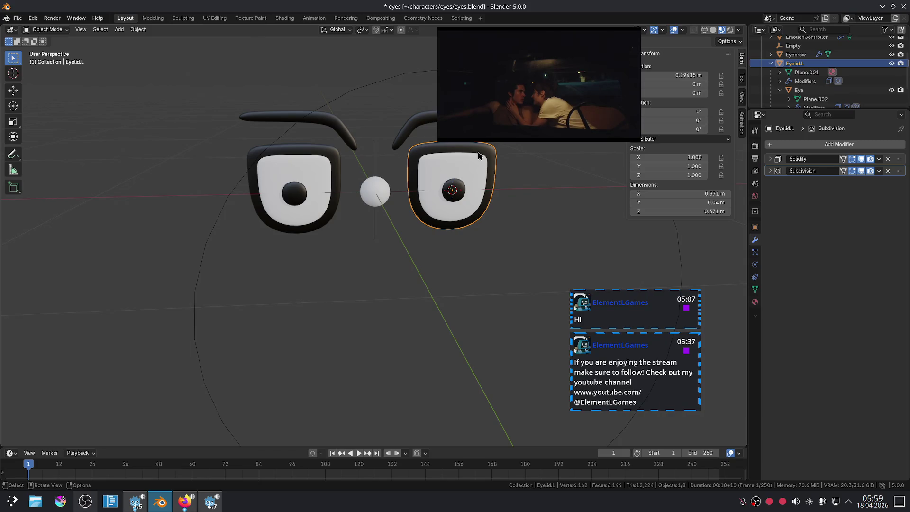
click(466, 168)
click(755, 289)
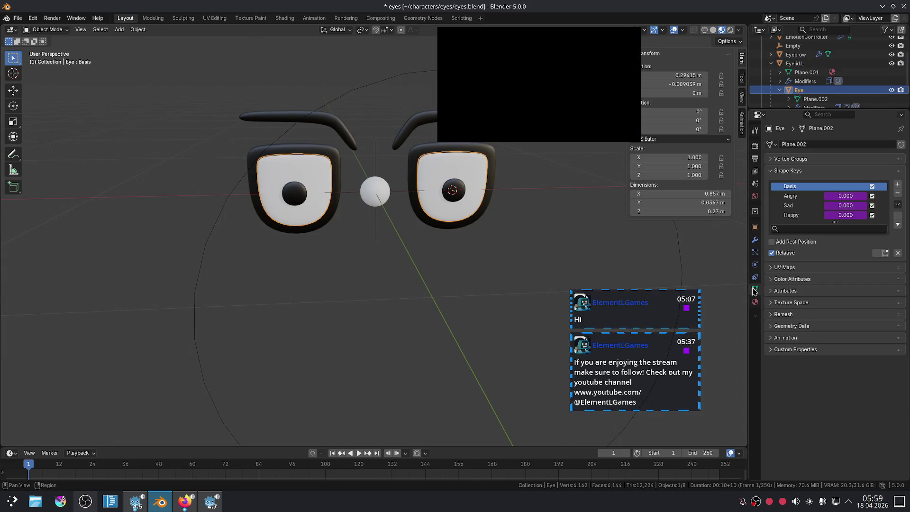
Remove all of the Eye's shape keys: Happy, Sad, Angry and Basis
click(897, 204)
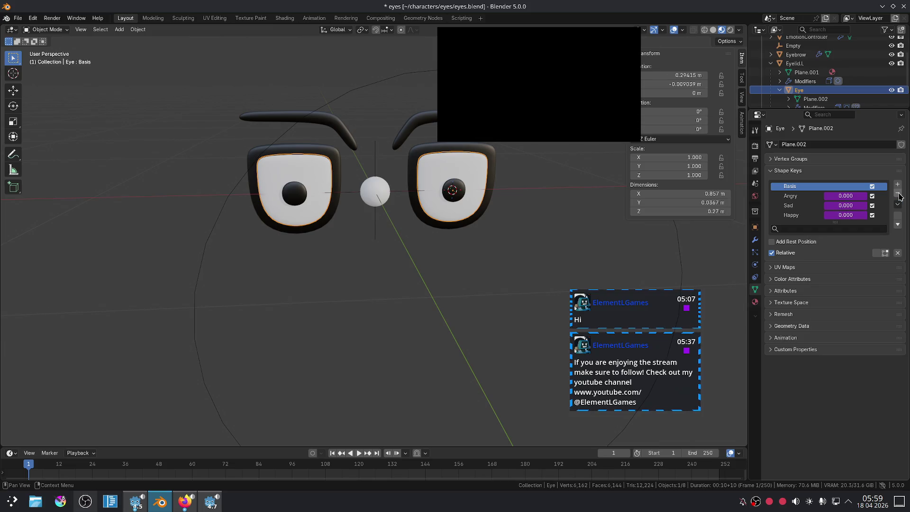
click(897, 193)
click(897, 193)
click(897, 193)
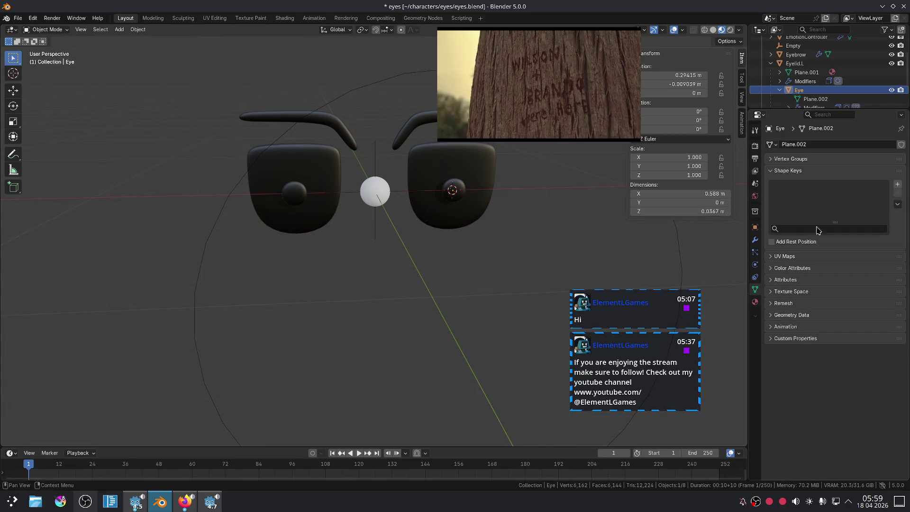
key(ctrl+z)
key(ctrl+z)
key(ctrl+z)
key(ctrl+z)
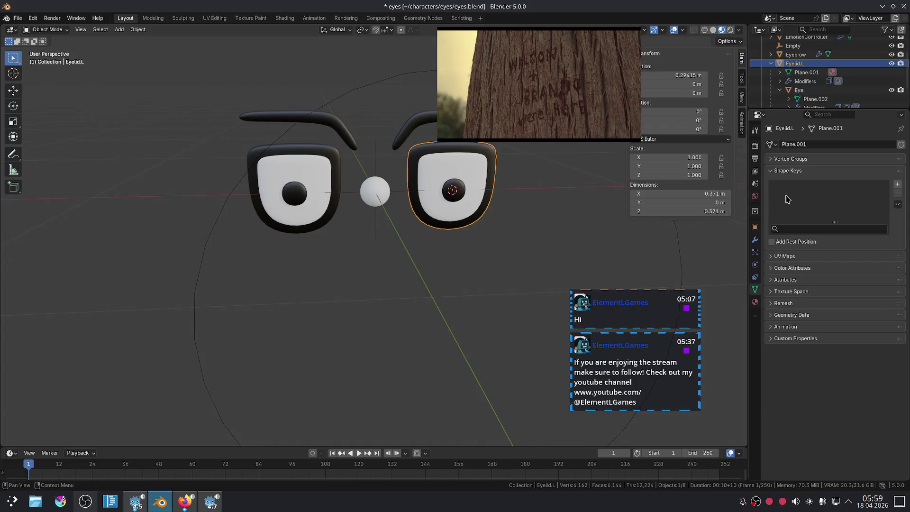
key(ctrl+shift+z)
click(790, 205)
click(897, 192)
click(897, 193)
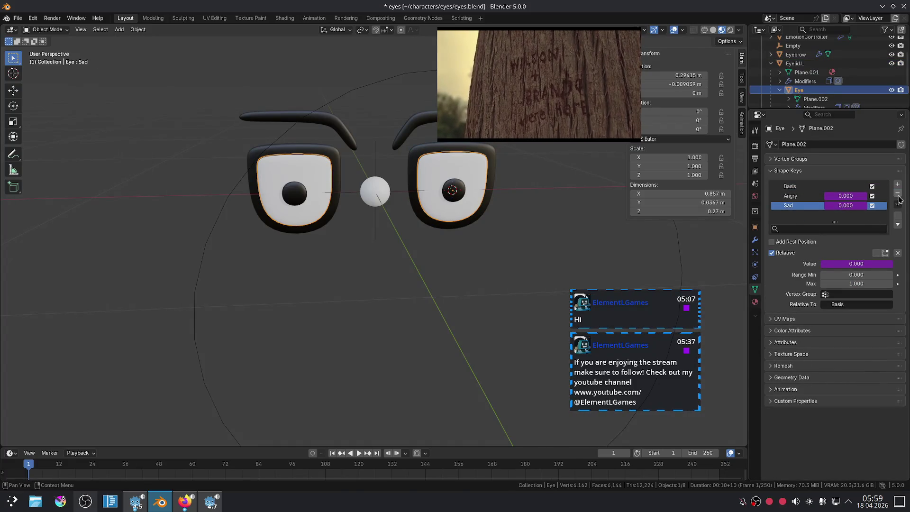
click(897, 194)
click(898, 195)
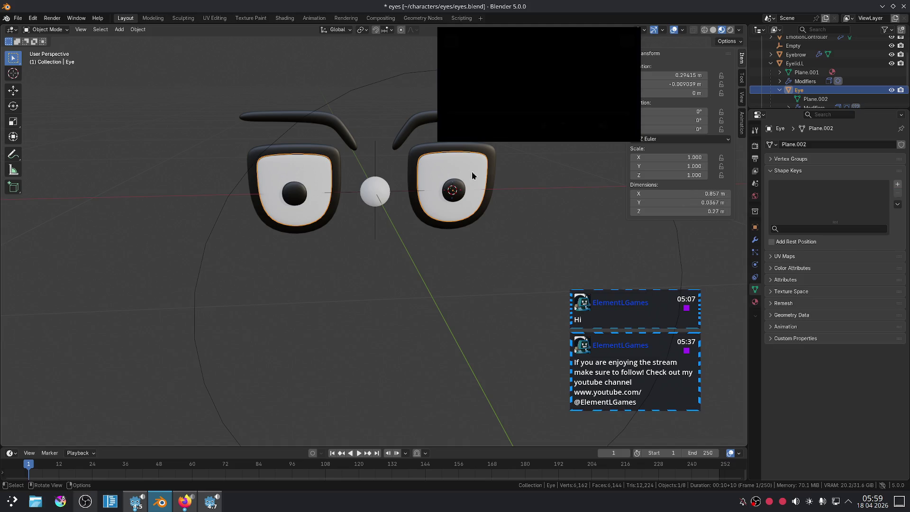
Apply the Eye's Mirror modifier and view the eyes from the front
click(755, 239)
key(ctrl+a)
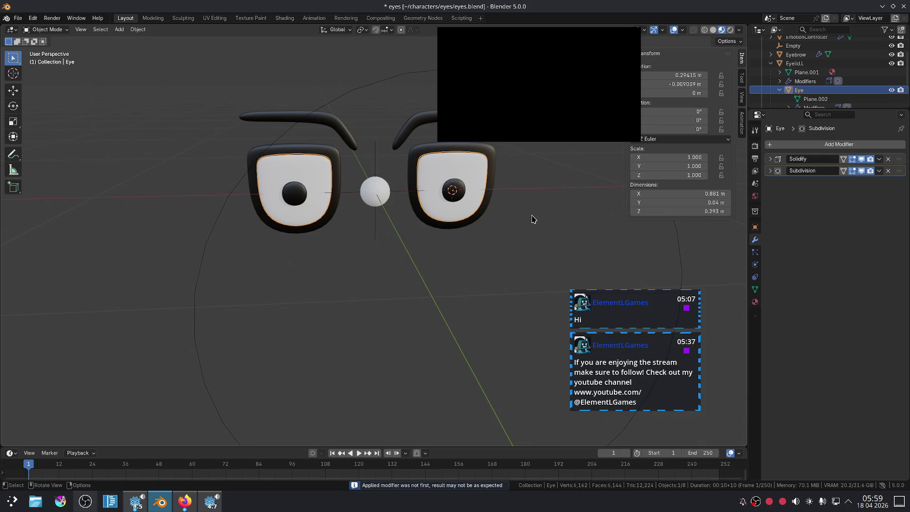
click(533, 219)
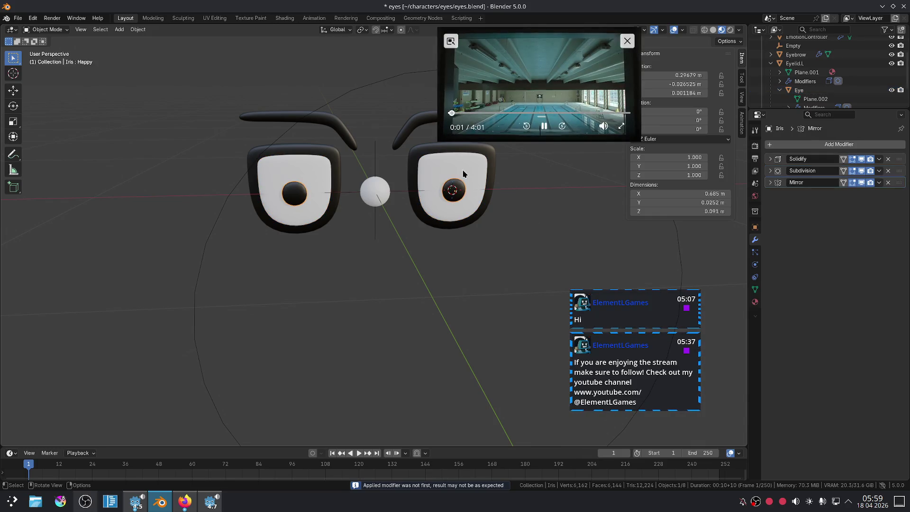
click(463, 182)
key(KP_1)
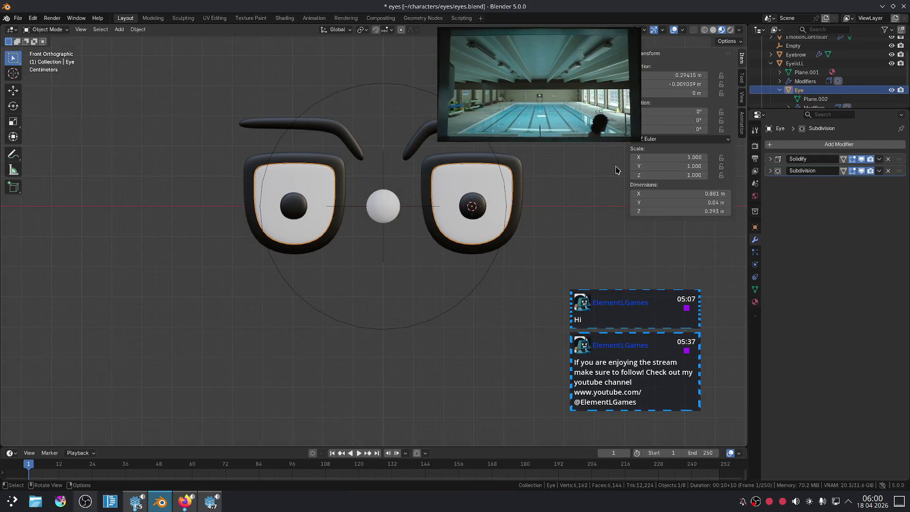
shift+middle_drag(583, 212, 537, 226)
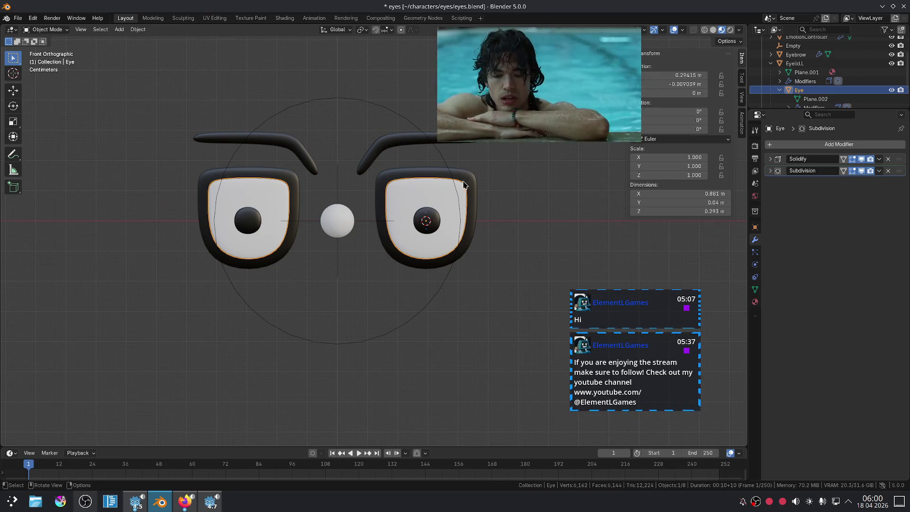
ctrl+click(457, 181)
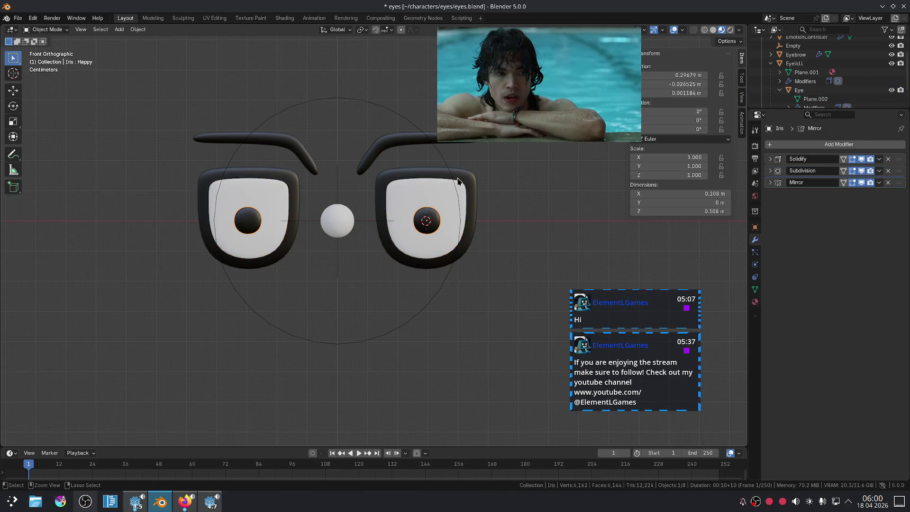
click(457, 181)
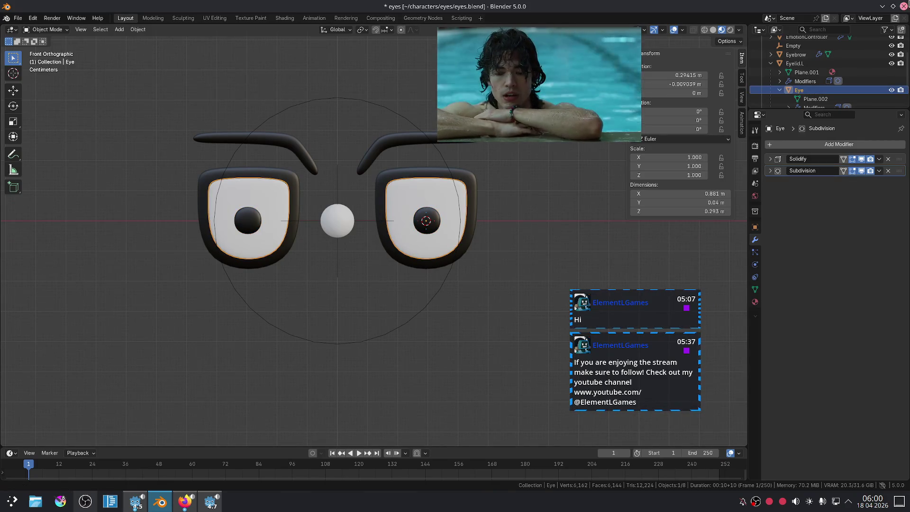
Quit Blender without saving and relaunch it from the taskbar
key(ctrl+q)
click(421, 263)
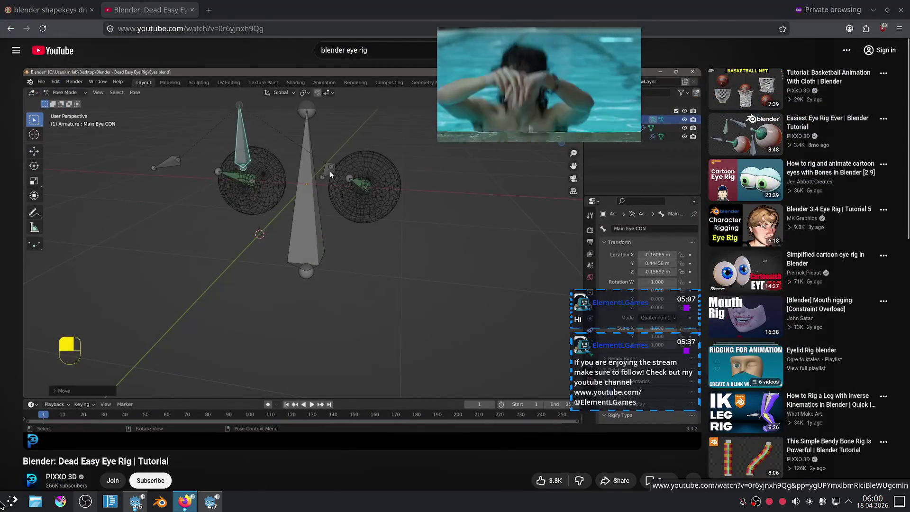
click(160, 501)
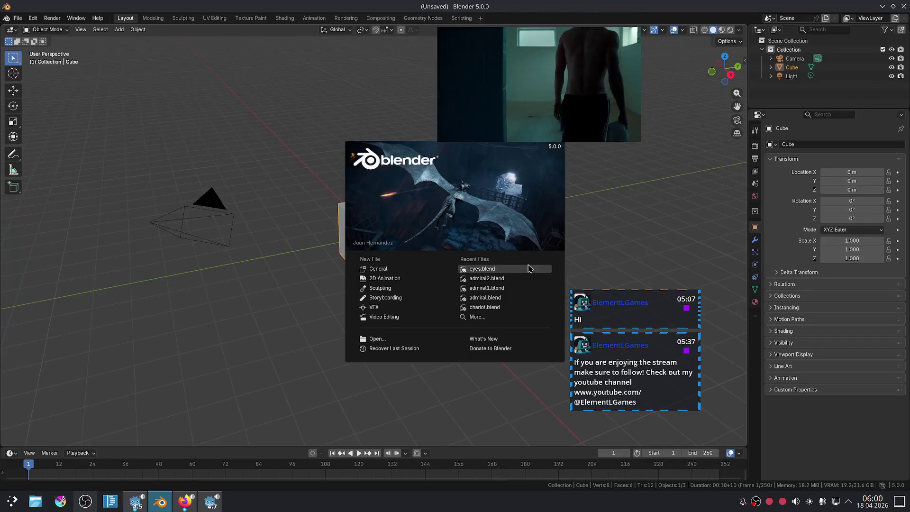
Open eyes.blend from Recent Files, reset the EmotionController sphere's location, and select the Iris
click(521, 269)
key(g)
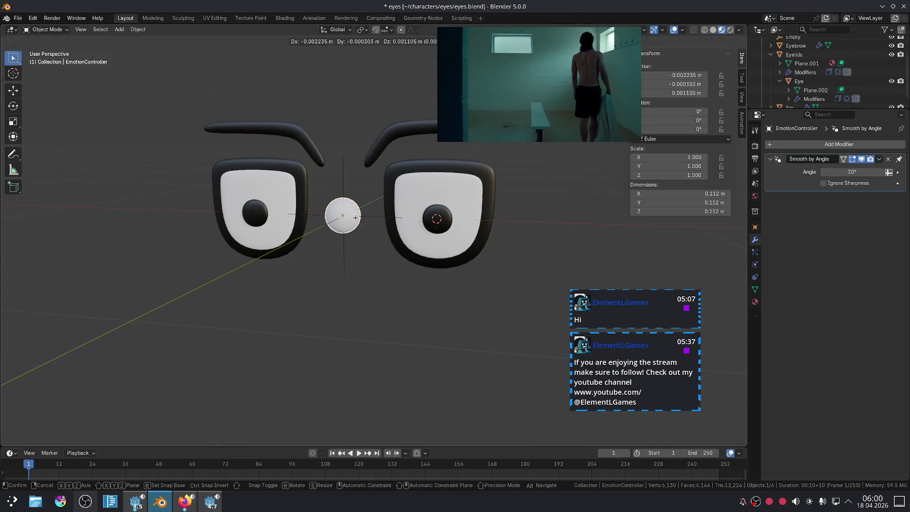
click(508, 230)
key(alt+g)
key(KP_1)
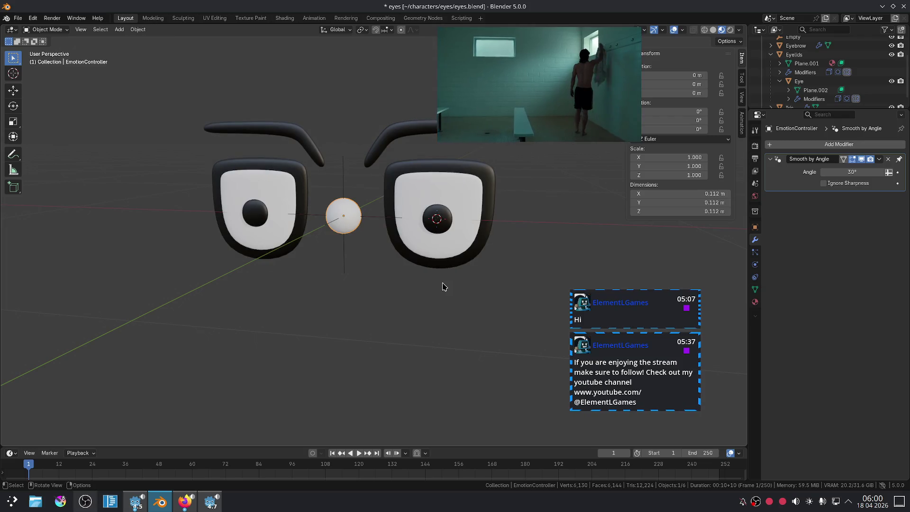
click(440, 216)
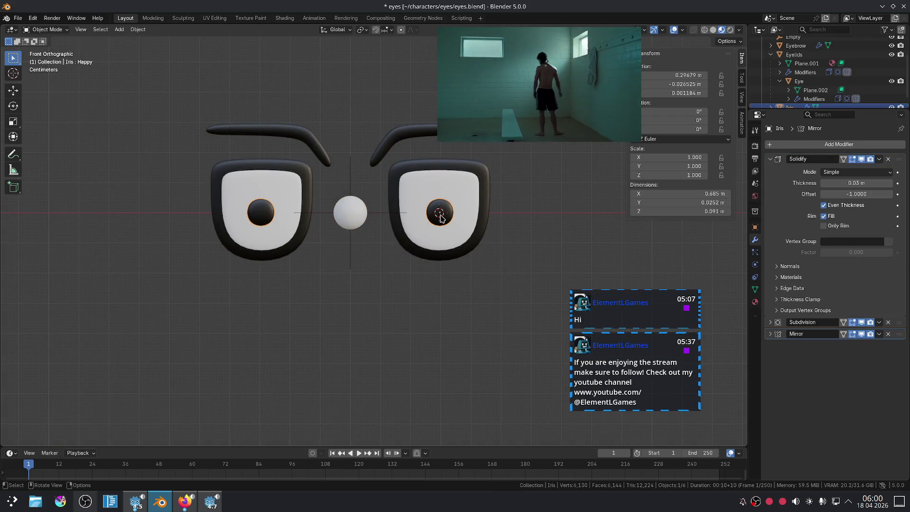
middle_drag(586, 226, 488, 241)
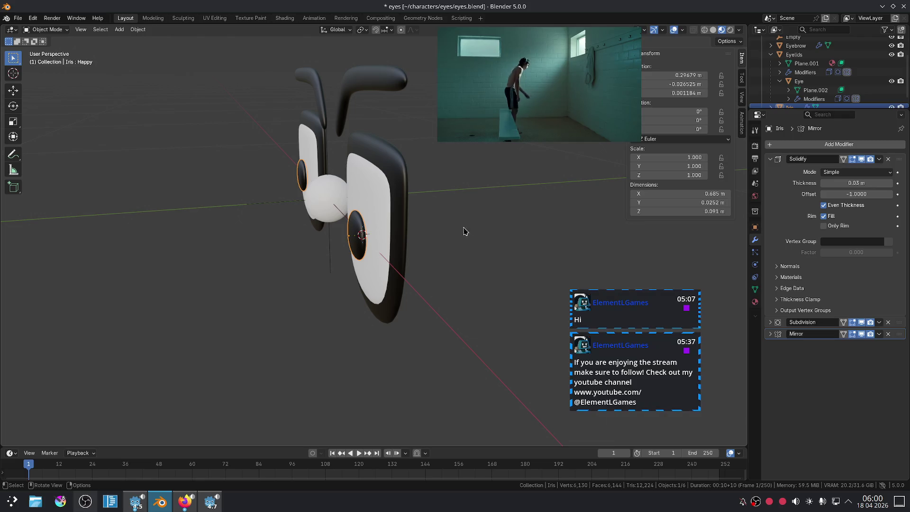
Snap the 3D cursor to the centre of the right eye's iris
key(shift+a)
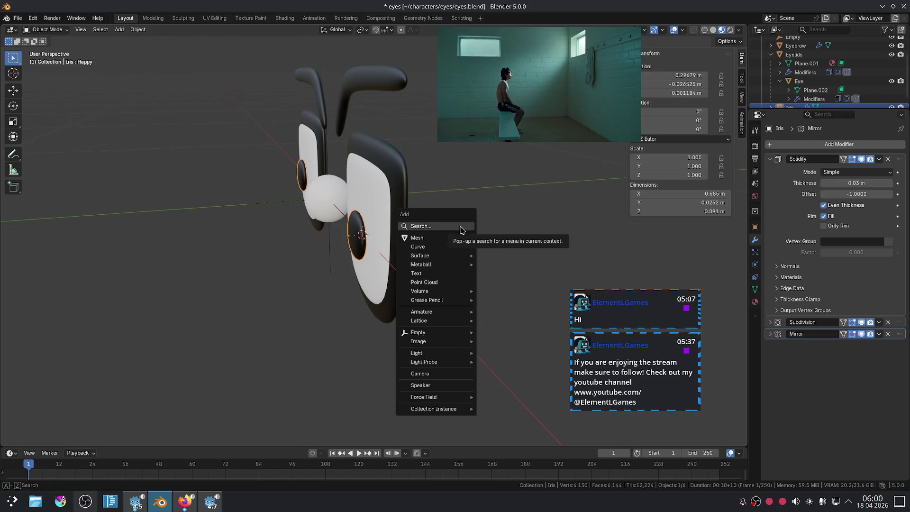
text(b)
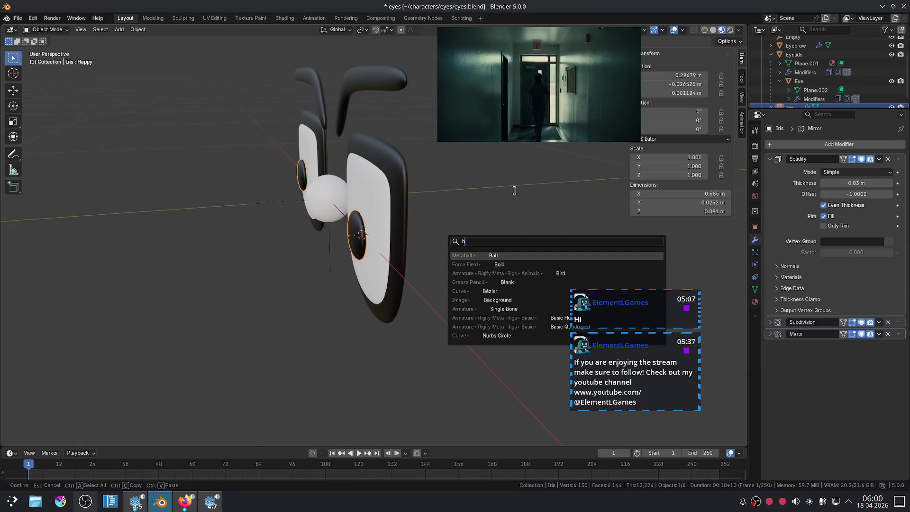
key(Escape)
key(KP_1)
scroll(524, 197, up, 3)
key(shift+s)
click(556, 219)
shift+middle_drag(555, 219, 475, 232)
Add a single-bone armature at the cursor
key(shift+a)
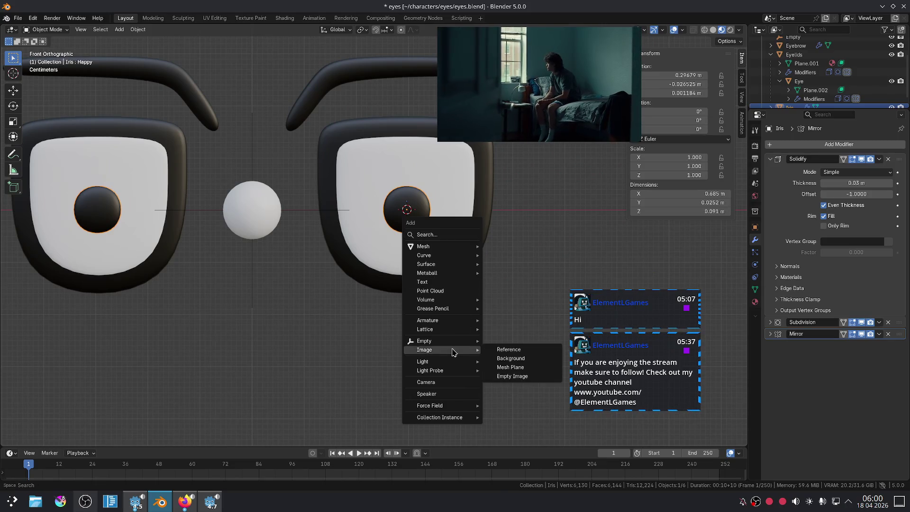
mouse_move(459, 322)
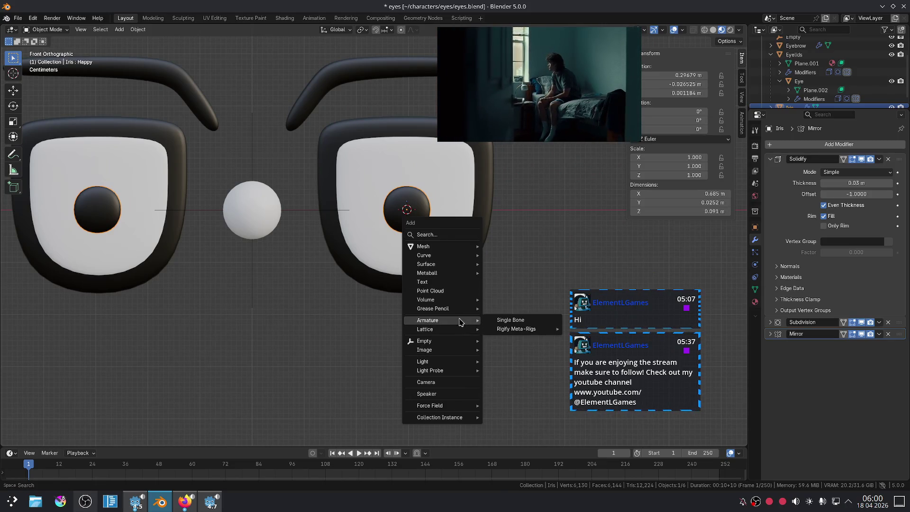
click(503, 322)
scroll(498, 247, down, 4)
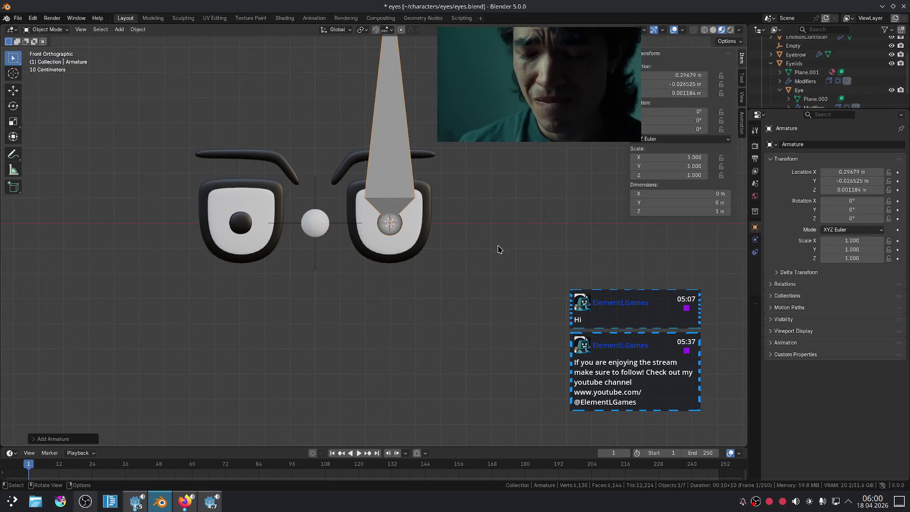
Rotate the new bone 90° on X and scale it down to about 0.159
key(r)
key(x)
key(9)
key(0)
key(Return)
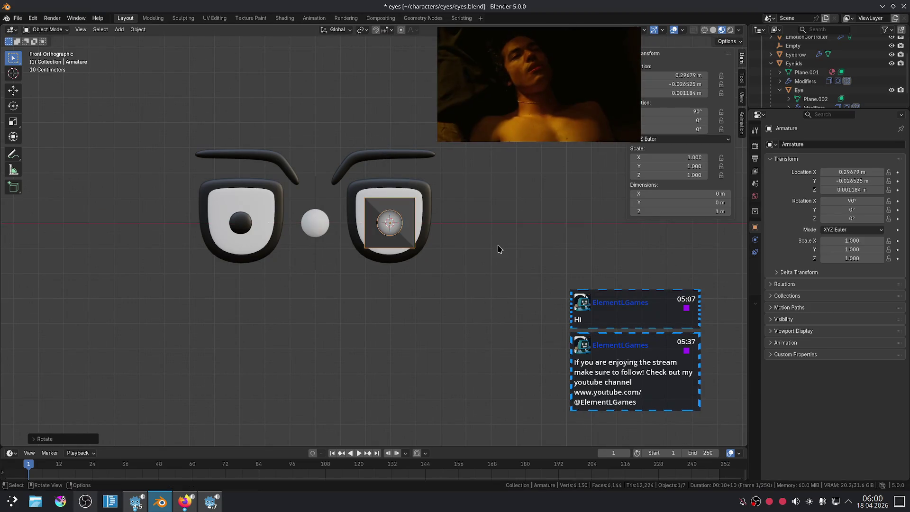
scroll(476, 270, down, 2)
mouse_move(477, 271)
middle_down()
mouse_move(442, 278)
mouse_move(542, 258)
middle_up()
key(s)
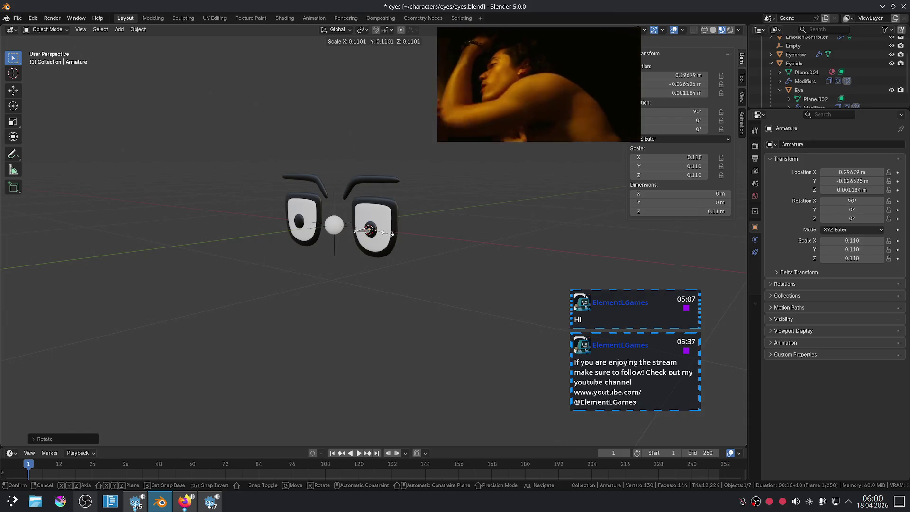
click(401, 235)
Apply the armature's scale and rotation, view from the front, and select the Iris
key(ctrl+a)
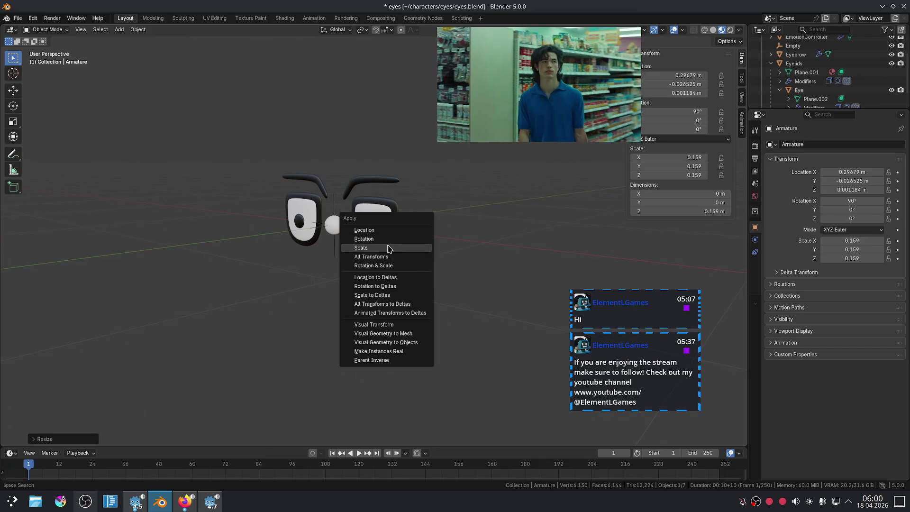
click(399, 248)
key(ctrl+a)
click(378, 239)
scroll(437, 240, up, 5)
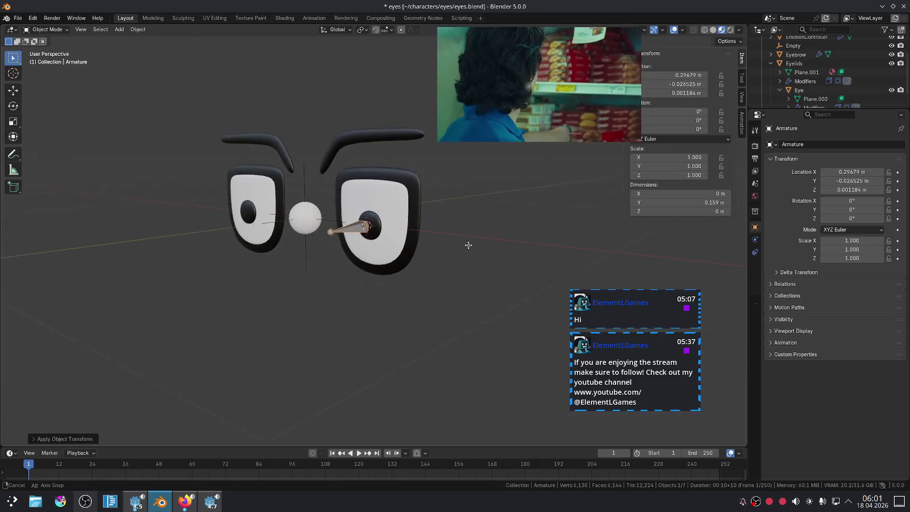
scroll(488, 256, up, 2)
key(KP_1)
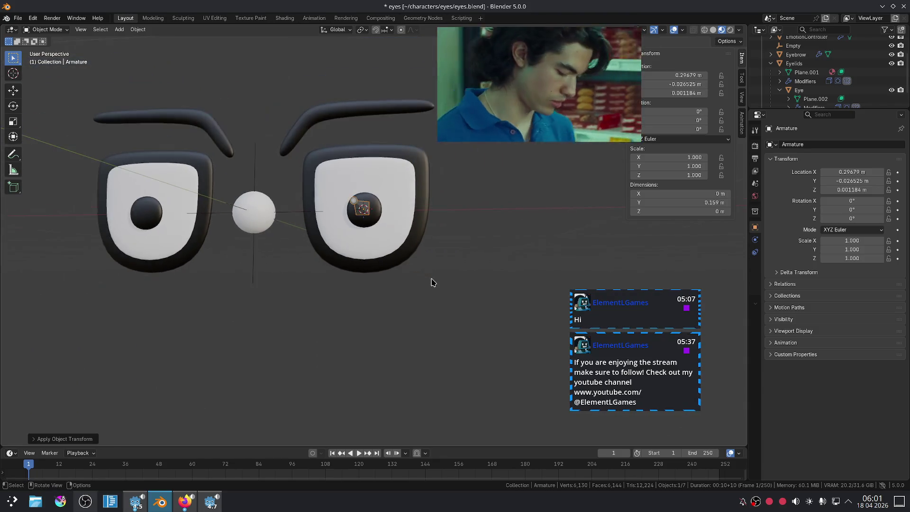
scroll(435, 282, up, 2)
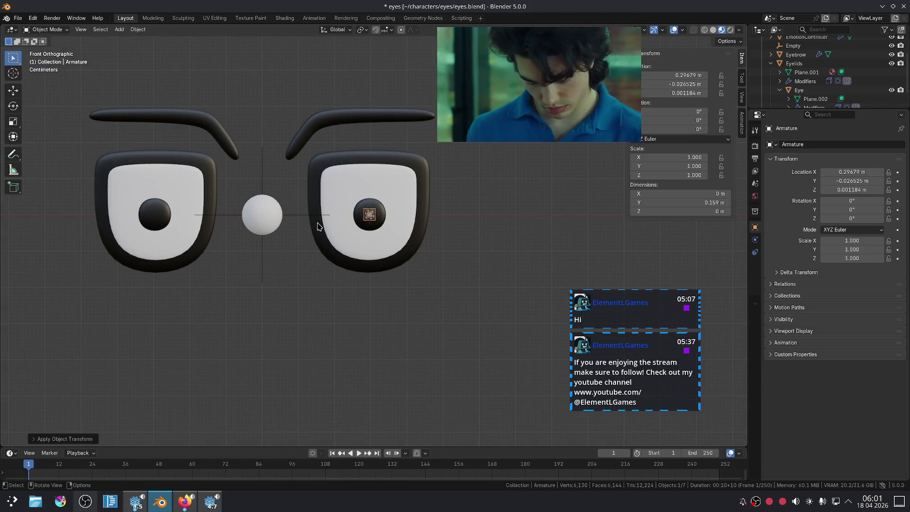
click(165, 213)
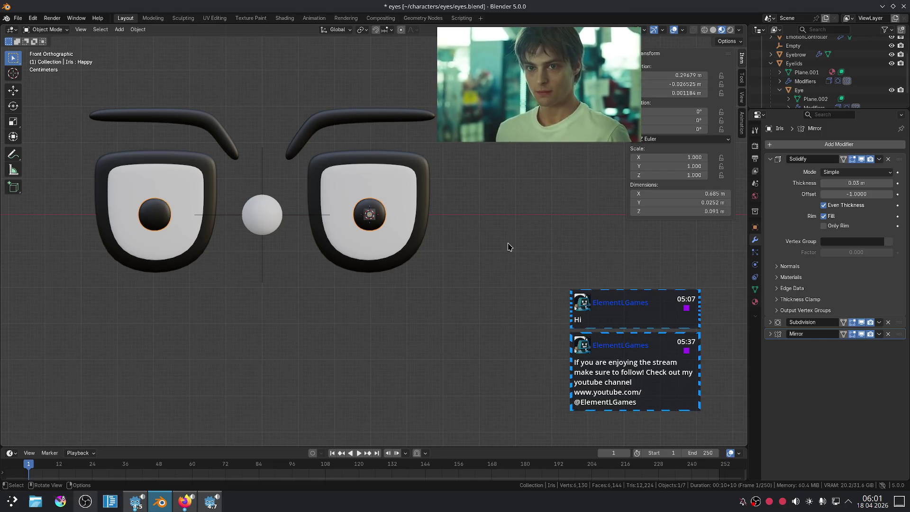
Parent the Iris to the eye armature's bone with Ctrl+P > Bone
drag(552, 81, 767, 76)
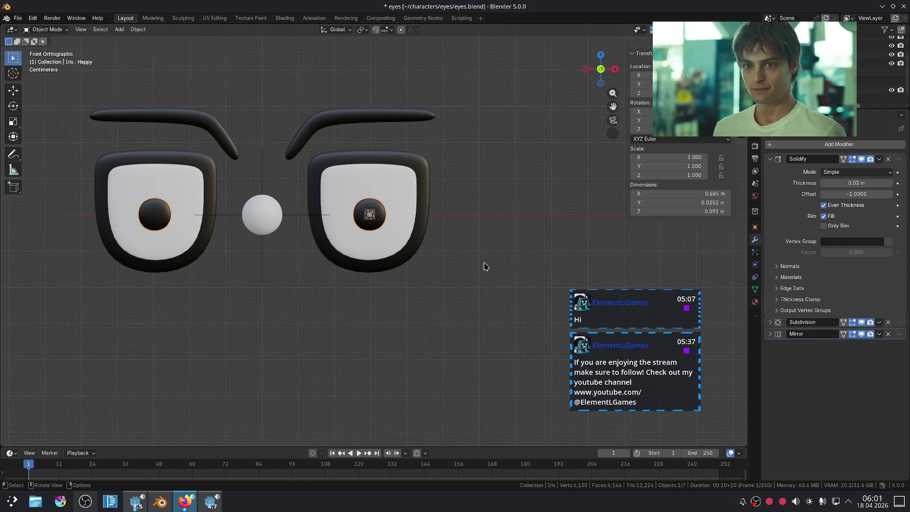
mouse_move(544, 251)
middle_down()
mouse_move(471, 268)
mouse_move(519, 284)
mouse_move(453, 248)
middle_up()
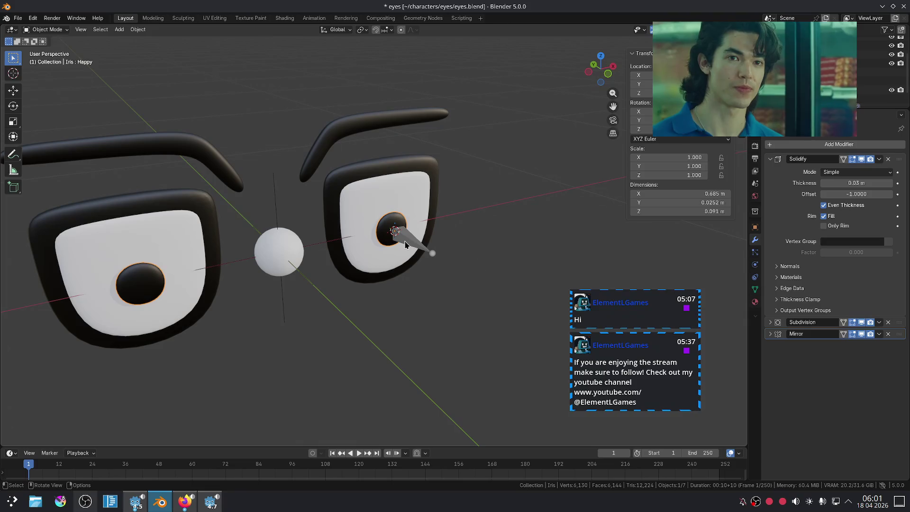
click(405, 244)
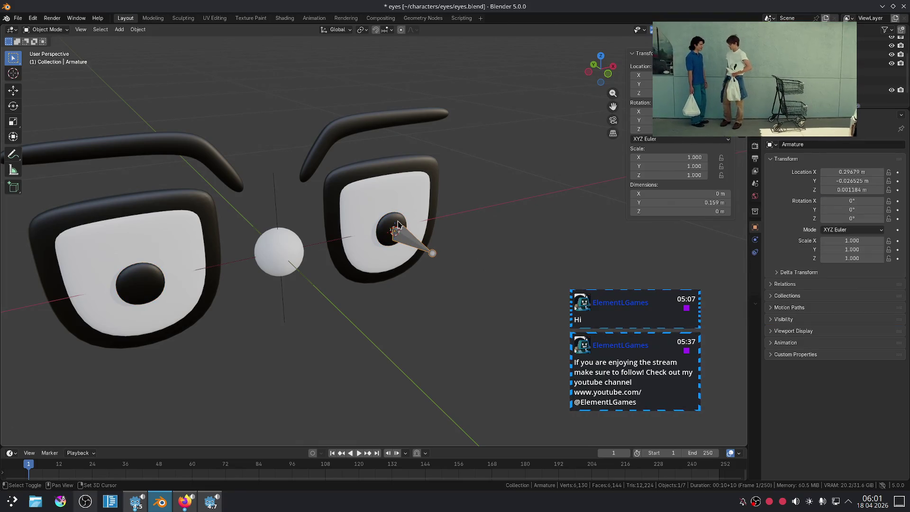
shift+click(399, 224)
key(ctrl+p)
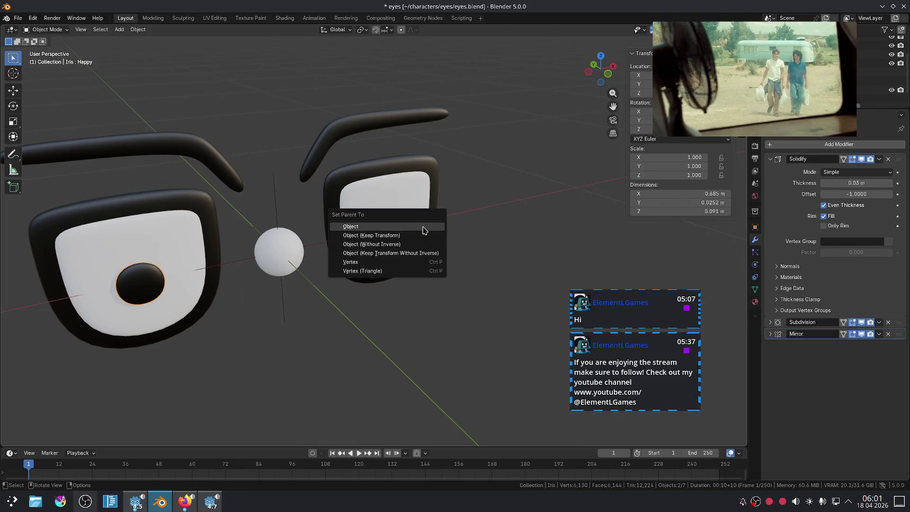
key(Return)
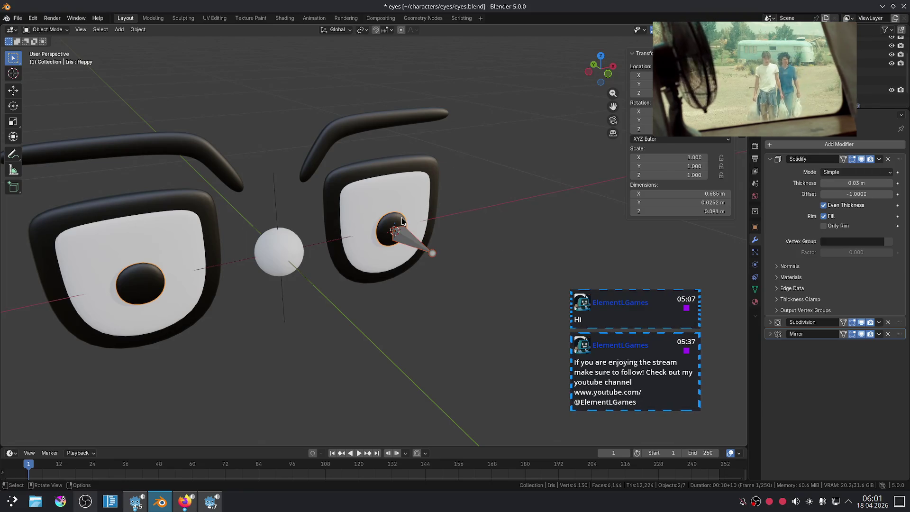
click(410, 239)
key(ctrl+p)
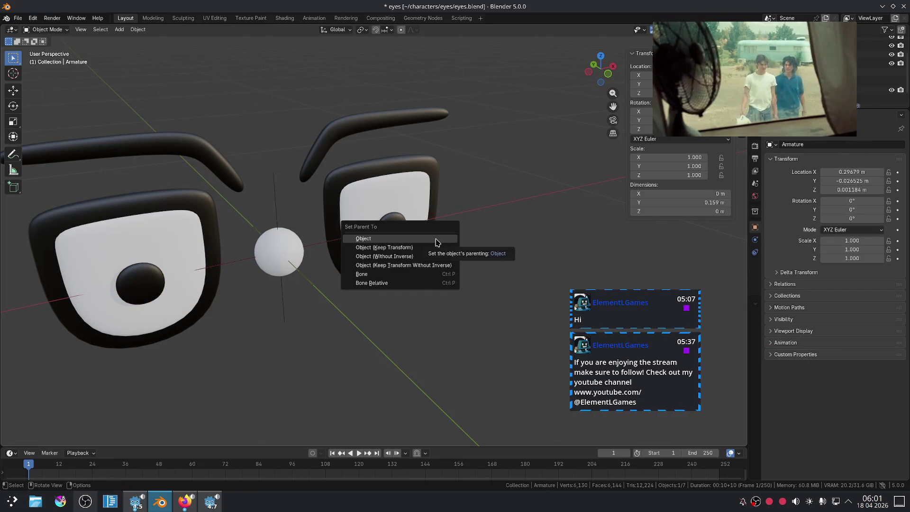
click(416, 274)
key(g)
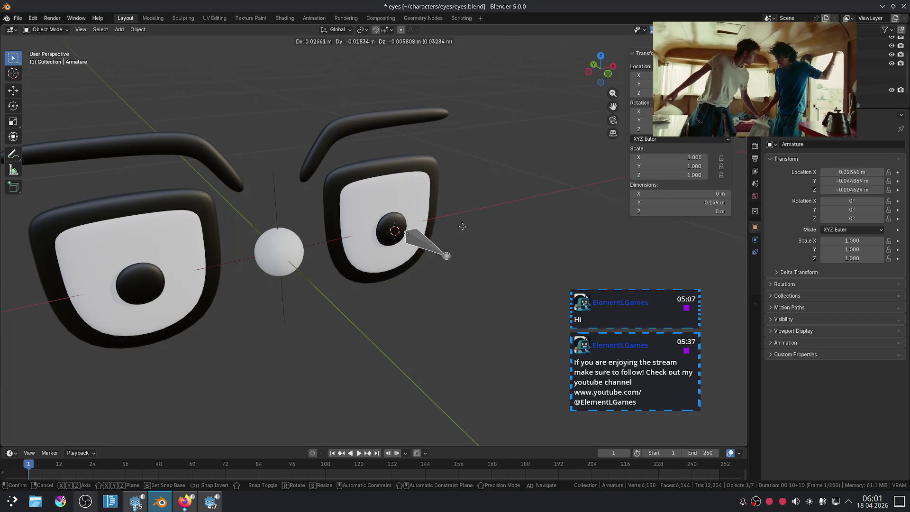
right_click(454, 230)
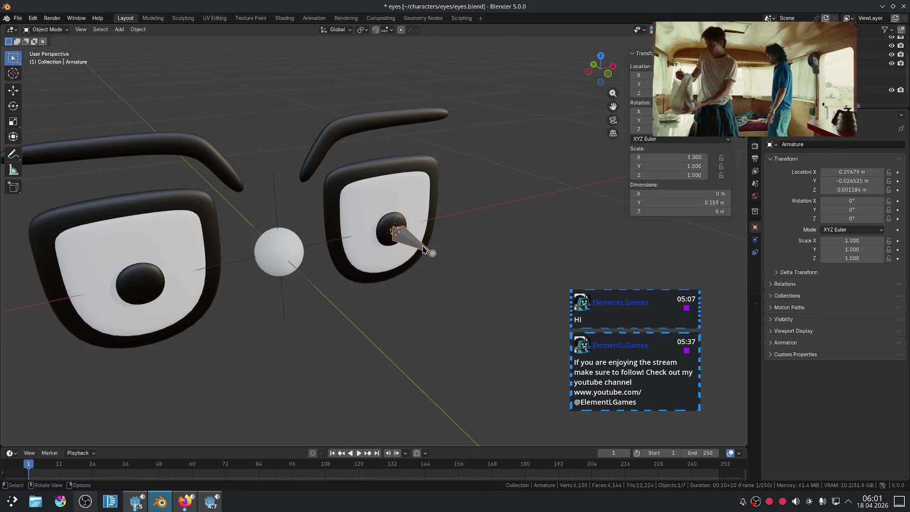
Switch the armature to Pose Mode and test-rotate the eye bone
click(47, 29)
click(50, 45)
click(439, 260)
key(r)
right_click(450, 247)
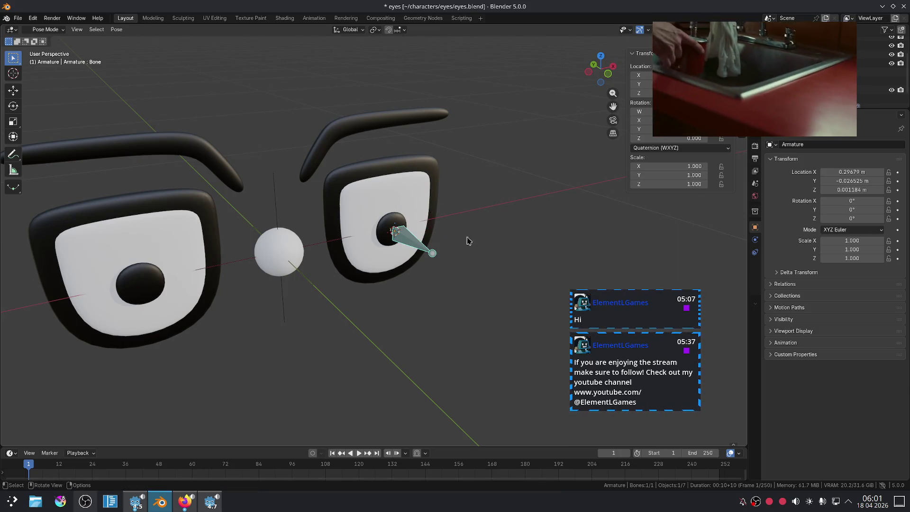
key(Tab)
Bring the eye-rig tutorial window forward and resume the video
click(388, 228)
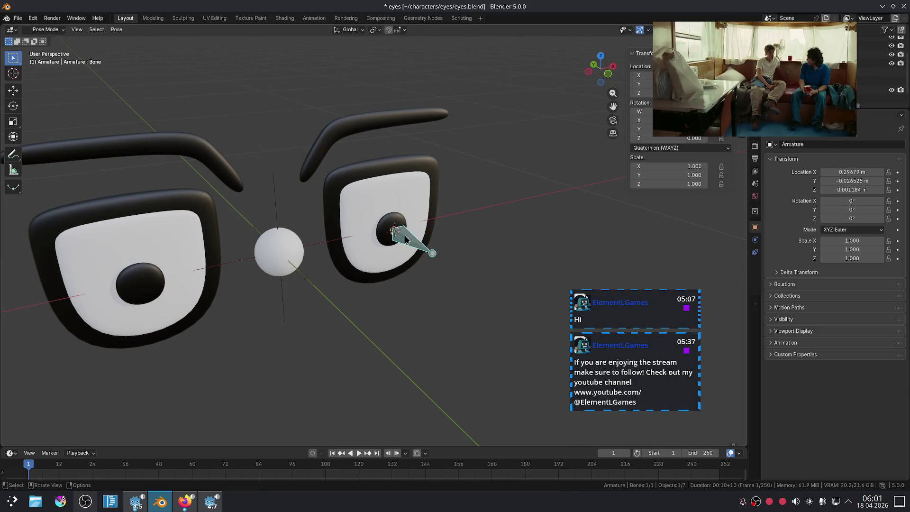
click(192, 507)
click(193, 507)
key(space)
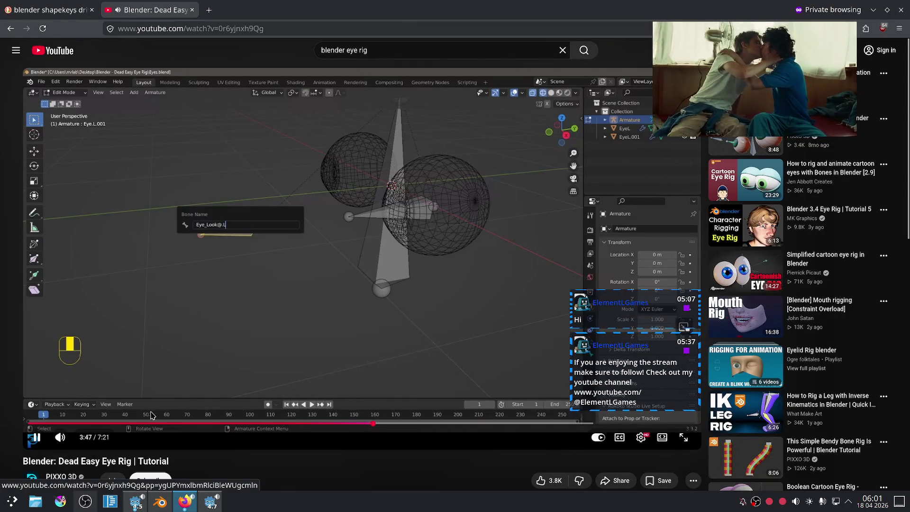
Seek the tutorial to about 1:26, where a bone stands between the eyes, then return to Blender
click(126, 422)
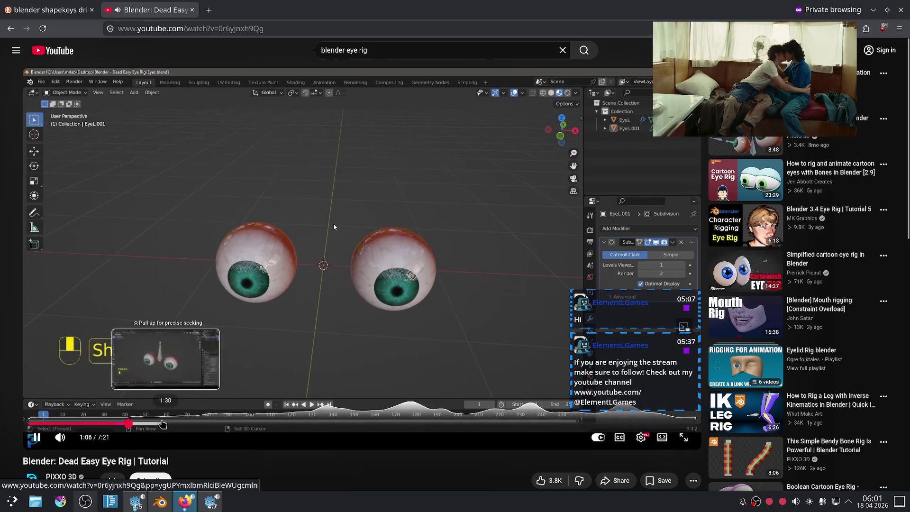
click(160, 422)
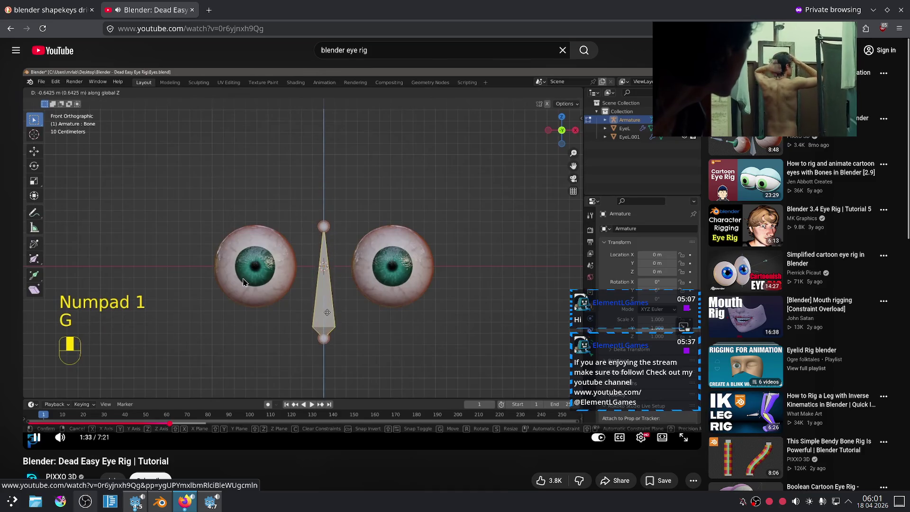
click(209, 502)
click(208, 505)
click(160, 501)
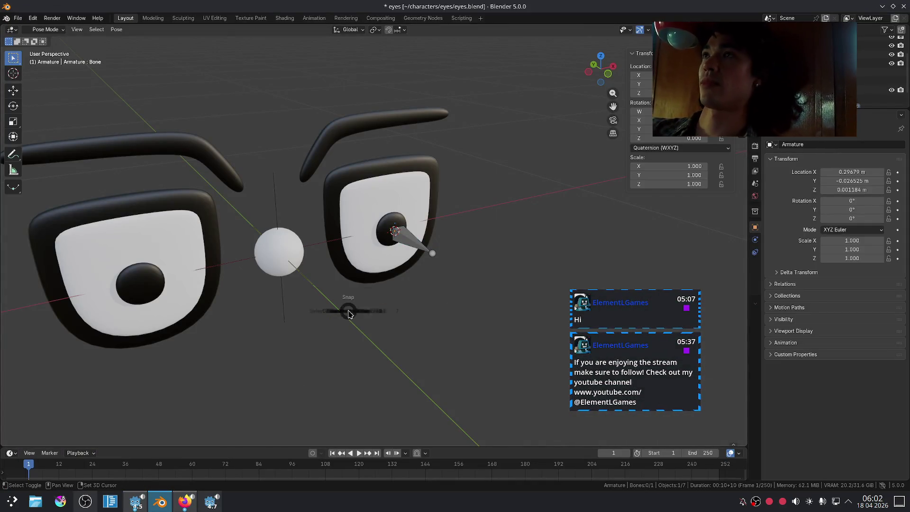
Reset the 3D cursor to the world origin and add a second single-bone armature
key(shift+s)
click(283, 343)
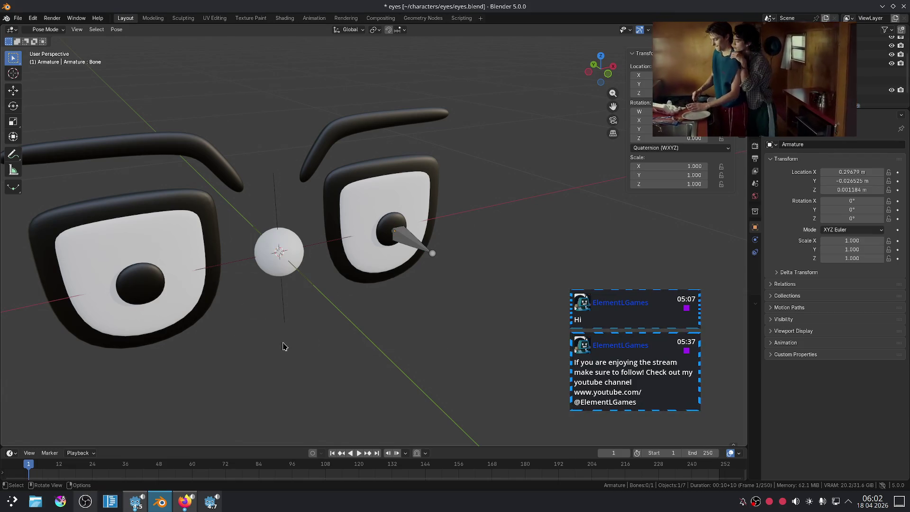
click(46, 29)
click(54, 32)
key(shift+a)
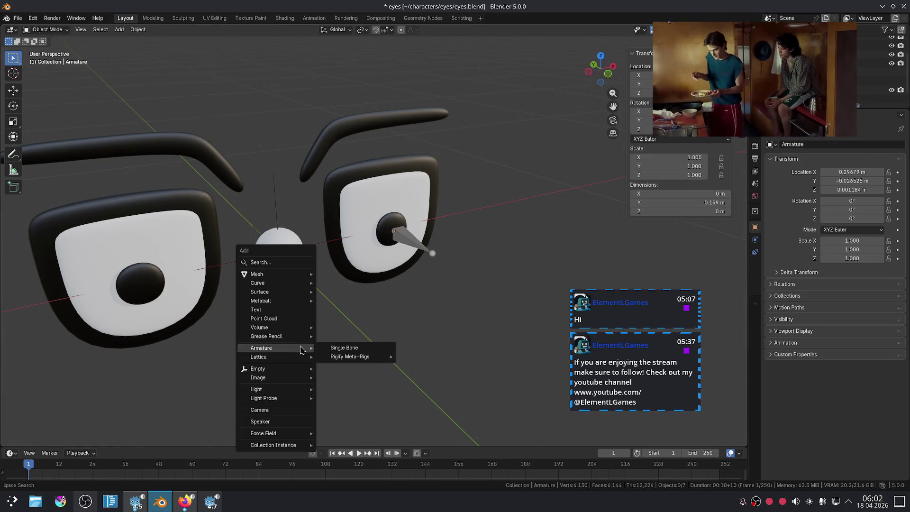
click(345, 348)
Scale the new bone to 0.399, apply all its transforms and clear its location
scroll(411, 264, down, 3)
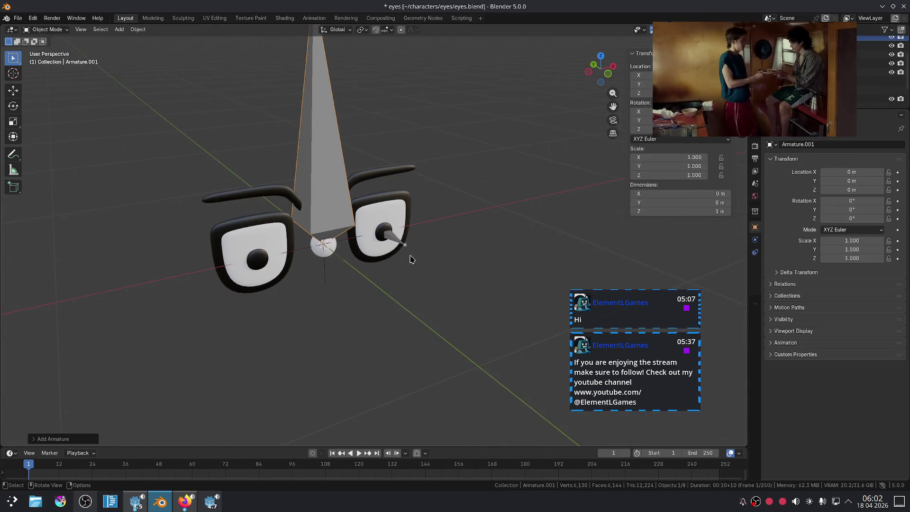
key(KP_1)
key(g)
key(z)
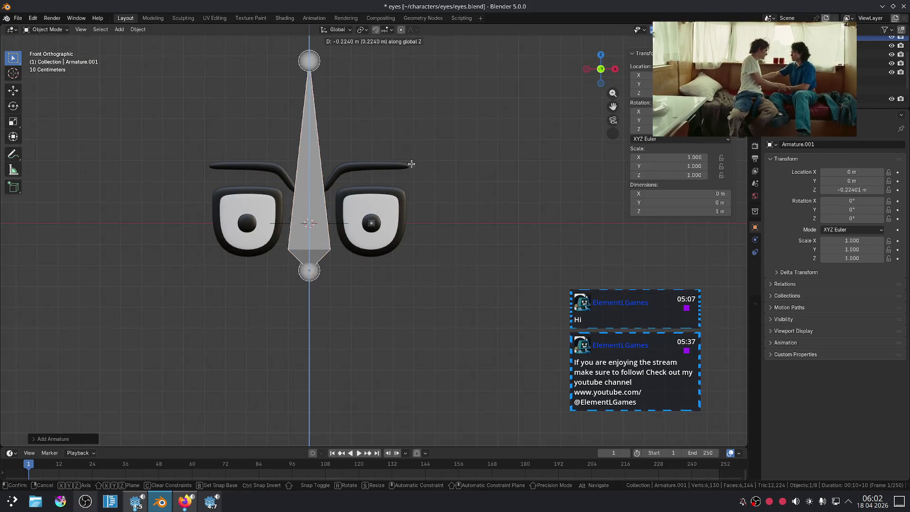
click(415, 222)
key(s)
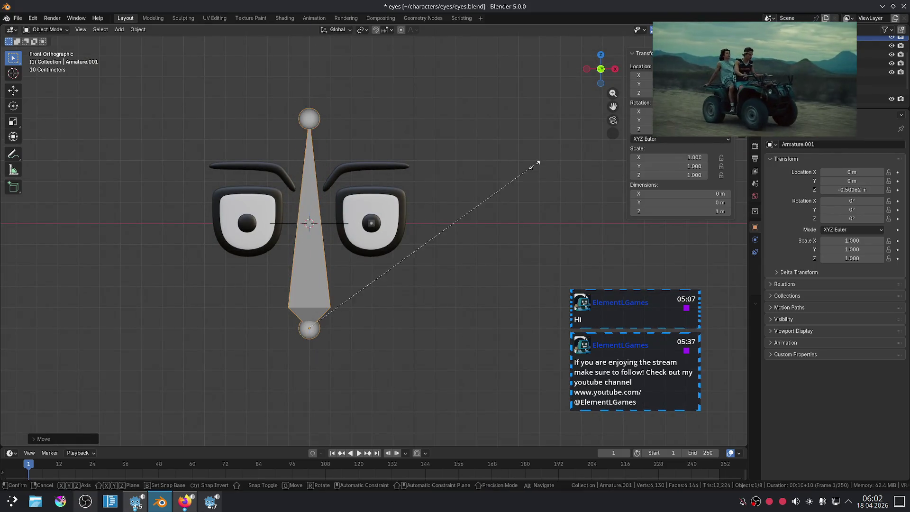
click(397, 261)
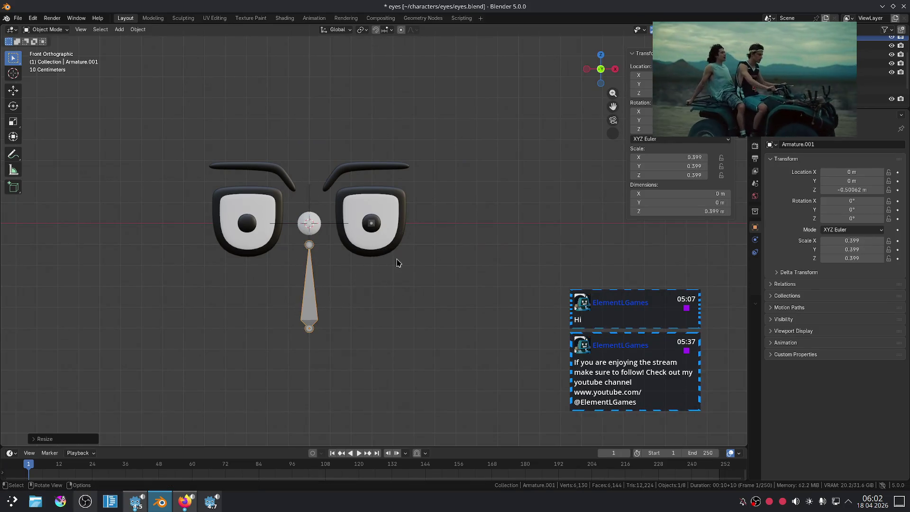
key(shift+a)
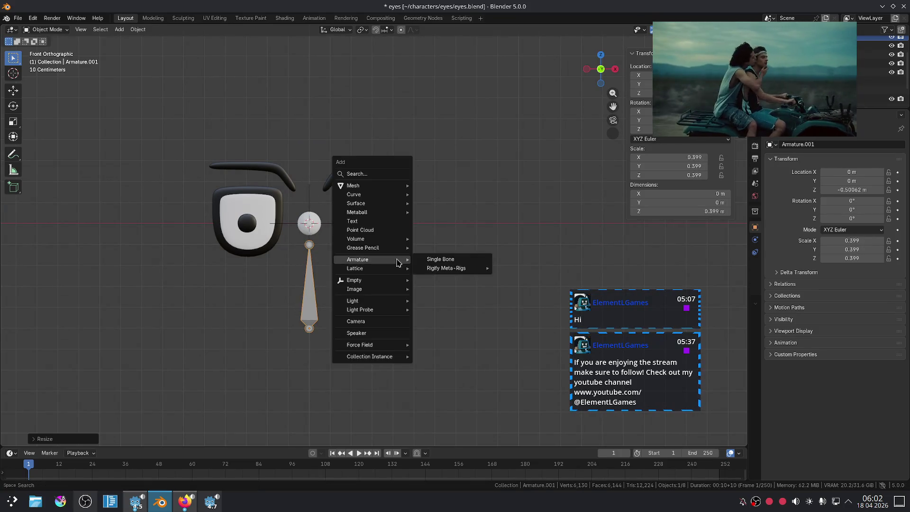
key(Escape)
key(ctrl+a)
click(438, 190)
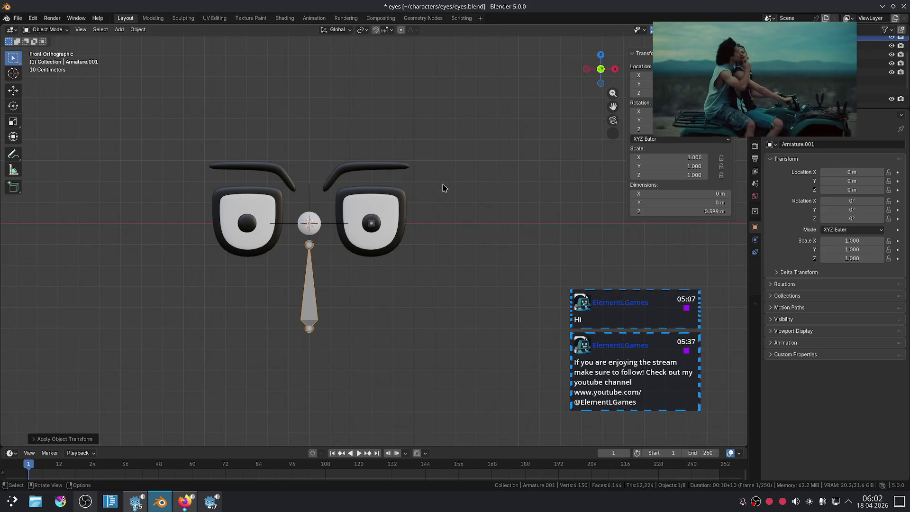
key(alt+g)
Try raising the bone between the eyes, then reset it to the origin and deselect
key(g)
key(z)
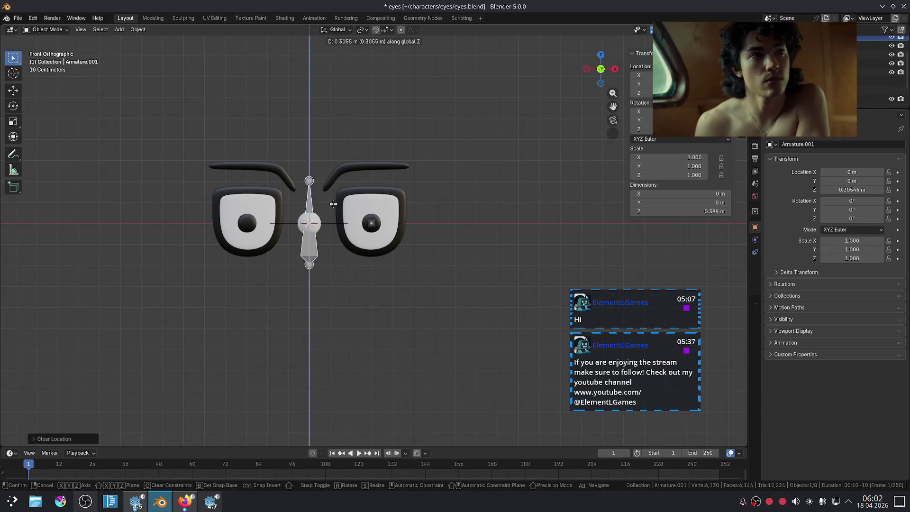
click(338, 199)
right_click(315, 234)
mouse_move(318, 244)
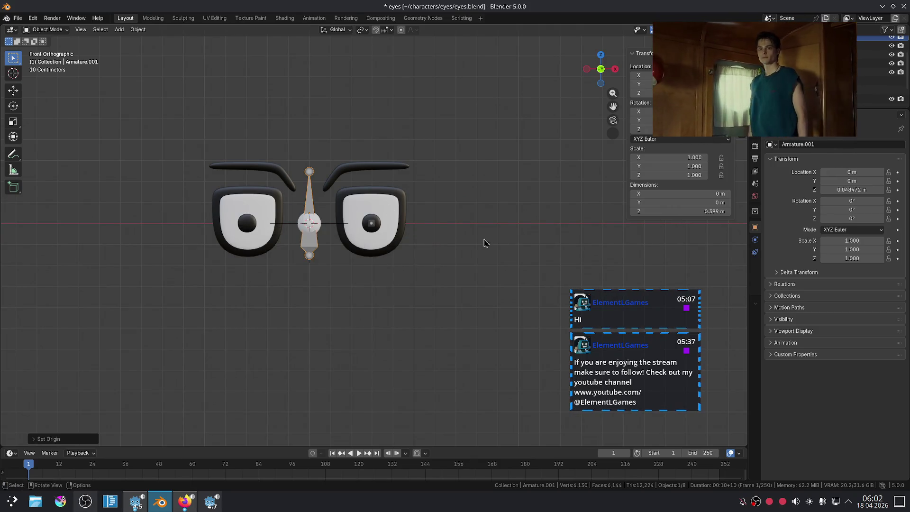
key(alt+g)
click(513, 222)
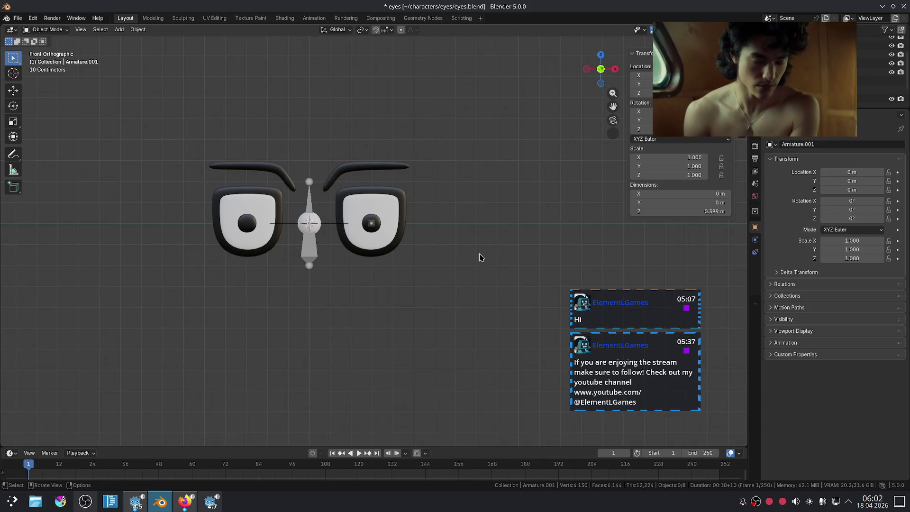
Check the tutorial video, then return to the Blender scene
click(185, 501)
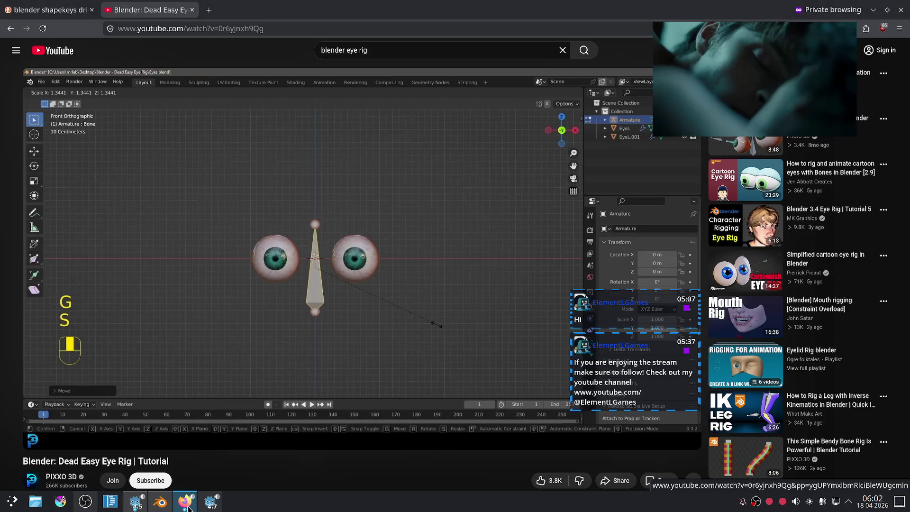
click(306, 330)
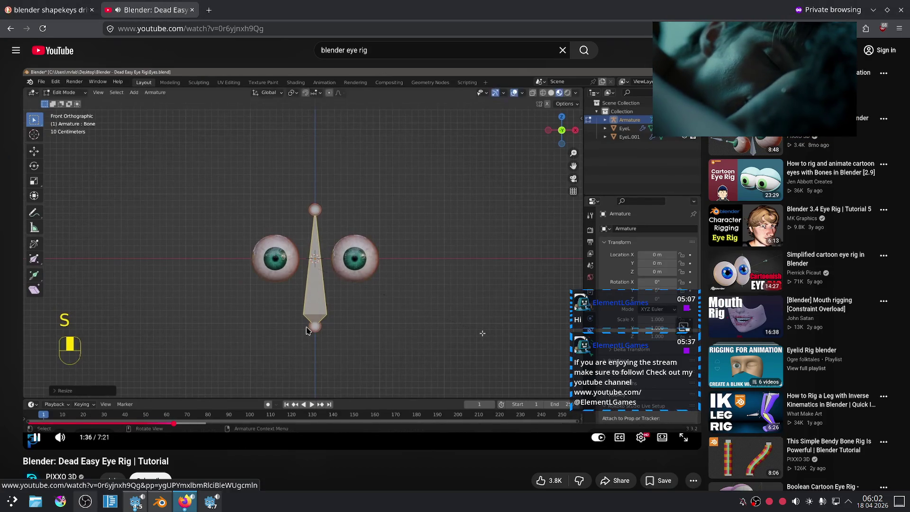
click(168, 506)
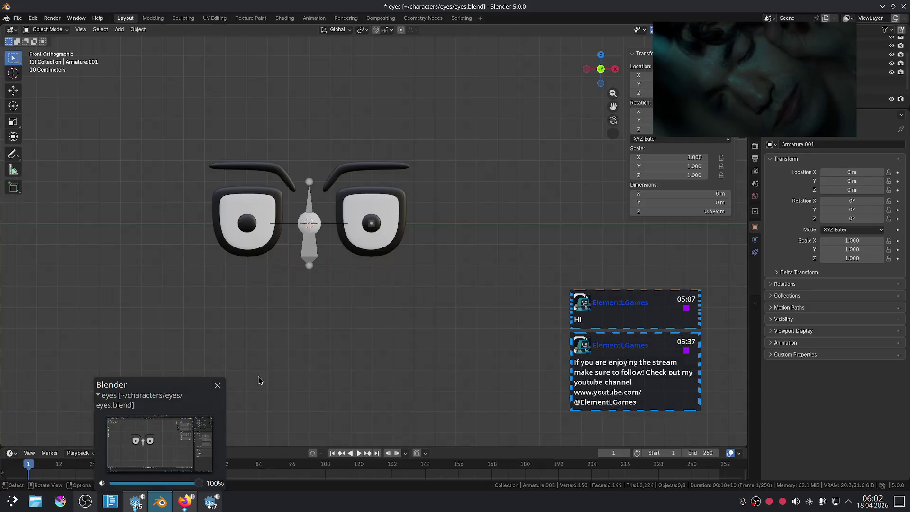
Rename Armature.001 to 'Head' and switch back to the tutorial video
click(312, 254)
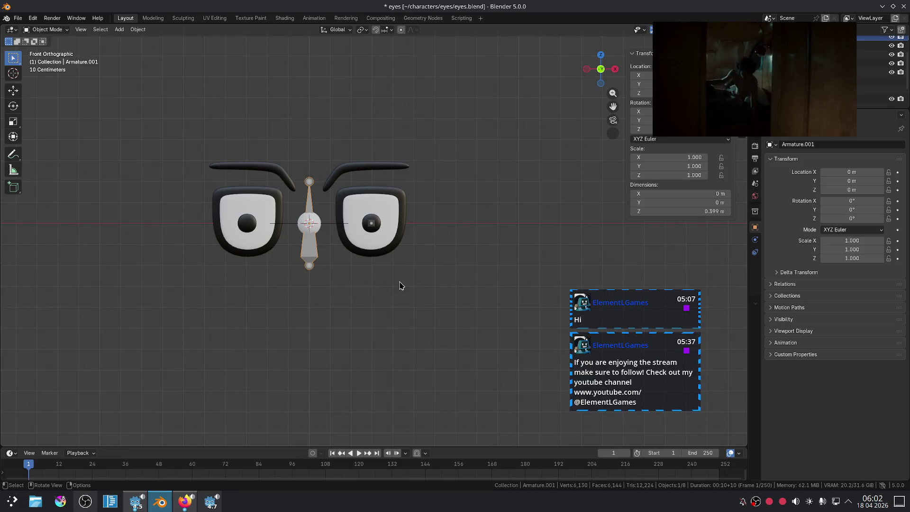
mouse_move(356, 253)
middle_down()
mouse_move(348, 275)
mouse_move(377, 284)
mouse_move(367, 284)
middle_up()
key(F2)
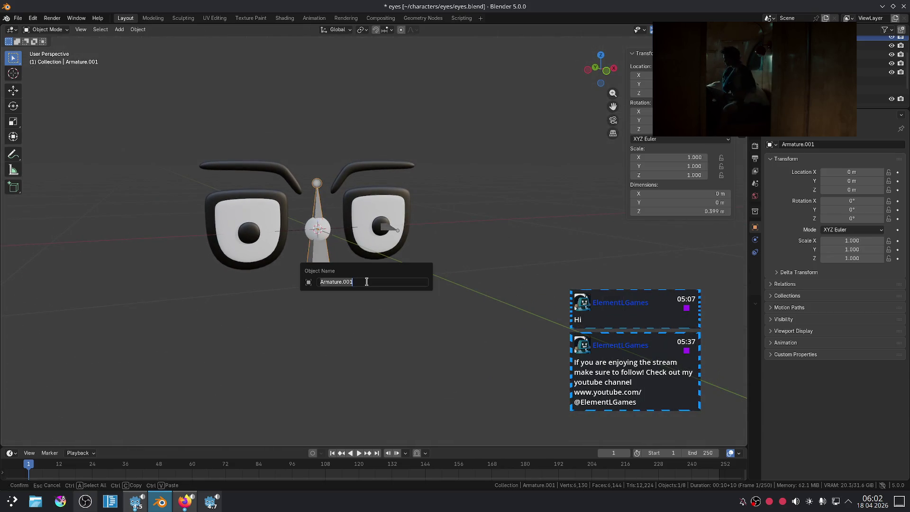
text(Head)
key(Return)
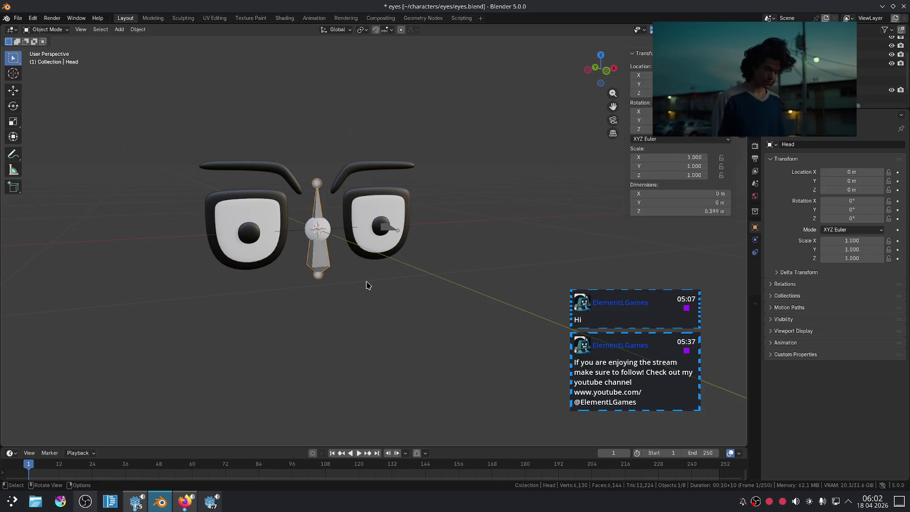
key(alt+Tab)
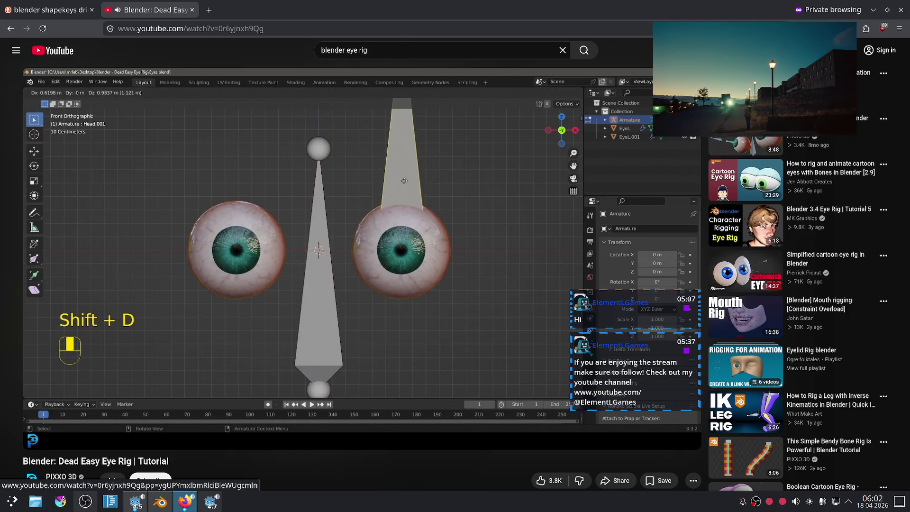
Advance the tutorial to the Eye.L bone-naming step around 3:05, pause, and return to Blender
click(258, 422)
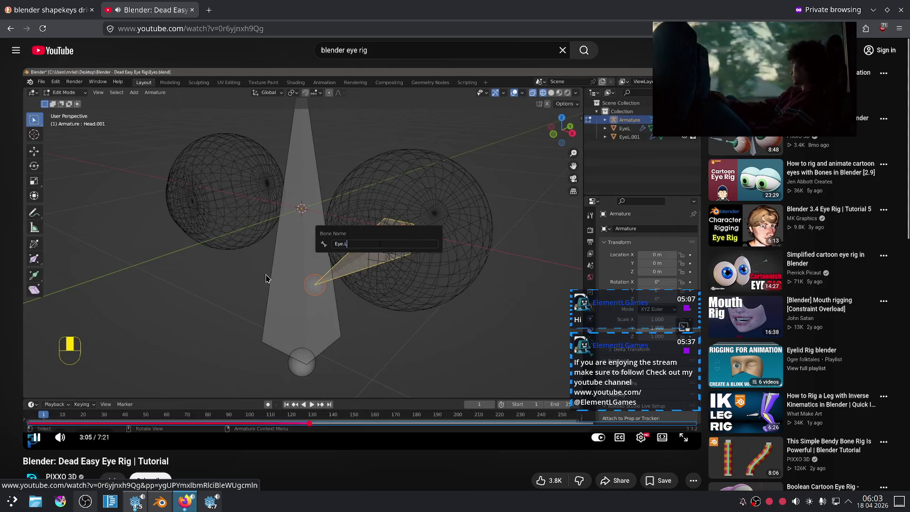
click(245, 290)
click(160, 502)
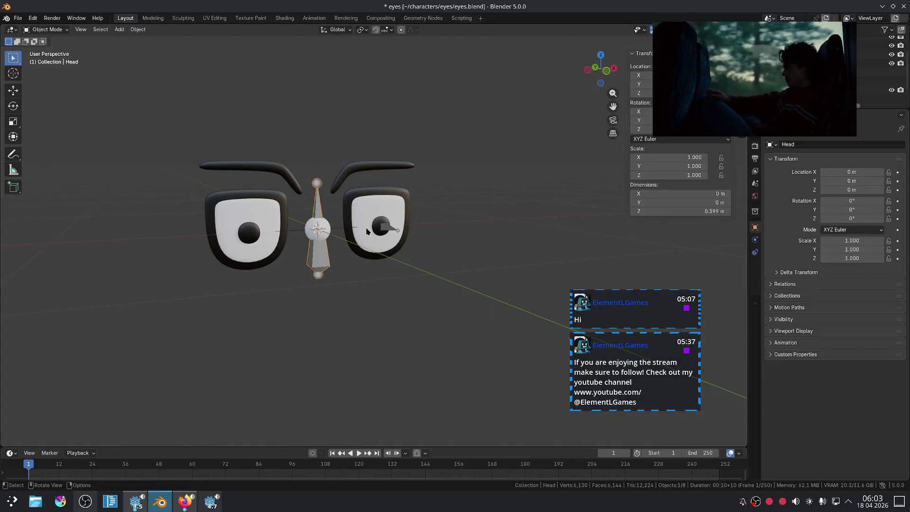
Rename the right iris to 'Iris.L', select its armature, and resume the tutorial video
key(F2)
text(Iris.L)
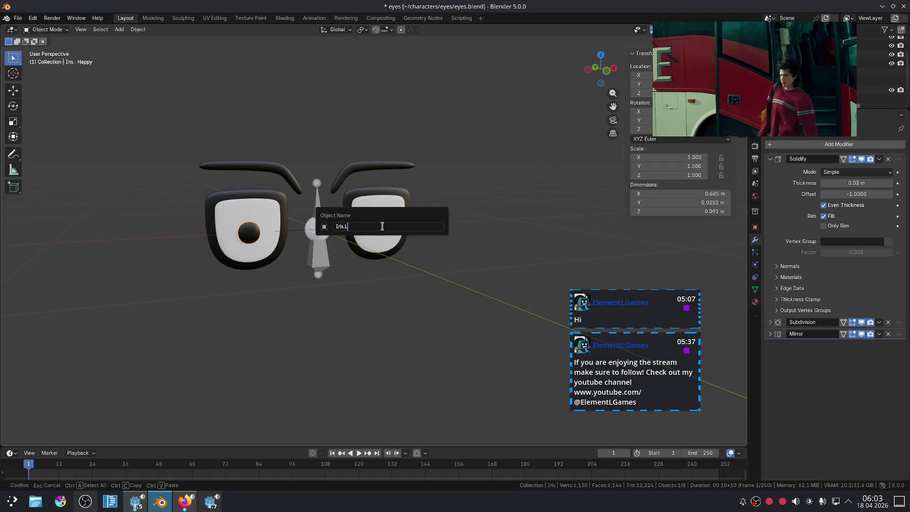
key(Return)
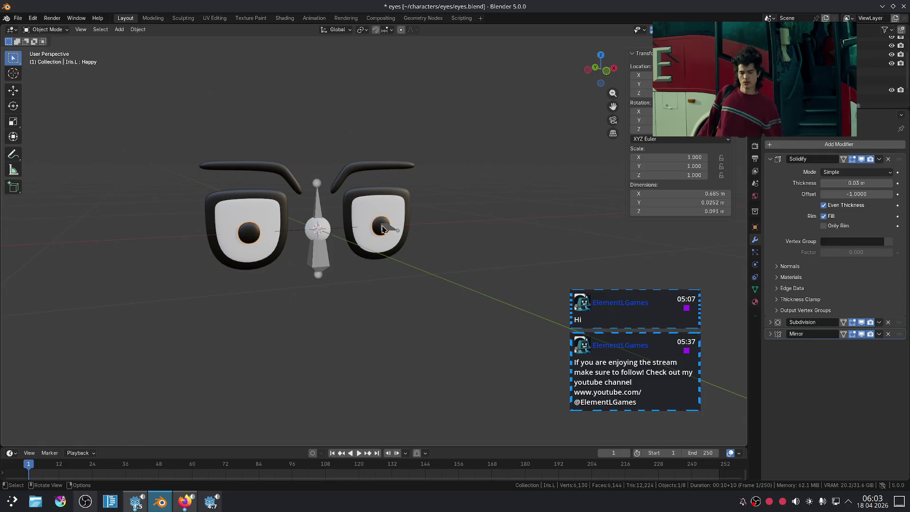
scroll(383, 229, up, 5)
click(425, 223)
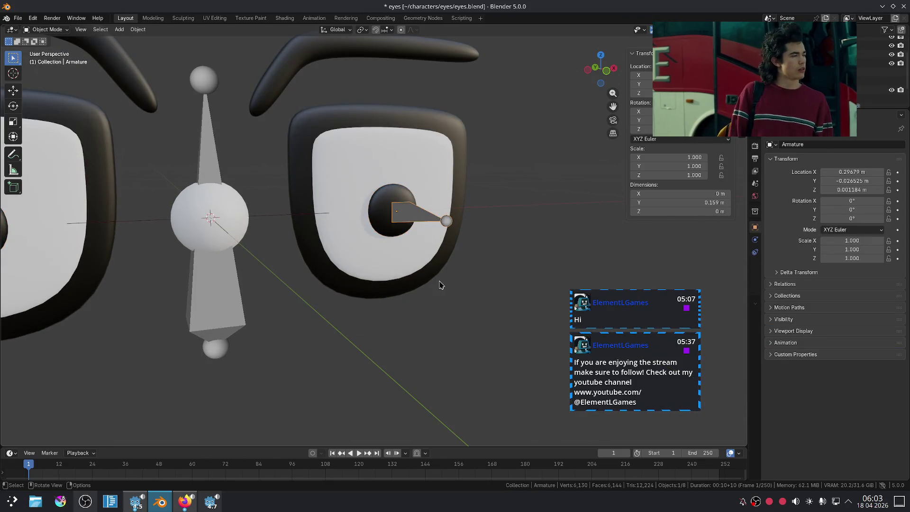
click(184, 501)
click(255, 347)
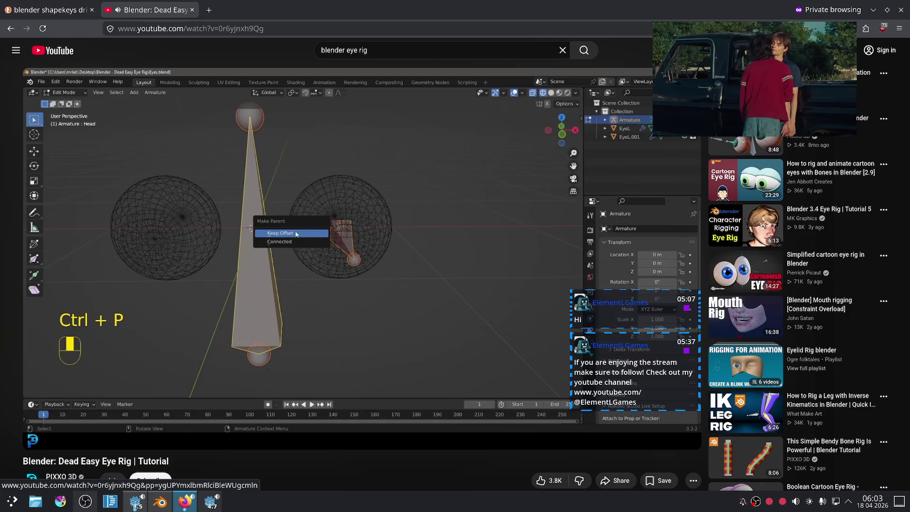
Try parenting the eye armature to Head, cancel, and reselect the eye armature alone
click(203, 325)
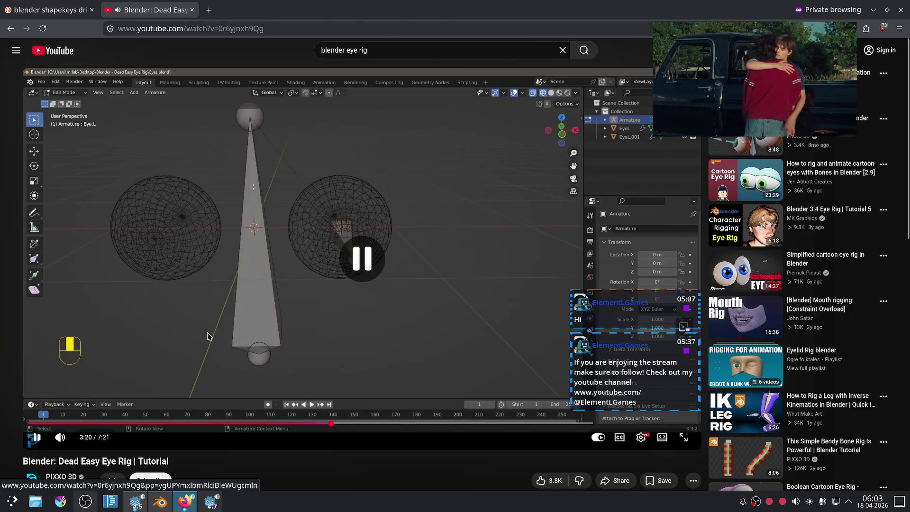
key(alt+Tab)
shift+click(207, 161)
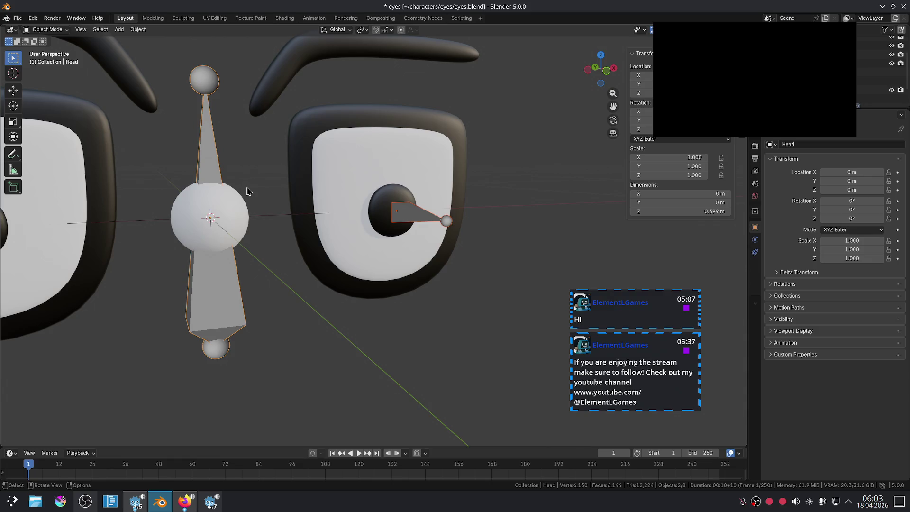
key(ctrl+p)
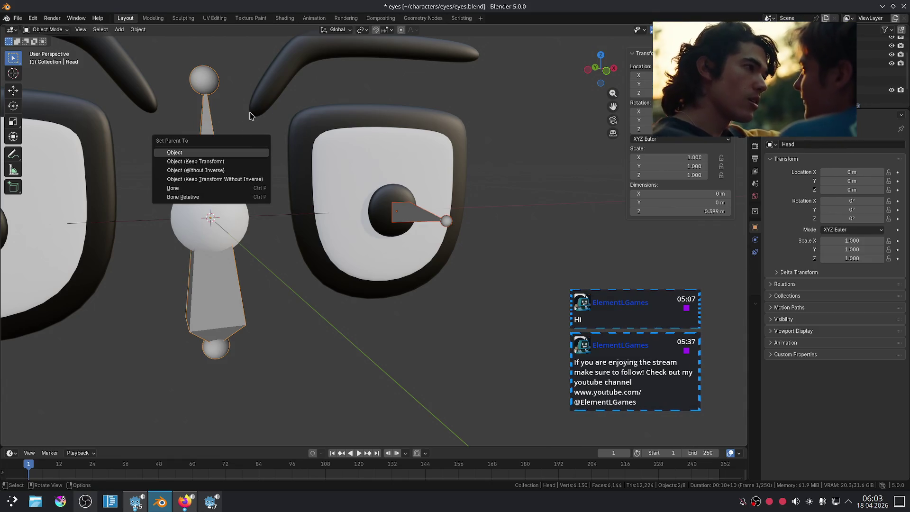
key(Escape)
click(353, 292)
click(410, 221)
key(alt+Tab)
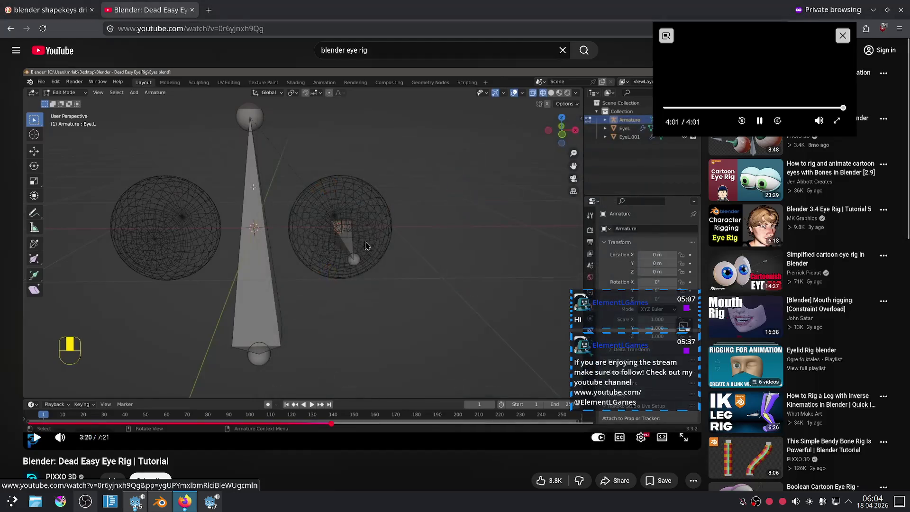
key(alt+Tab)
Toggle the armature into Edit Mode, then rewind the tutorial to review its parenting step
key(Tab)
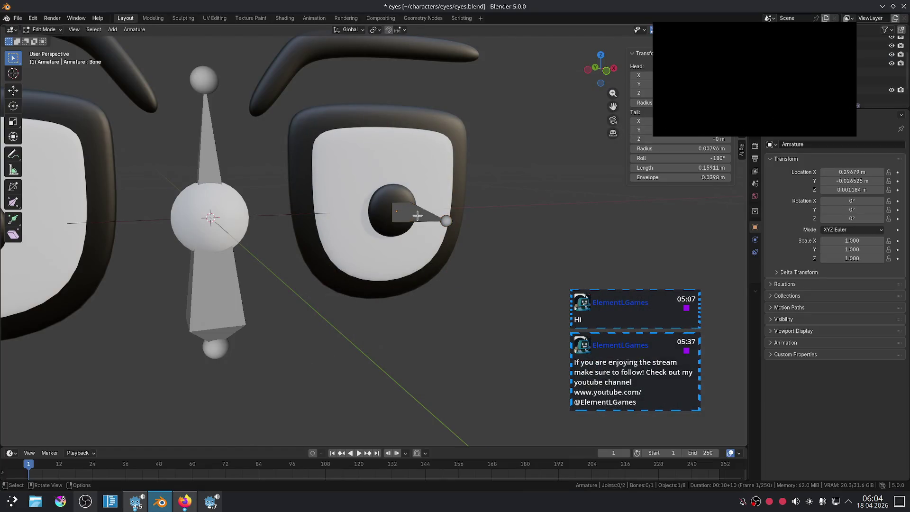
key(Tab)
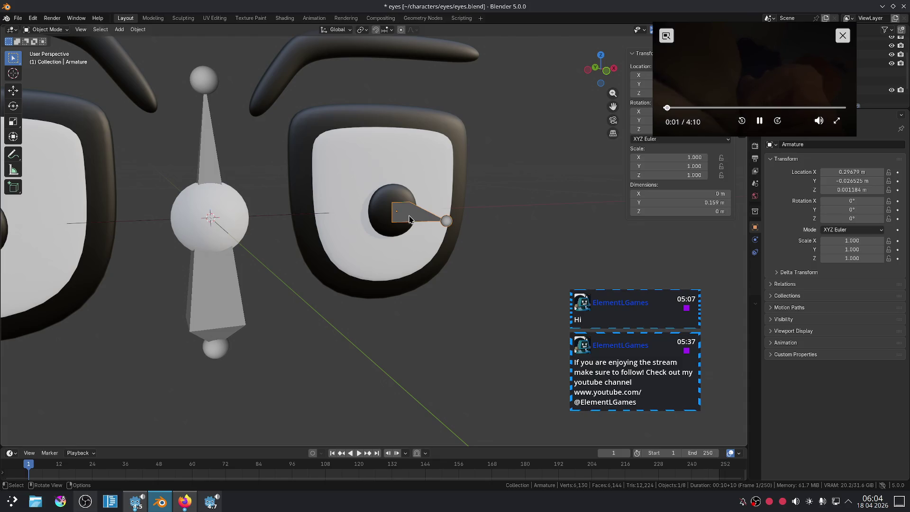
key(Tab)
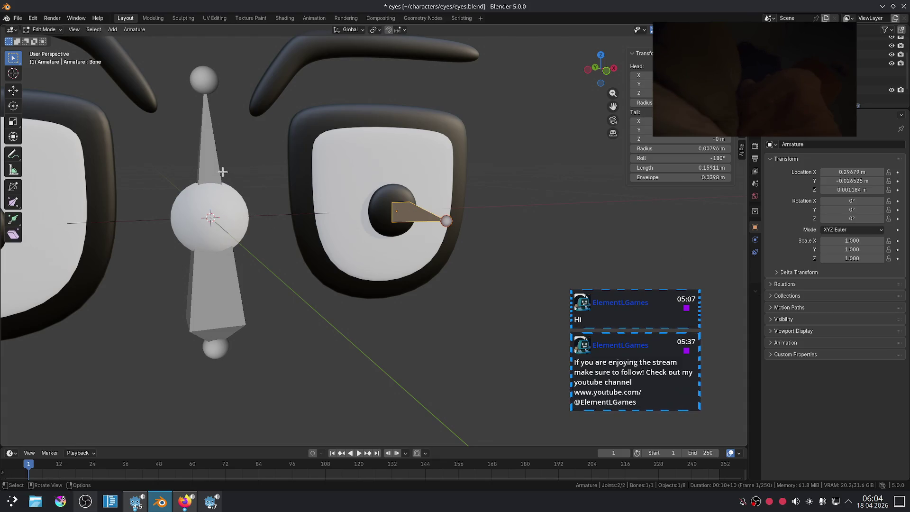
key(alt+Tab)
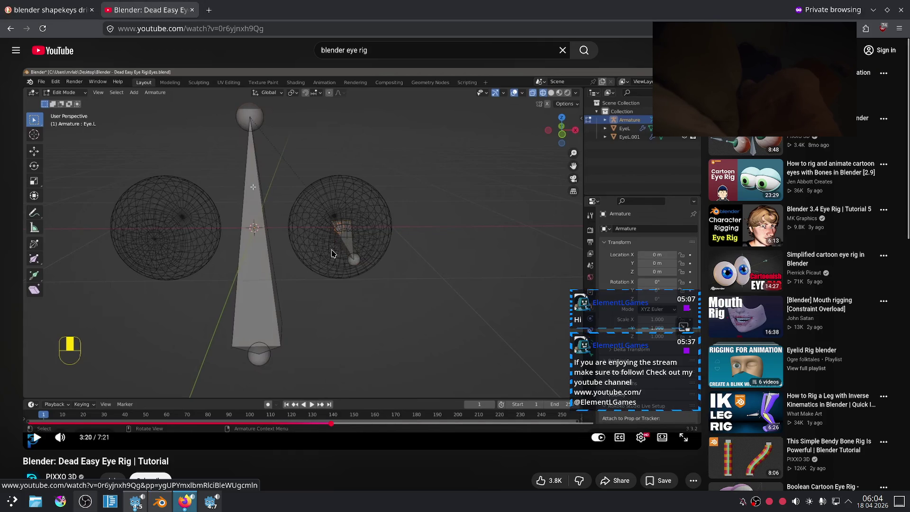
key(Left)
key(Left)
key(space)
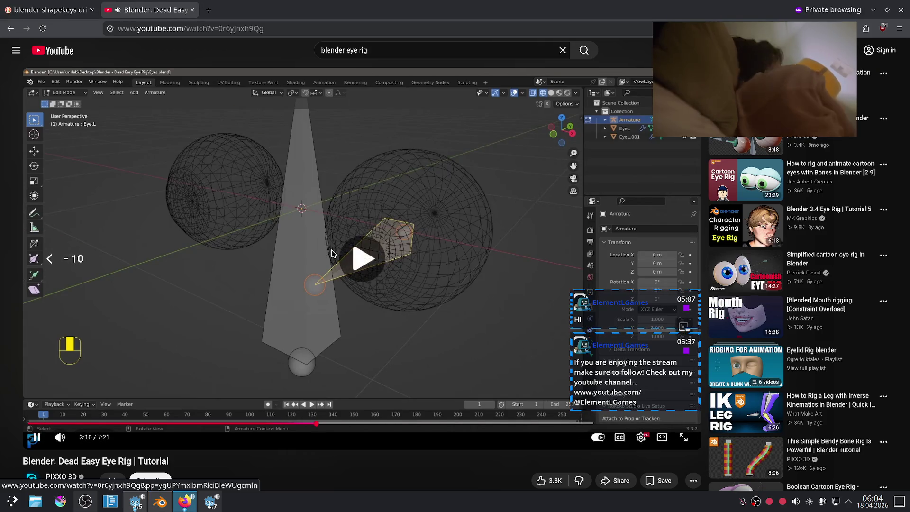
key(Left)
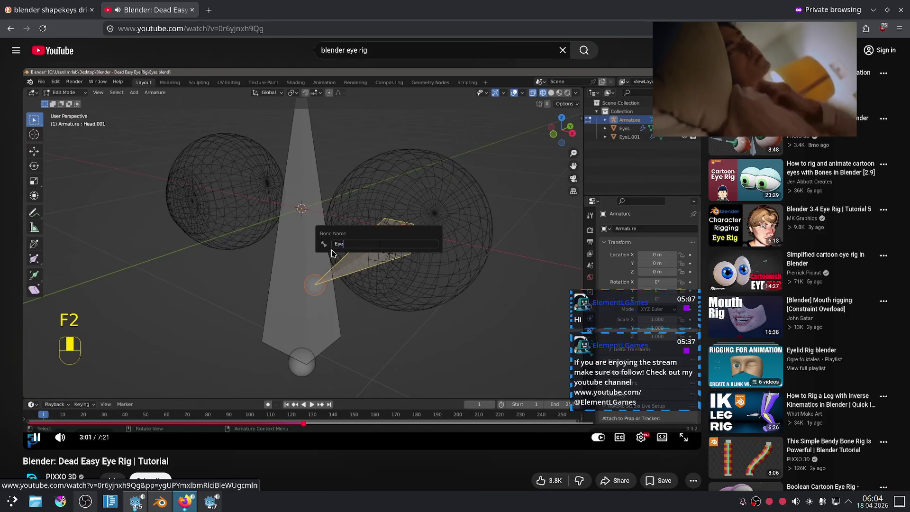
key(Left)
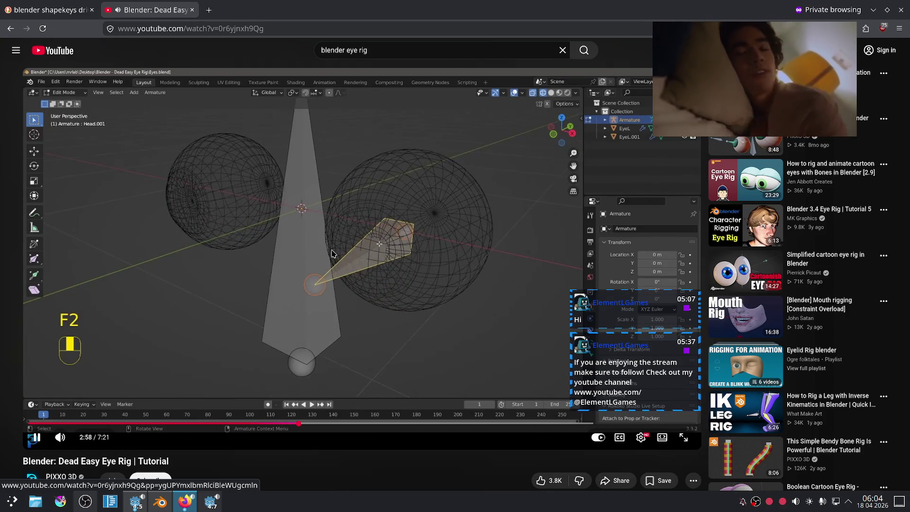
key(space)
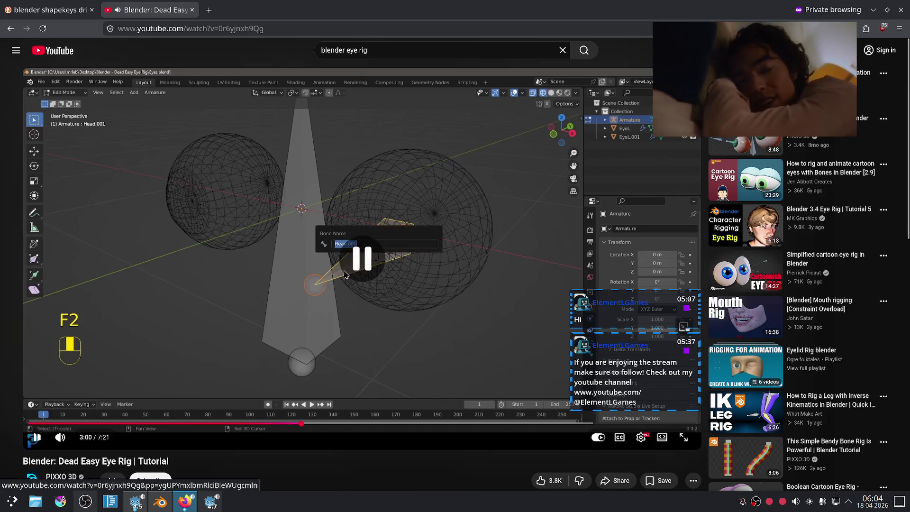
key(alt+Tab)
Edit both armatures together, selecting the right eye bone and then the upright head bone
key(Tab)
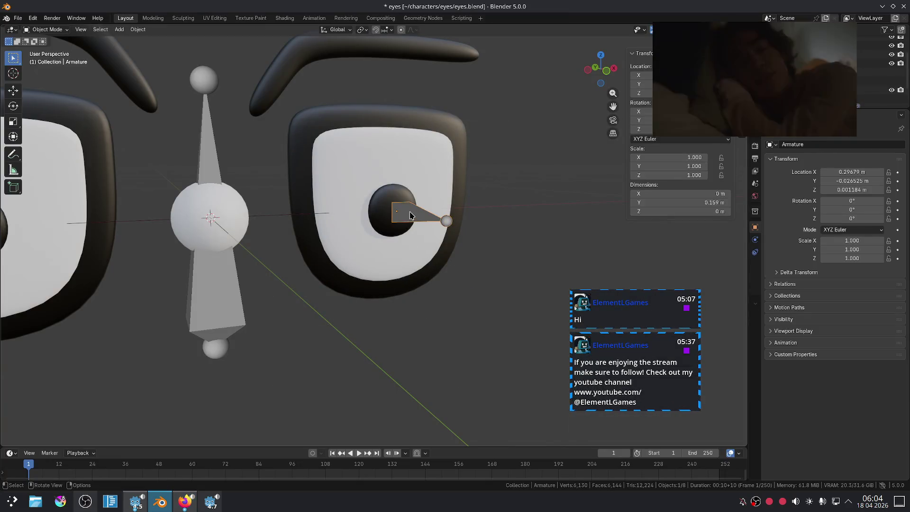
shift+click(213, 162)
click(44, 29)
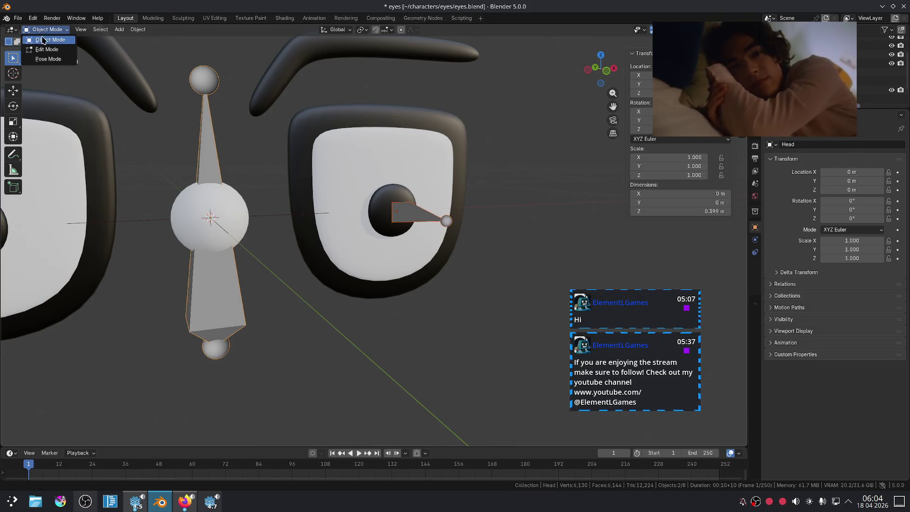
click(55, 47)
click(402, 205)
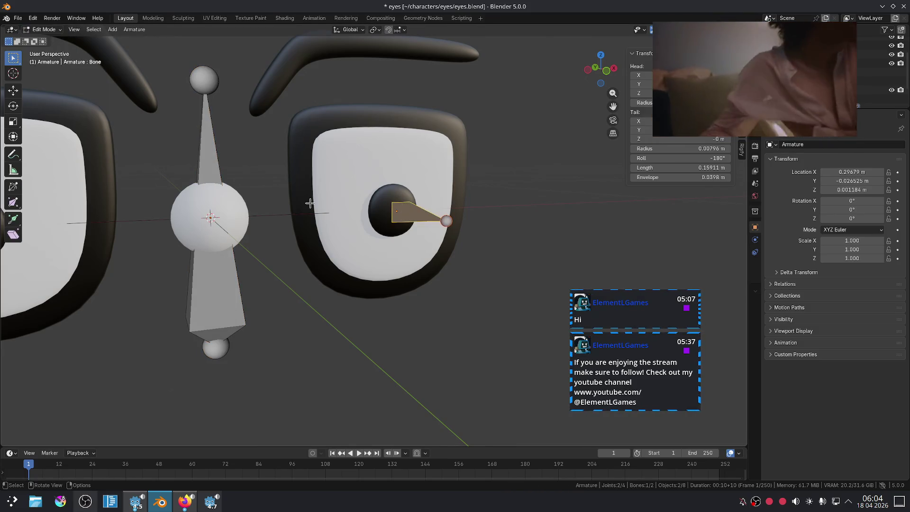
shift+click(214, 163)
key(ctrl+p)
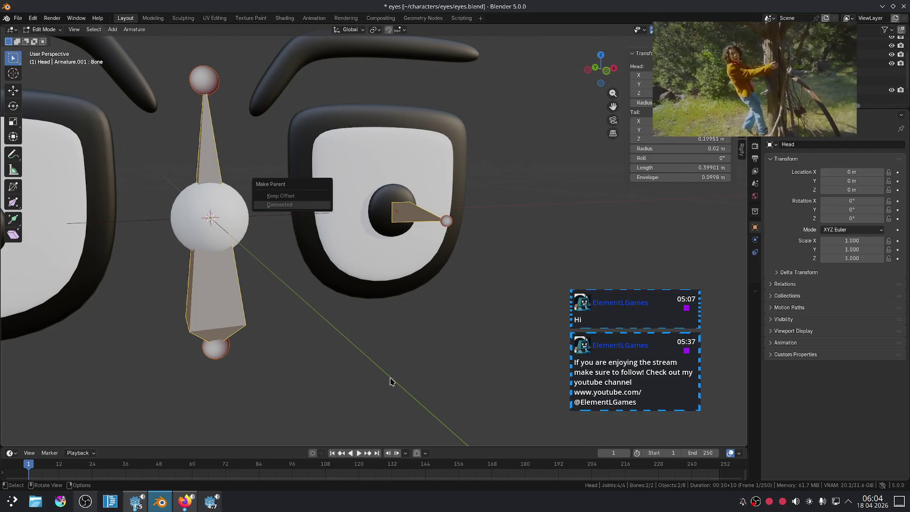
key(Escape)
Return to Object Mode and reselect the eye bone's armature while the tutorial plays
key(alt+Tab)
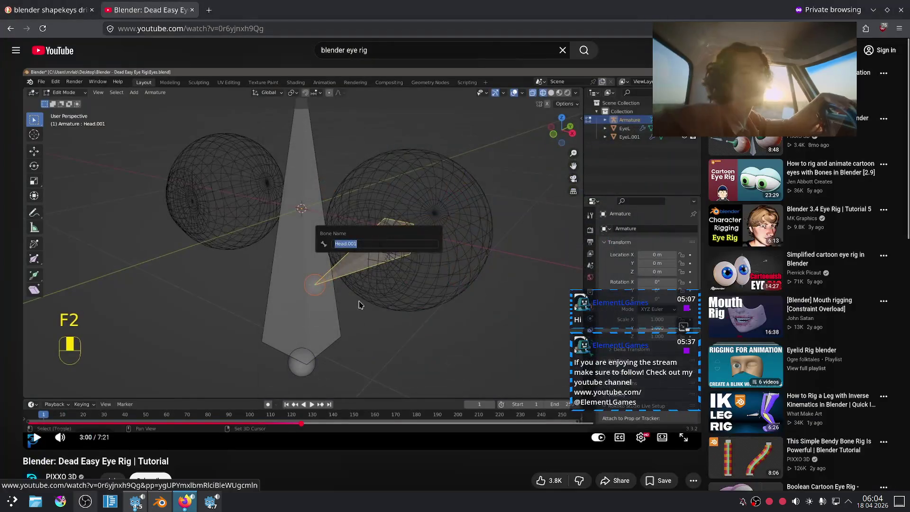
click(344, 310)
key(alt+Tab)
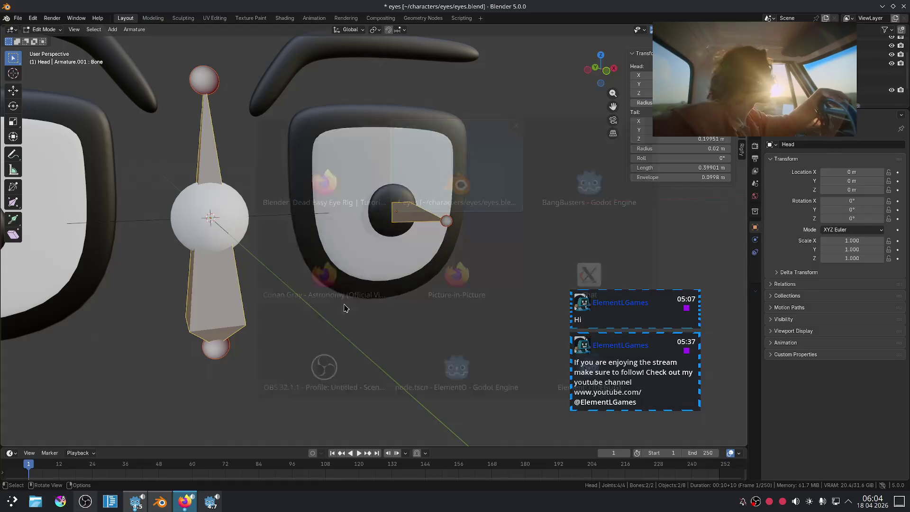
click(53, 32)
click(42, 42)
click(403, 211)
click(395, 330)
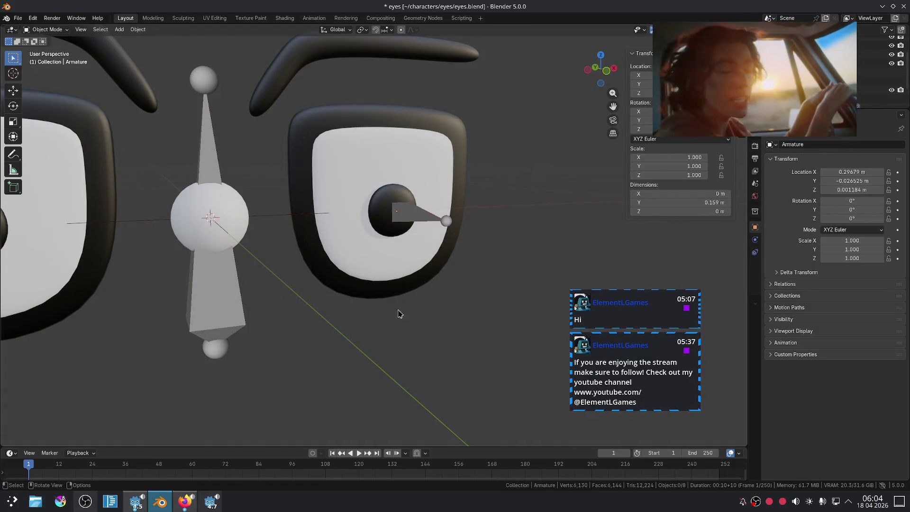
click(222, 275)
key(Tab)
click(300, 311)
key(alt+Tab)
click(265, 216)
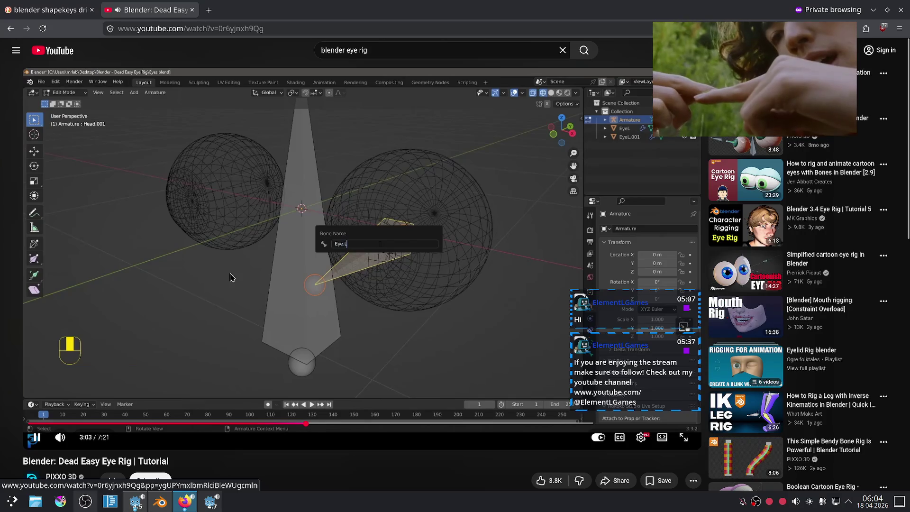
Skip the tutorial ahead, pause near 3:30 at the bone-duplicating step, and return to Blender
key(Right)
key(Right)
key(Right)
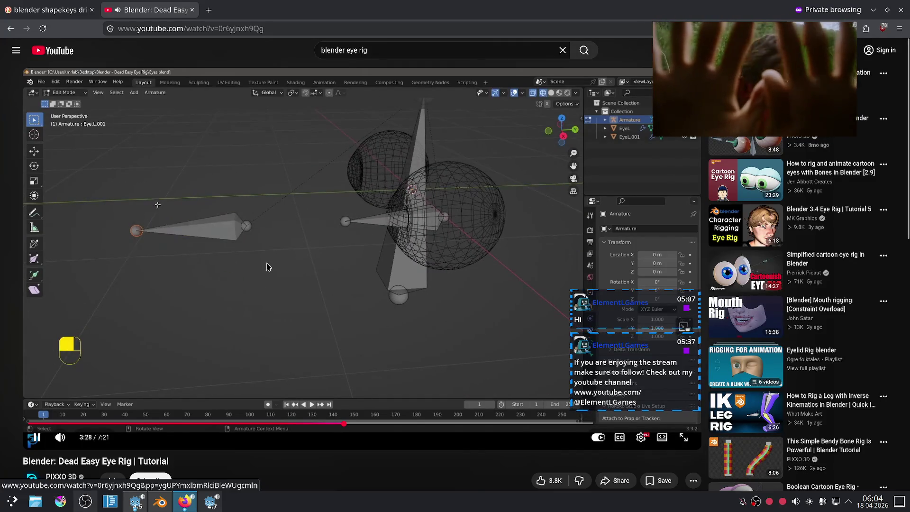
key(space)
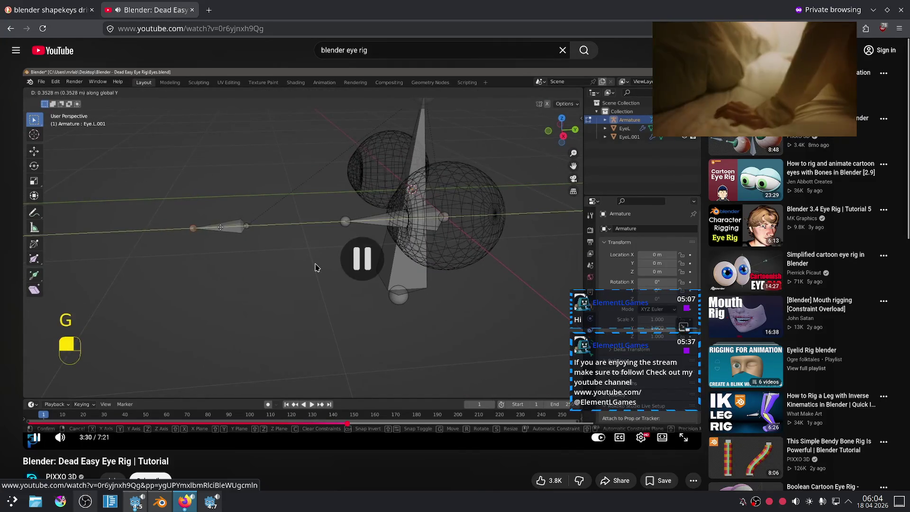
key(alt+Tab)
Duplicate the eye bone and move the copy along Y out in front of the eye
key(a)
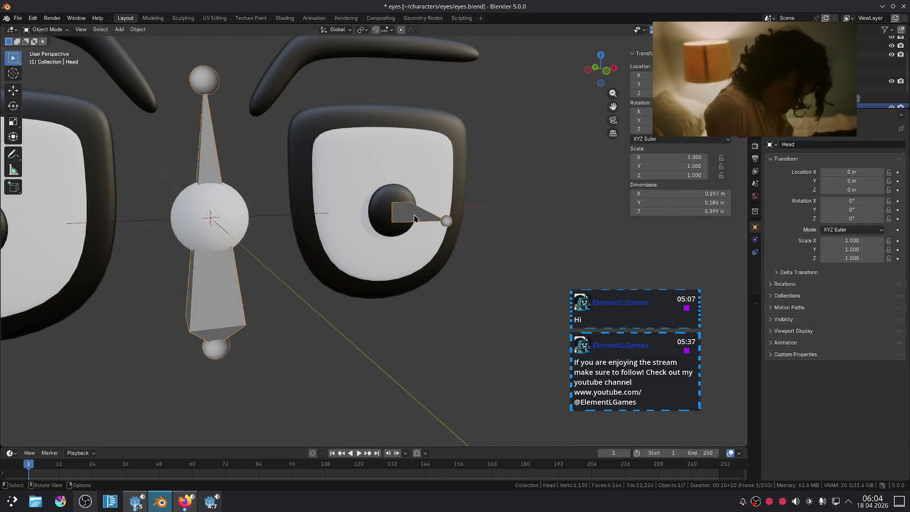
click(414, 214)
scroll(414, 214, down, 5)
mouse_move(415, 214)
middle_down()
mouse_move(420, 258)
mouse_move(445, 282)
middle_up()
key(shift+d)
key(x)
key(y)
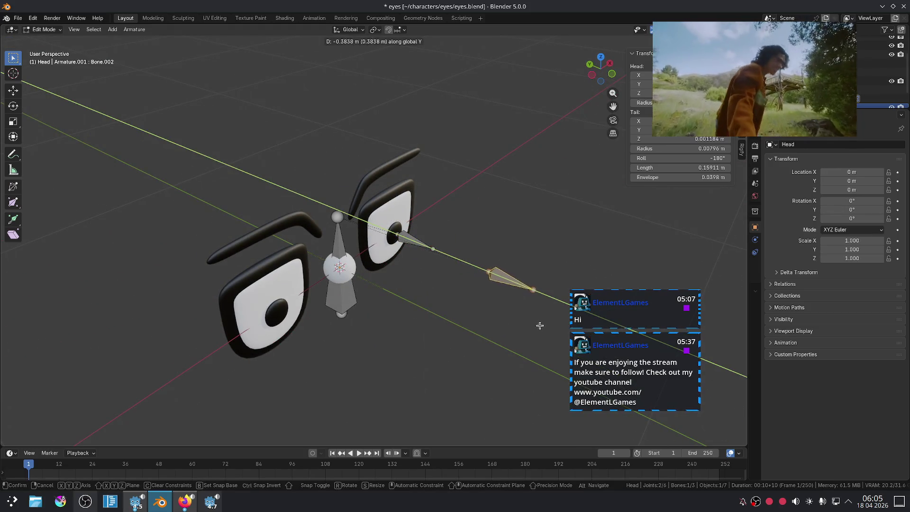
click(552, 342)
Shorten the copied bone by moving its tail along the Y axis
key(alt+Tab)
click(357, 232)
key(alt+Tab)
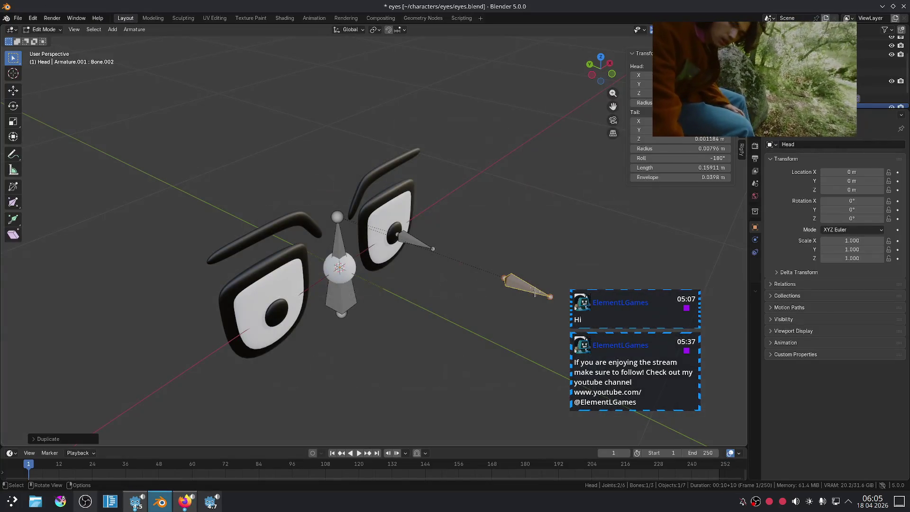
click(552, 297)
key(g)
key(y)
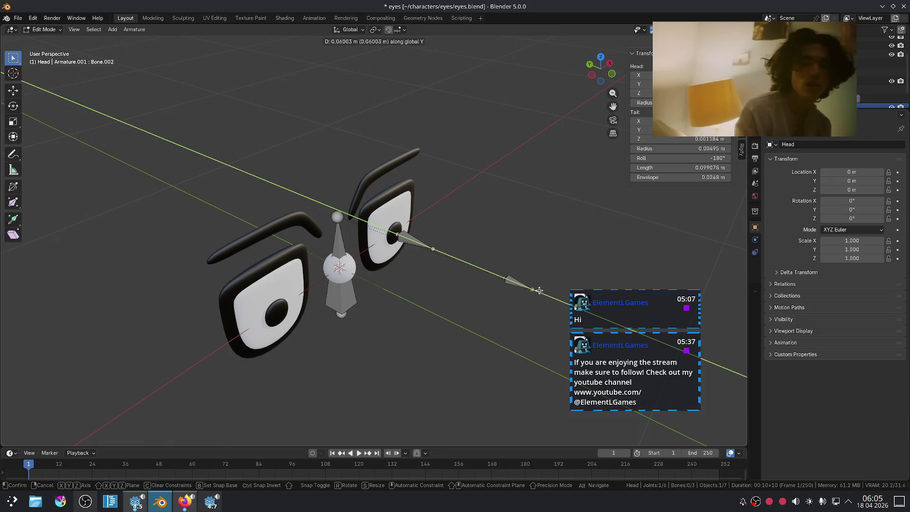
click(541, 290)
Rename the new small bone to Eye_LookAt.L
key(alt+Tab)
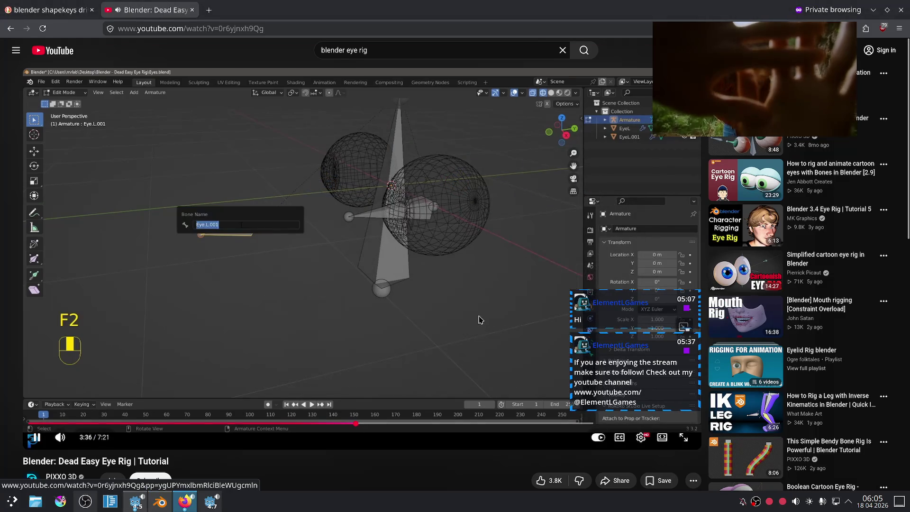
key(alt+Tab)
click(520, 285)
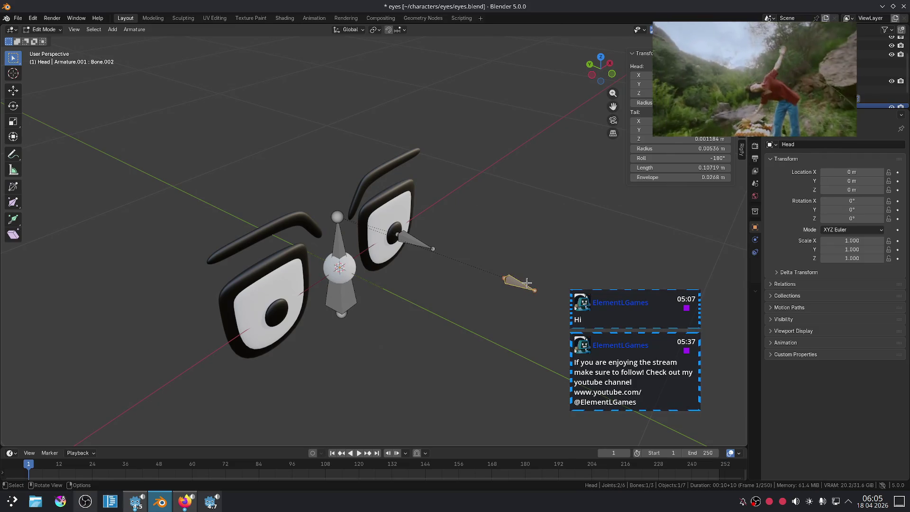
key(F2)
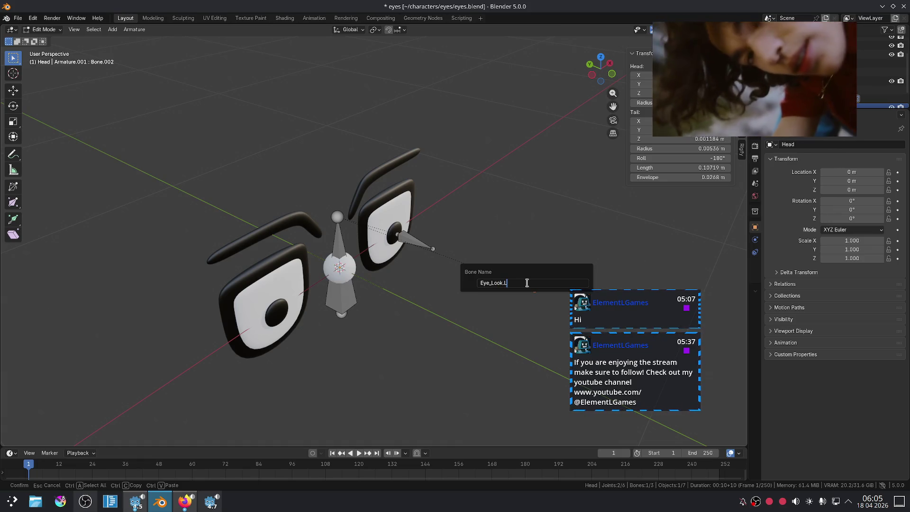
text(.)
key(Return)
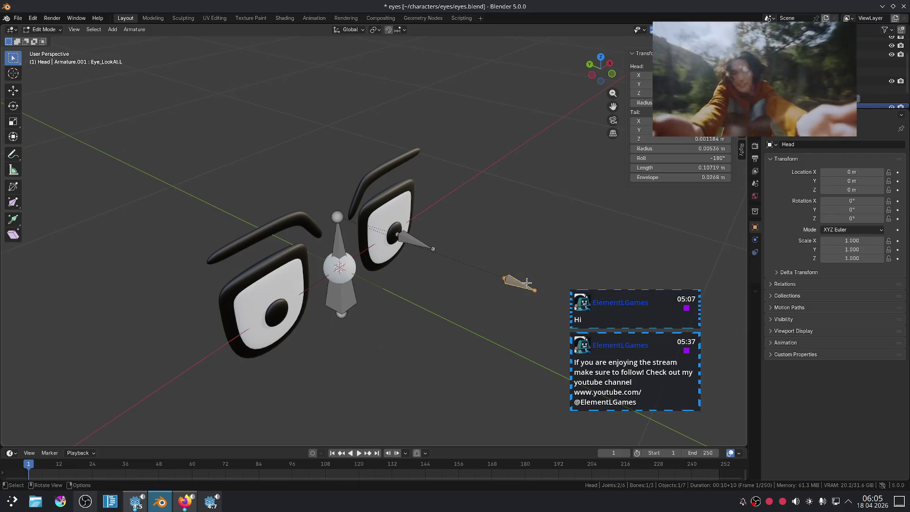
middle_drag(459, 348, 379, 327)
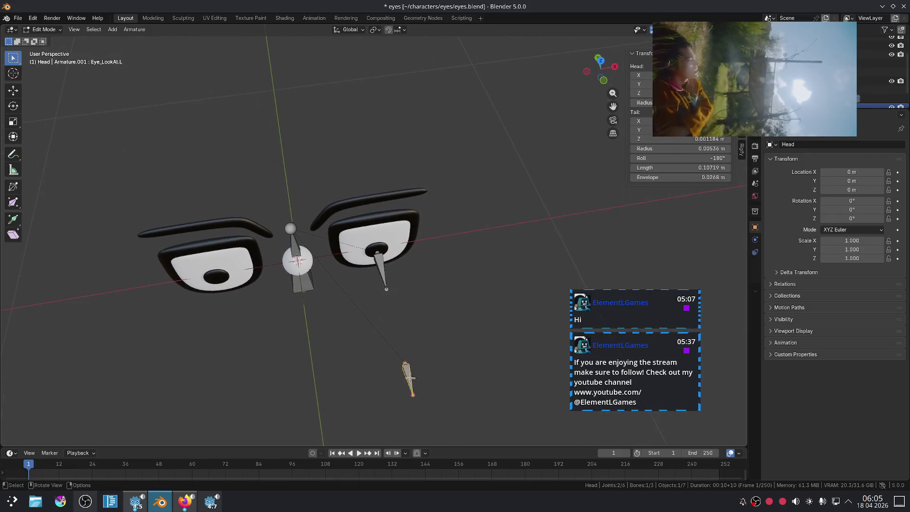
key(alt+Tab)
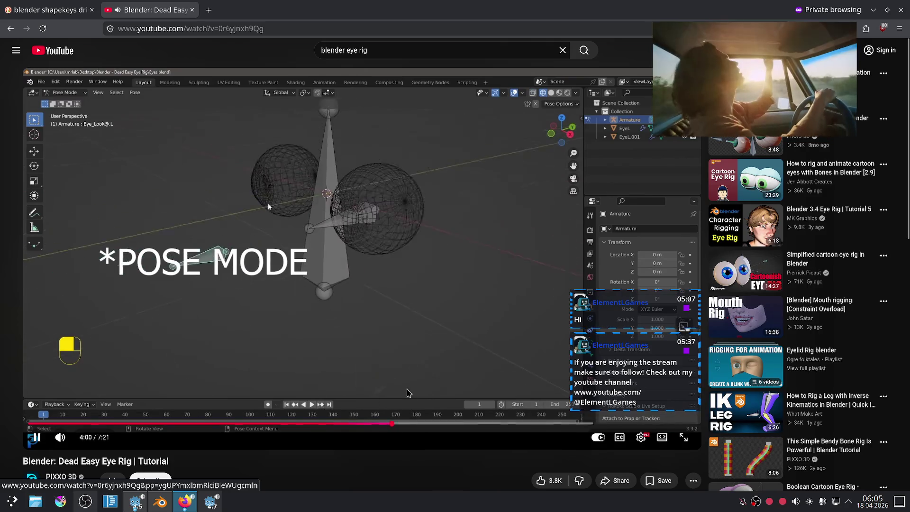
Play the tutorial to its Add Constraint step near 4:10, then switch the armature into Pose Mode
click(262, 362)
click(256, 337)
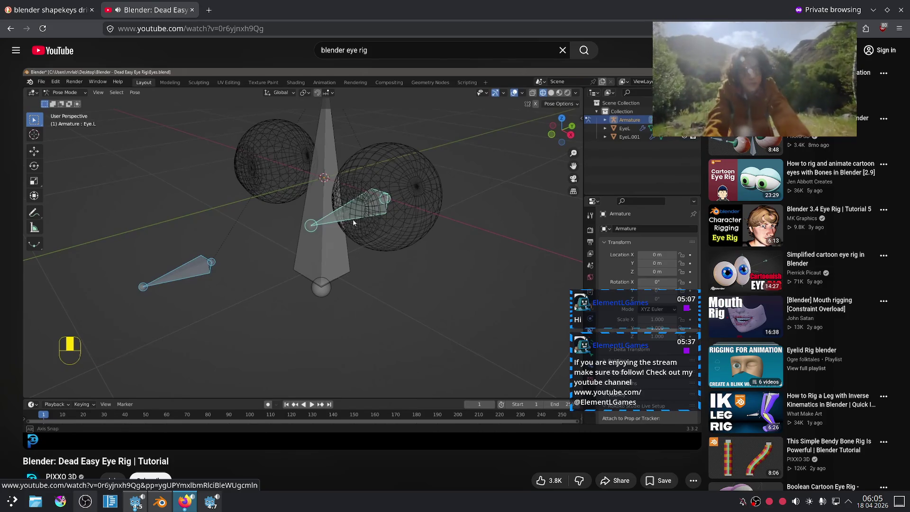
mouse_move(193, 417)
key(space)
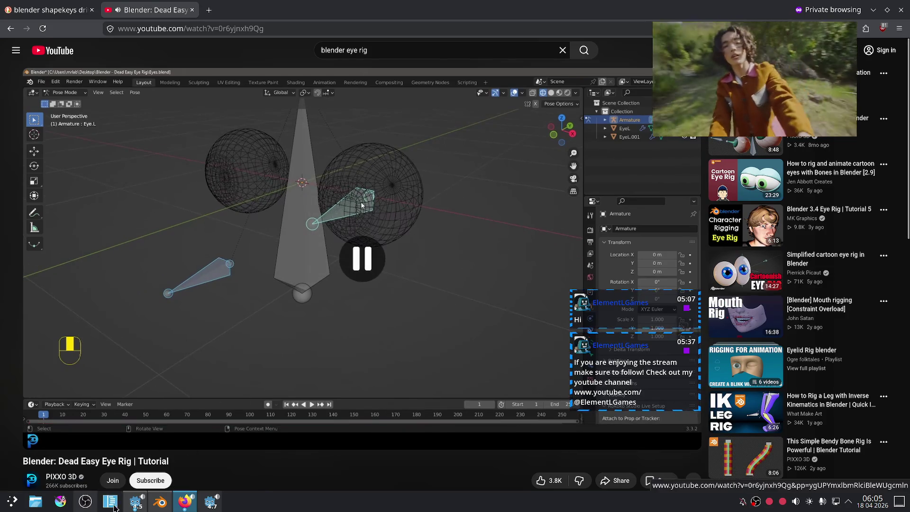
key(space)
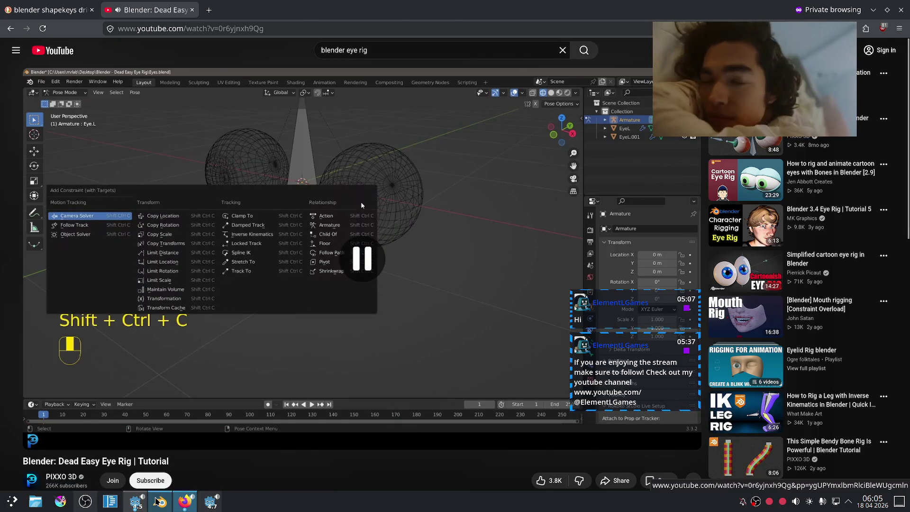
click(160, 501)
click(47, 31)
click(45, 63)
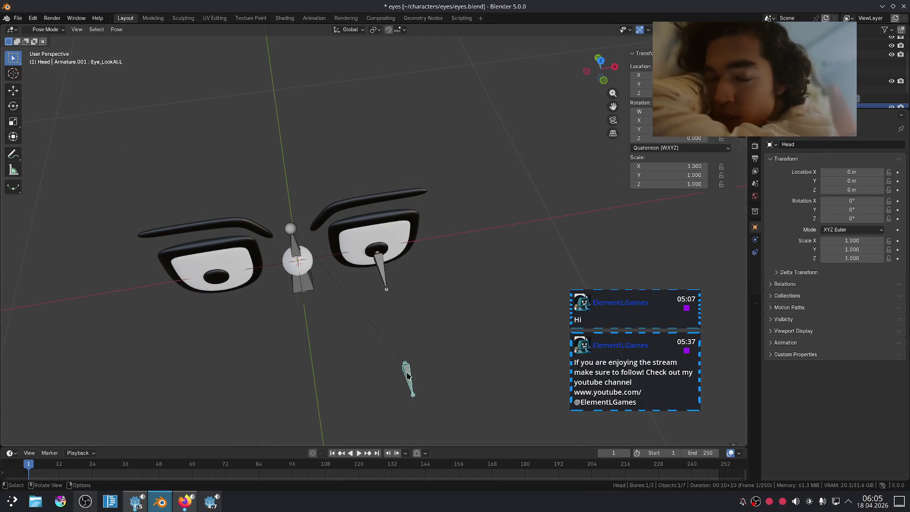
Add a Damped Track constraint so the eye bone aims at Eye_LookAt.L
key(ctrl+shift+c)
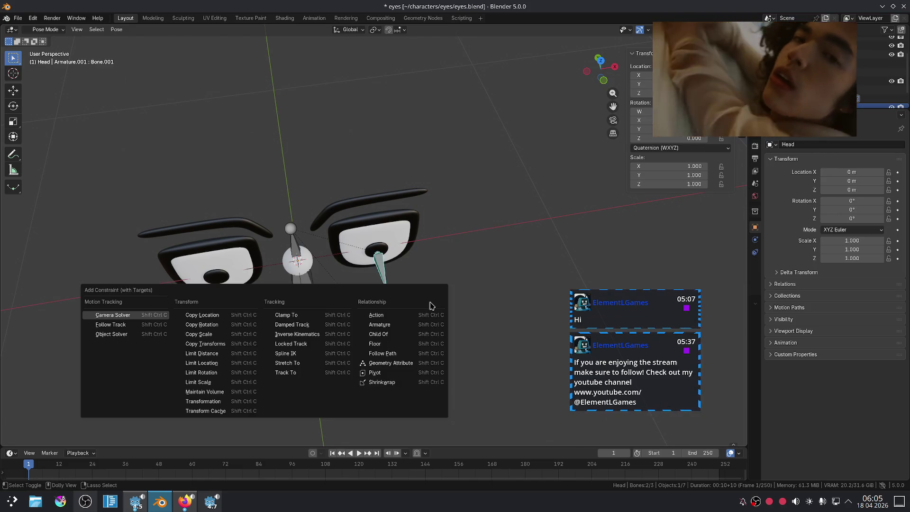
click(317, 325)
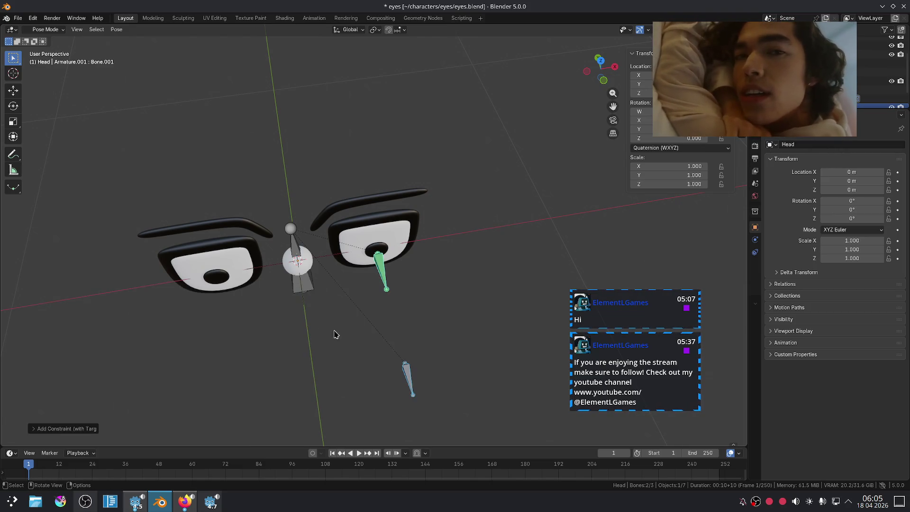
click(186, 504)
key(space)
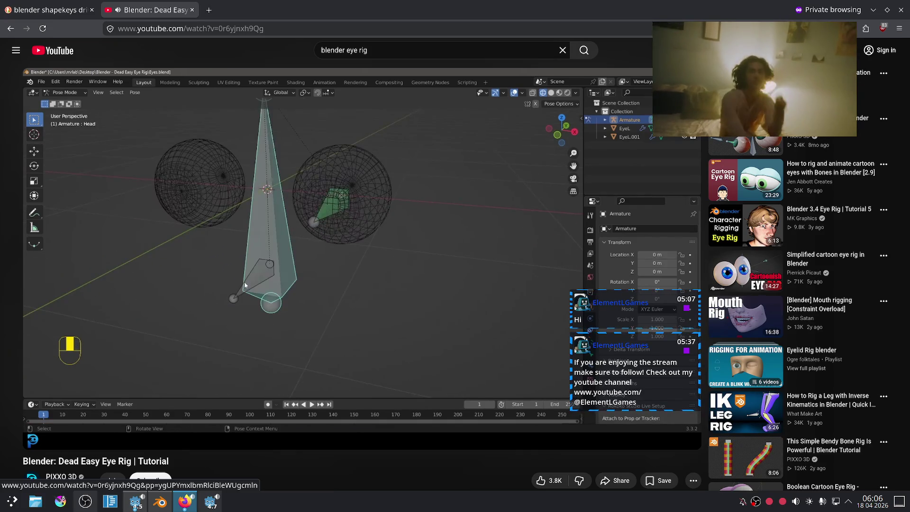
click(242, 268)
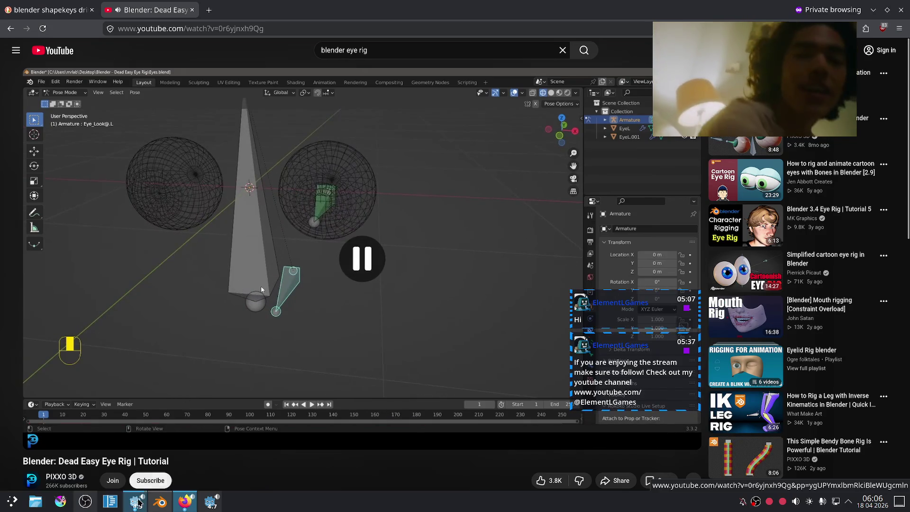
click(160, 501)
Move the Eye_LookAt.L bone to a new spot to check the eye follows it
key(g)
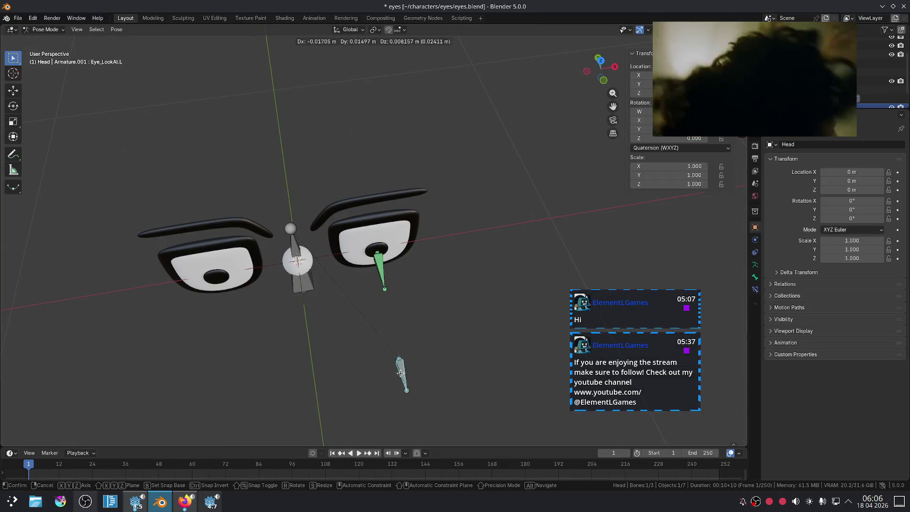
click(439, 360)
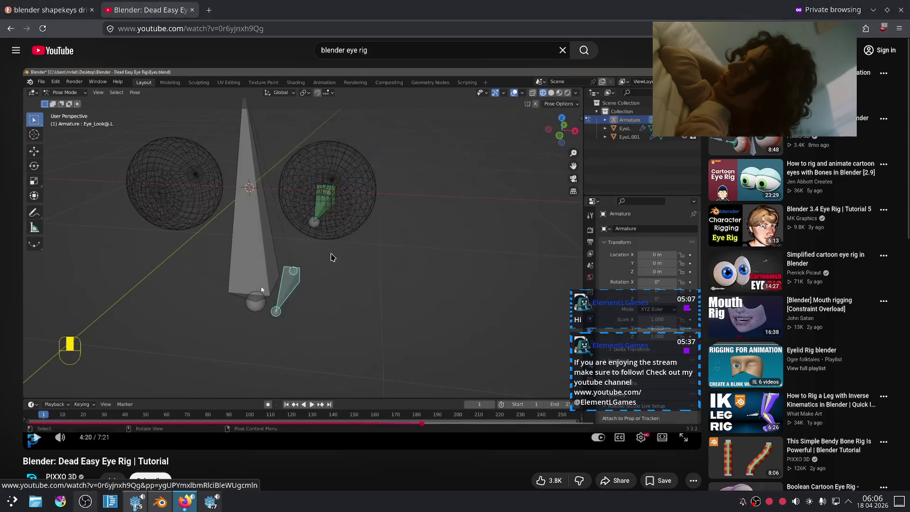
key(alt+Tab)
click(326, 347)
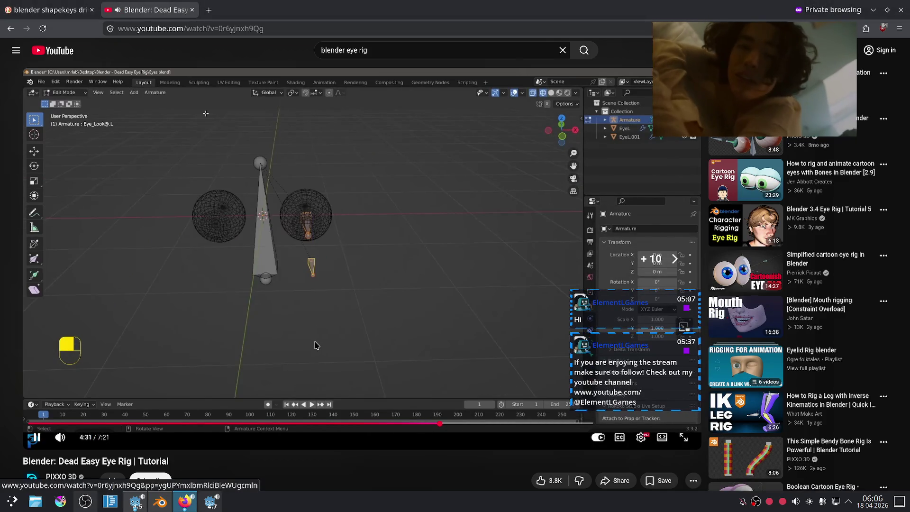
Skip the tutorial ahead to about 5:07, pause it, and return to Blender
key(Right)
key(Right)
key(Right)
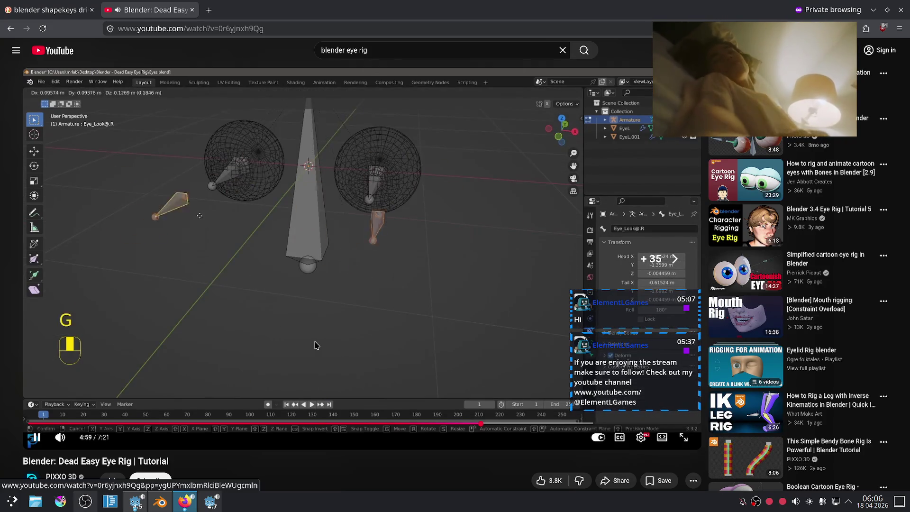
key(Right)
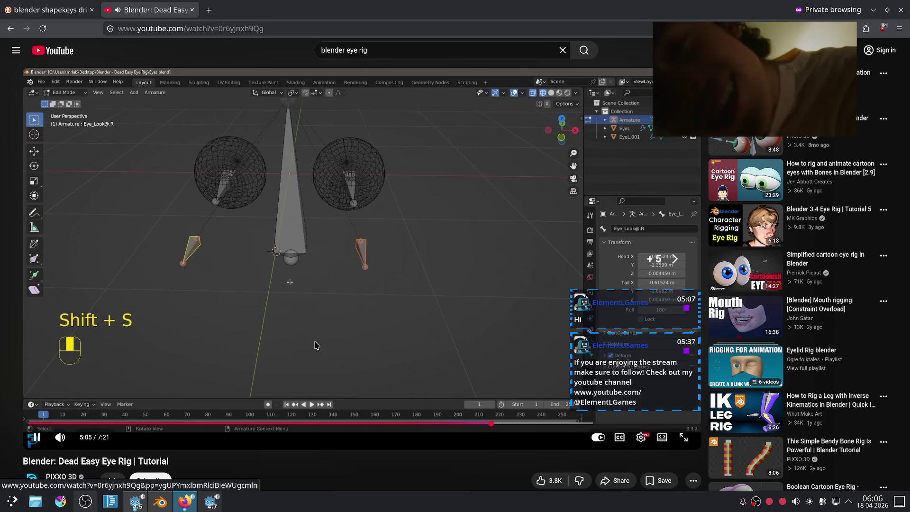
key(space)
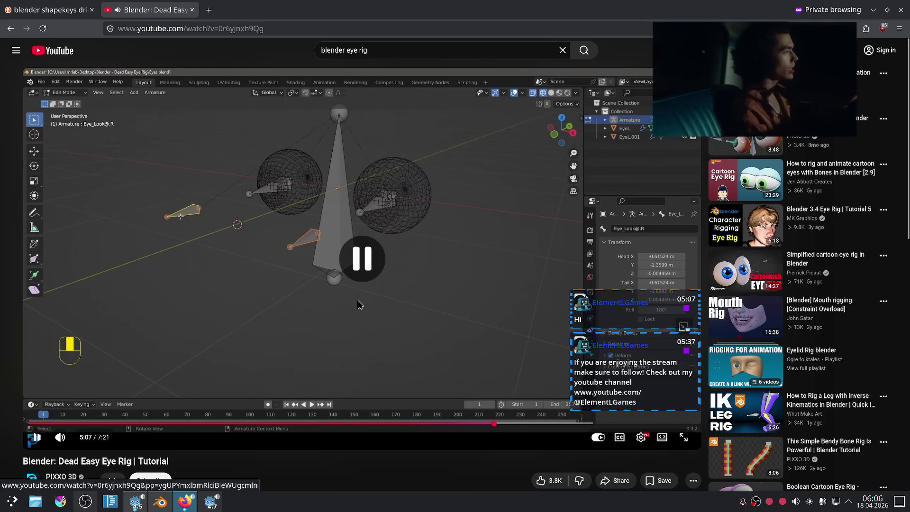
key(alt+Tab)
Clear the pose changes on all bones and switch the armature into Edit Mode
key(a)
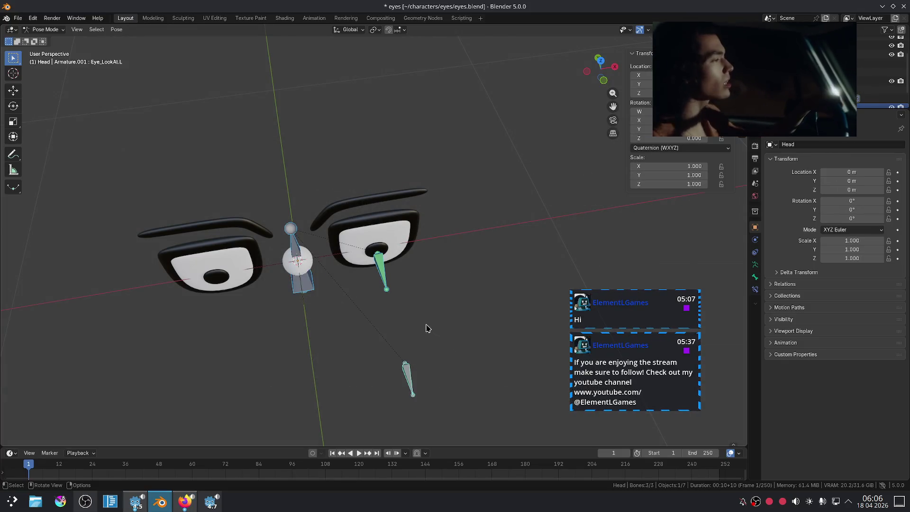
right_click(423, 321)
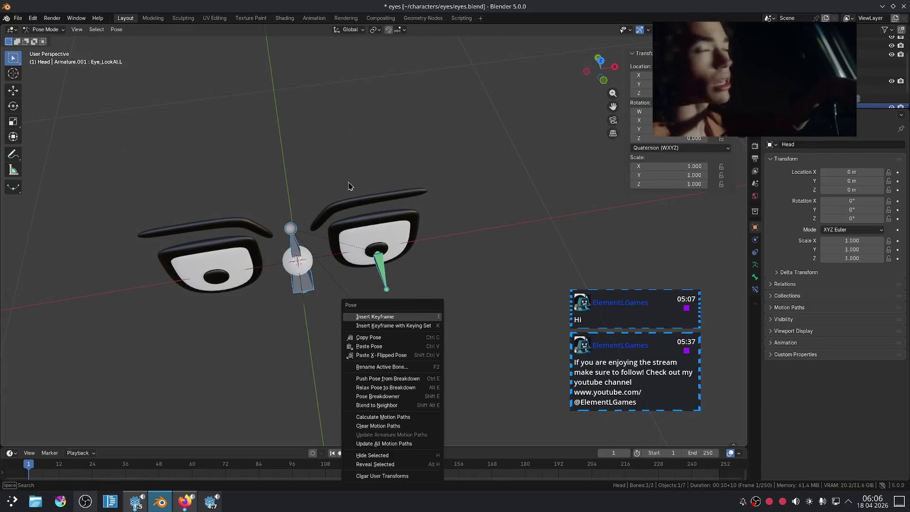
key(Escape)
key(alt+g)
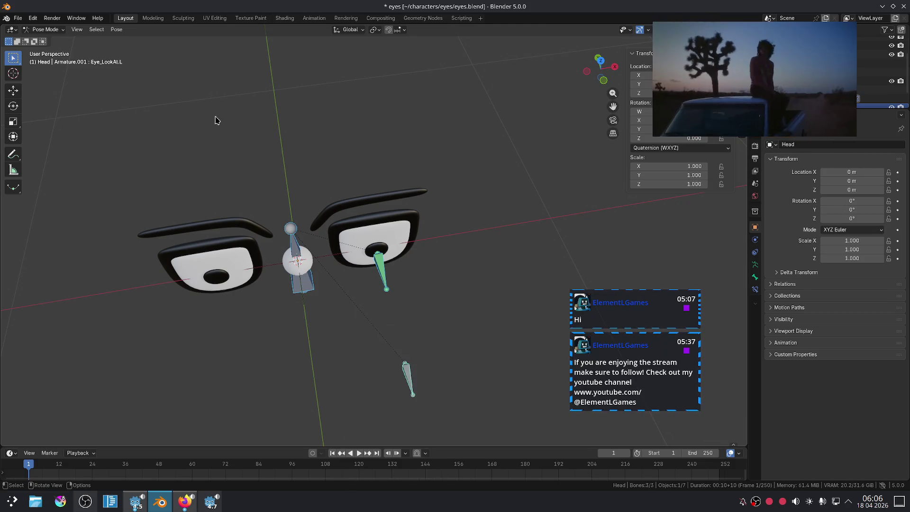
click(52, 29)
click(50, 49)
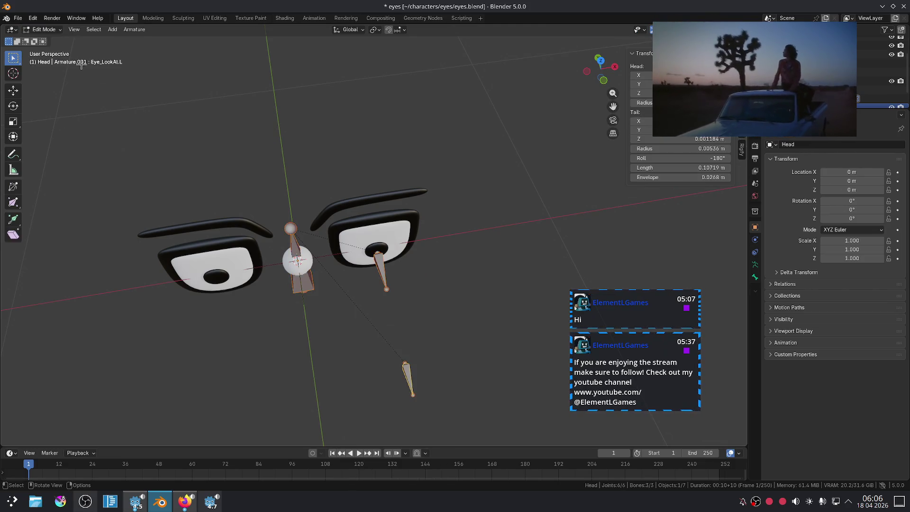
Symmetrize the look-at bone and rename the left eye bone to Eye.L
right_click(389, 284)
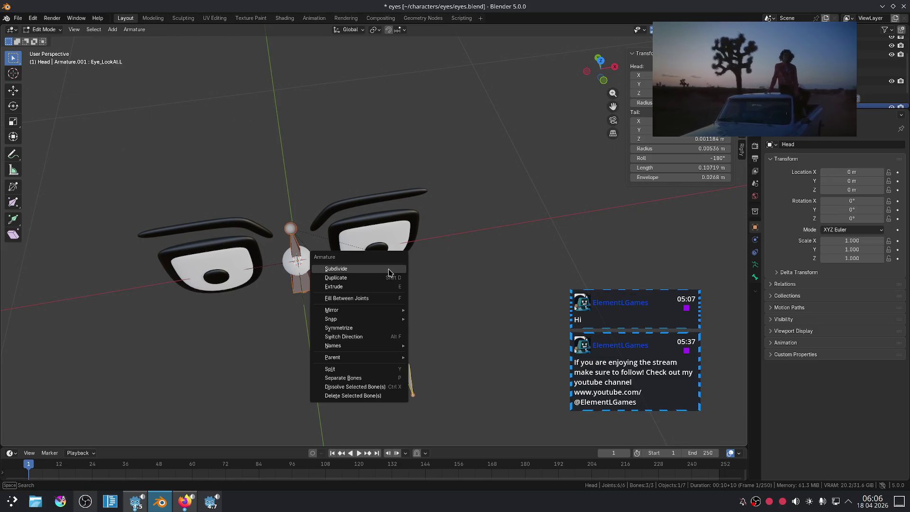
click(366, 330)
click(385, 273)
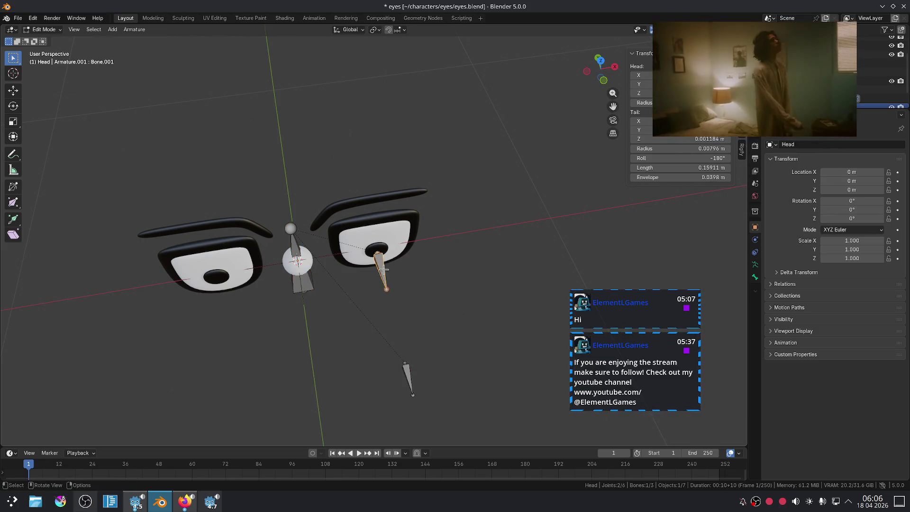
key(Tab)
key(Tab)
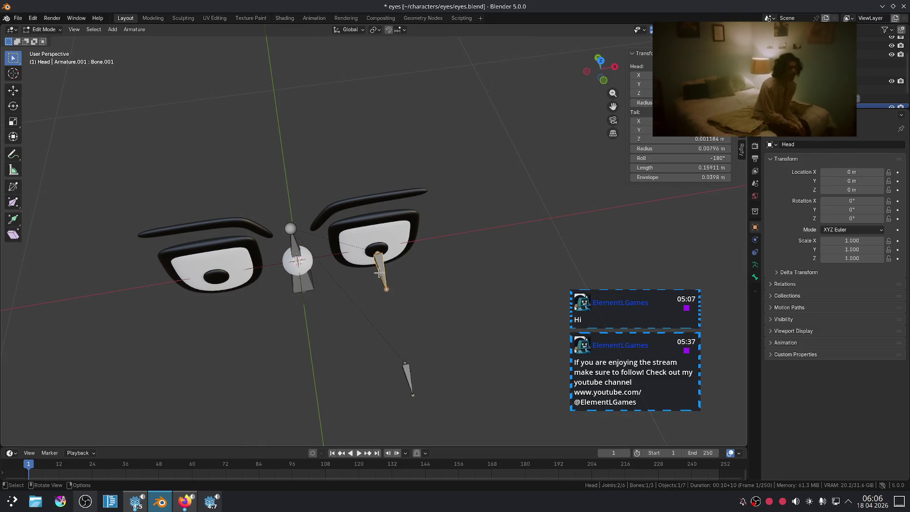
key(F2)
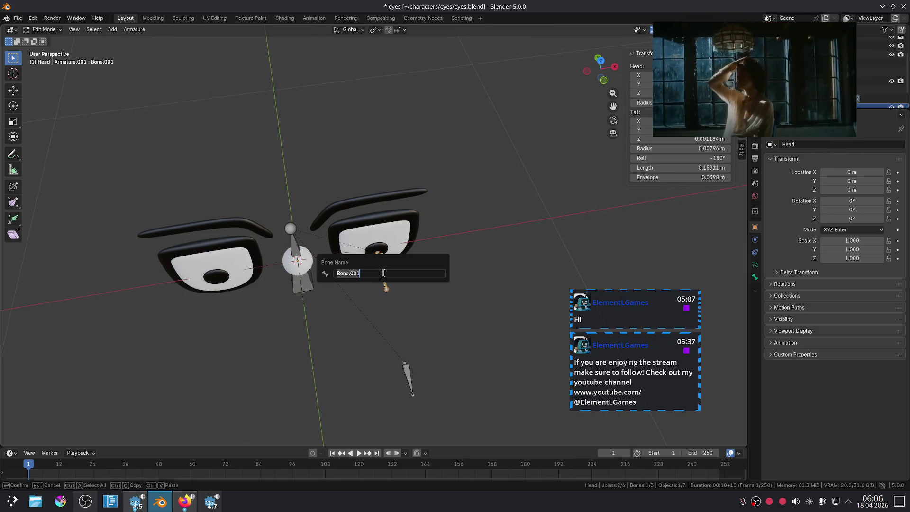
text(Eye)
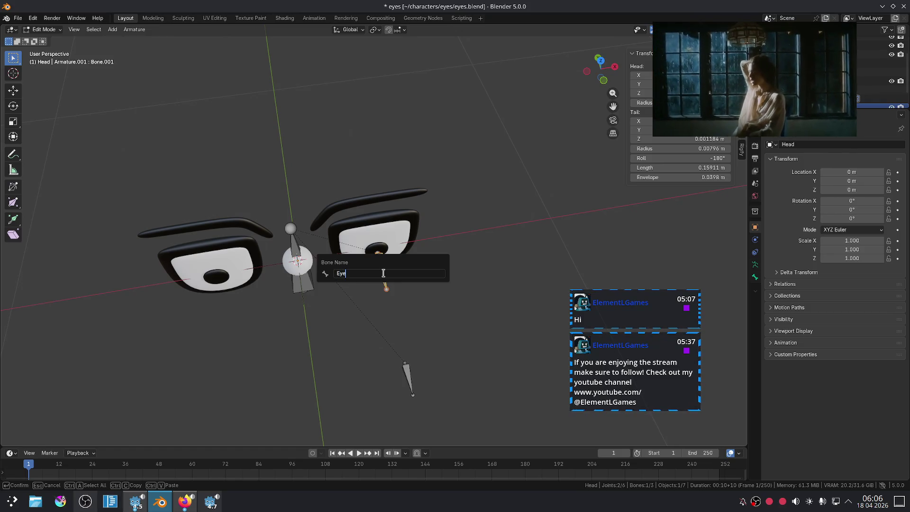
text(.L)
key(Return)
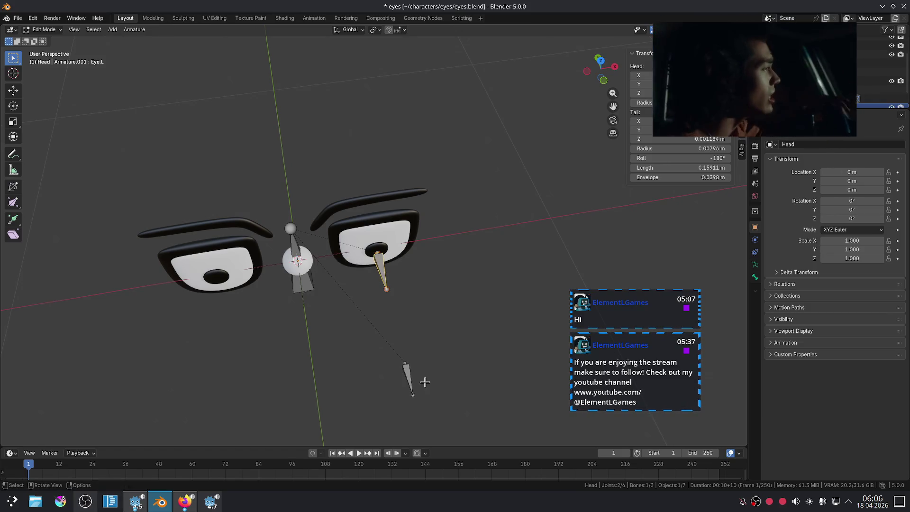
Keep the name Eye_LookAt.L and symmetrize the left bones to create the .R copies
click(409, 379)
key(F2)
key(Return)
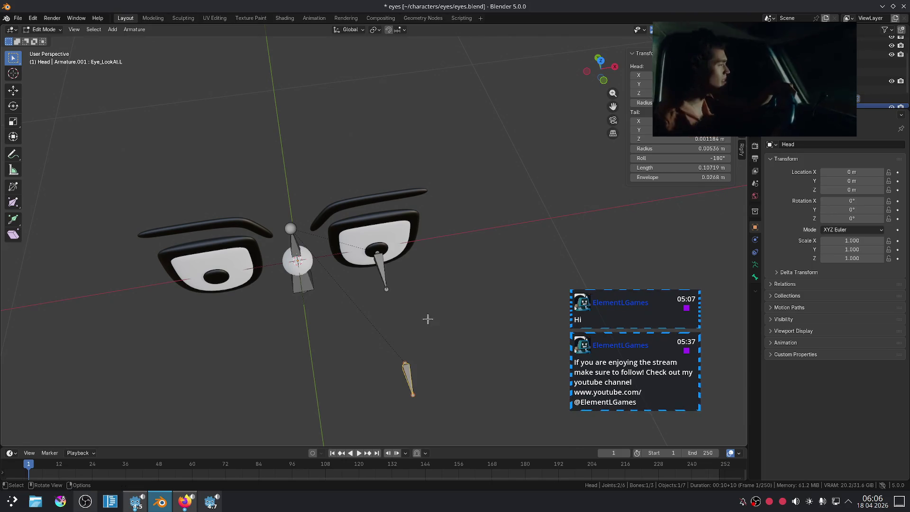
right_click(402, 304)
click(402, 302)
mouse_move(402, 302)
middle_down()
mouse_move(412, 308)
mouse_move(444, 265)
mouse_move(423, 276)
middle_up()
click(424, 274)
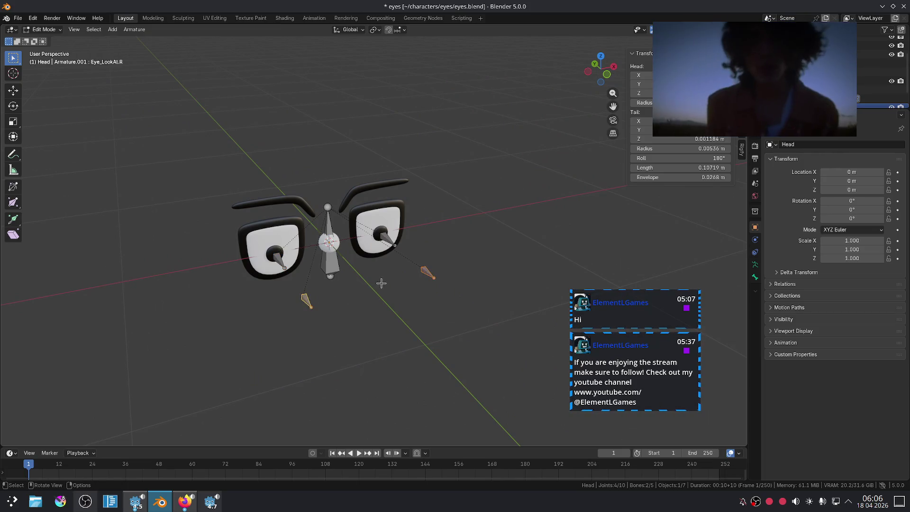
Snap the 3D cursor to the selected look-at bone and add a new bone there
key(shift+s)
click(381, 334)
middle_drag(387, 339, 433, 345)
scroll(433, 345, up, 2)
key(shift+a)
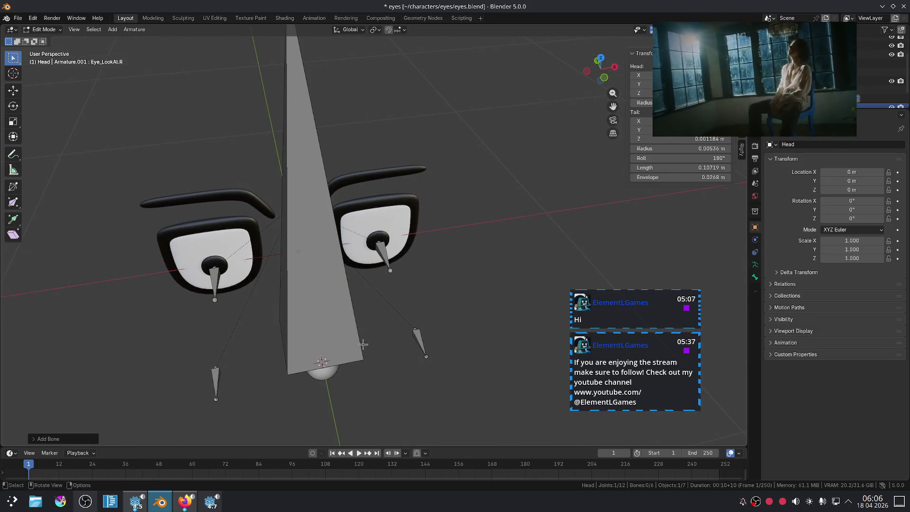
scroll(363, 259, down, 4)
middle_drag(348, 163, 431, 158)
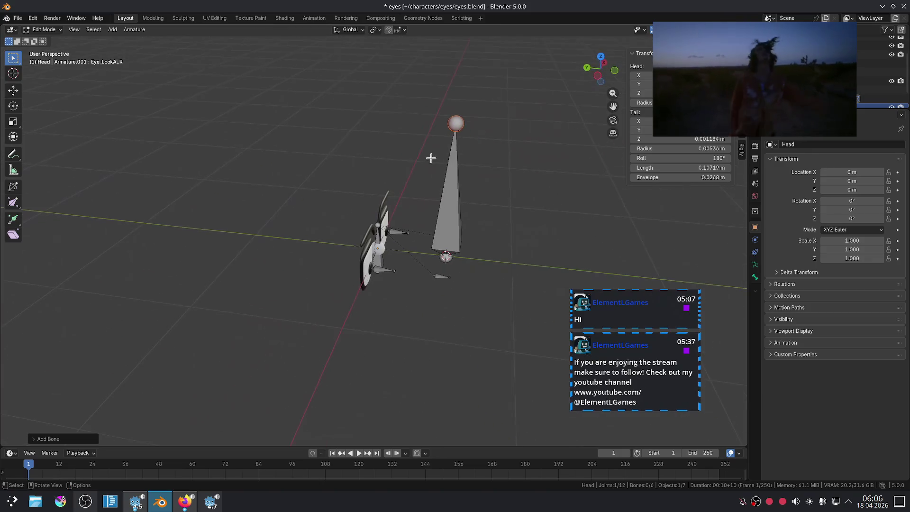
Rotate the new bone 90° about Y and 90° about X, then slide it along Y
text(ry90)
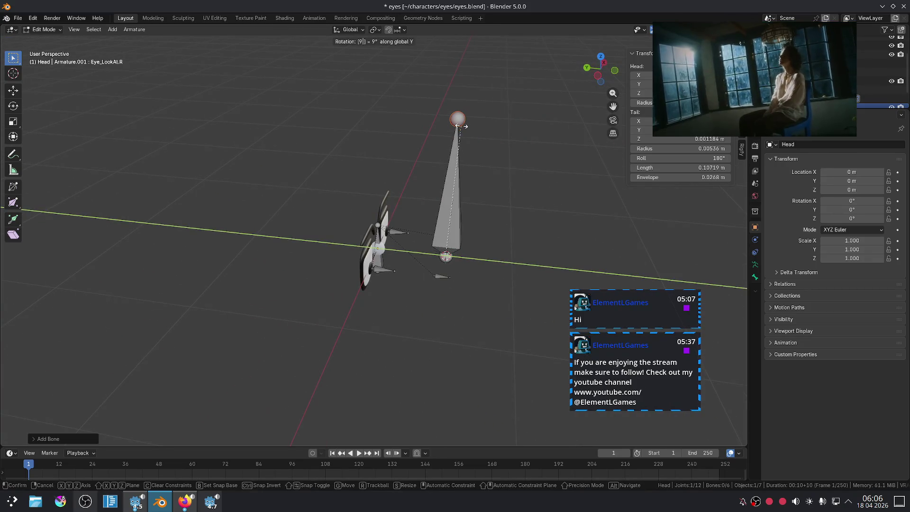
key(Return)
text(rx90)
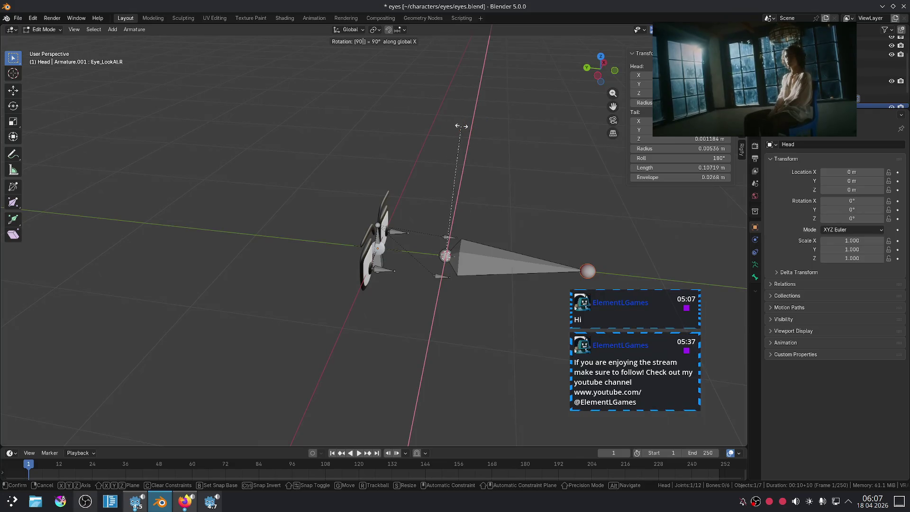
key(Return)
middle_drag(466, 138, 293, 166)
key(g)
key(y)
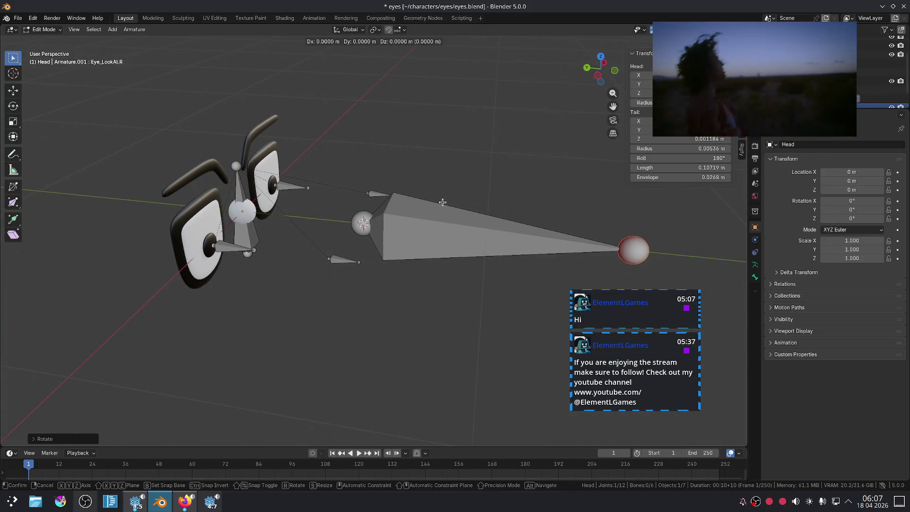
click(237, 183)
mouse_move(459, 279)
middle_down()
mouse_move(402, 306)
mouse_move(294, 403)
middle_up()
click(184, 500)
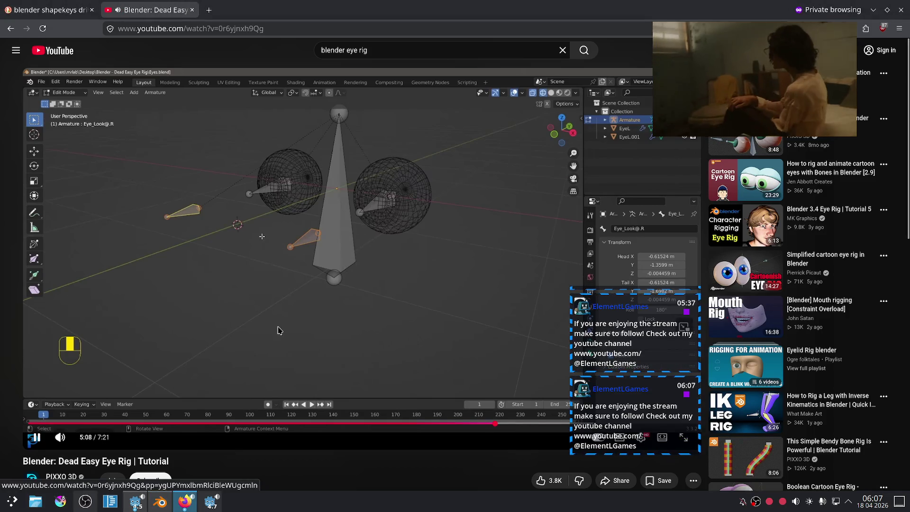
Skip the tutorial to about 5:47, where Main Eye CON moves both targets, and return to Blender
key(Right)
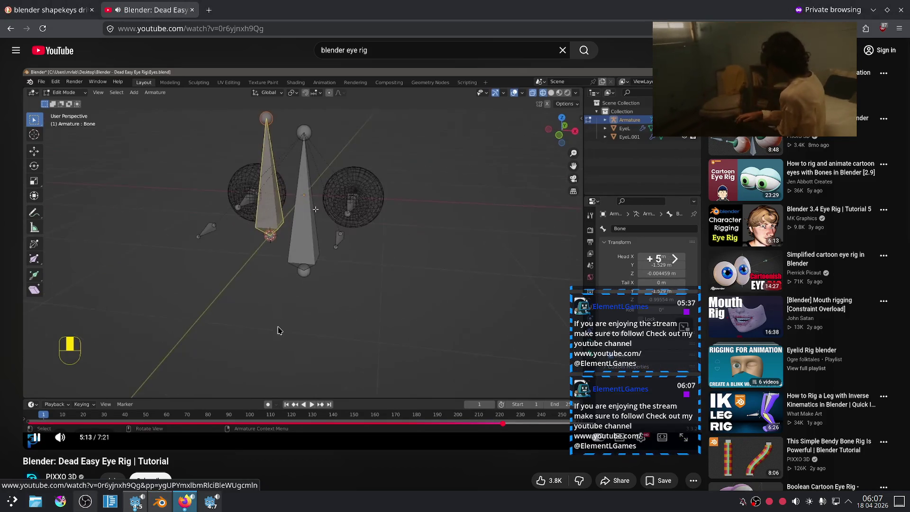
key(Right)
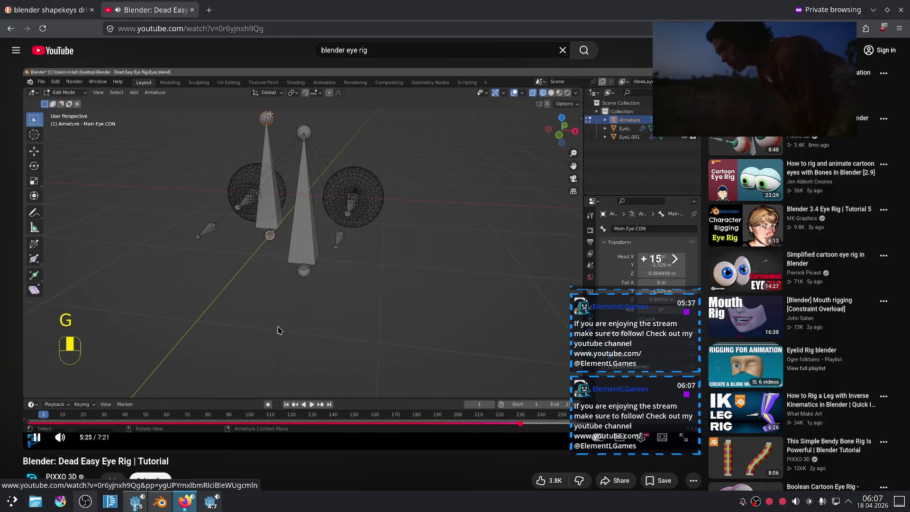
key(Right)
key(Right)
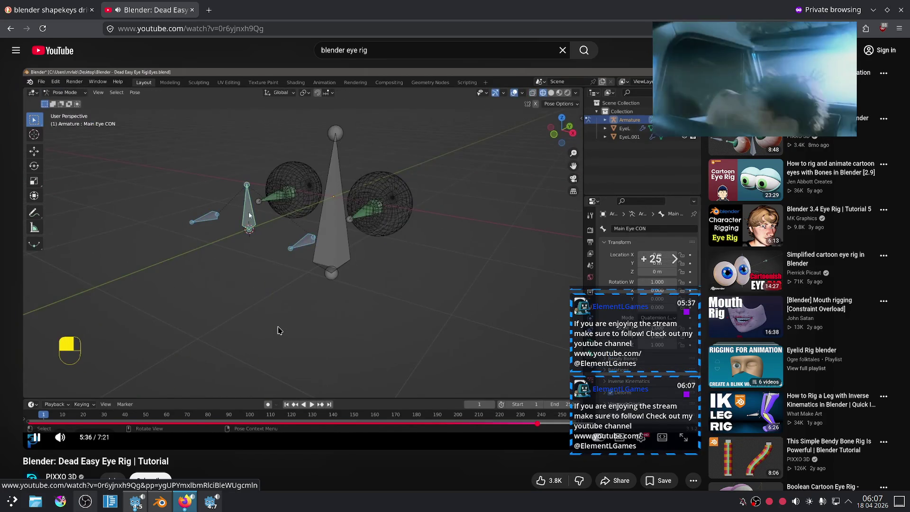
key(Right)
key(Right)
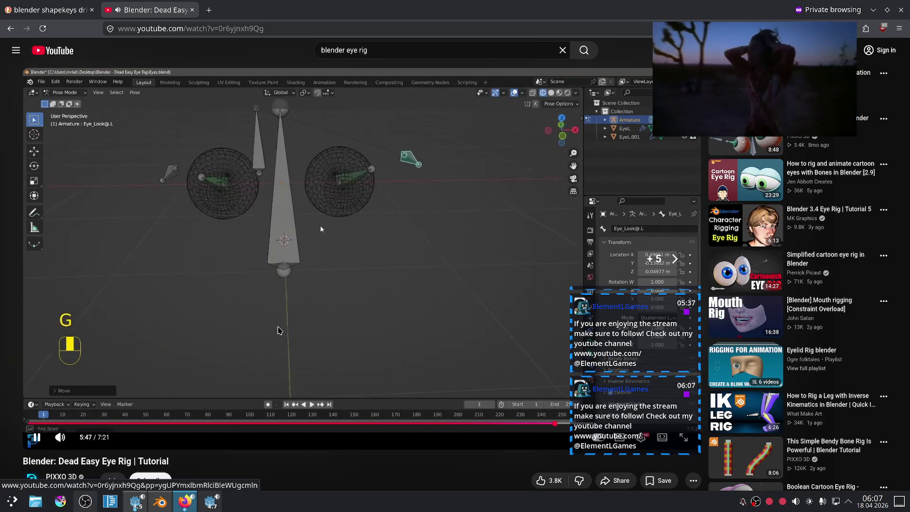
key(alt+Tab)
click(364, 327)
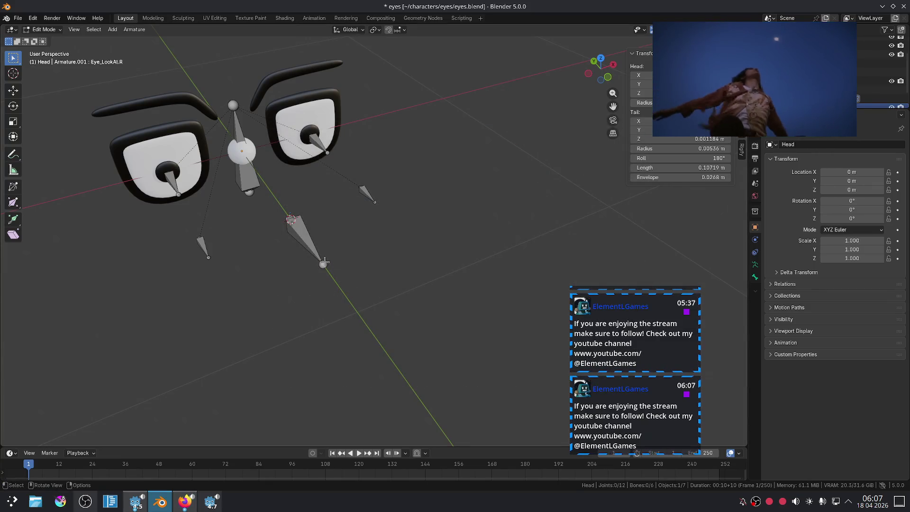
key(alt+Tab)
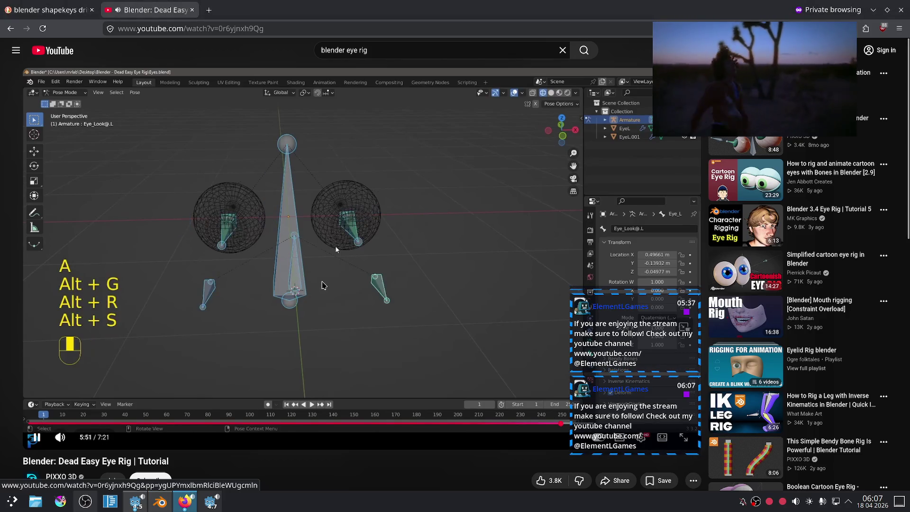
key(space)
key(alt+Tab)
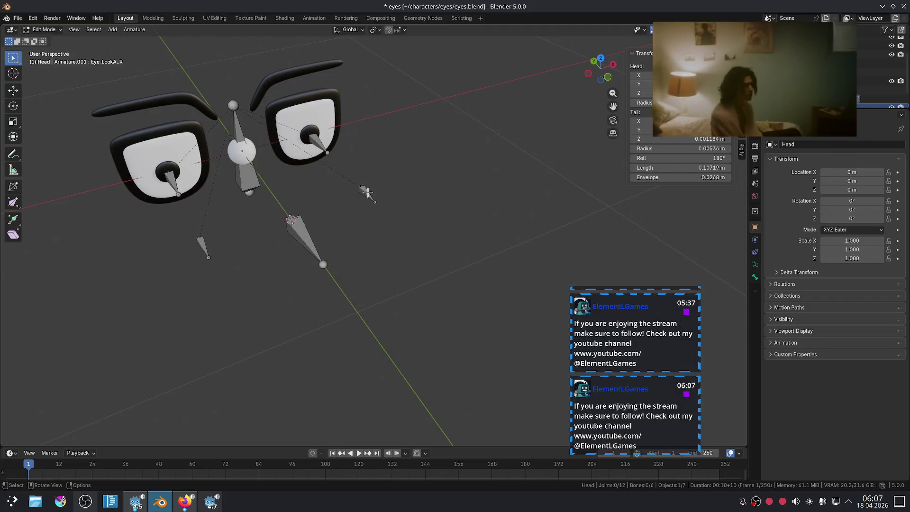
shift+click(296, 237)
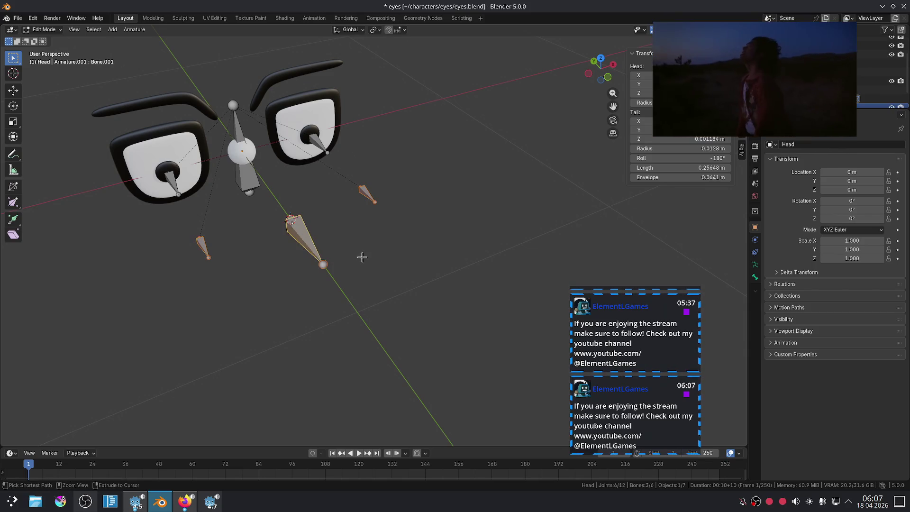
click(356, 217)
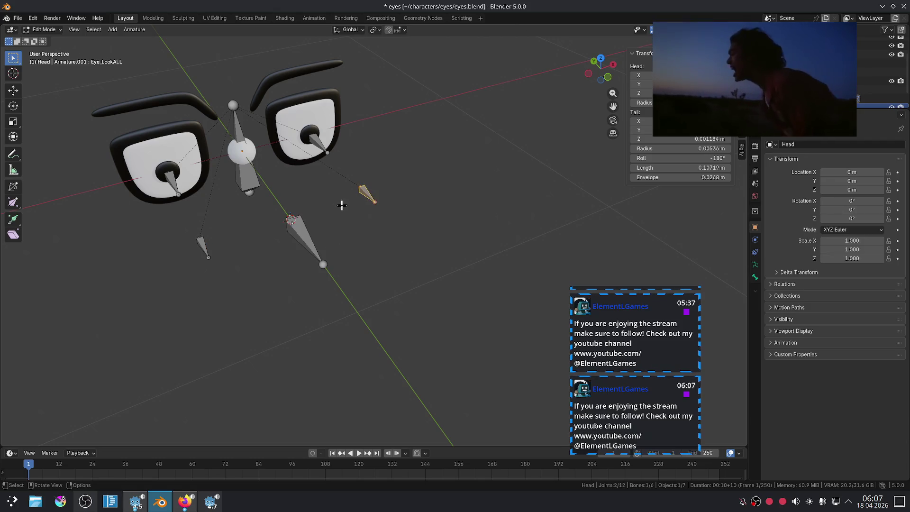
ctrl+click(202, 245)
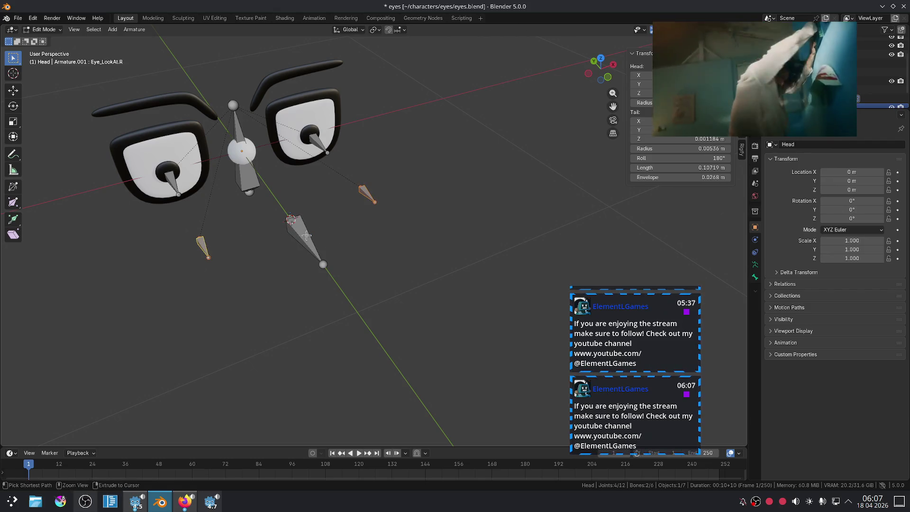
ctrl+click(332, 230)
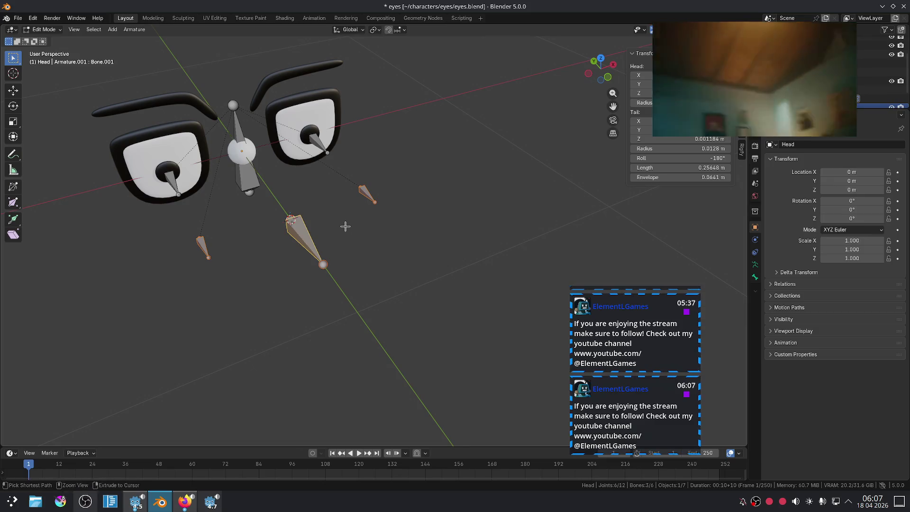
click(319, 232)
key(alt+Tab)
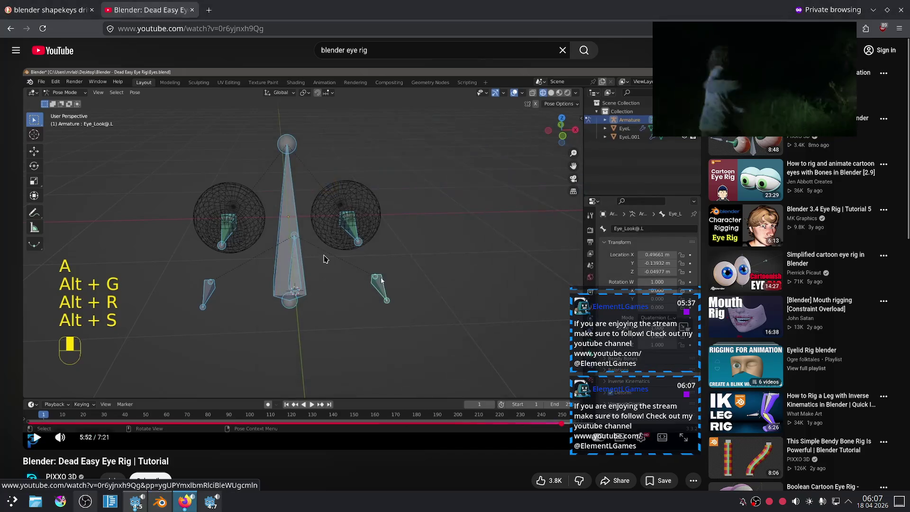
Pause the tutorial and switch the eye armature into Pose Mode
click(324, 262)
click(324, 262)
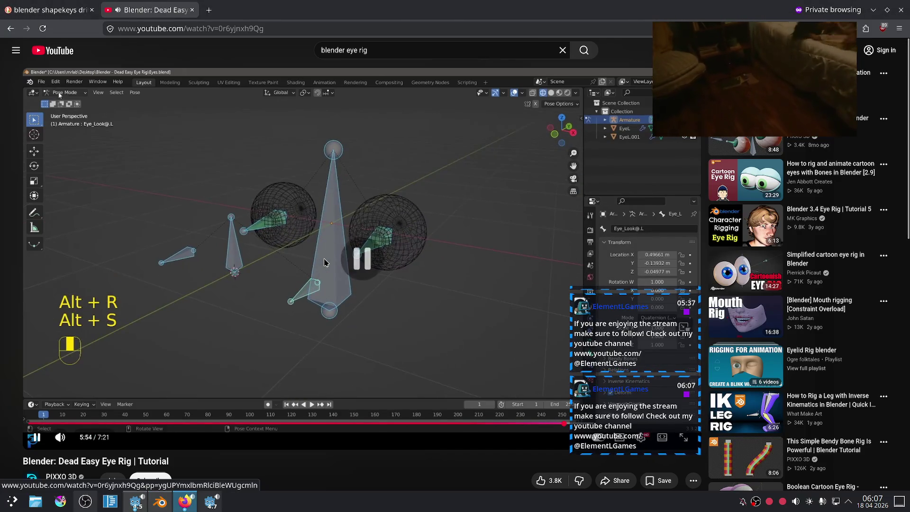
key(alt+Tab)
click(44, 29)
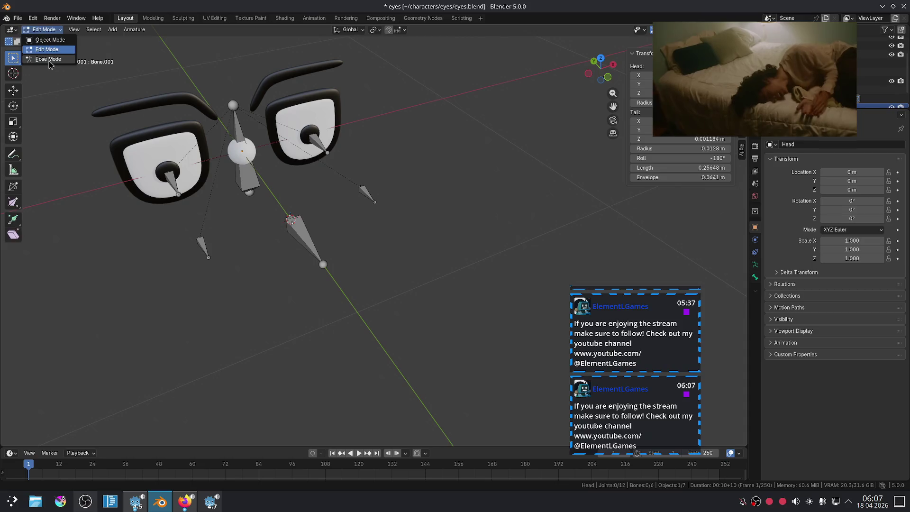
click(48, 60)
Try a tracking constraint from Bone.001 to the left look-at bone, then undo it
shift+click(203, 247)
shift+click(294, 247)
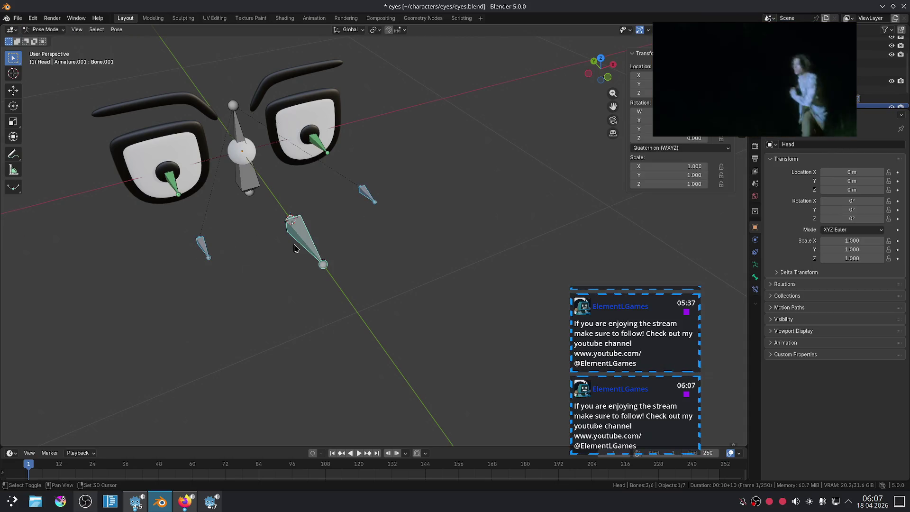
key(shift+ctrl+c)
click(292, 246)
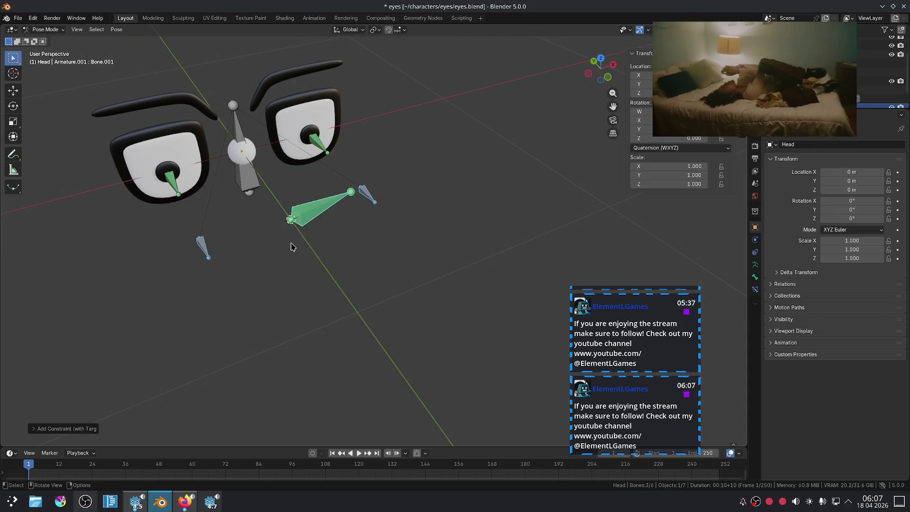
key(ctrl+z)
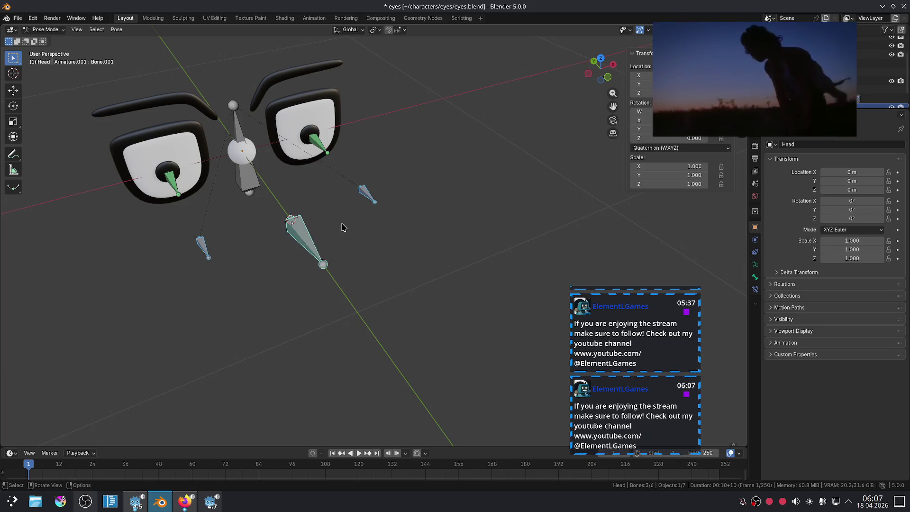
click(372, 194)
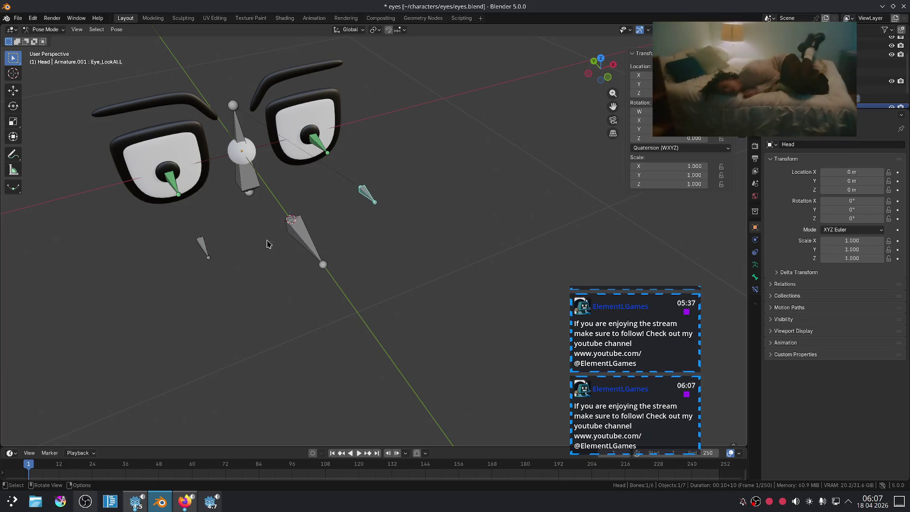
key(ctrl+z)
key(alt+Tab)
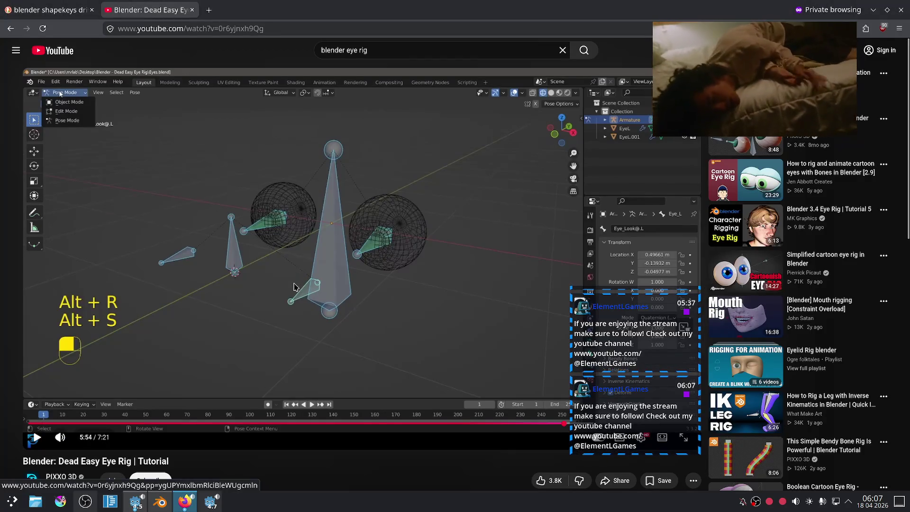
Rewind the tutorial to its Make Parent step near 5:32
click(292, 290)
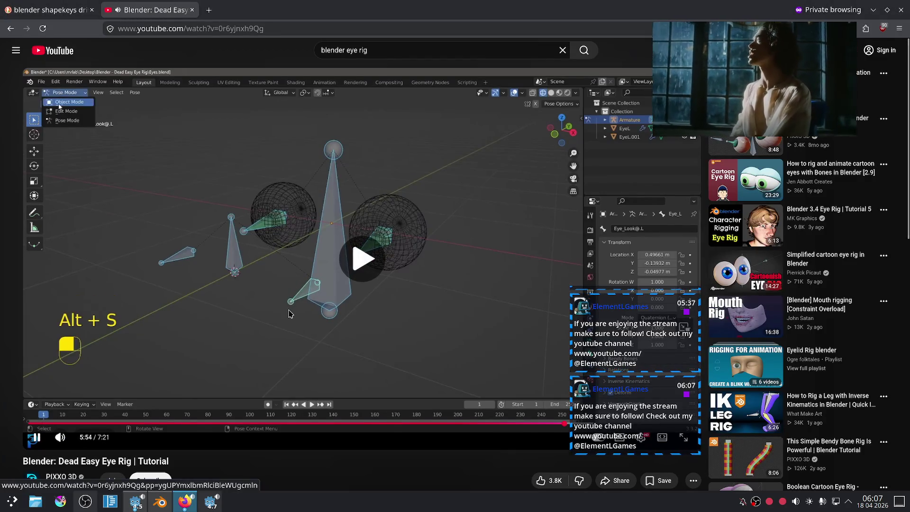
key(Left)
key(Left)
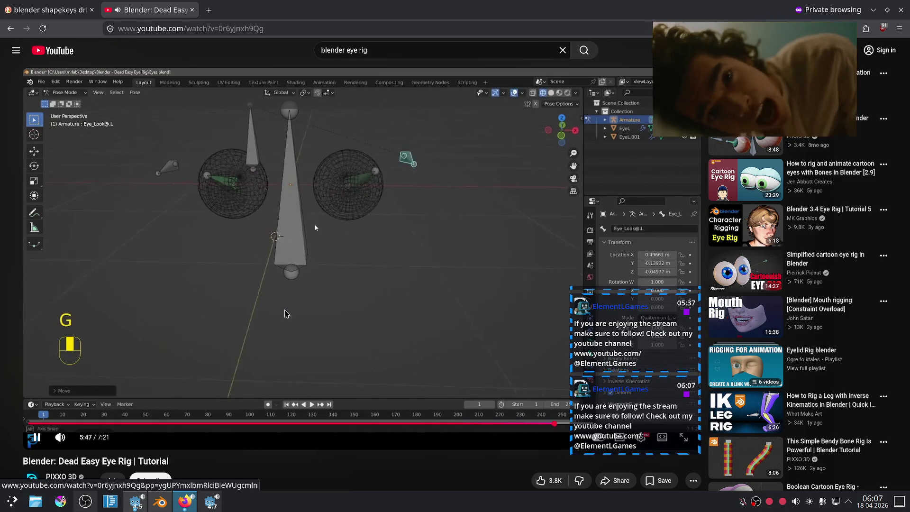
key(Left)
key(Left)
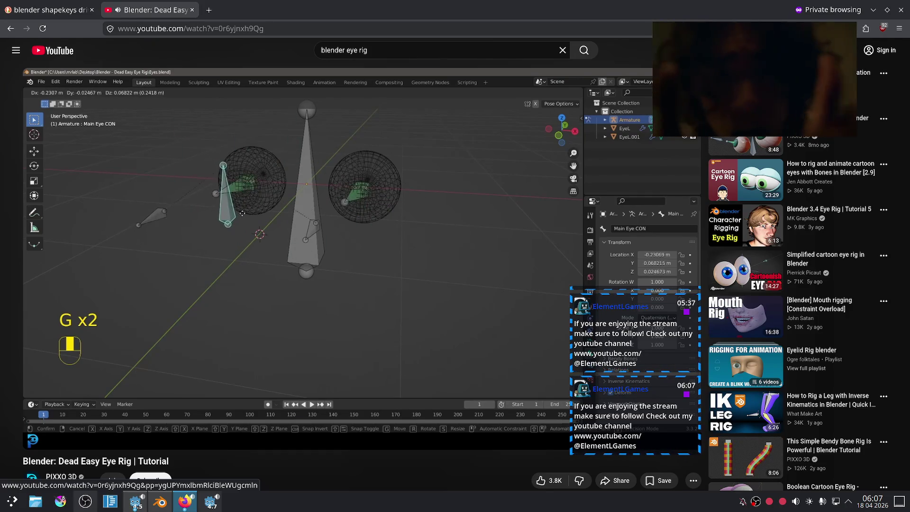
key(Left)
key(Left)
key(Left)
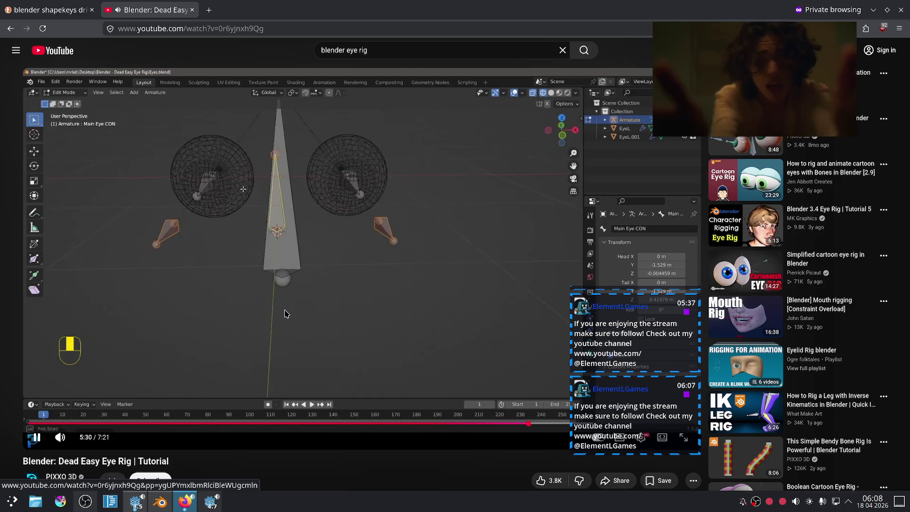
key(Left)
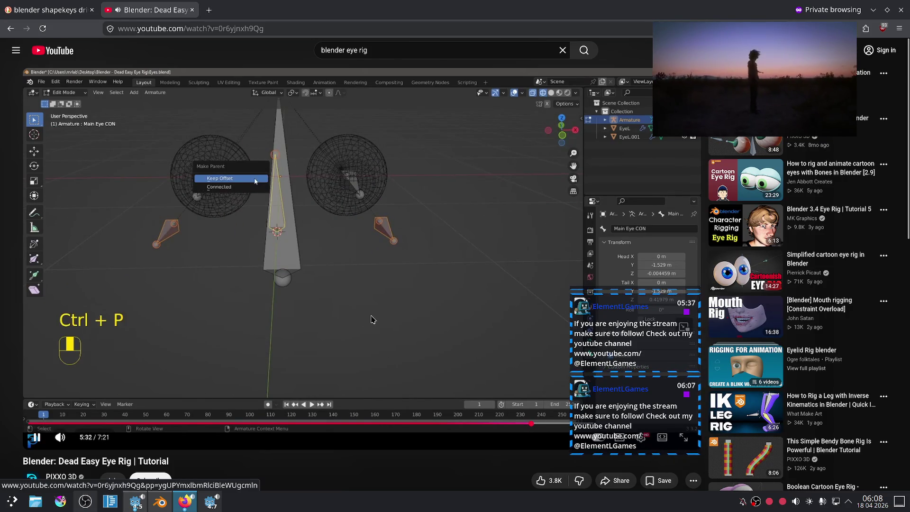
Back in Blender, switch the armature from Pose Mode to Object Mode
key(alt+Tab)
click(45, 29)
click(47, 40)
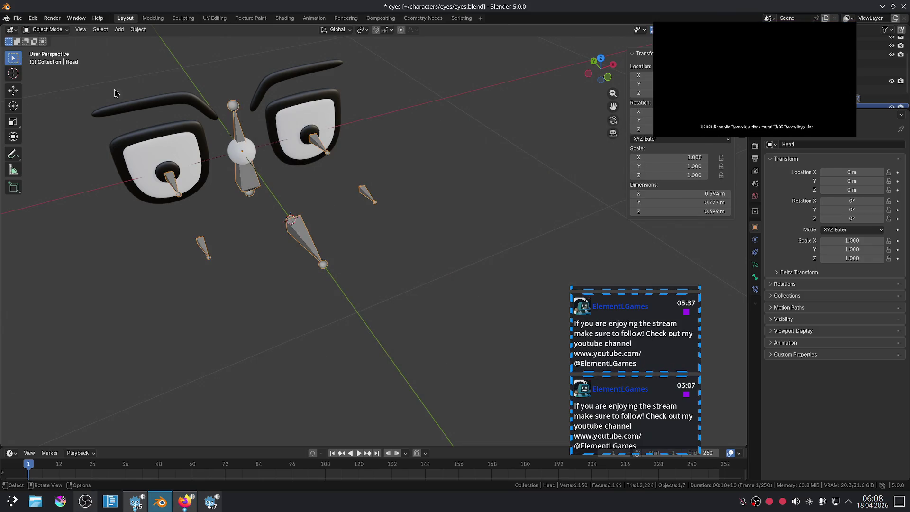
In Edit Mode, parent the eye look-at target bones to Bone.001 with Keep Offset
key(Tab)
click(368, 193)
shift+click(292, 239)
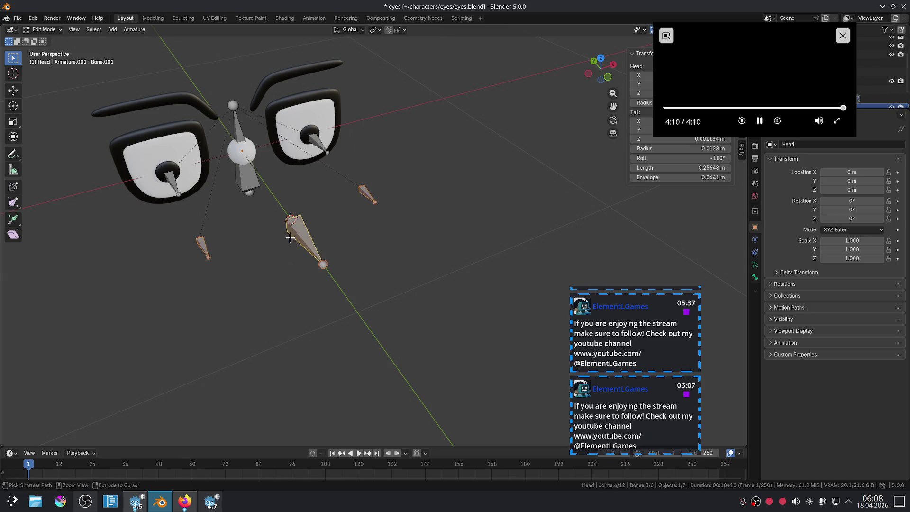
key(ctrl+p)
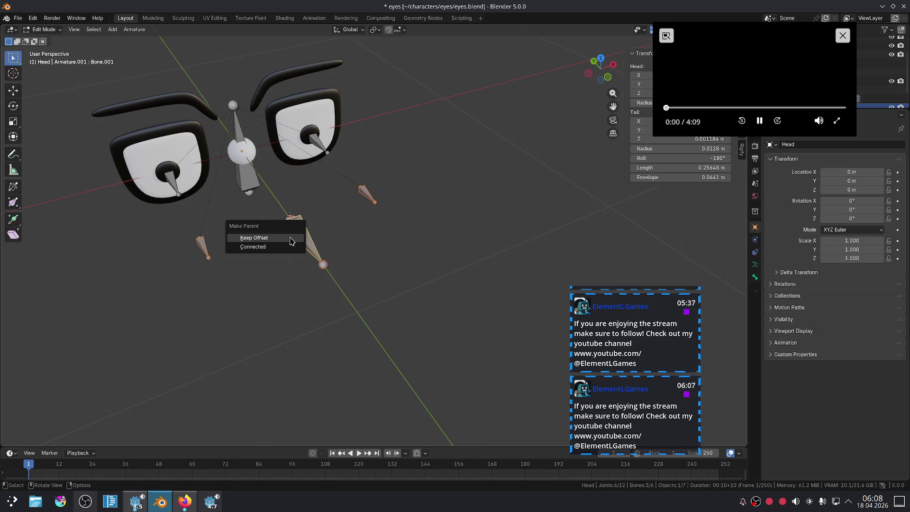
click(290, 238)
click(344, 310)
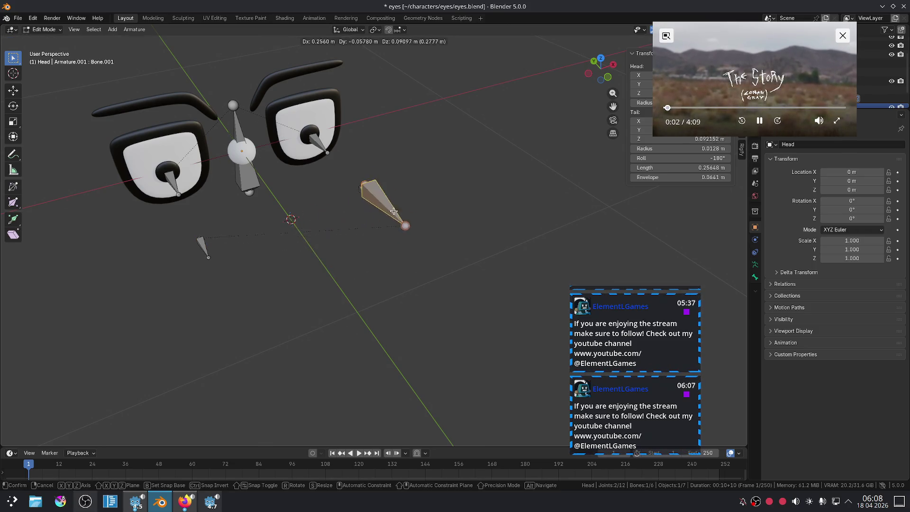
In Pose Mode, move the main eye control to test that the targets follow
click(43, 29)
click(48, 58)
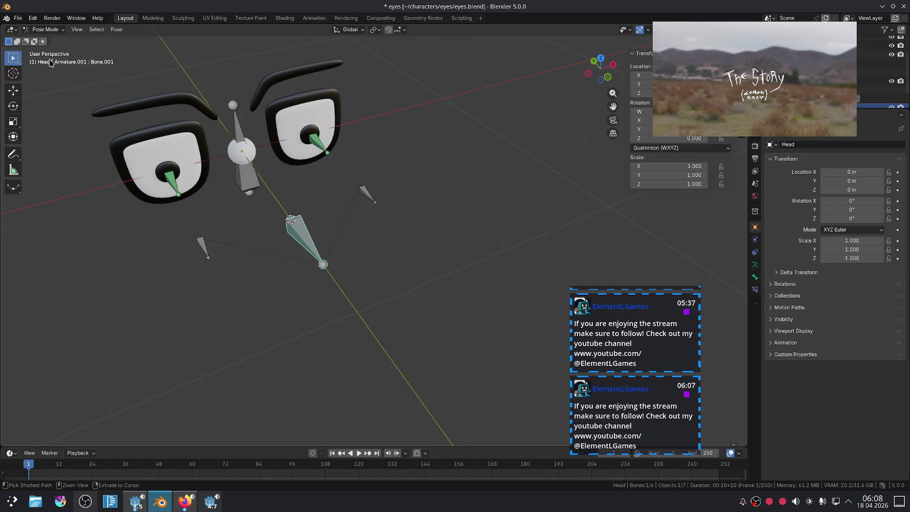
key(g)
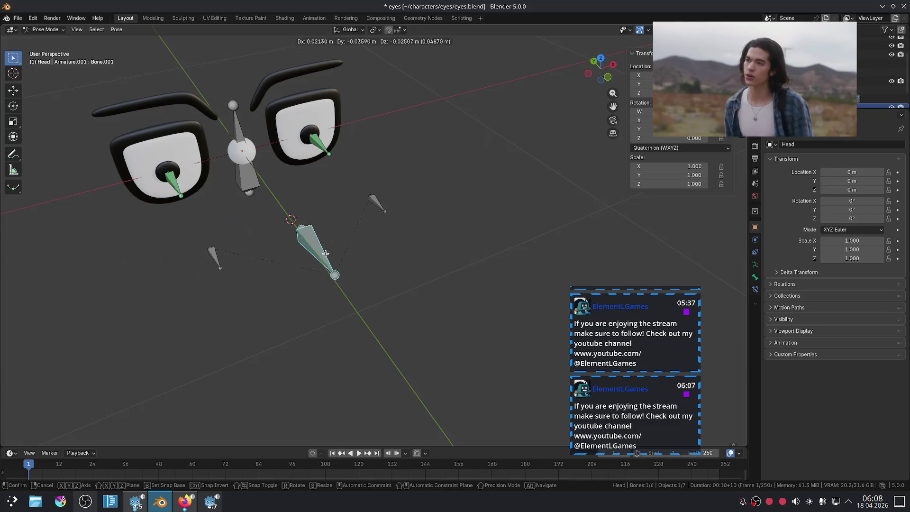
click(320, 244)
Return to Object Mode, zoom in on the eyes, and resume the tutorial
click(47, 29)
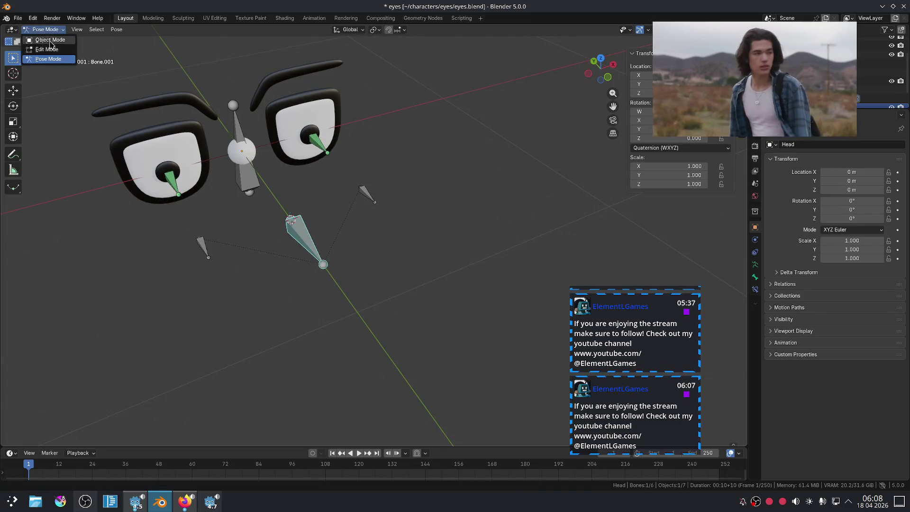
click(45, 42)
click(314, 135)
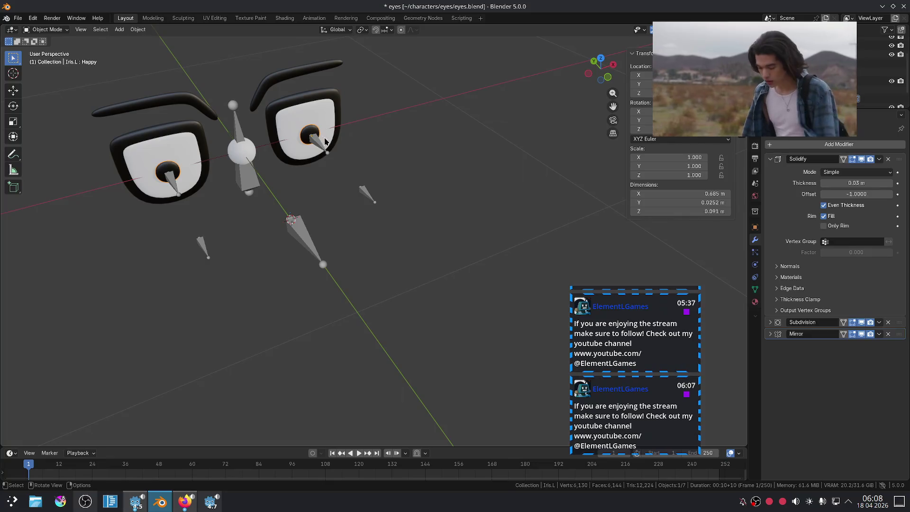
shift+click(319, 145)
click(336, 181)
scroll(379, 197, up, 2)
middle_drag(379, 197, 414, 220)
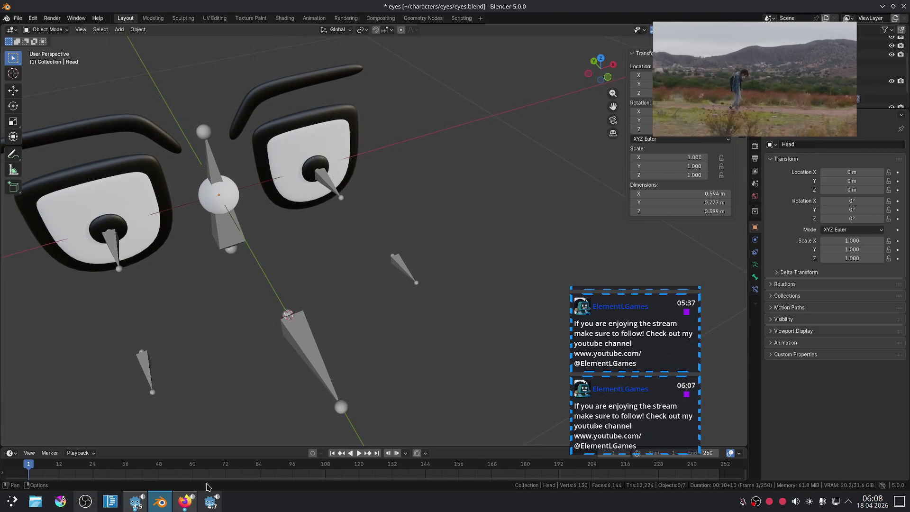
click(185, 501)
click(304, 287)
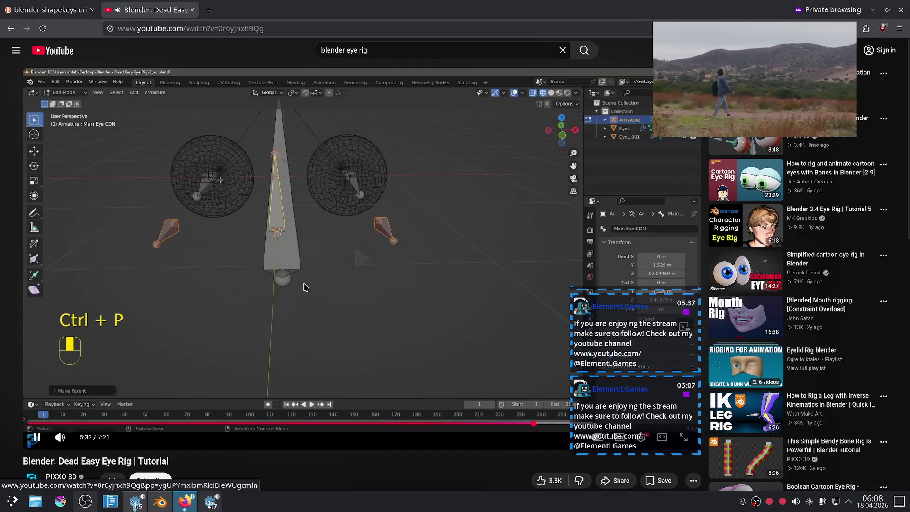
Skip the tutorial ahead to the mesh-parenting part near 6:33, then select Iris.L in Blender
key(Right)
key(Right)
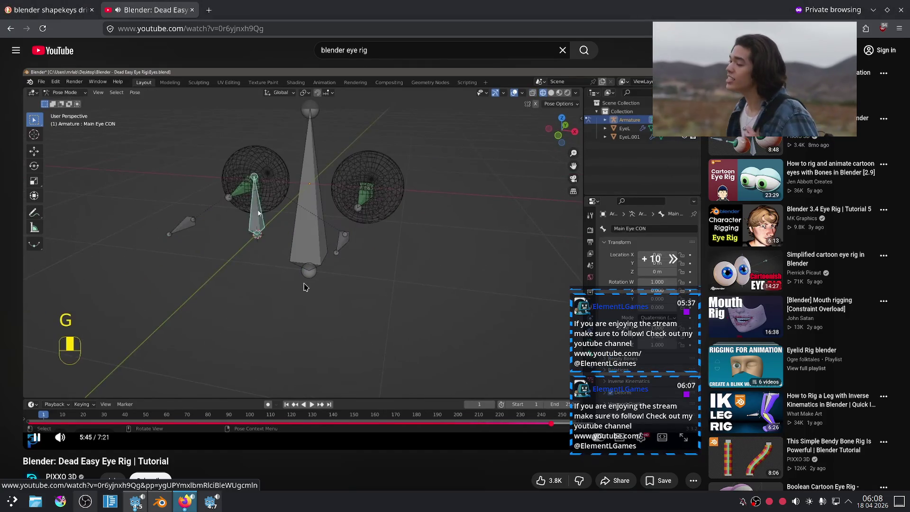
key(Right)
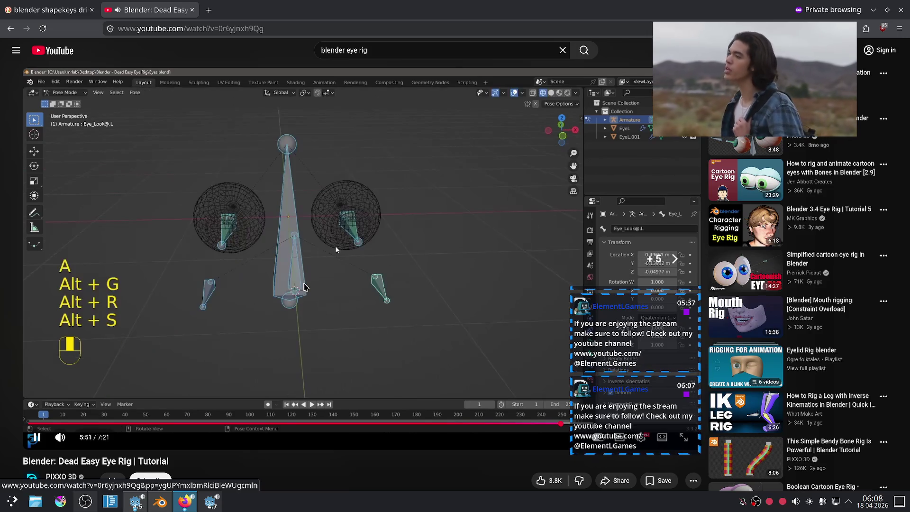
key(Right)
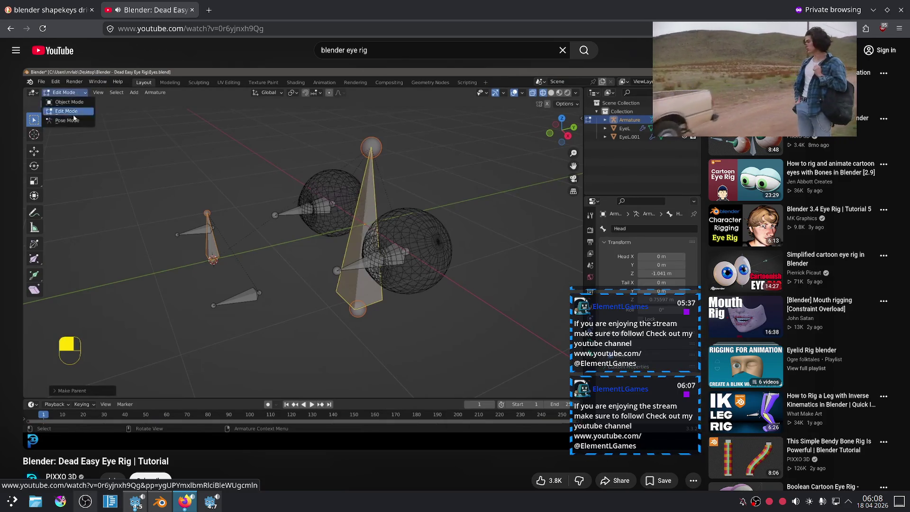
key(Right)
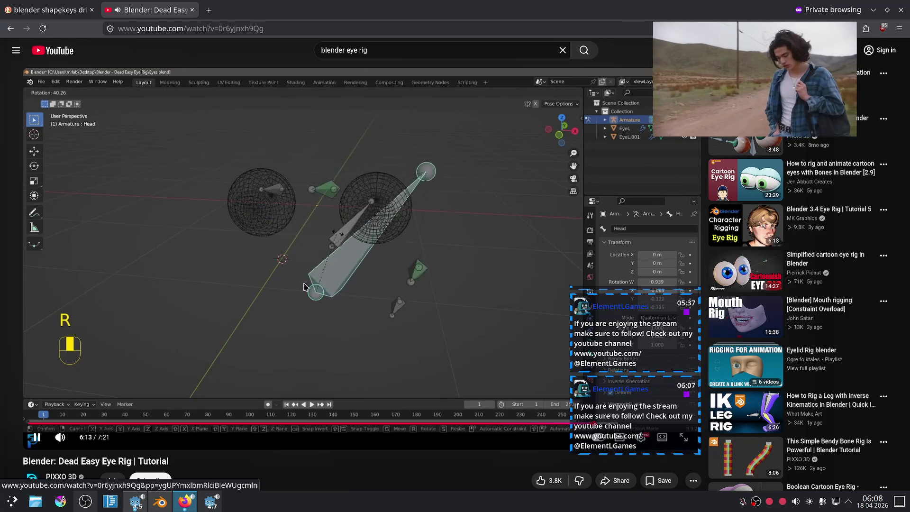
key(Right)
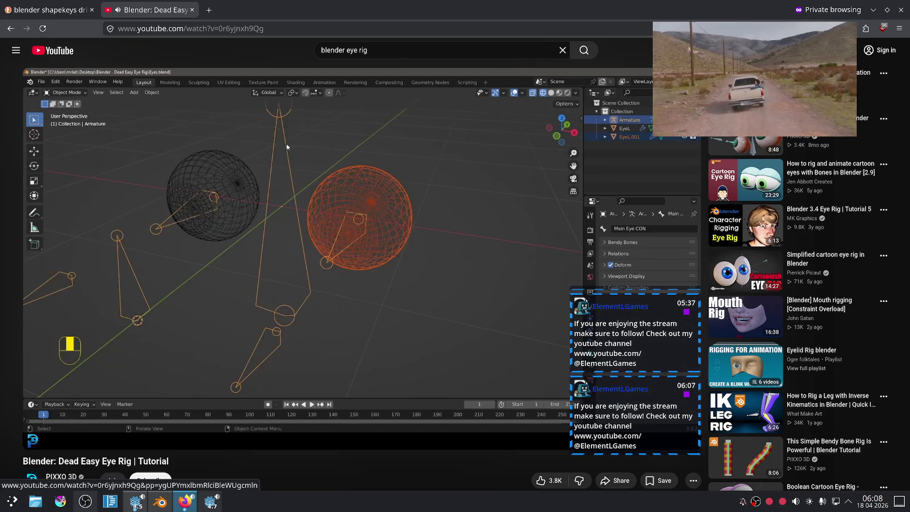
click(323, 228)
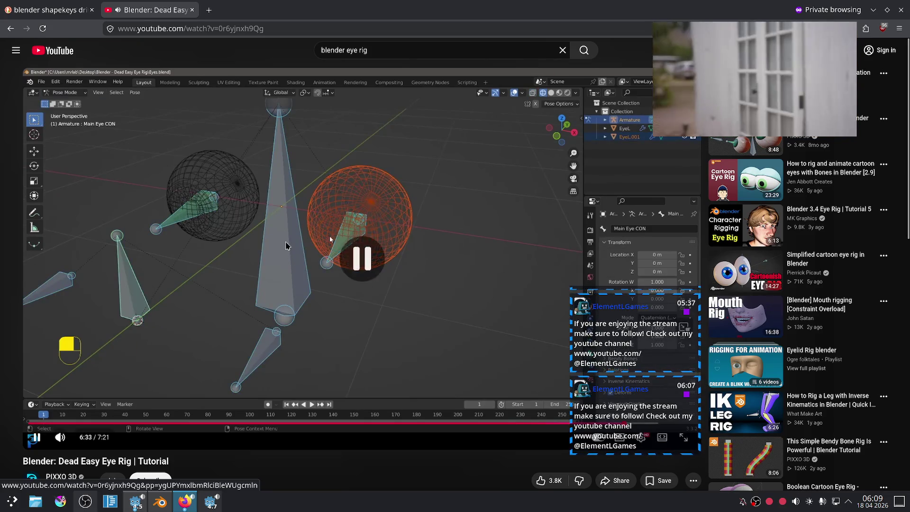
key(alt+Tab)
click(312, 166)
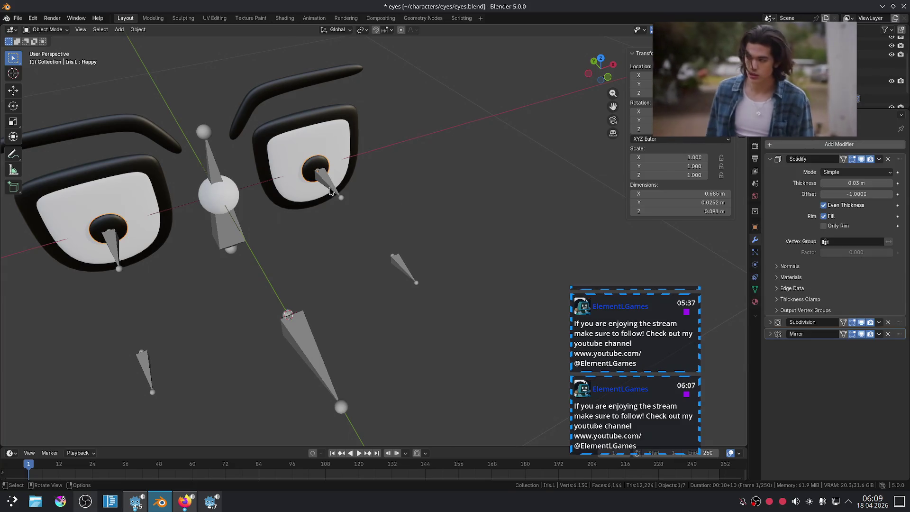
Add the Head armature to the selection, enter Pose Mode, and make Eye.L the active bone
shift+click(331, 191)
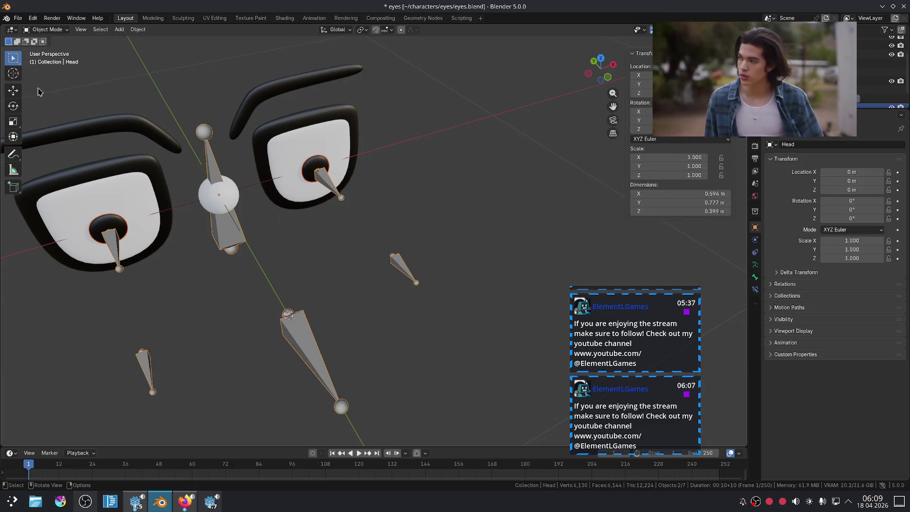
click(51, 32)
click(55, 59)
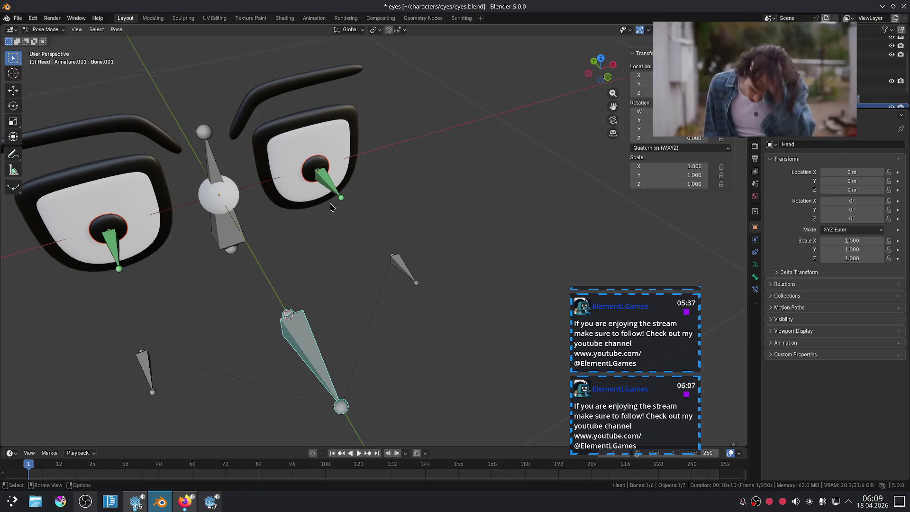
click(325, 182)
key(shift+ctrl+c)
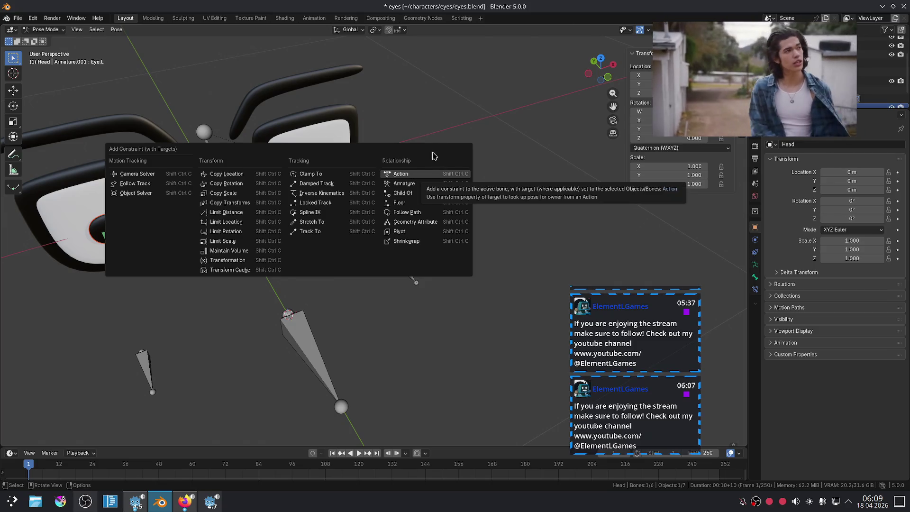
Check the tutorial's parenting step, then parent Iris.L to the Eye.L bone
click(185, 501)
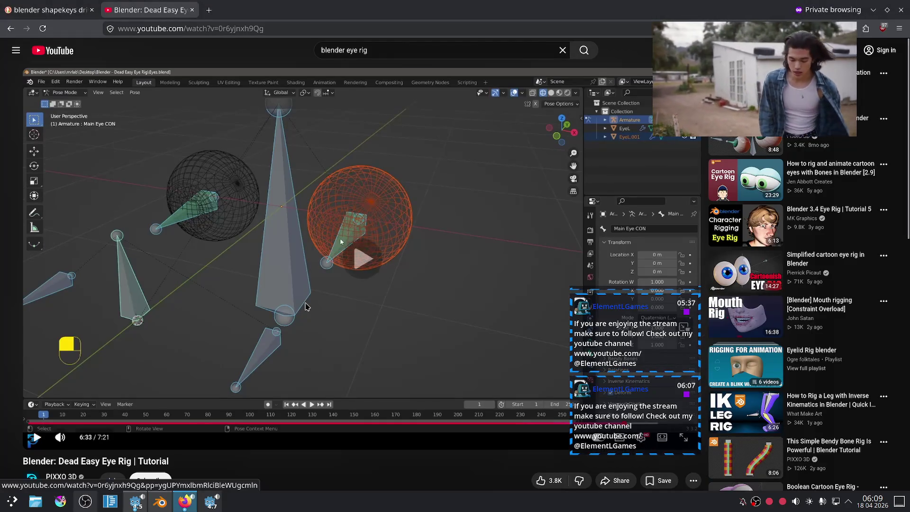
click(305, 307)
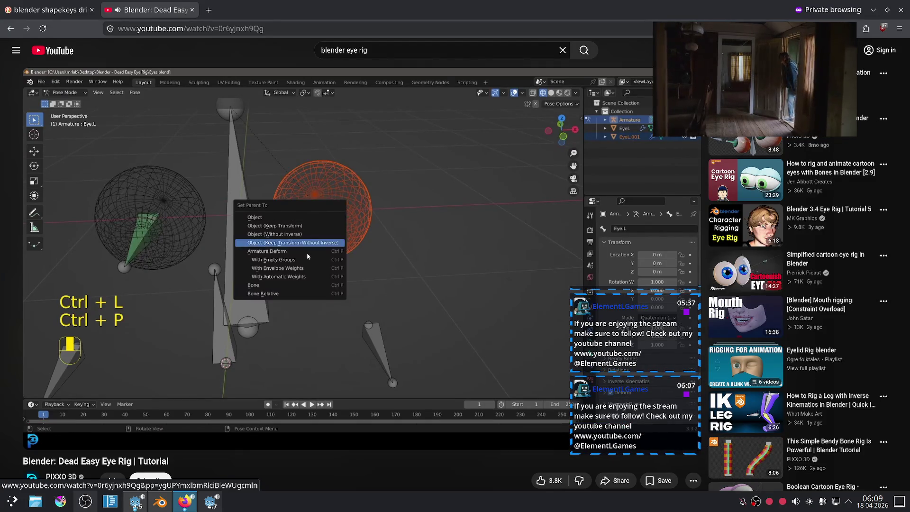
click(306, 306)
key(alt+Tab)
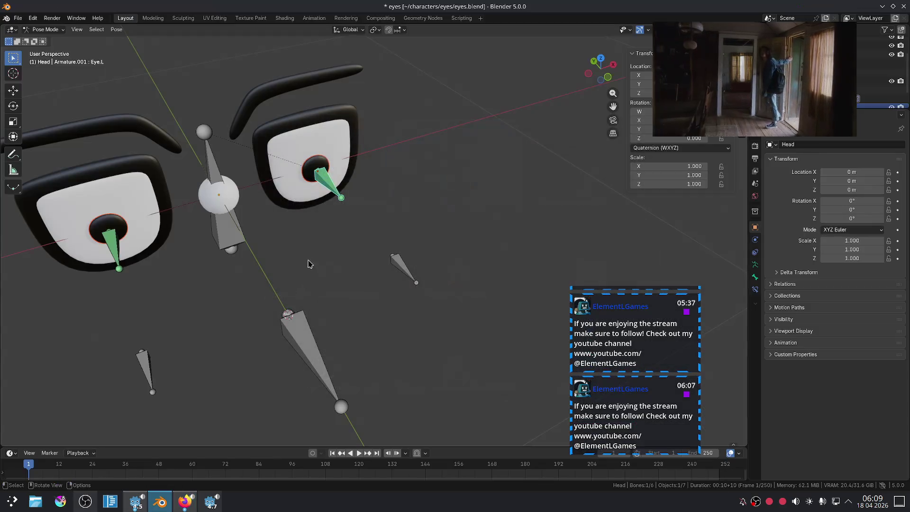
key(ctrl+p)
click(331, 186)
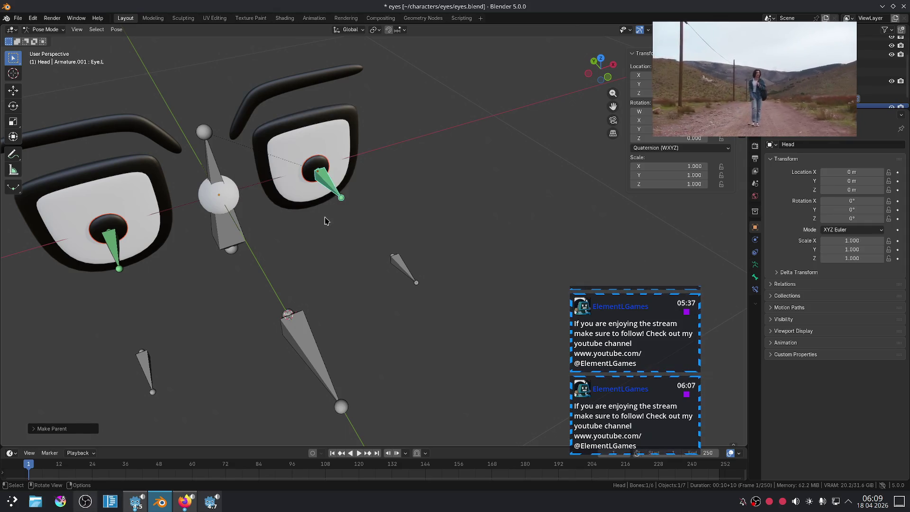
Move the main eye control to test that the eyes follow, undo it, and resume the tutorial
click(312, 338)
key(g)
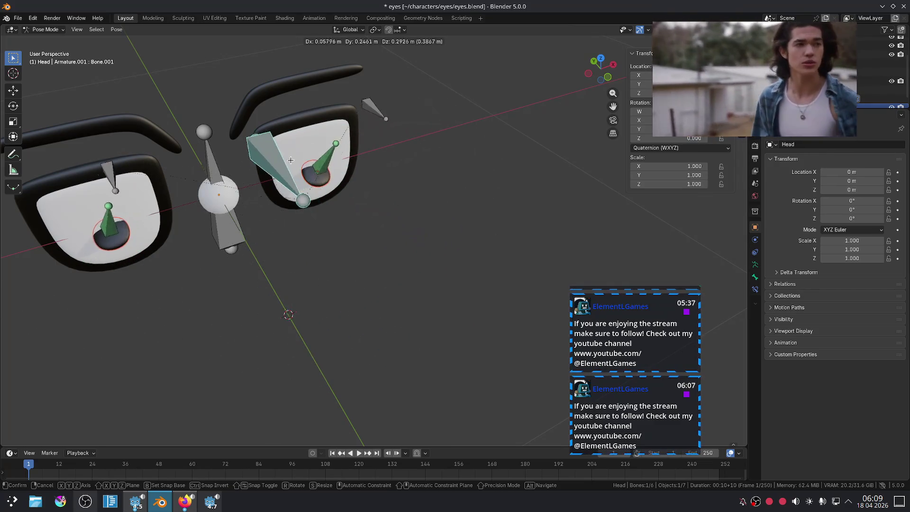
click(334, 288)
key(ctrl+z)
middle_drag(562, 190, 403, 166)
scroll(403, 165, up, 3)
key(g)
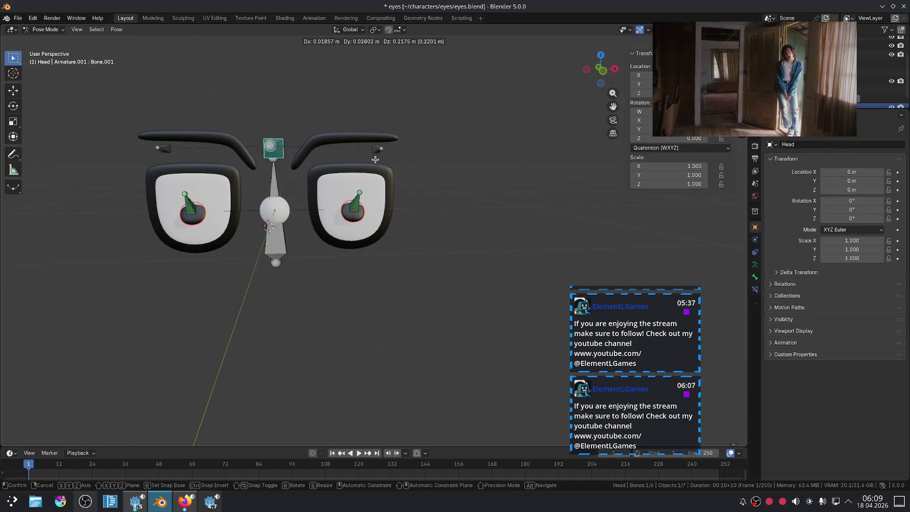
key(Escape)
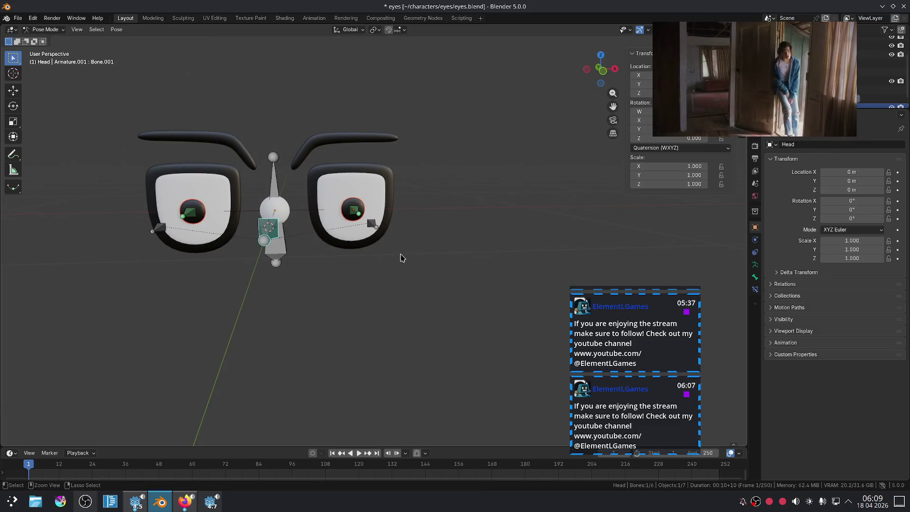
click(180, 504)
click(280, 300)
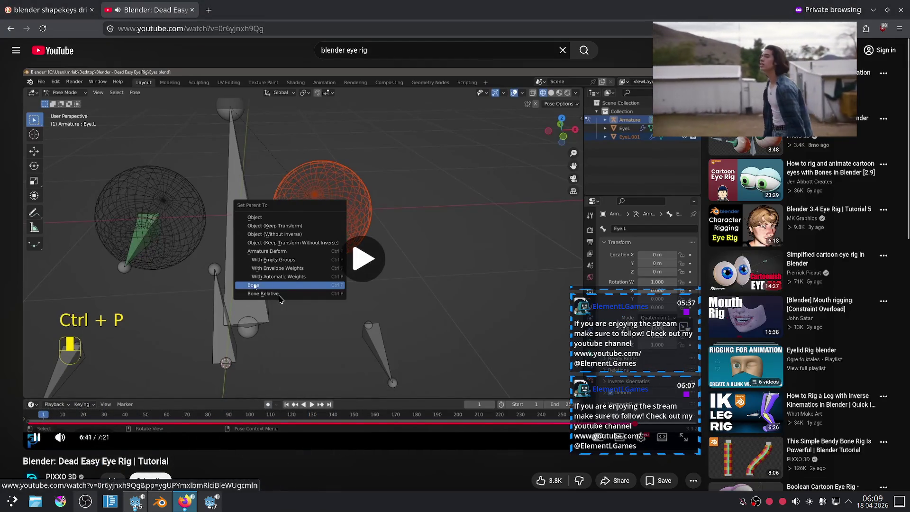
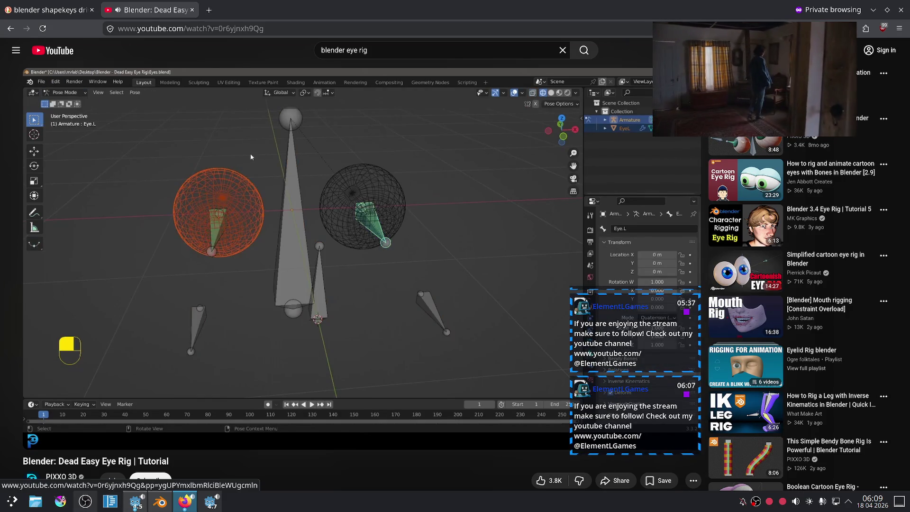
Pause the Dead Easy Eye Rig tutorial and bring up the other Firefox window
mouse_move(608, 300)
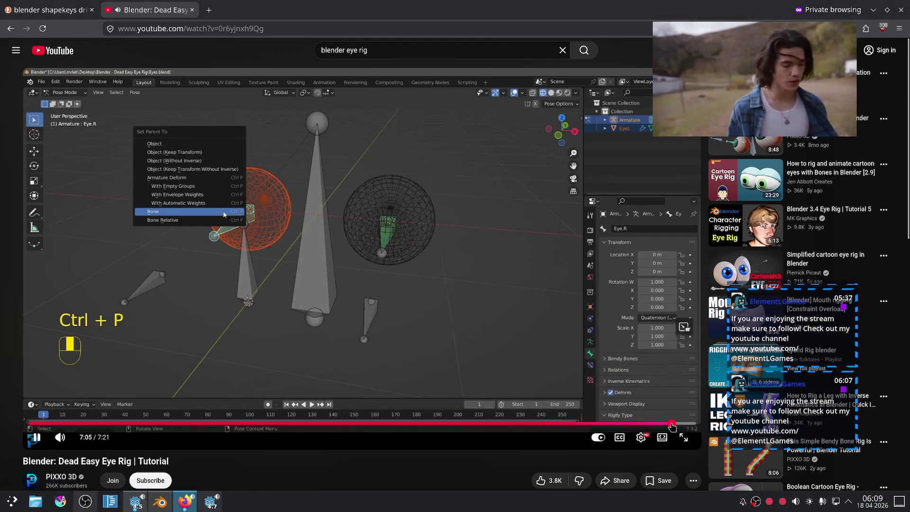
click(305, 220)
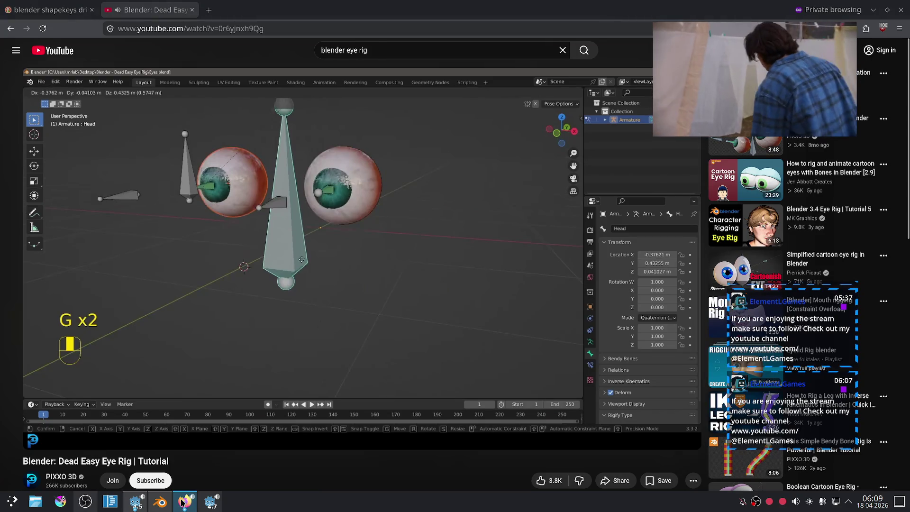
click(180, 506)
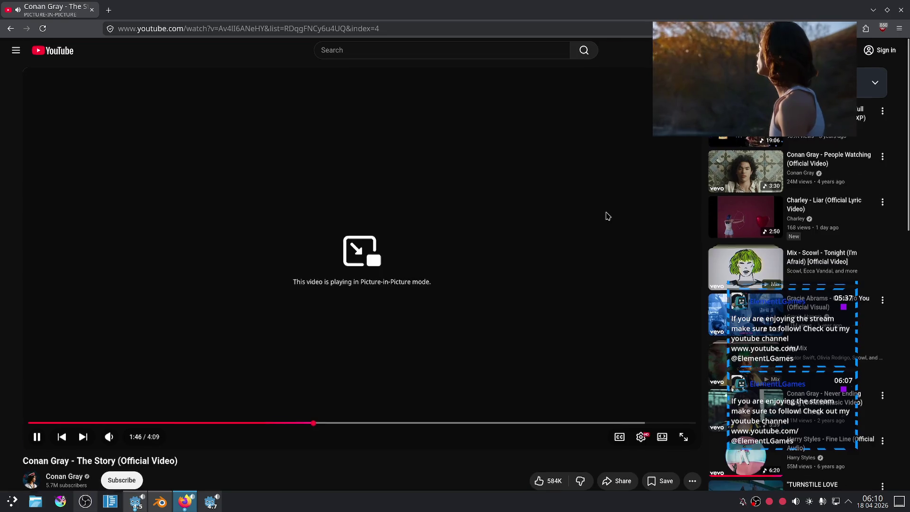
Scroll through the comments, go back a page, and return to the Blender eyes scene
scroll(608, 216, down, 4)
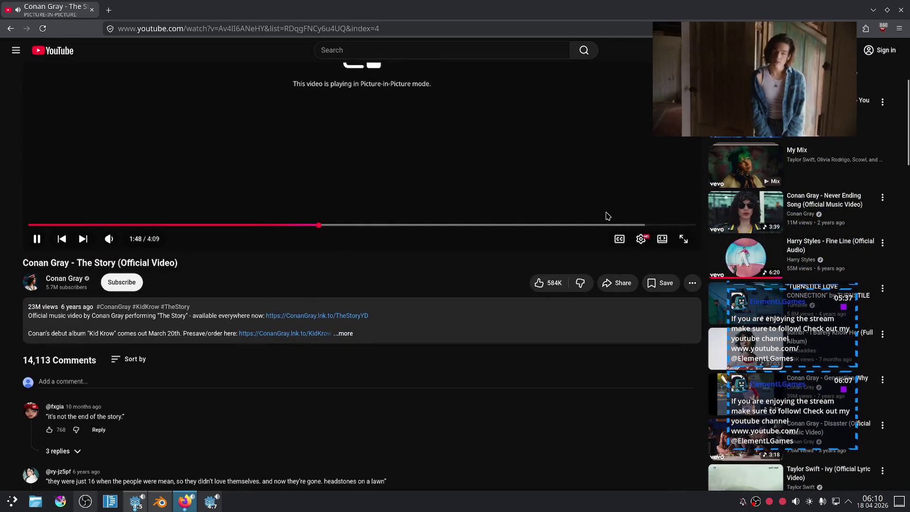
scroll(608, 216, down, 3)
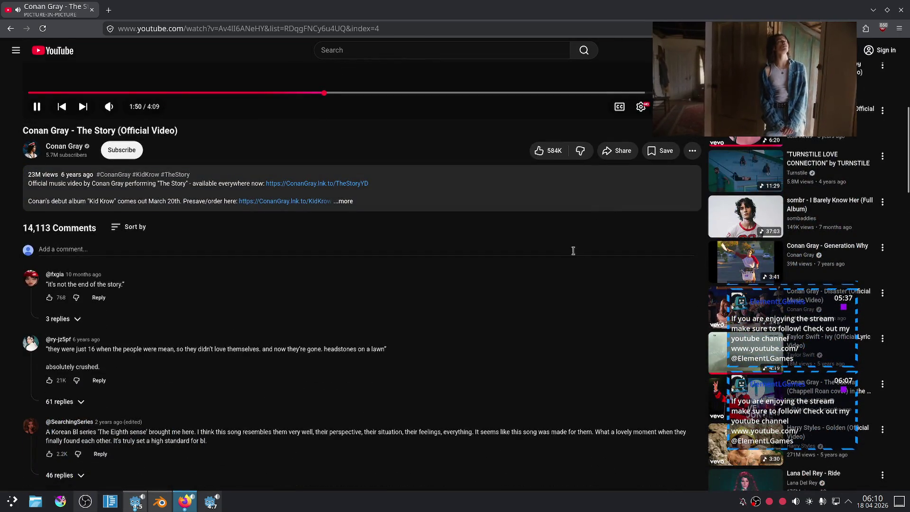
scroll(583, 235, down, 3)
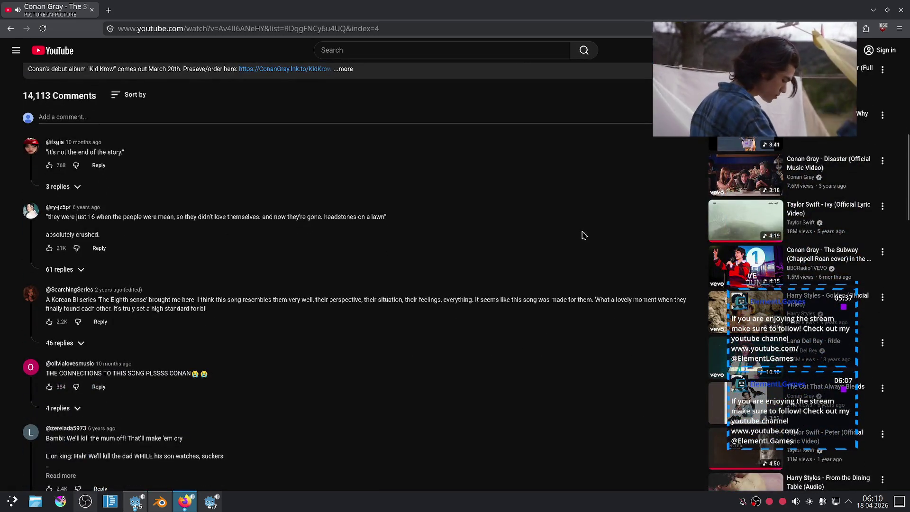
scroll(584, 235, down, 4)
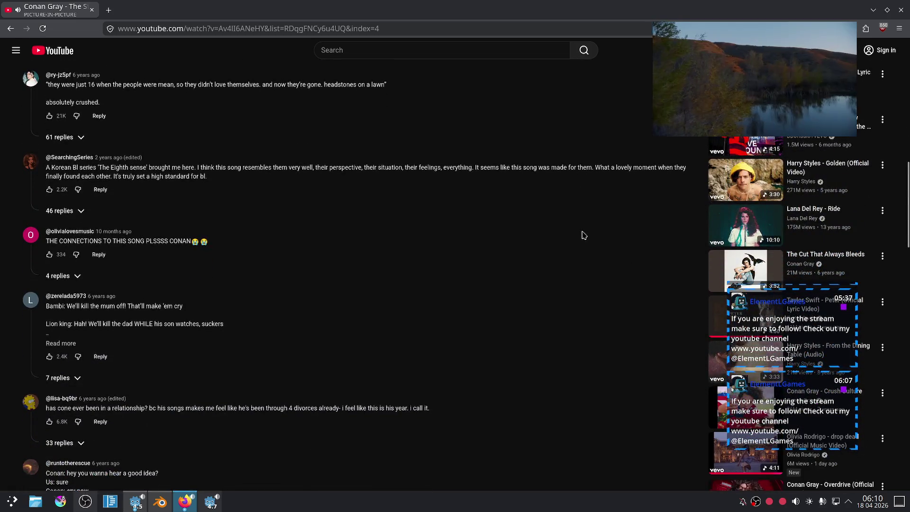
scroll(584, 235, down, 2)
scroll(583, 235, down, 3)
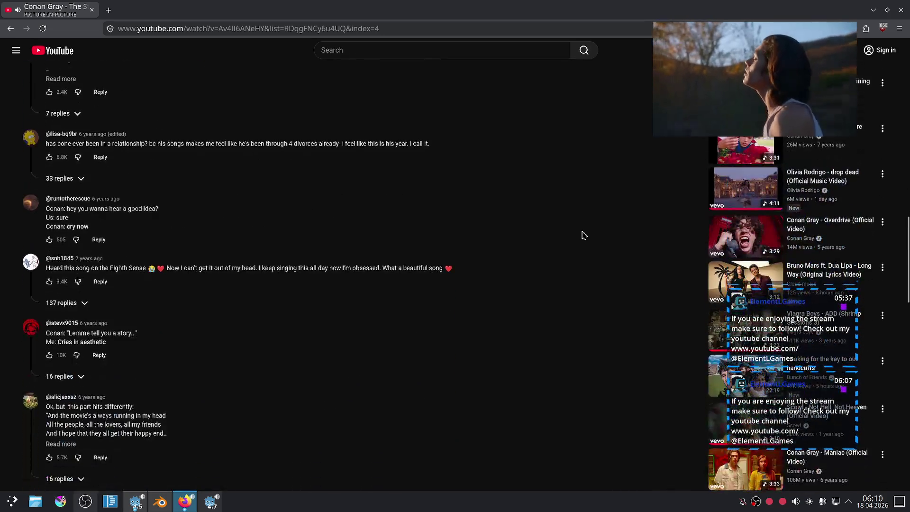
key(alt+Left)
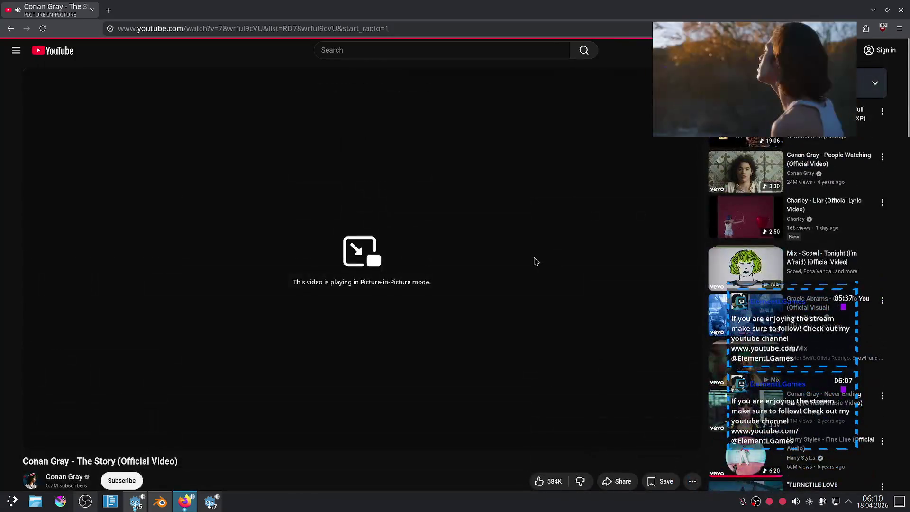
click(160, 502)
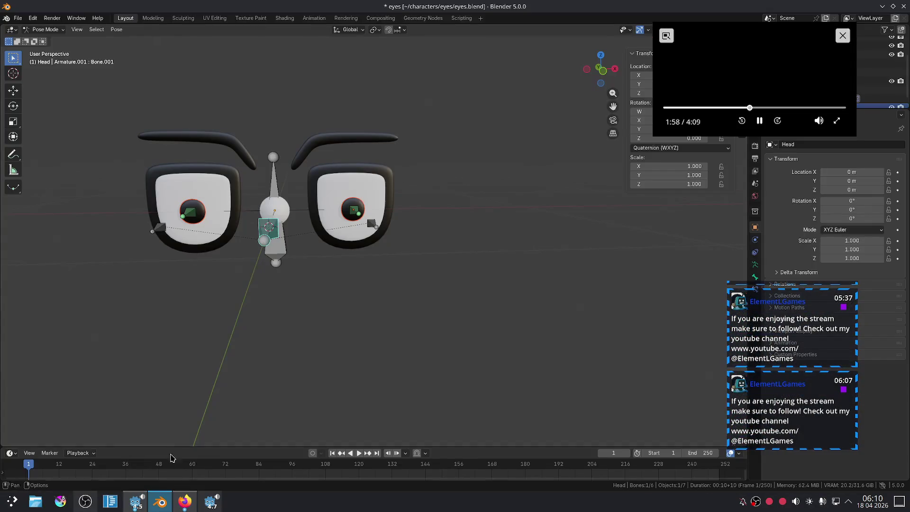
Orbit around the eye rig and test-move the selected bone, cancelling the last move
scroll(264, 240, up, 3)
middle_drag(268, 235, 364, 277)
scroll(365, 278, up, 2)
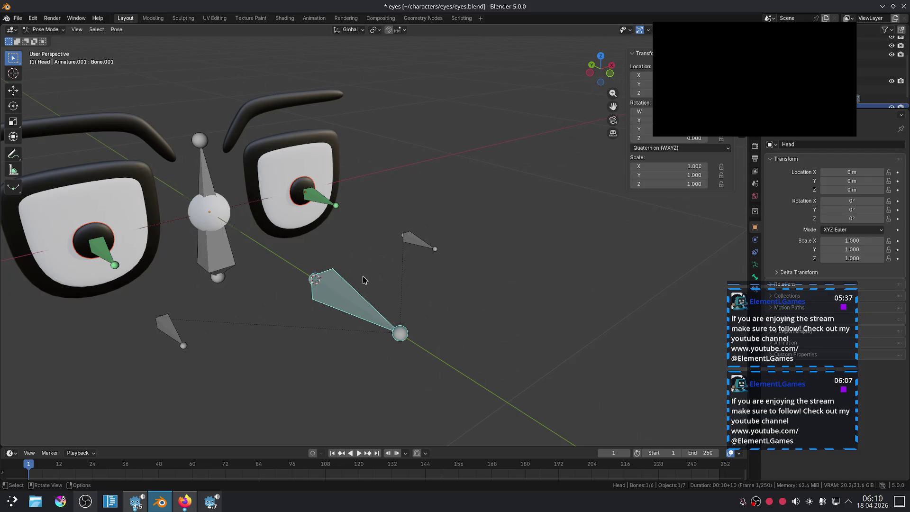
scroll(351, 314, down, 3)
key(g)
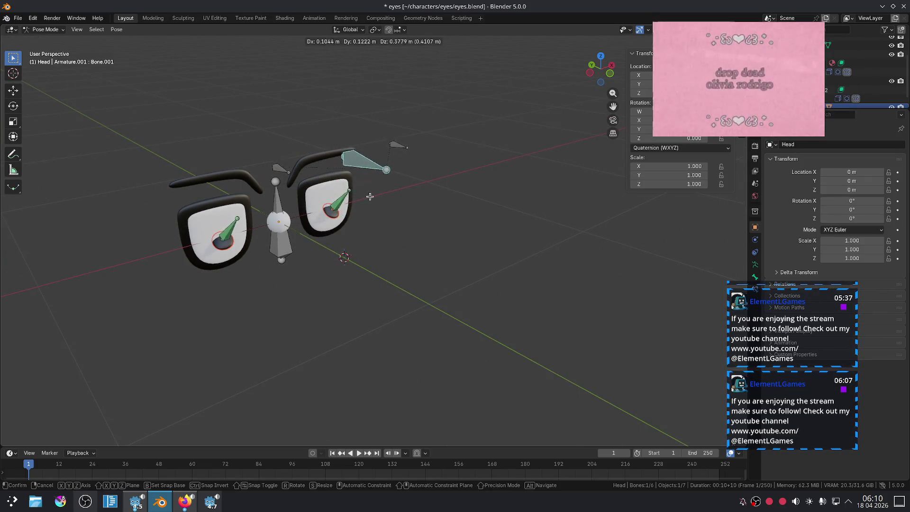
click(372, 251)
mouse_move(373, 251)
middle_down()
mouse_move(343, 313)
mouse_move(345, 294)
mouse_move(308, 265)
middle_up()
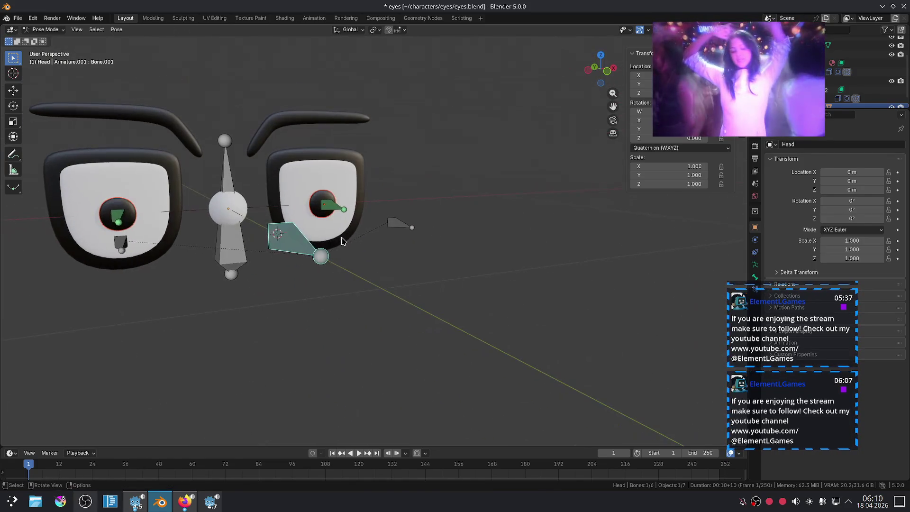
key(g)
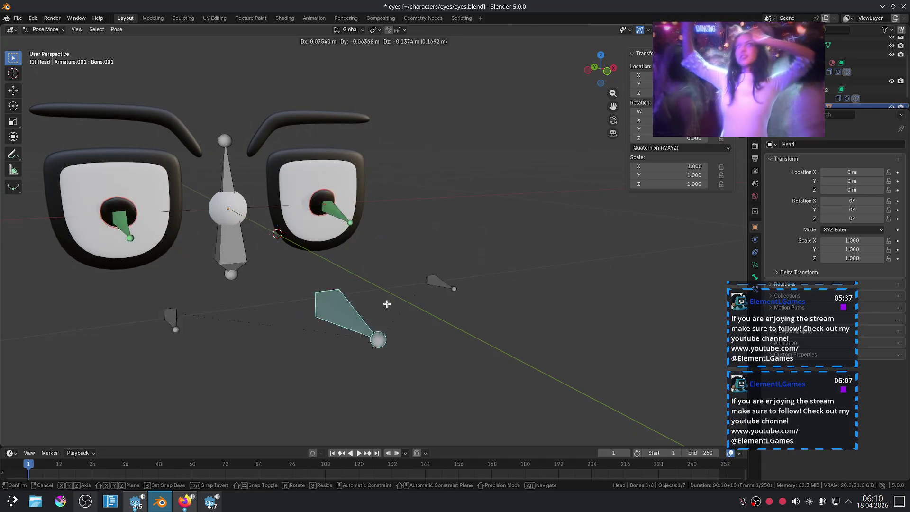
click(372, 236)
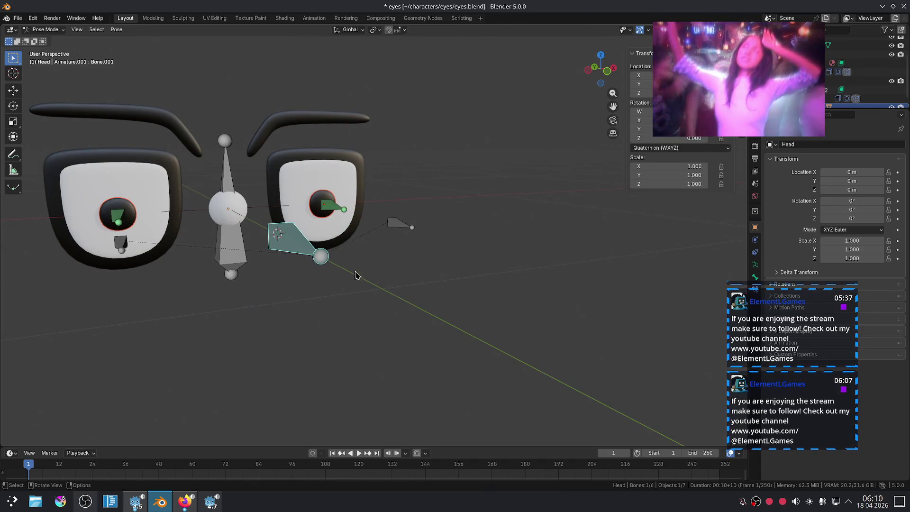
key(g)
right_click(372, 239)
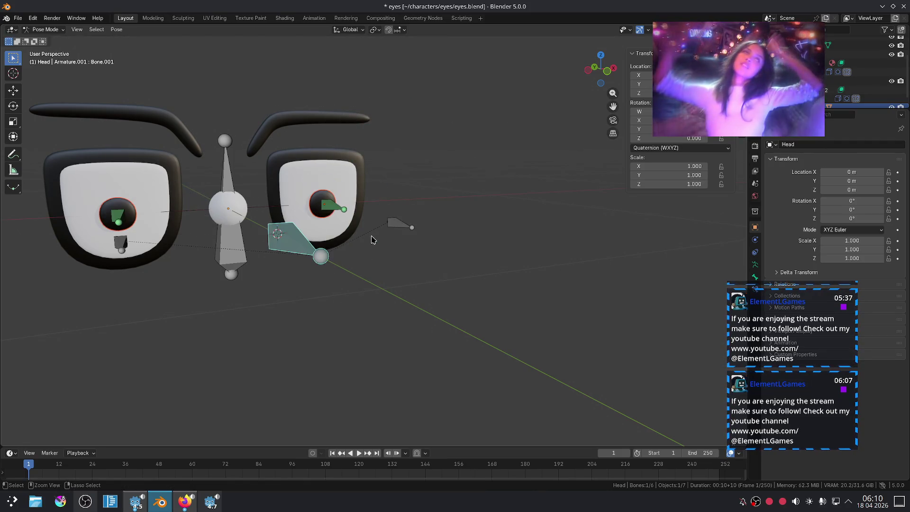
Move target bone Bone.001 in front view to watch the eyes track, then reset it
click(389, 223)
click(288, 244)
middle_drag(287, 244, 265, 284)
key(g)
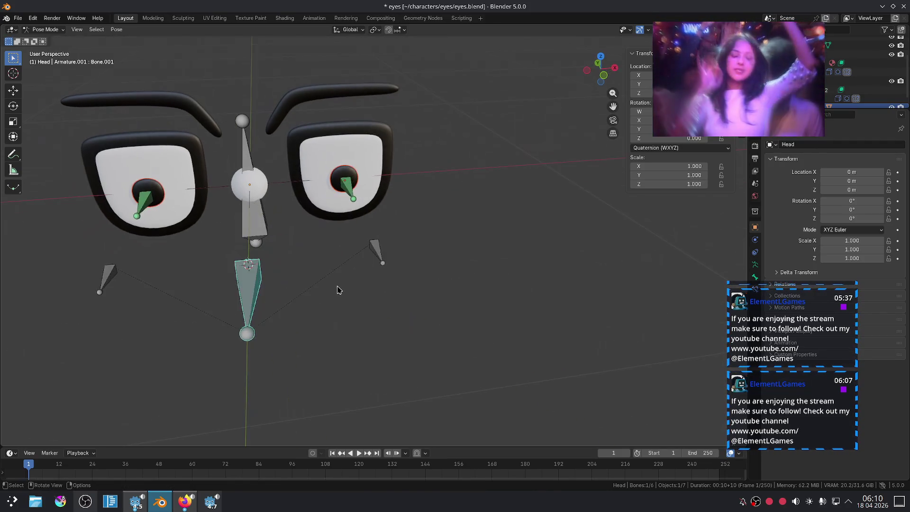
click(258, 304)
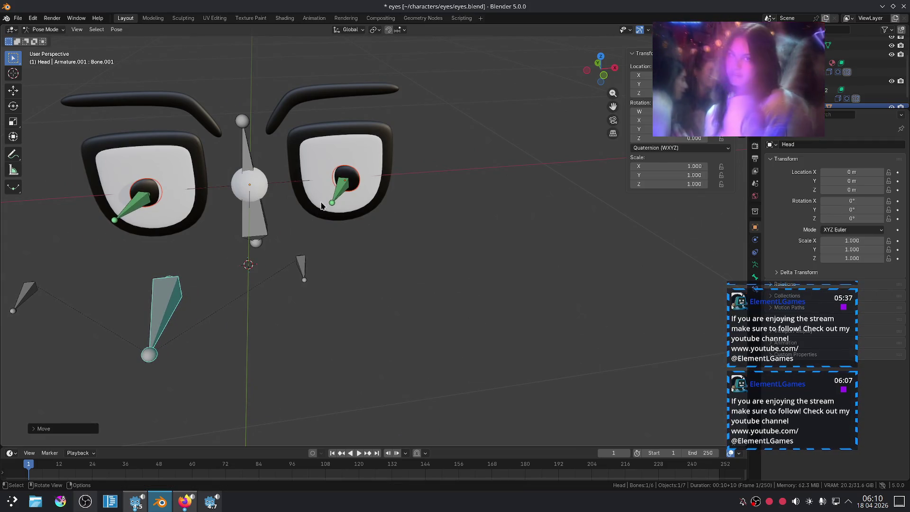
key(KP_1)
key(g)
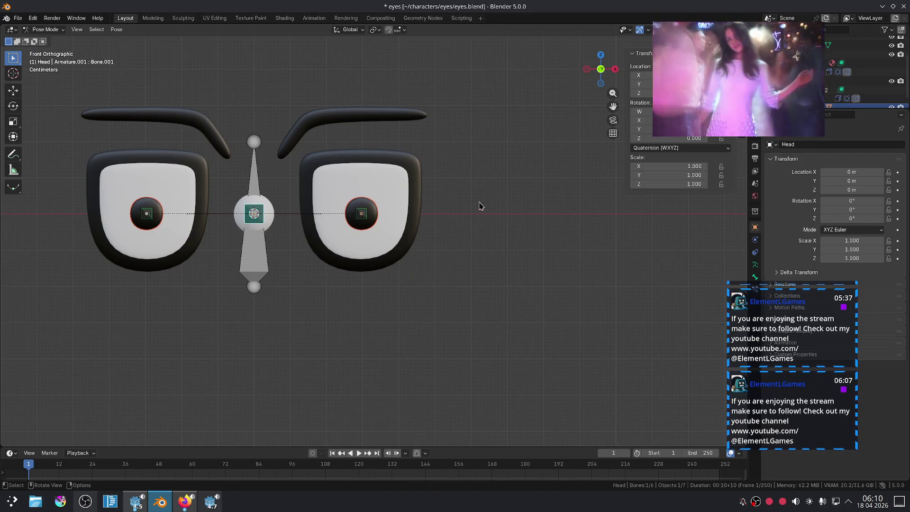
mouse_move(503, 146)
mouse_down()
mouse_move(524, 258)
mouse_move(479, 246)
mouse_up()
click(493, 215)
key(alt+g)
Test Bone.001 below the head and a move of Eye.L, resetting both
key(g)
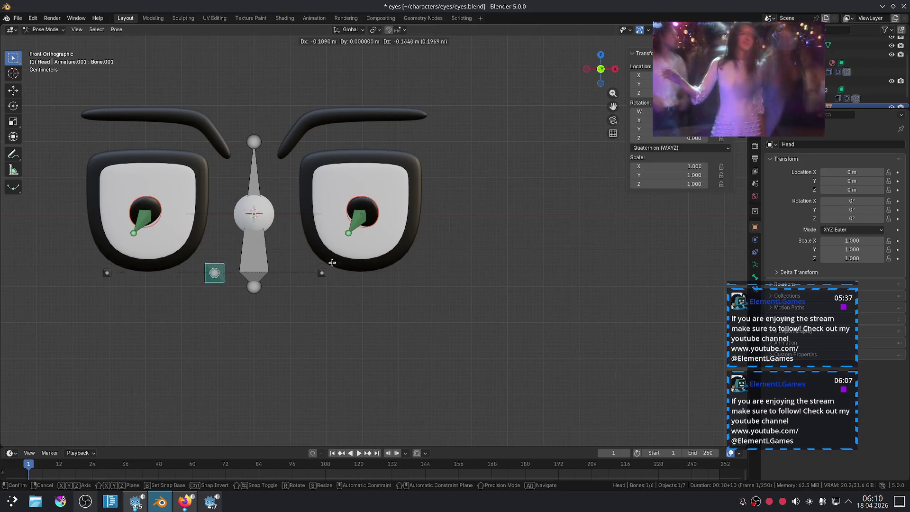
click(244, 268)
key(alt+g)
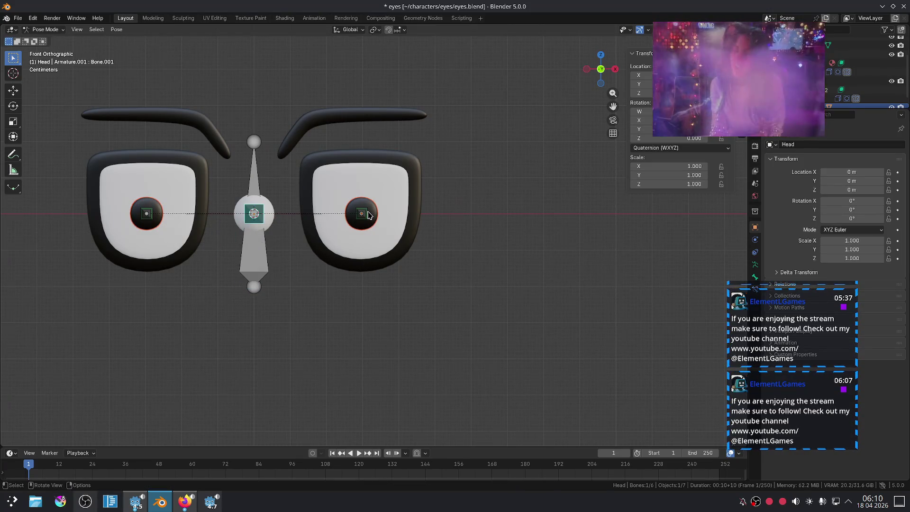
click(369, 215)
key(g)
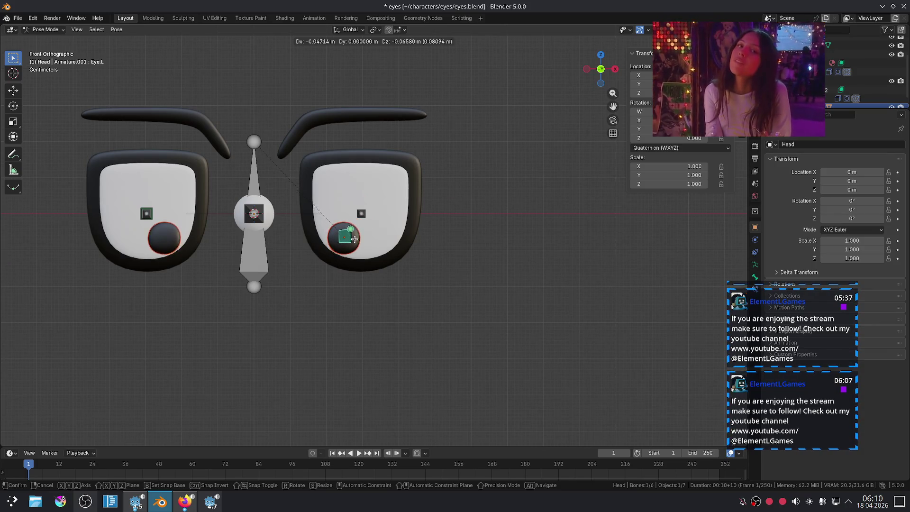
click(359, 234)
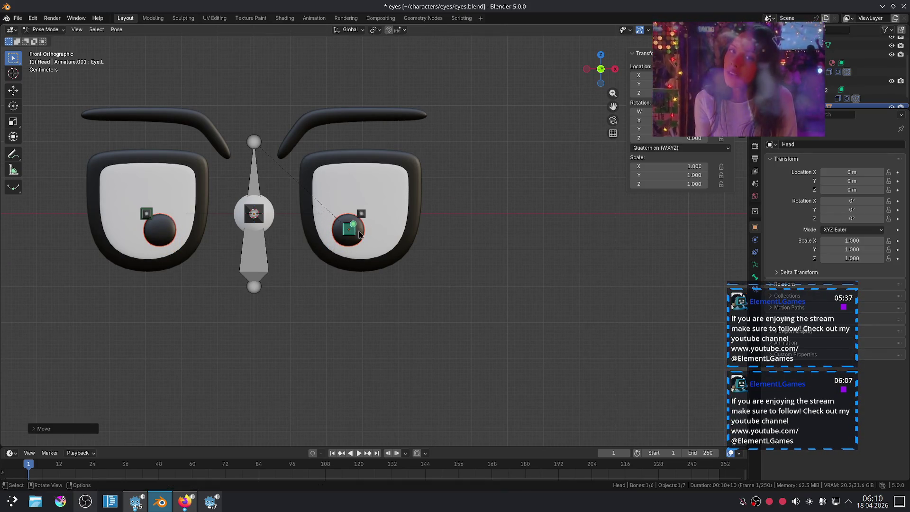
key(alt+g)
Move Bone.001 and Eye.L down-left so both pupils shift down and left
click(262, 213)
key(g)
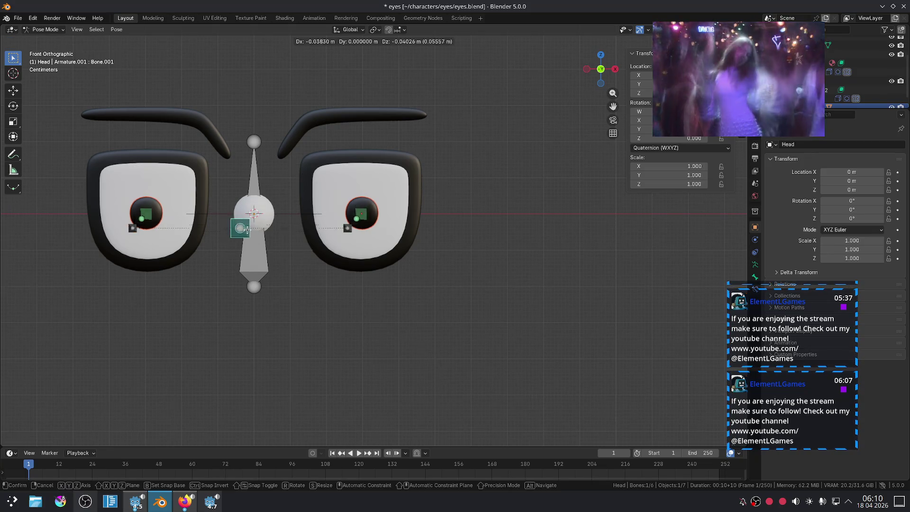
click(207, 250)
click(367, 209)
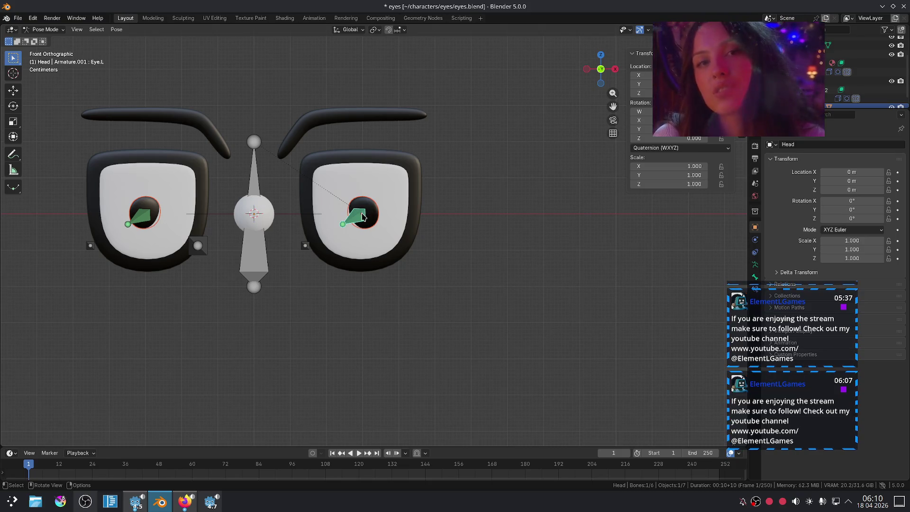
key(g)
click(343, 229)
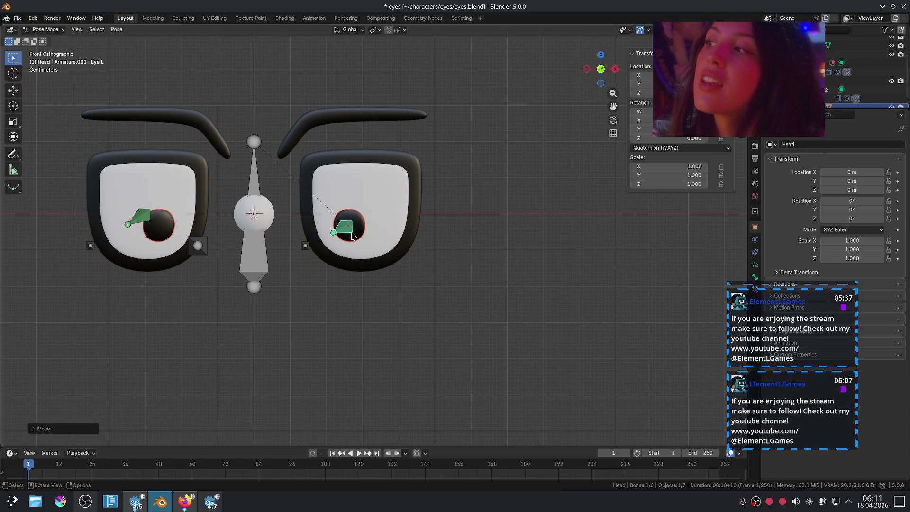
click(457, 317)
scroll(396, 314, down, 3)
scroll(290, 288, up, 3)
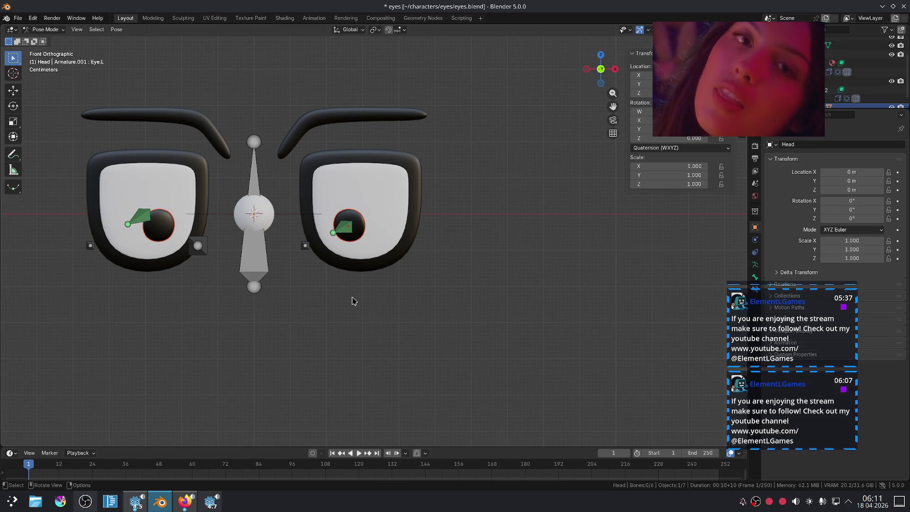
scroll(343, 300, down, 3)
mouse_move(343, 300)
middle_down()
mouse_move(440, 309)
mouse_move(393, 307)
middle_up()
scroll(394, 307, up, 4)
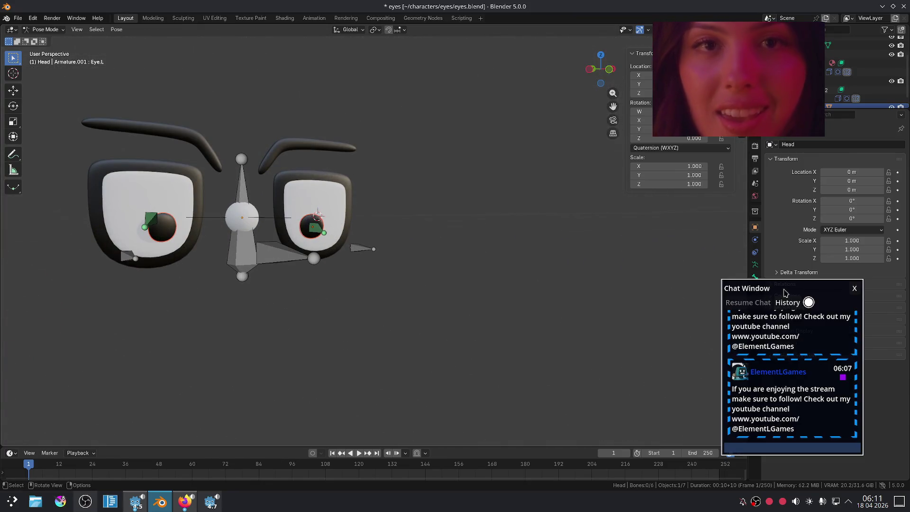
Return to Object Mode, select Iris.L and push its Sad shape key to full strength
drag(744, 286, 605, 322)
click(754, 264)
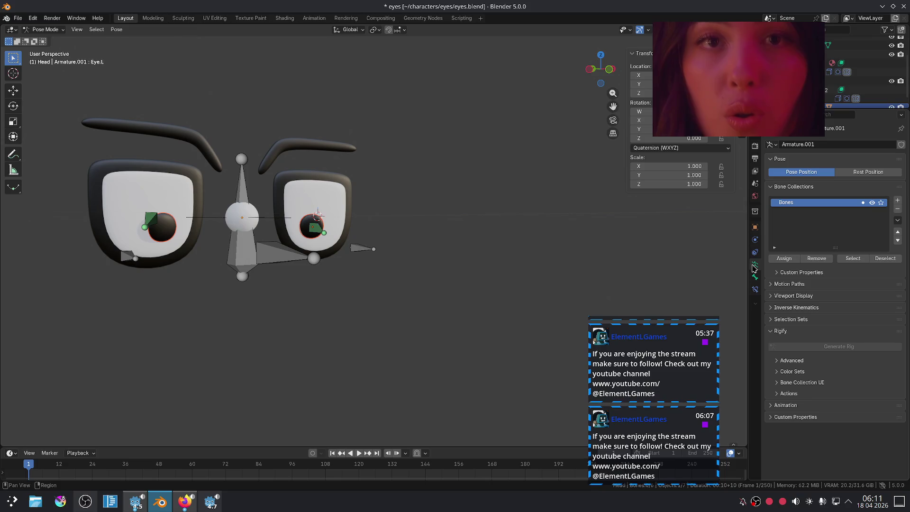
click(45, 29)
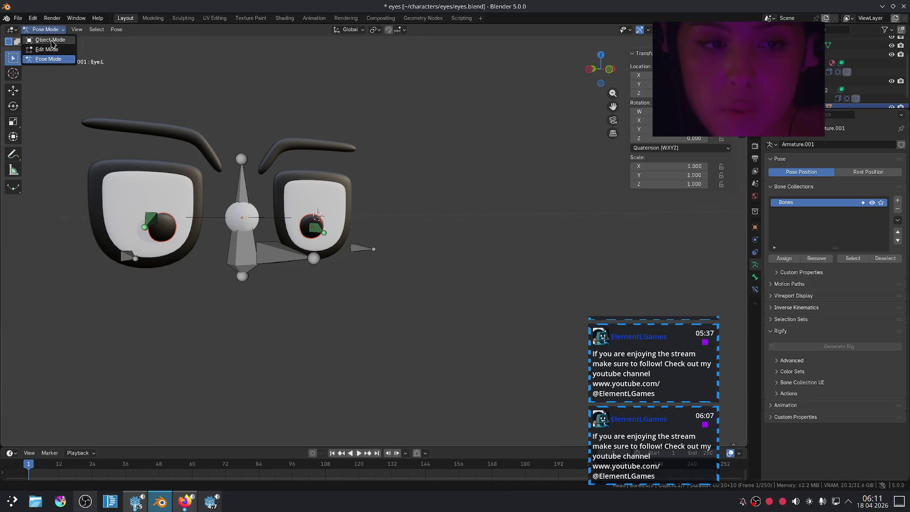
click(42, 39)
click(300, 231)
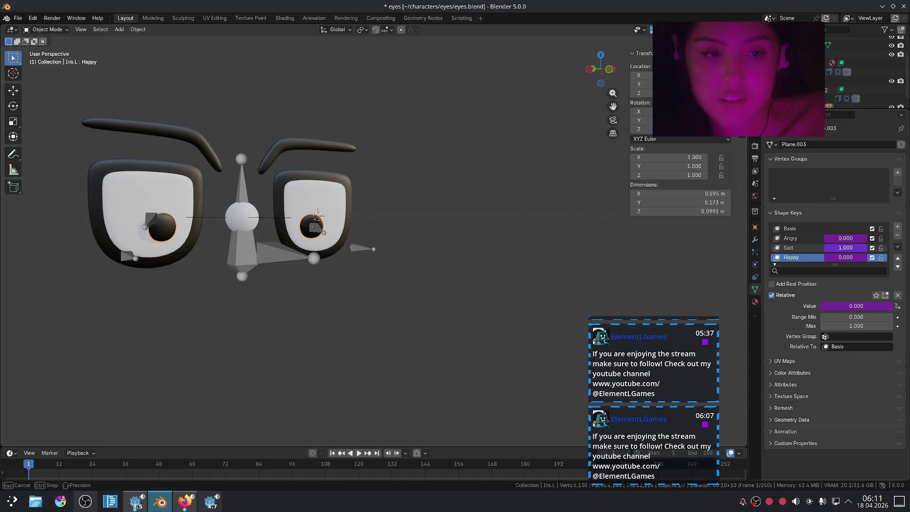
click(799, 248)
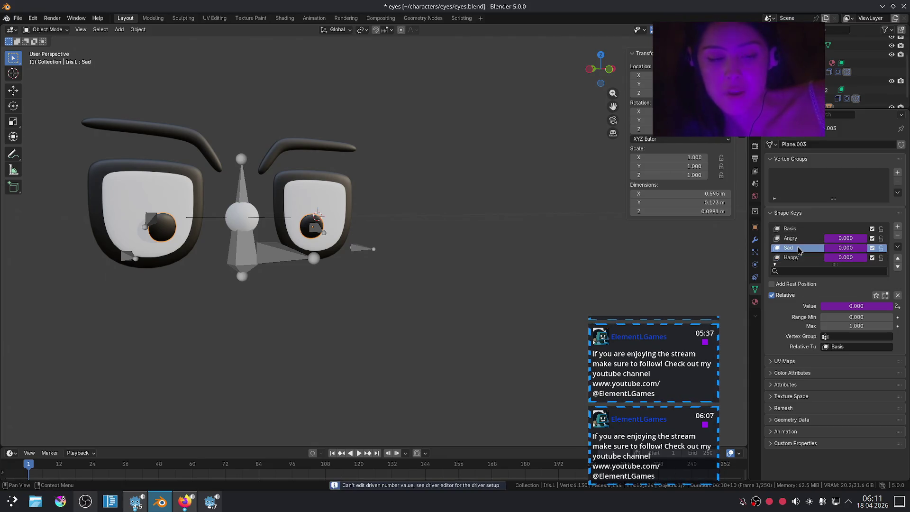
mouse_move(845, 248)
mouse_down()
mouse_move(881, 247)
mouse_move(833, 248)
mouse_up()
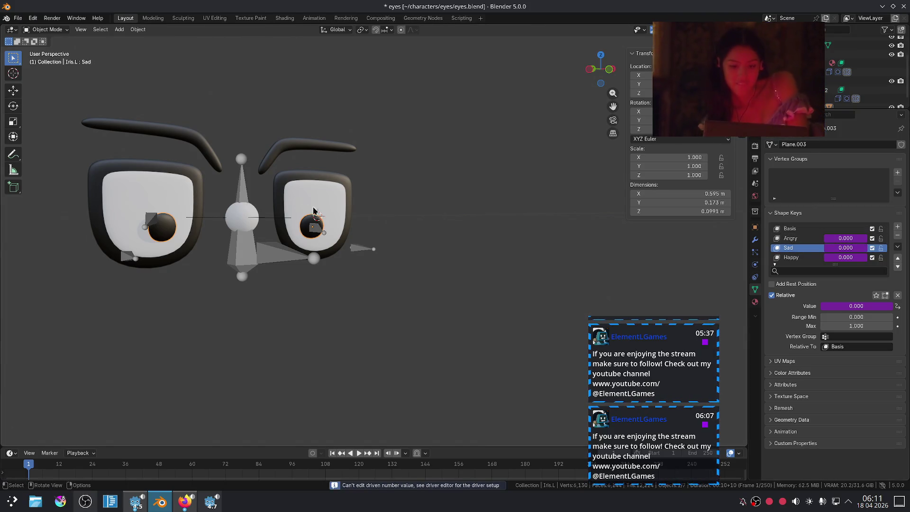
Select the EmotionController sphere and start moving it sideways
click(237, 216)
middle_drag(362, 211, 403, 198)
key(g)
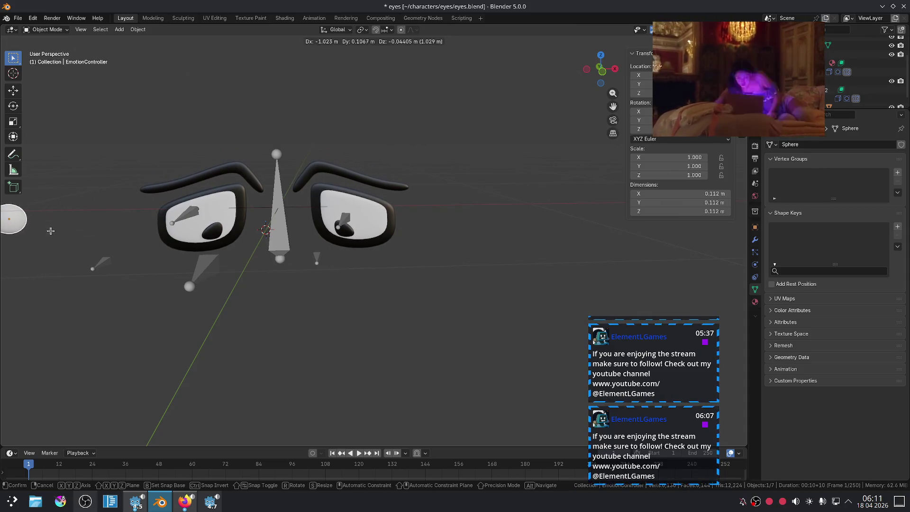
Place the sphere, enter Pose Mode on the armature, and try an X-axis move of Eye.L, then undo it
click(51, 232)
middle_drag(315, 291, 331, 279)
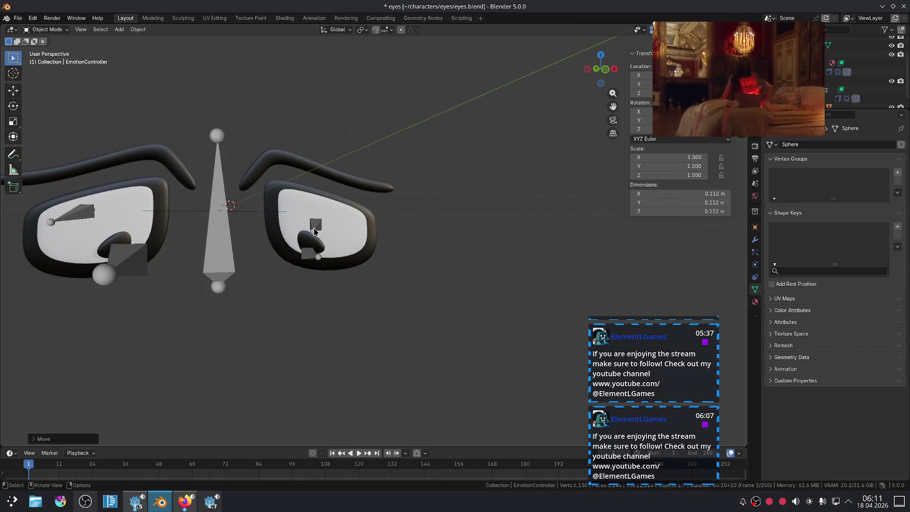
click(315, 232)
click(46, 29)
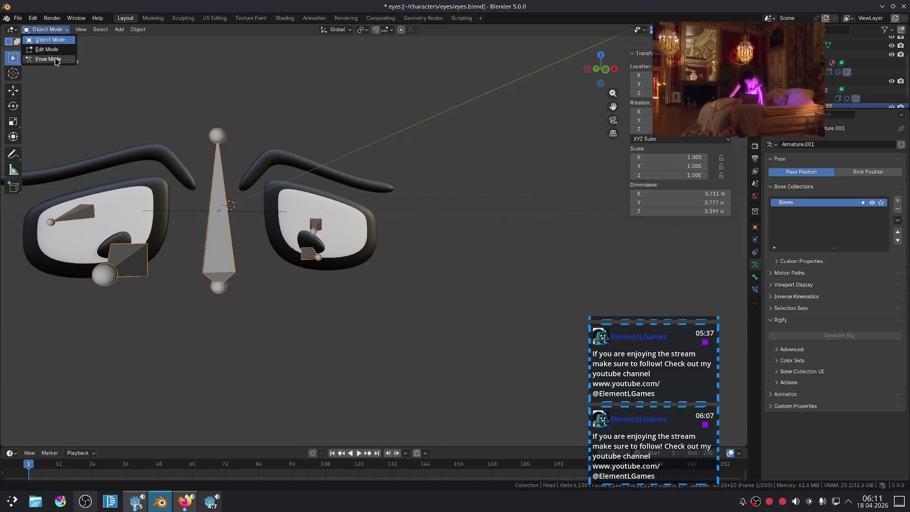
click(42, 57)
key(g)
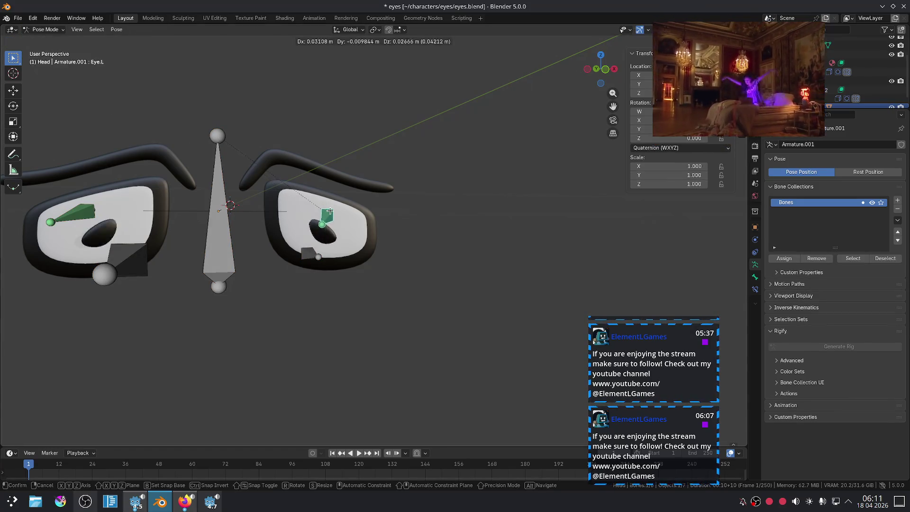
key(x)
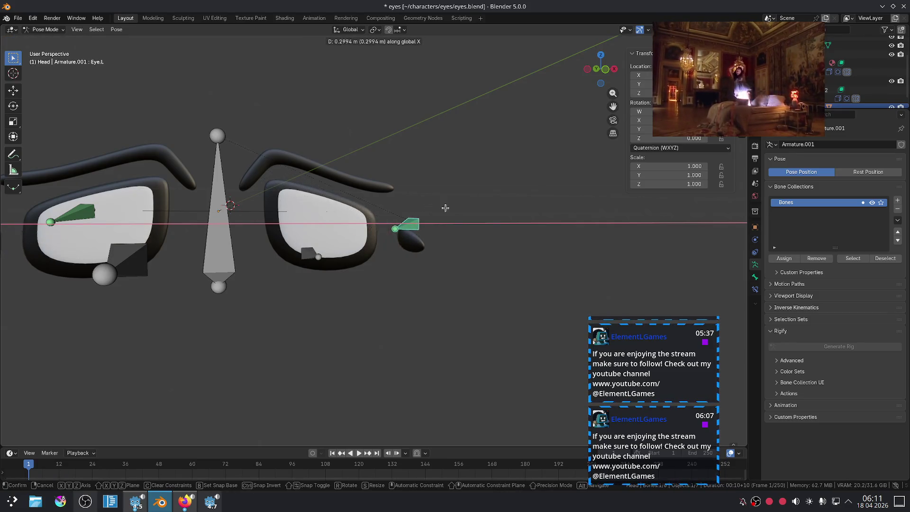
click(462, 209)
key(ctrl+z)
Reset all bones to their rest pose with Clear User Transforms
mouse_move(313, 271)
middle_down()
mouse_move(300, 270)
mouse_move(311, 315)
mouse_move(142, 160)
middle_up()
key(a)
right_click(263, 265)
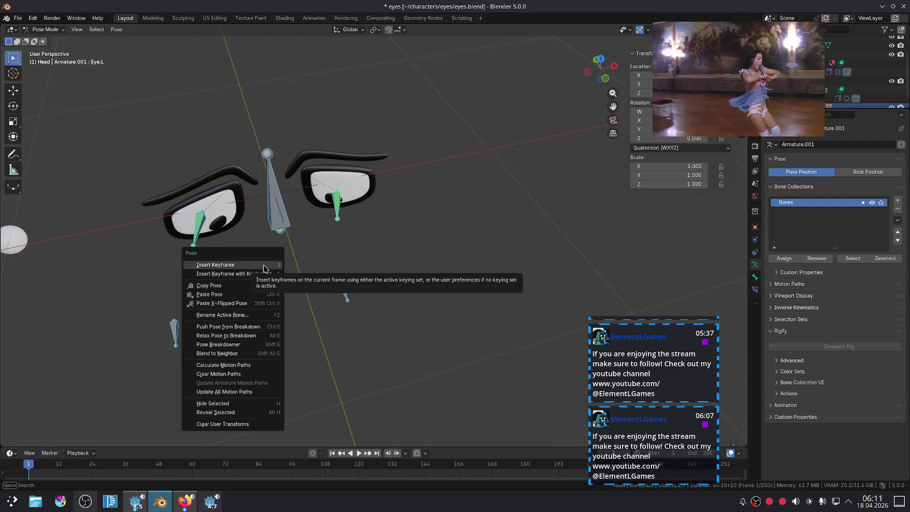
click(241, 424)
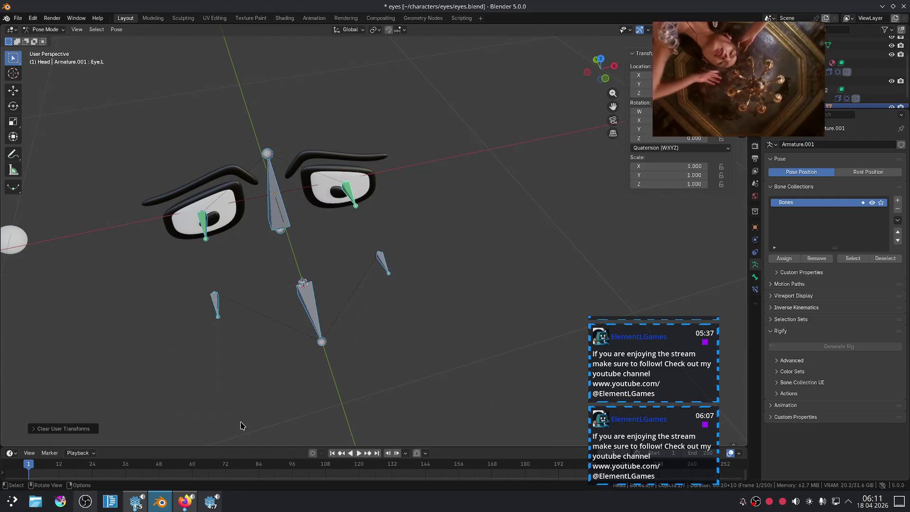
click(431, 264)
mouse_move(431, 264)
middle_down()
mouse_move(431, 214)
mouse_move(417, 212)
mouse_move(266, 258)
middle_up()
Move the Eye.L bone just above the Iris.L pupil in front view
click(212, 276)
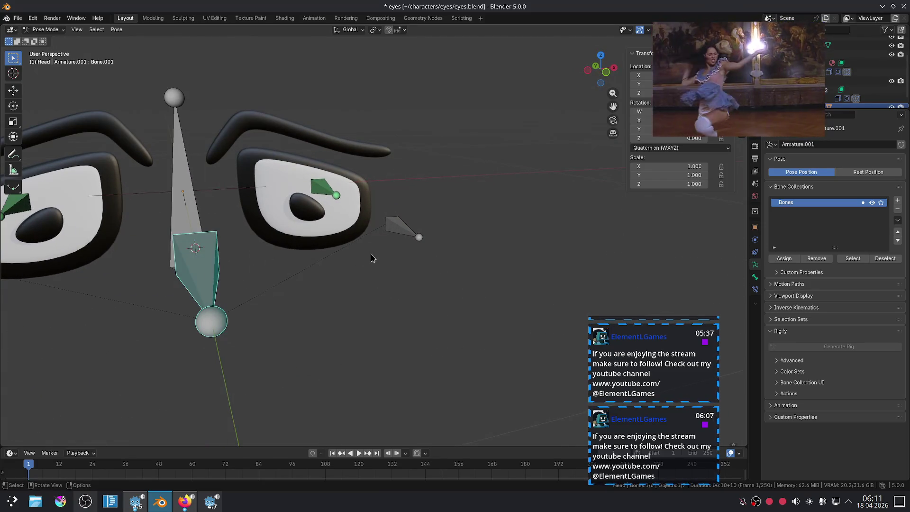
click(333, 188)
key(g)
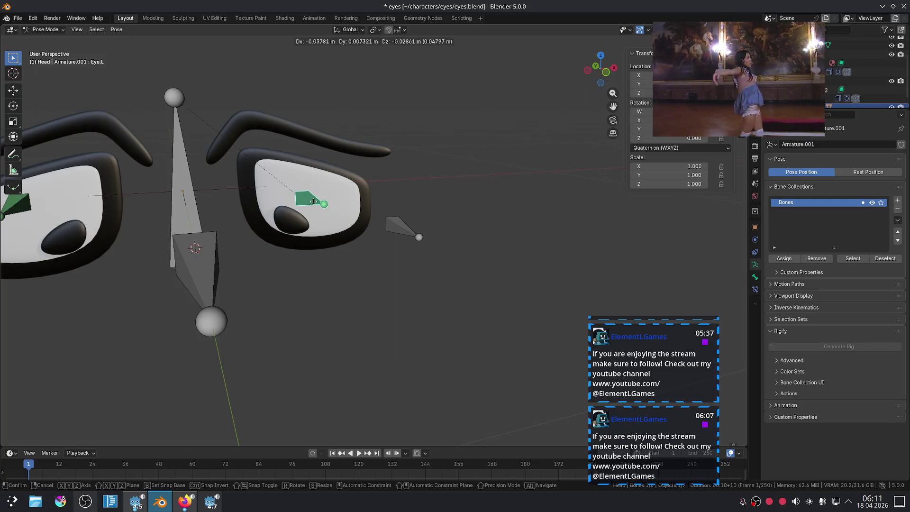
click(311, 200)
key(KP_1)
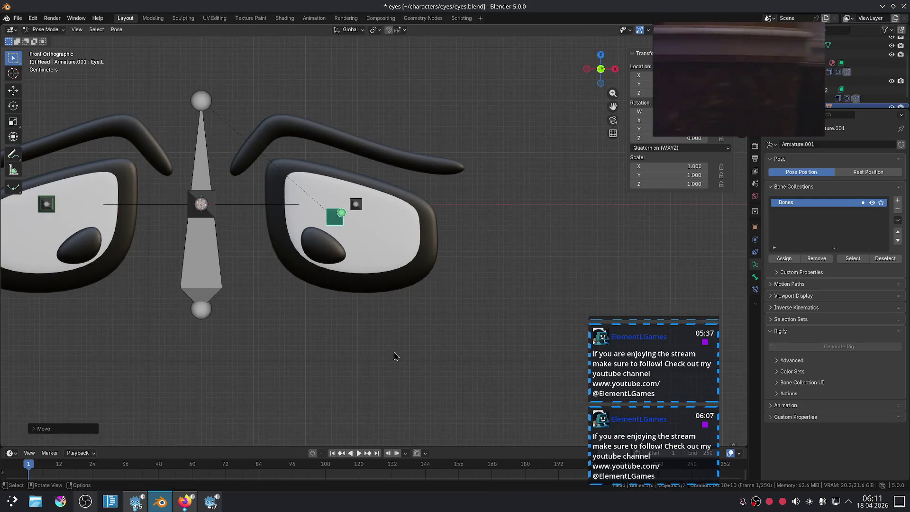
scroll(396, 356, down, 4)
key(g)
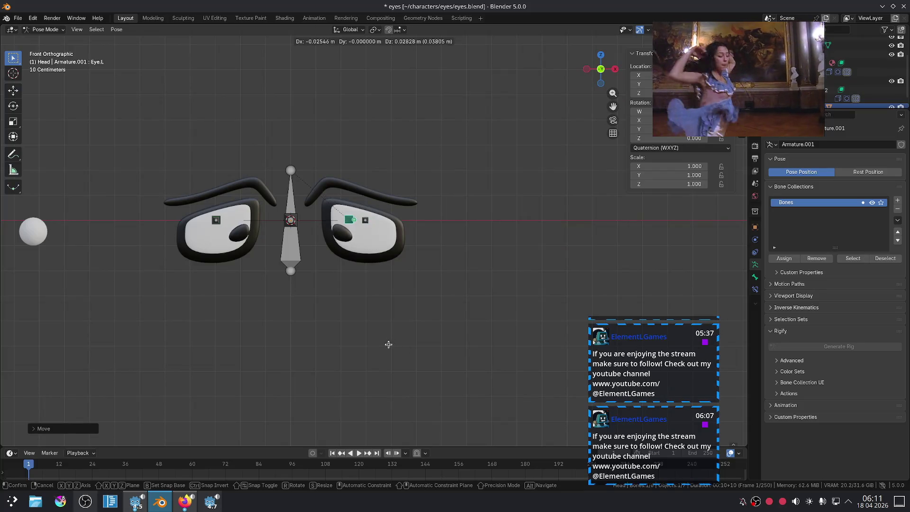
click(397, 349)
click(401, 369)
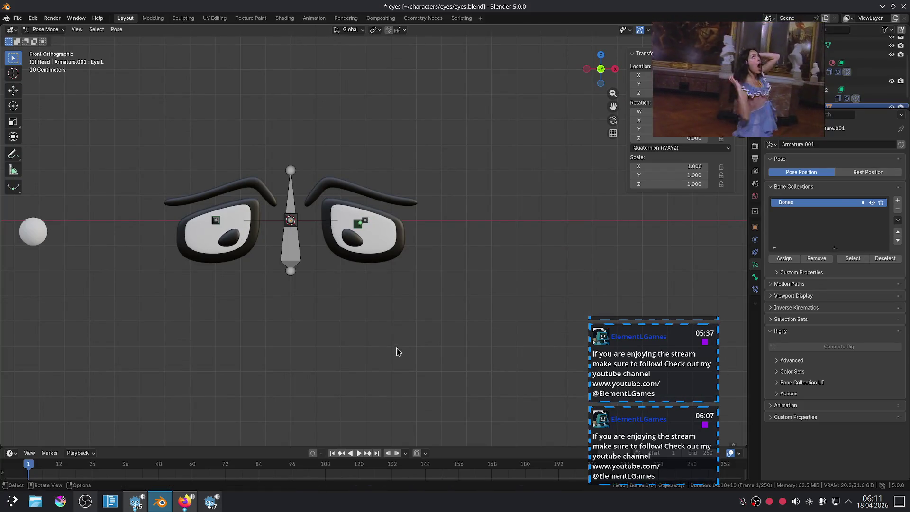
Try enlarging Eye.L, undo the scale, and switch back to Object Mode
scroll(382, 324, up, 1)
key(s)
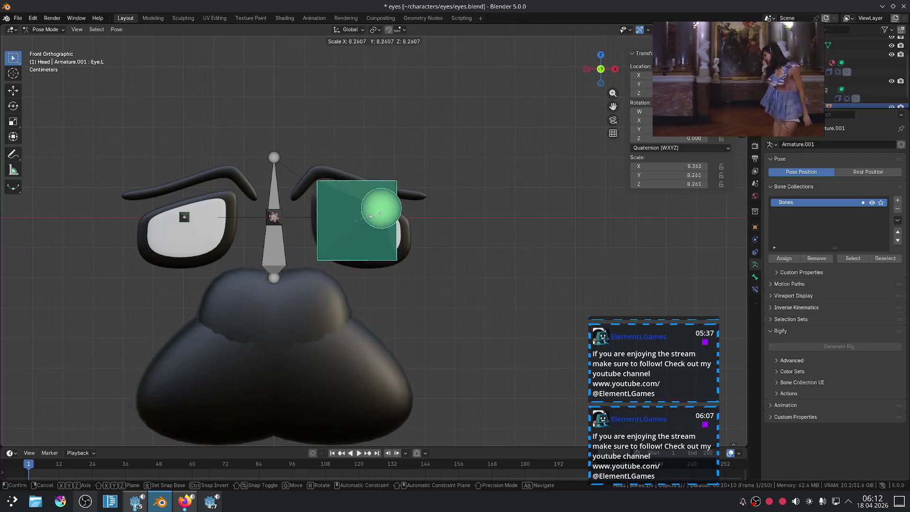
click(451, 232)
scroll(451, 232, down, 10)
key(ctrl+z)
scroll(451, 233, up, 15)
shift+middle_drag(284, 325, 298, 327)
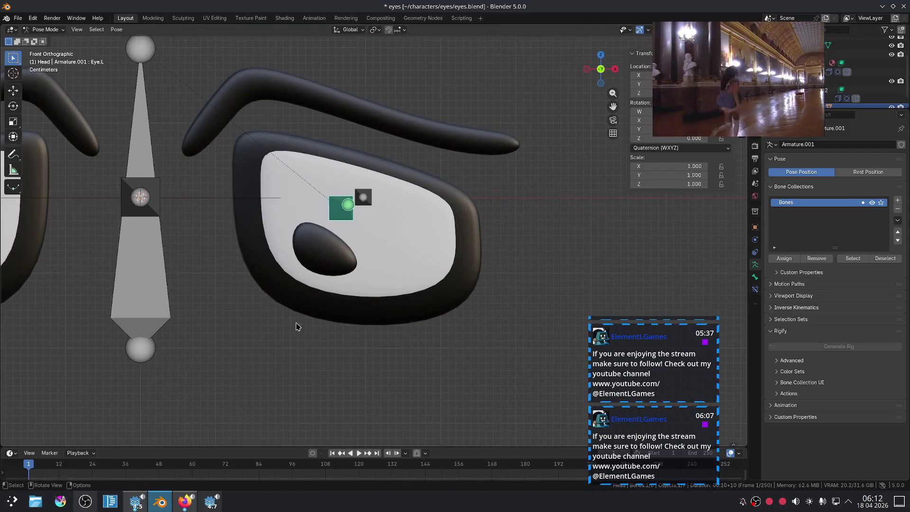
click(157, 209)
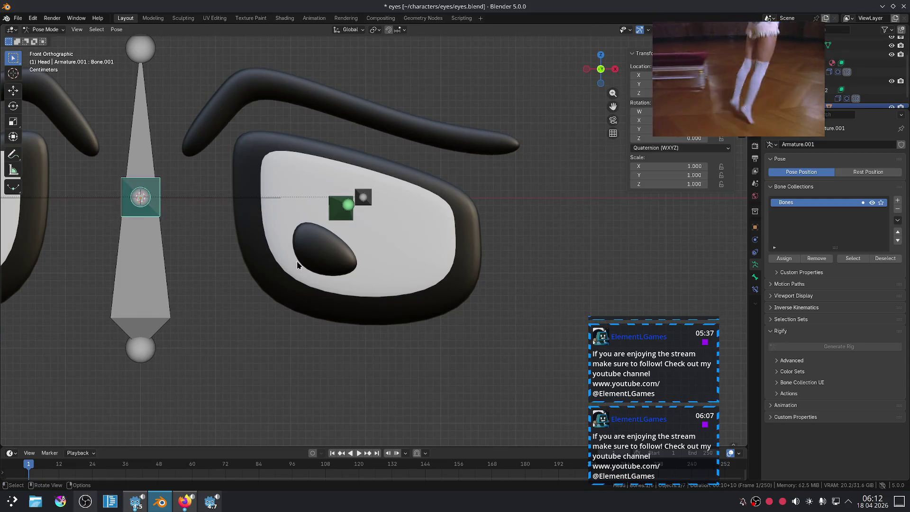
click(312, 255)
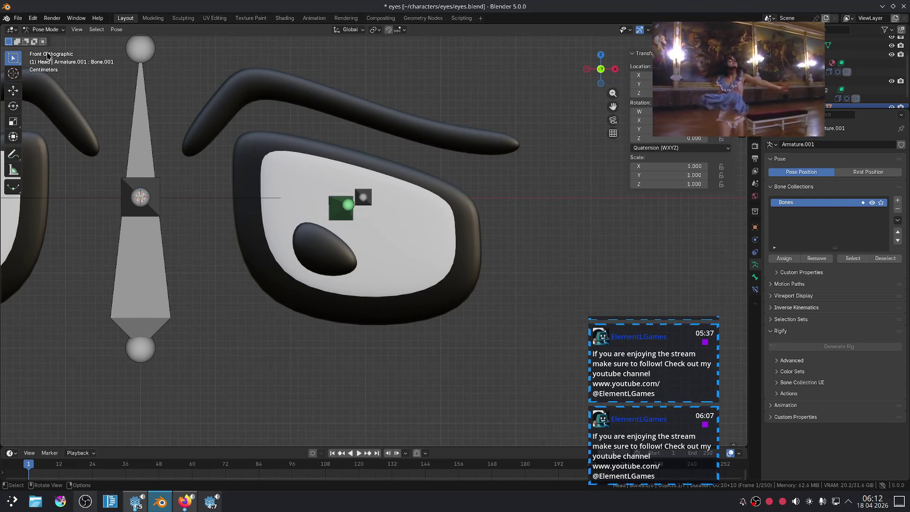
click(45, 29)
click(45, 38)
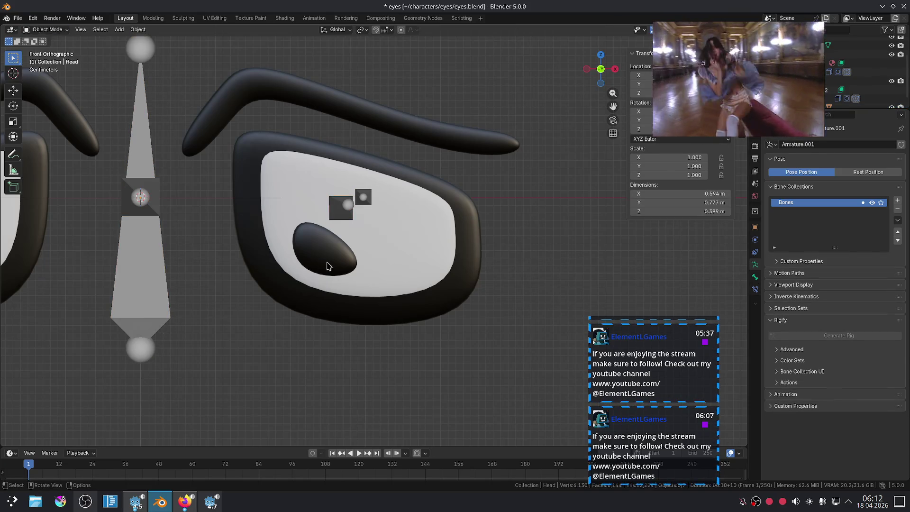
click(327, 265)
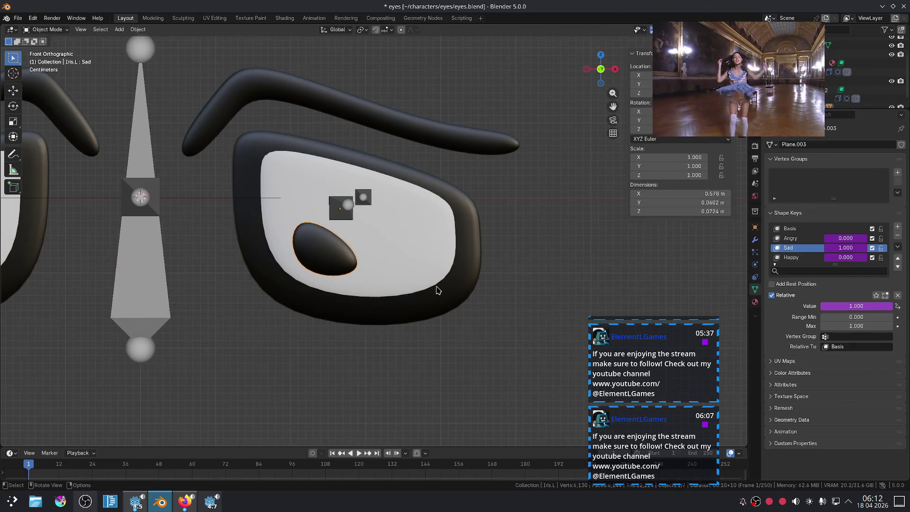
scroll(450, 260, down, 5)
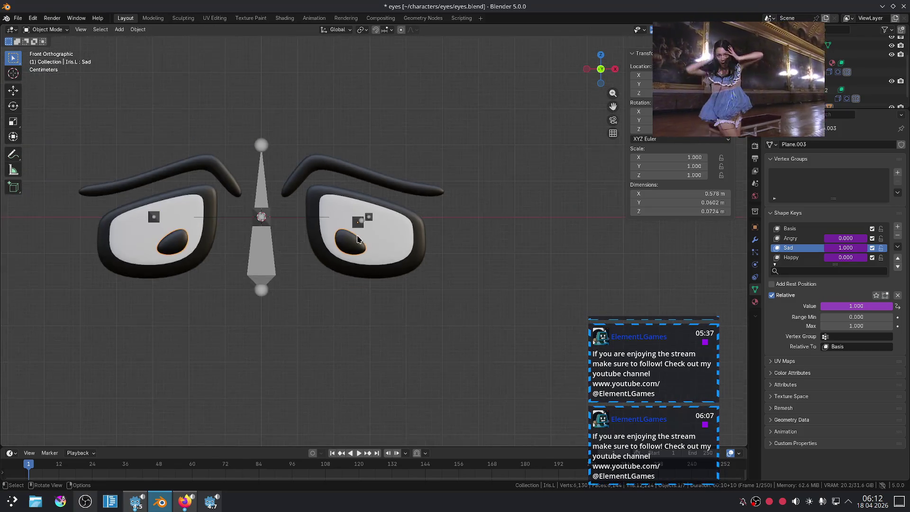
middle_drag(450, 260, 349, 260)
click(332, 299)
key(x)
click(309, 278)
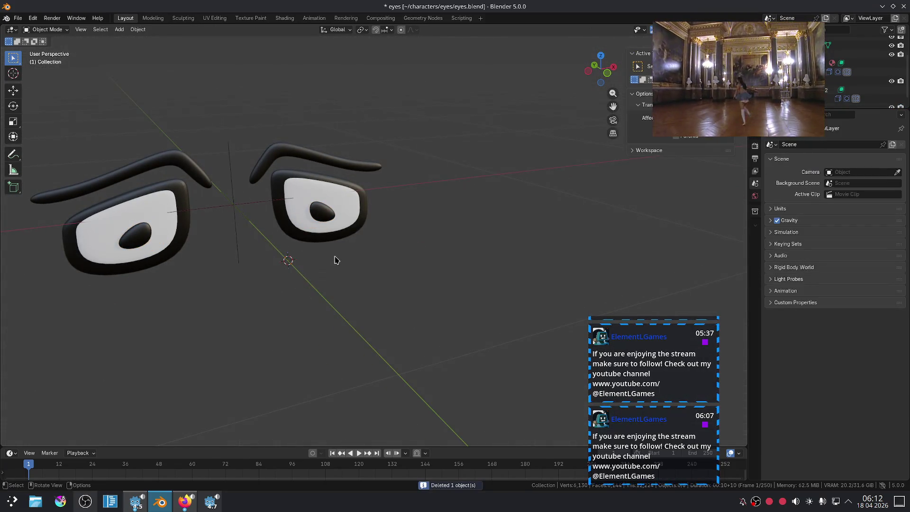
scroll(335, 258, up, 4)
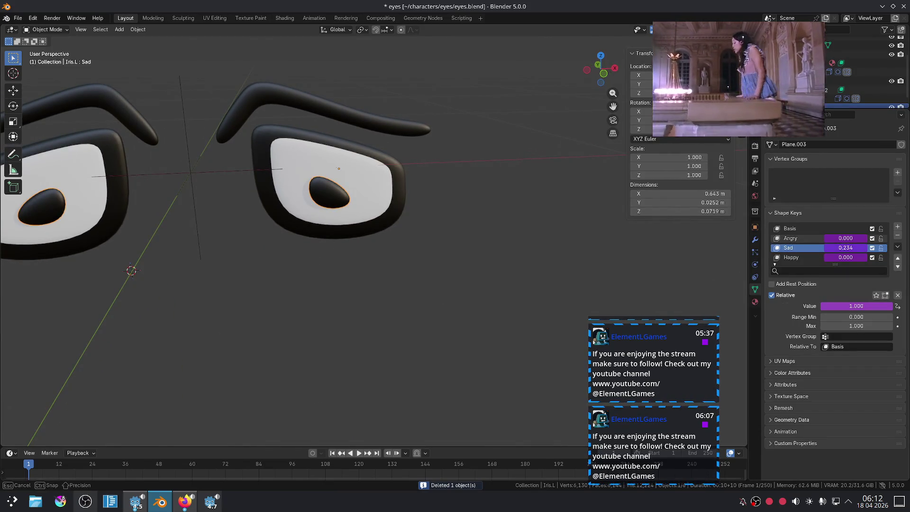
click(843, 251)
scroll(234, 220, down, 3)
mouse_move(233, 219)
middle_down()
mouse_move(425, 217)
mouse_move(188, 222)
middle_up()
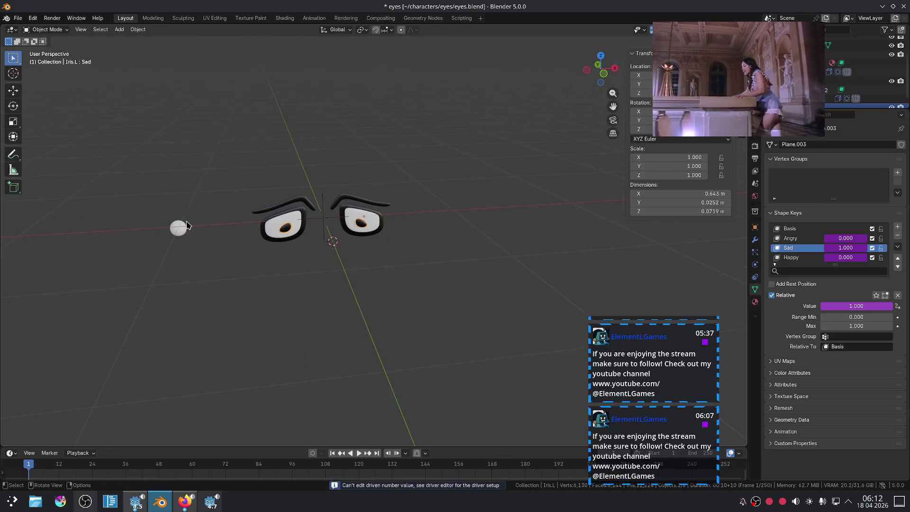
click(187, 222)
key(alt+g)
scroll(405, 259, up, 3)
scroll(405, 259, up, 2)
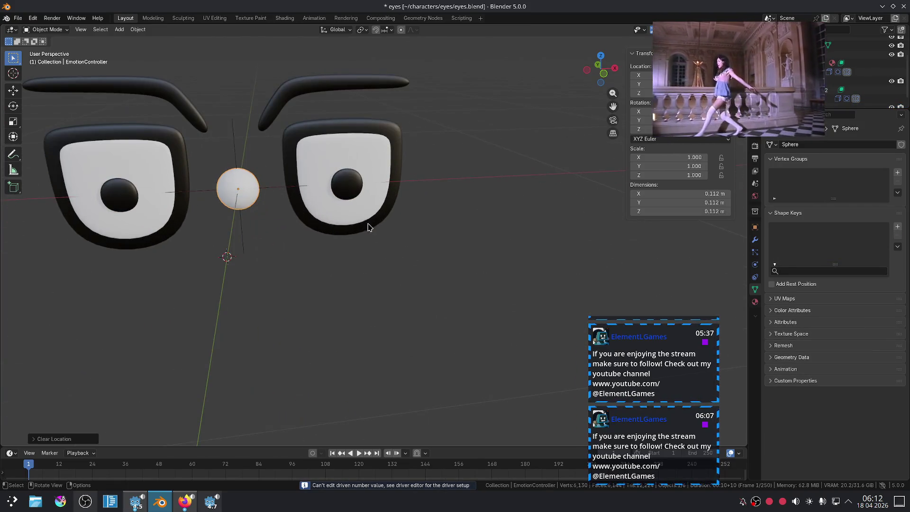
click(352, 188)
click(371, 165)
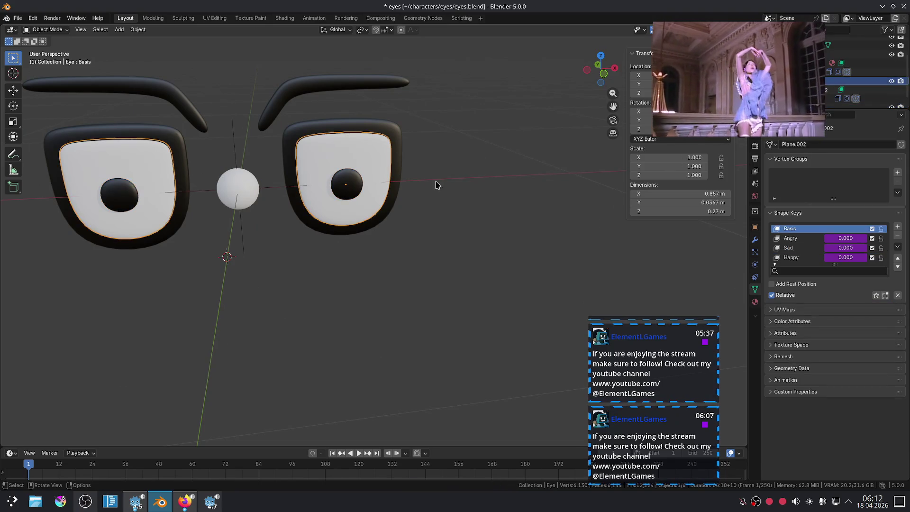
click(398, 143)
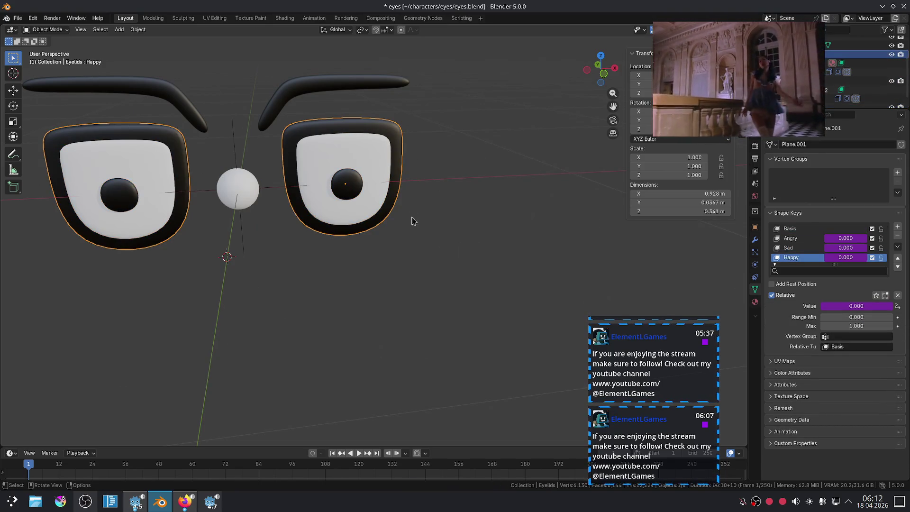
click(240, 189)
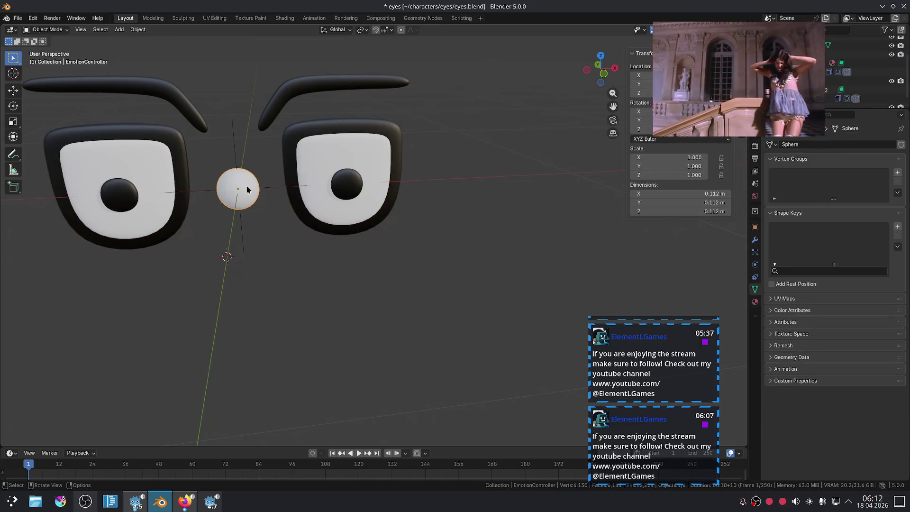
click(292, 193)
key(g)
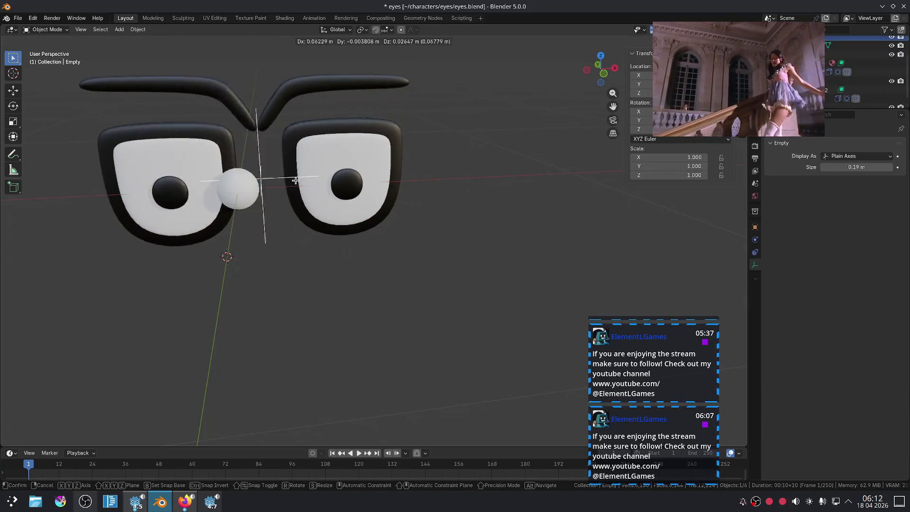
key(KP_1)
key(Escape)
key(KP_5)
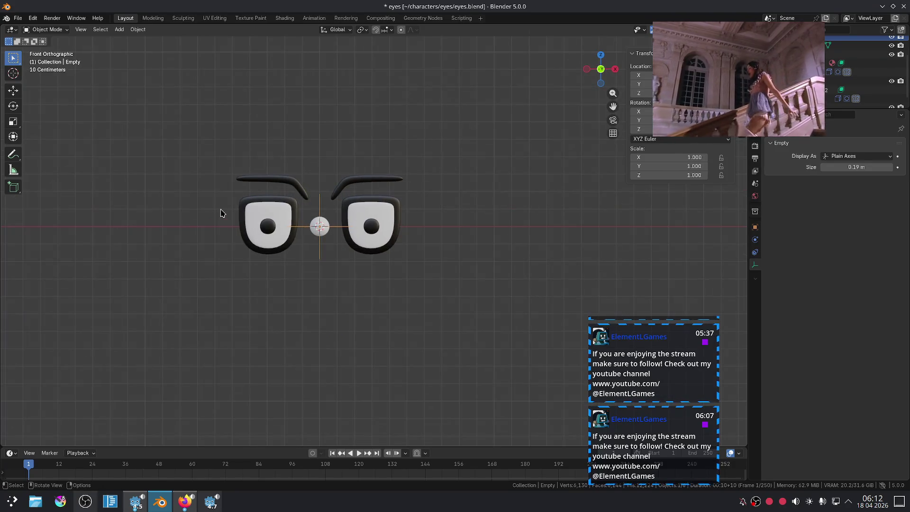
key(g)
key(x)
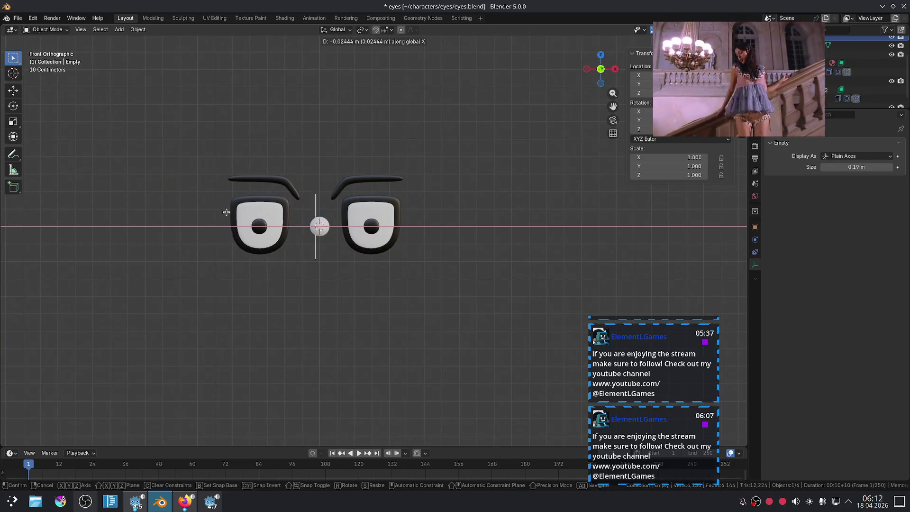
key(Escape)
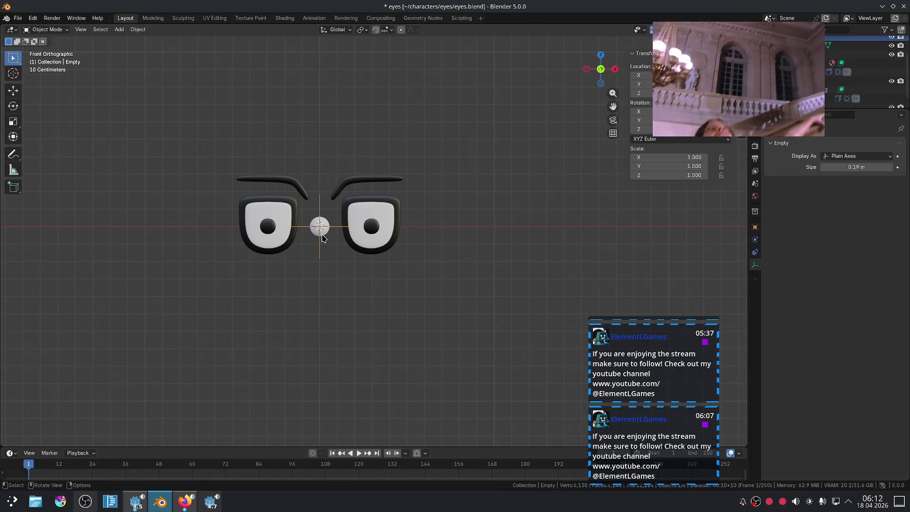
click(321, 237)
mouse_move(322, 238)
middle_down()
mouse_move(365, 258)
mouse_move(355, 229)
middle_up()
key(g)
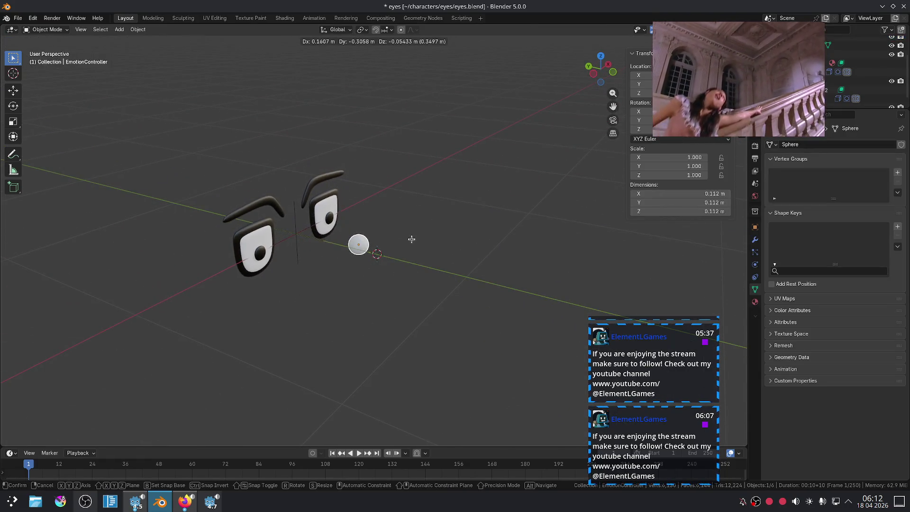
key(Escape)
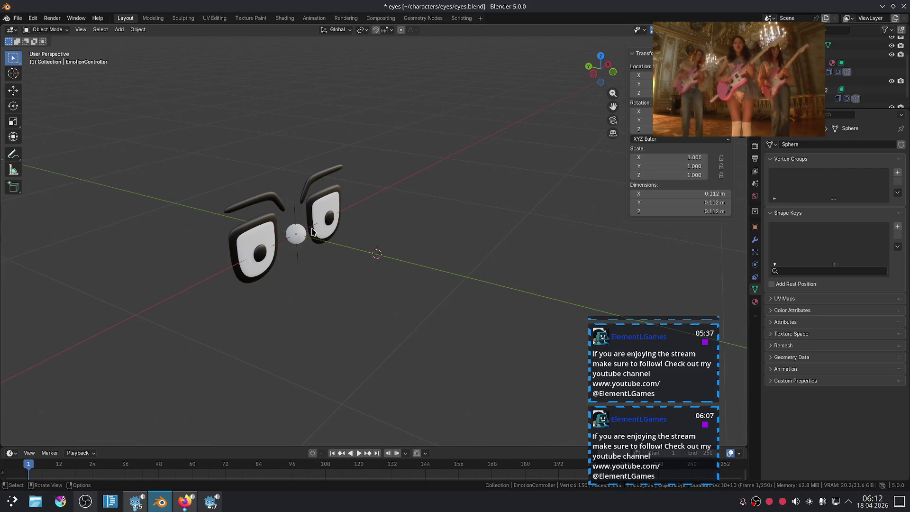
scroll(311, 232, up, 3)
mouse_move(345, 293)
middle_down()
mouse_move(460, 293)
mouse_move(450, 289)
middle_up()
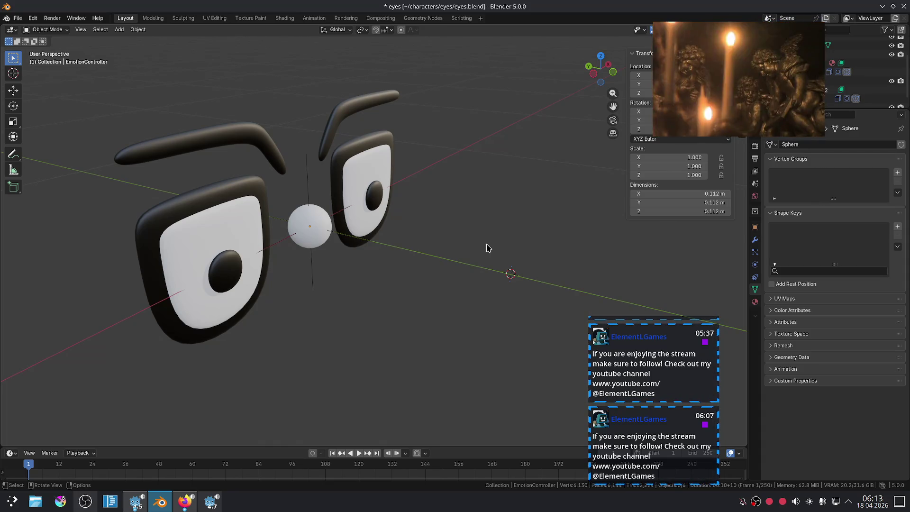
key(shift+a)
Add a UV sphere and shrink it to 0.074 scale
mouse_move(476, 172)
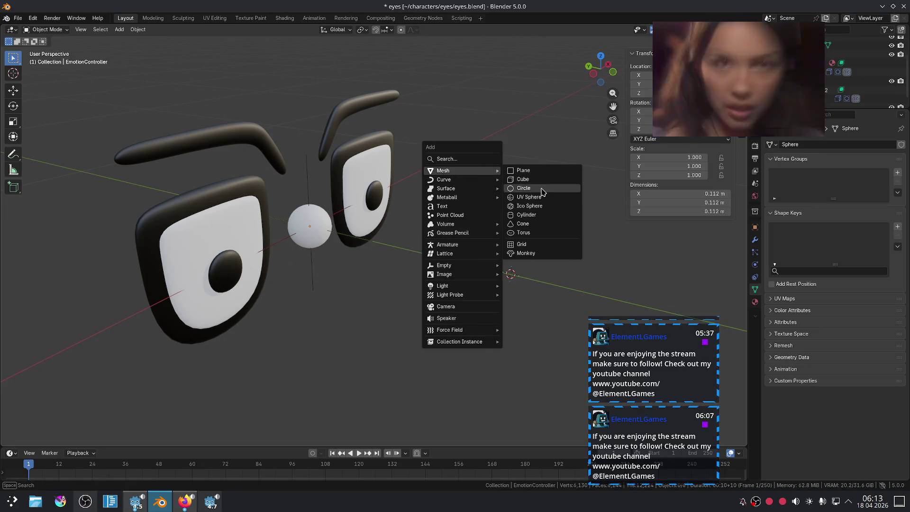
click(529, 197)
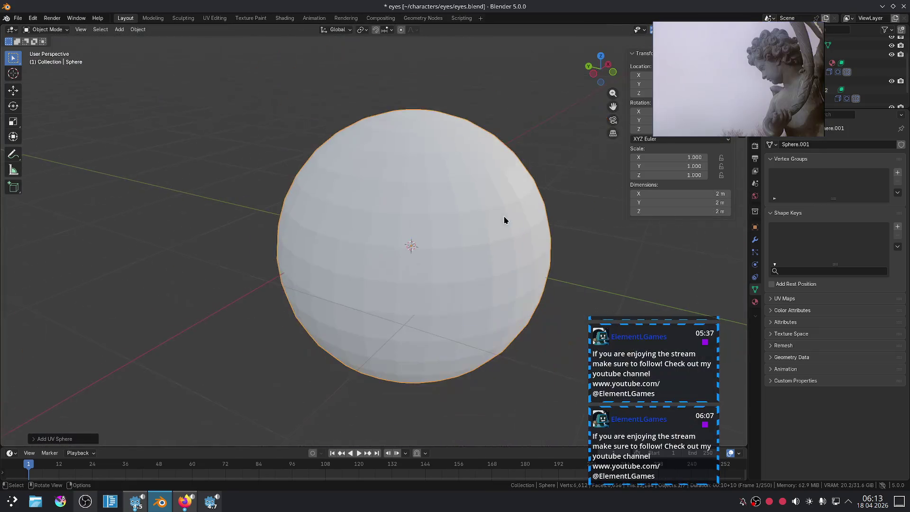
key(s)
click(405, 233)
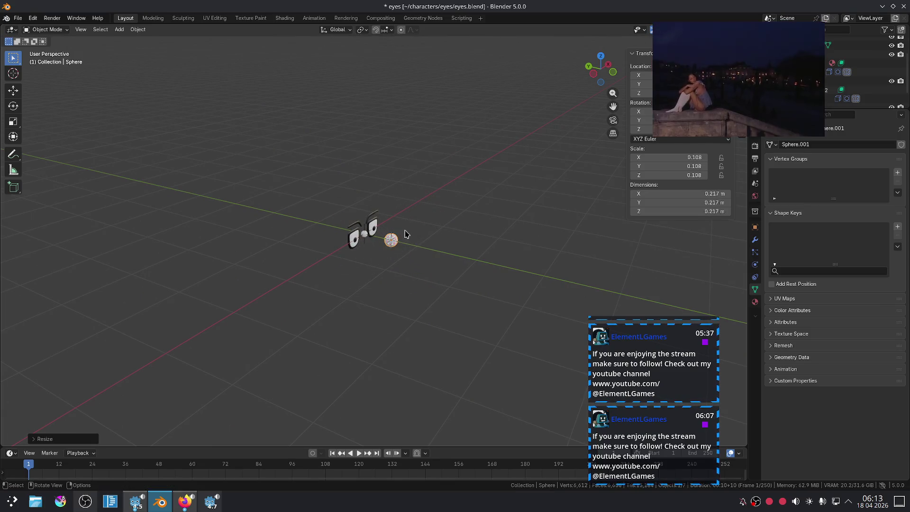
scroll(405, 233, up, 10)
key(s)
click(559, 256)
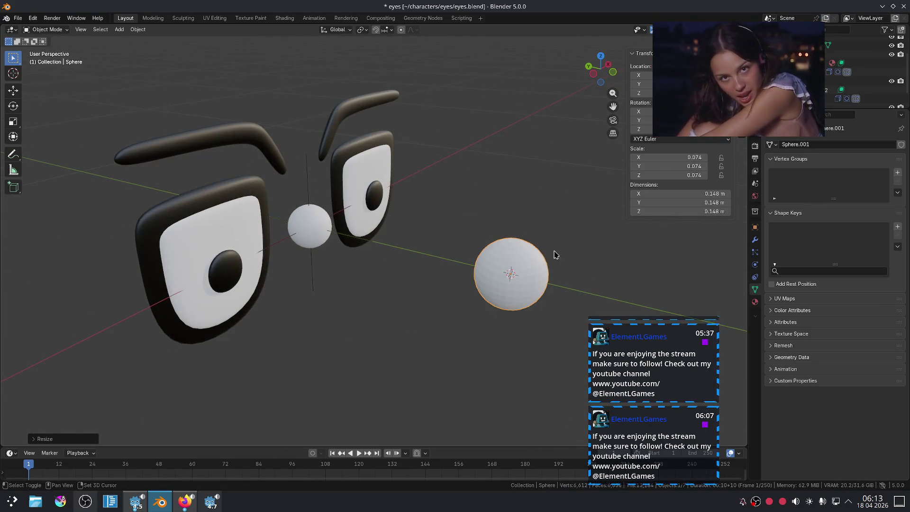
shift+middle_drag(559, 256, 503, 253)
Give the iris a Limit Rotation constraint with X, Y and Z limited
key(ctrl+z)
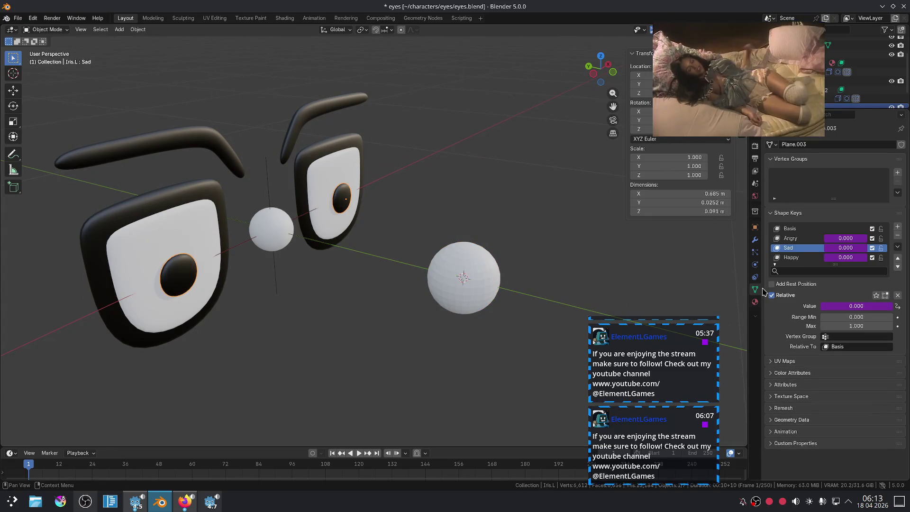
click(756, 278)
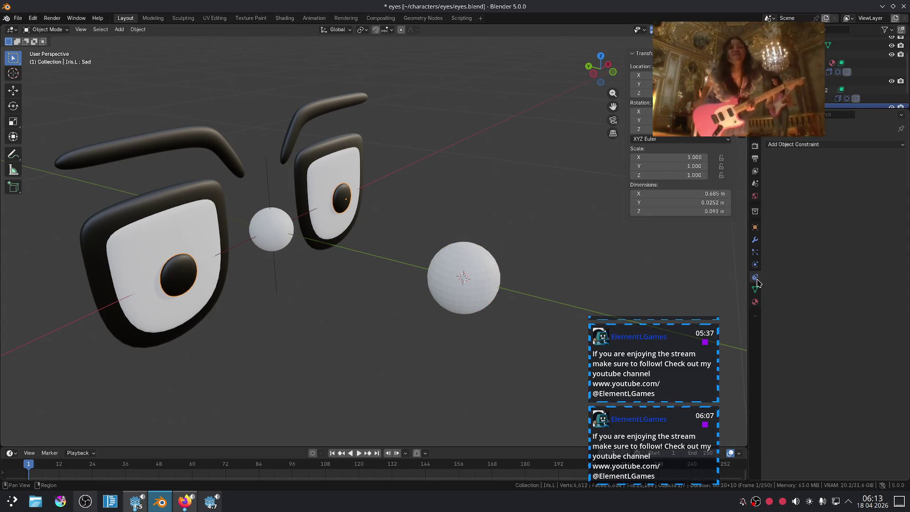
click(821, 145)
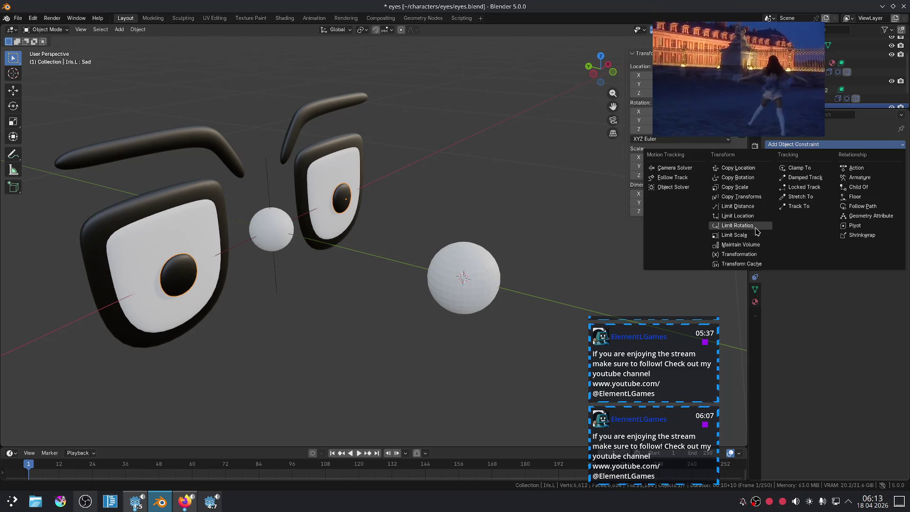
click(755, 227)
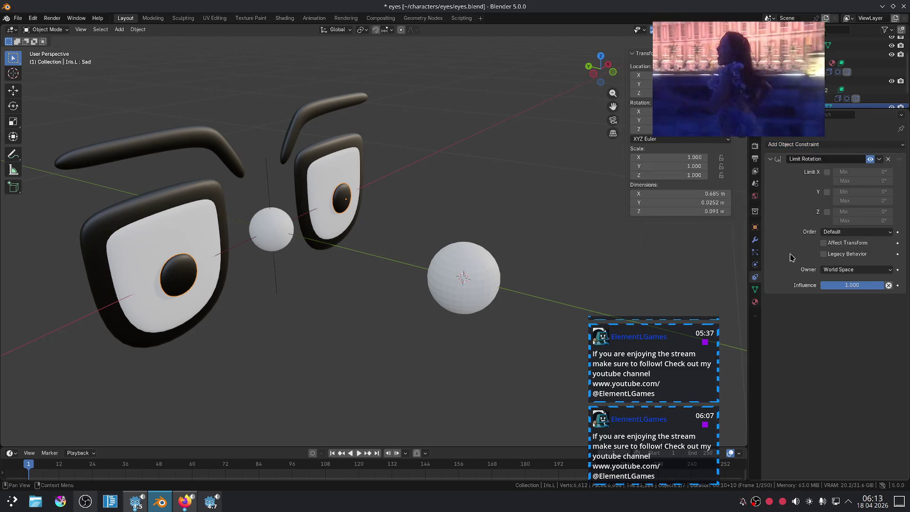
click(827, 172)
click(827, 192)
click(827, 212)
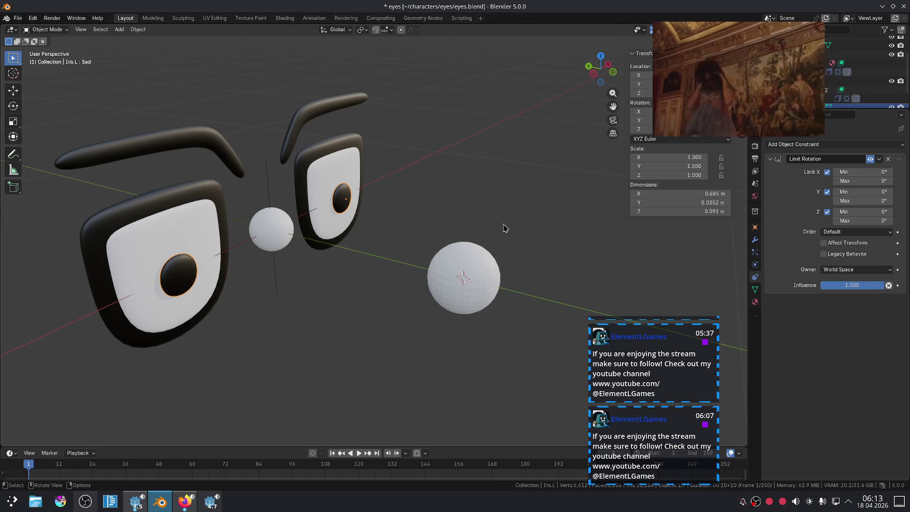
Test-rotate the iris on Z to check the lock, then collapse the Limit Rotation panel
key(r)
key(z)
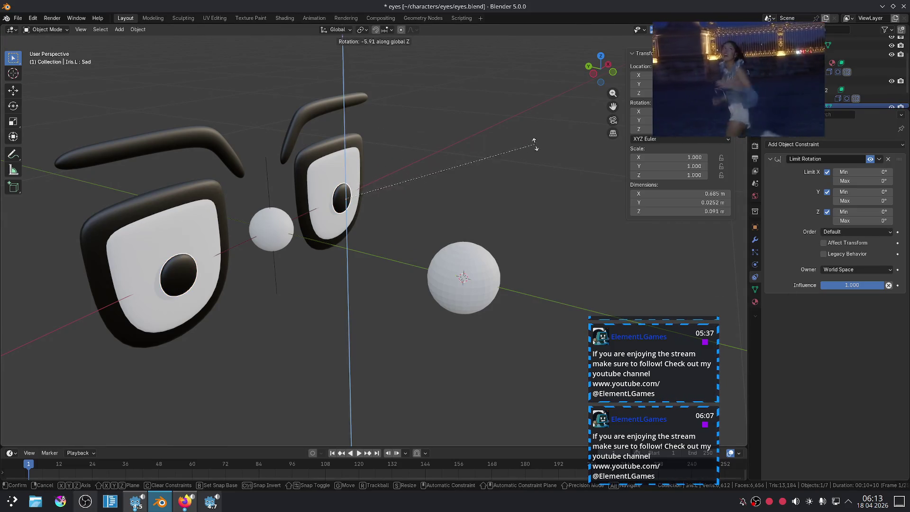
click(534, 177)
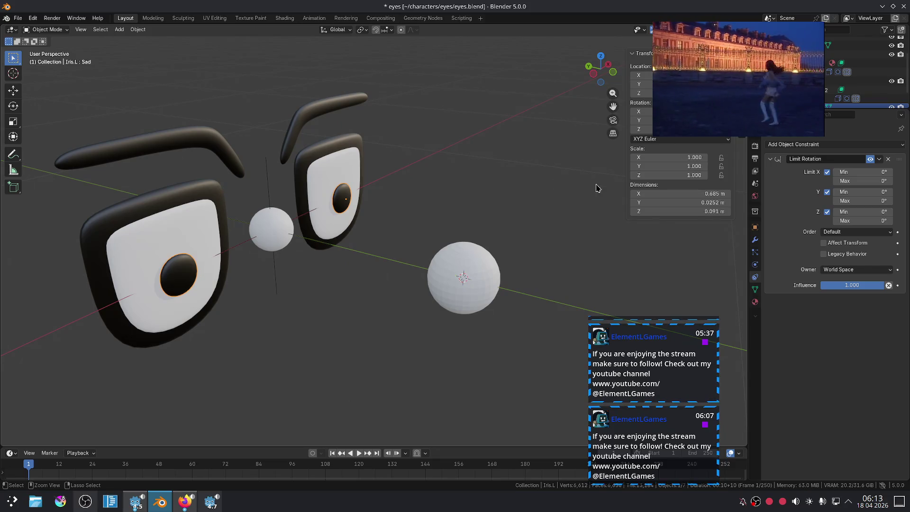
click(589, 222)
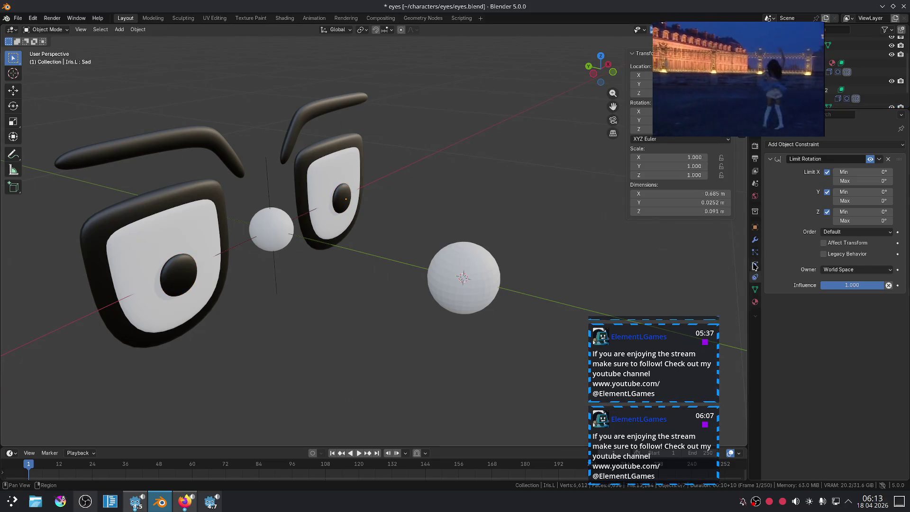
click(772, 161)
click(781, 147)
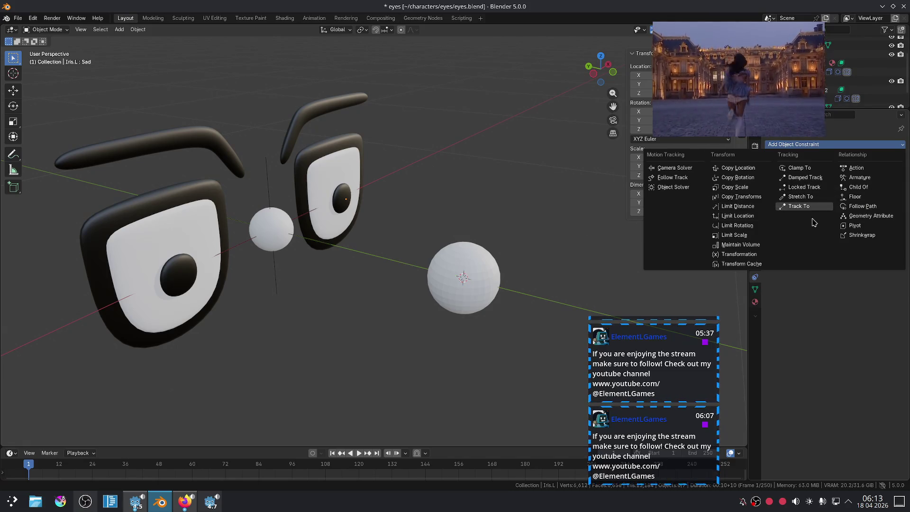
Add a Track To constraint to the iris targeting the Sphere, with X as the up axis
click(798, 206)
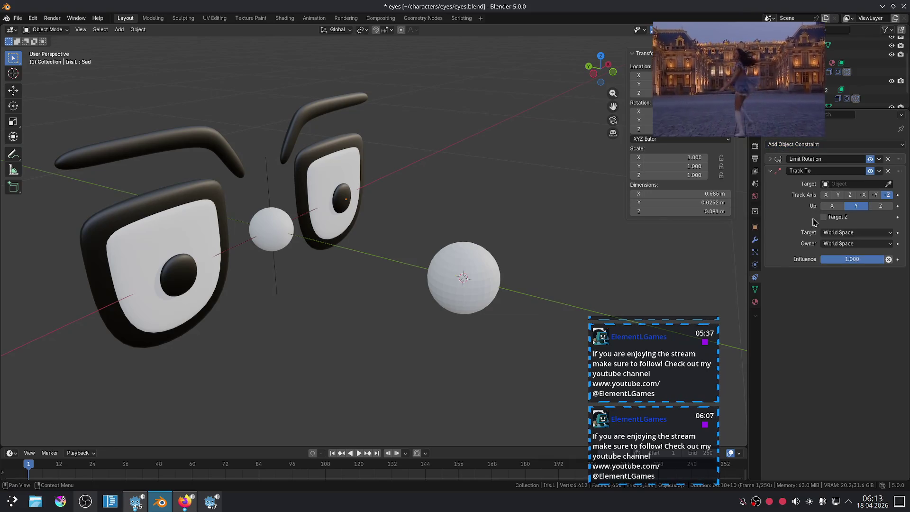
click(887, 184)
click(488, 263)
scroll(544, 245, down, 3)
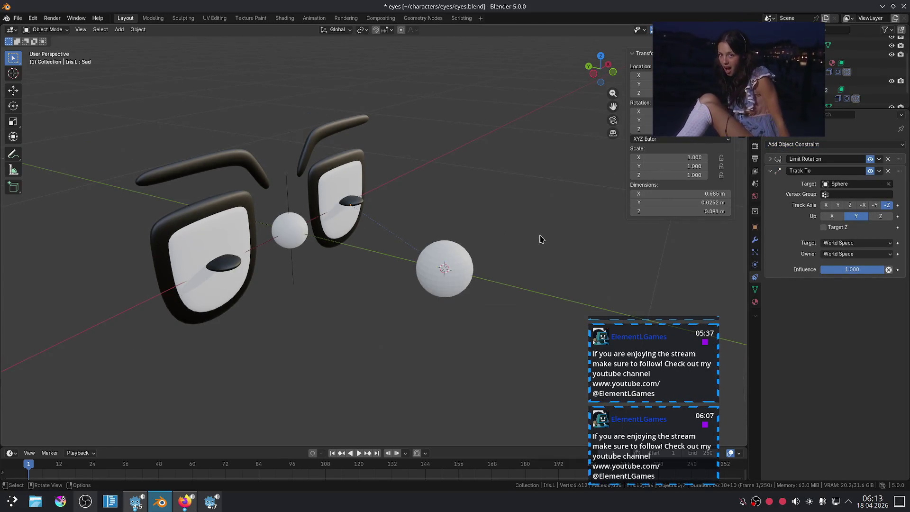
scroll(503, 265, up, 5)
click(831, 216)
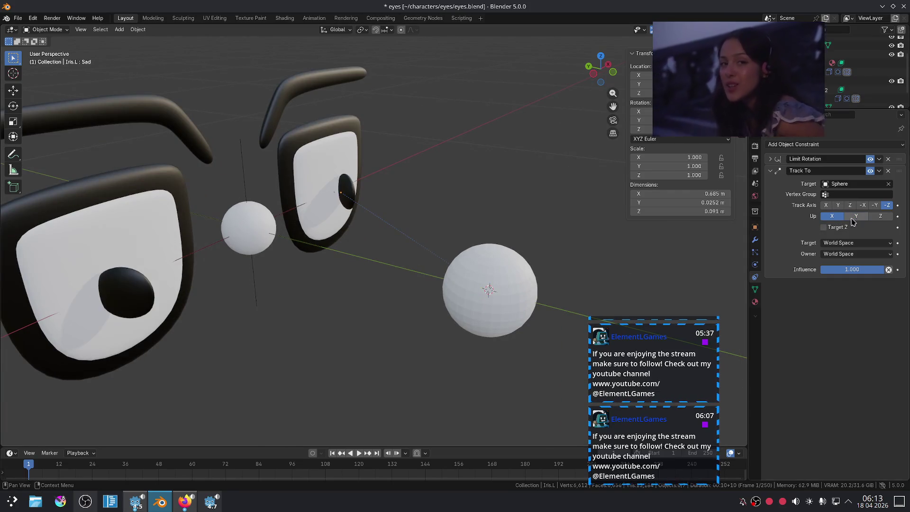
Move the Sphere to the right to test the tracking, then undo the move
click(467, 274)
scroll(583, 256, down, 5)
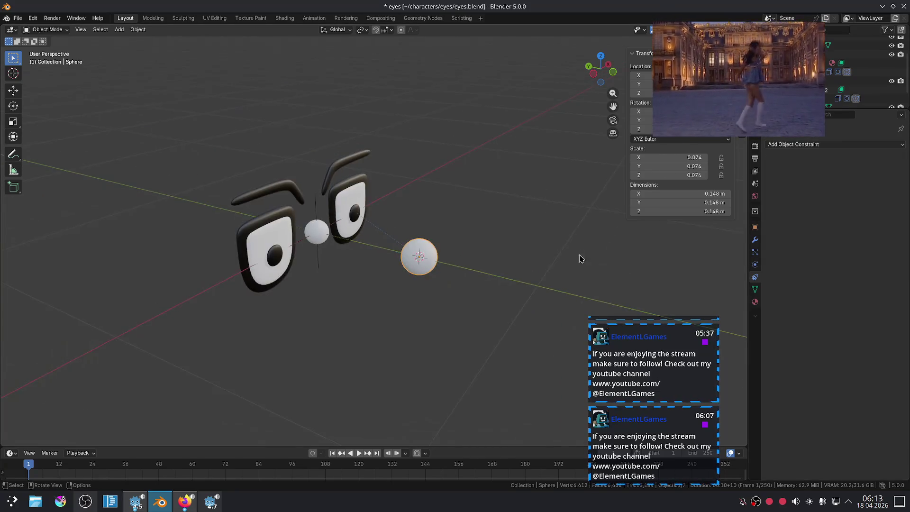
scroll(545, 269, up, 2)
key(g)
click(571, 255)
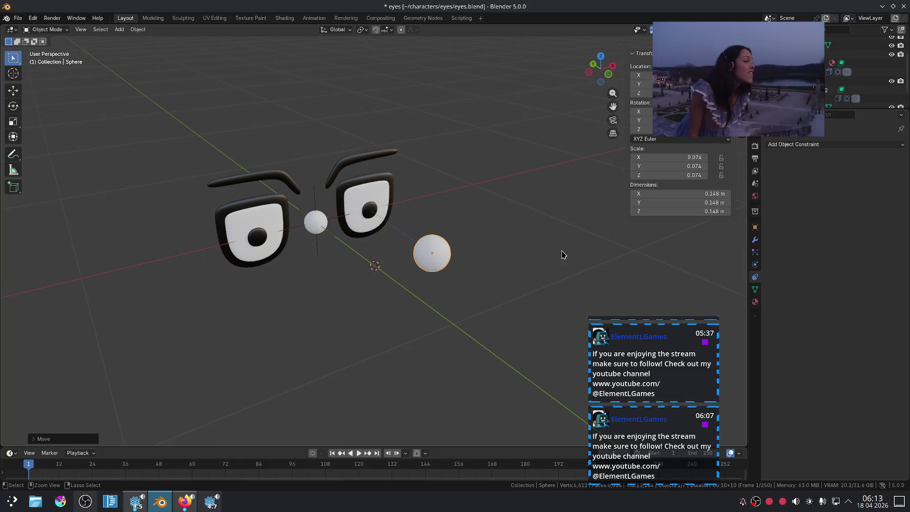
key(ctrl+z)
scroll(479, 239, up, 4)
Try tracking axes -X, Z and -Z, with Track To moved above Limit Rotation
click(378, 198)
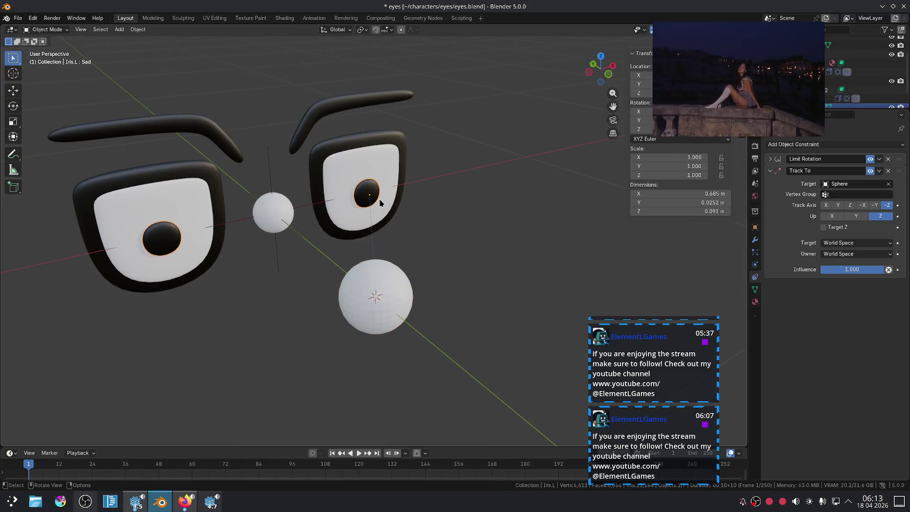
click(874, 205)
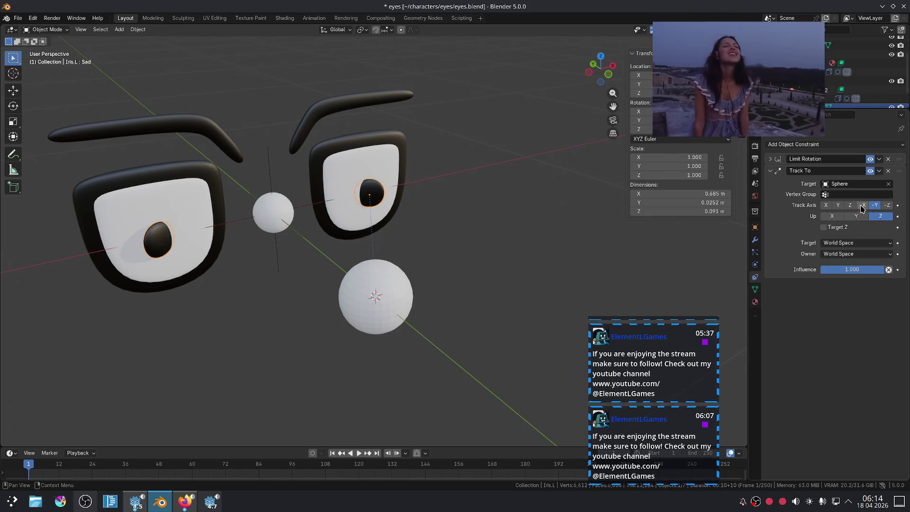
click(861, 205)
click(851, 205)
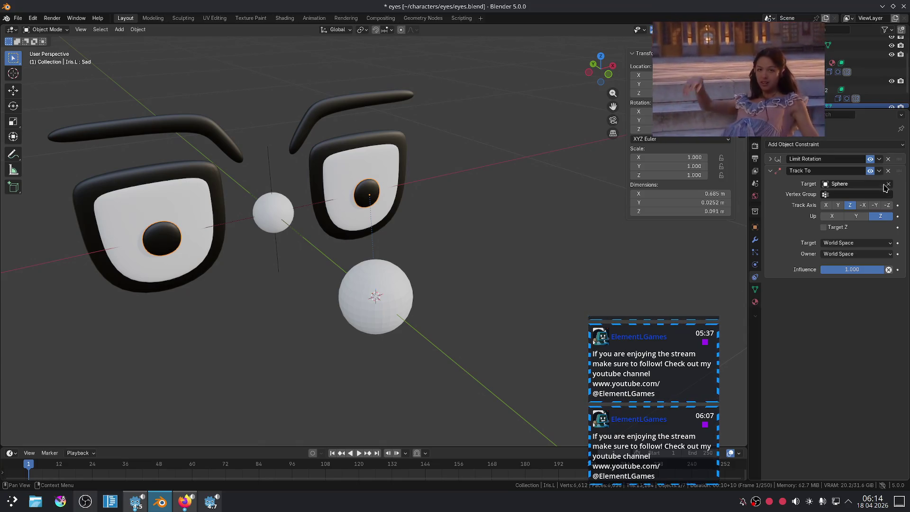
drag(899, 172, 899, 151)
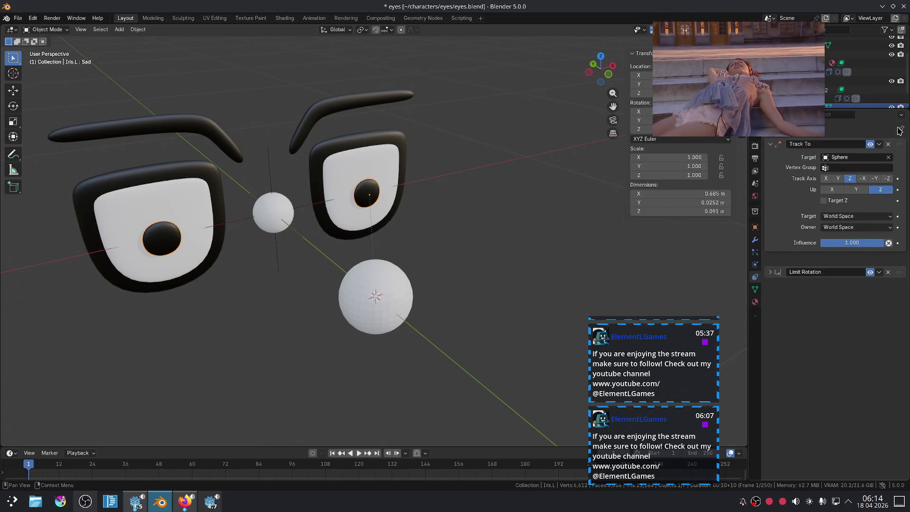
click(886, 194)
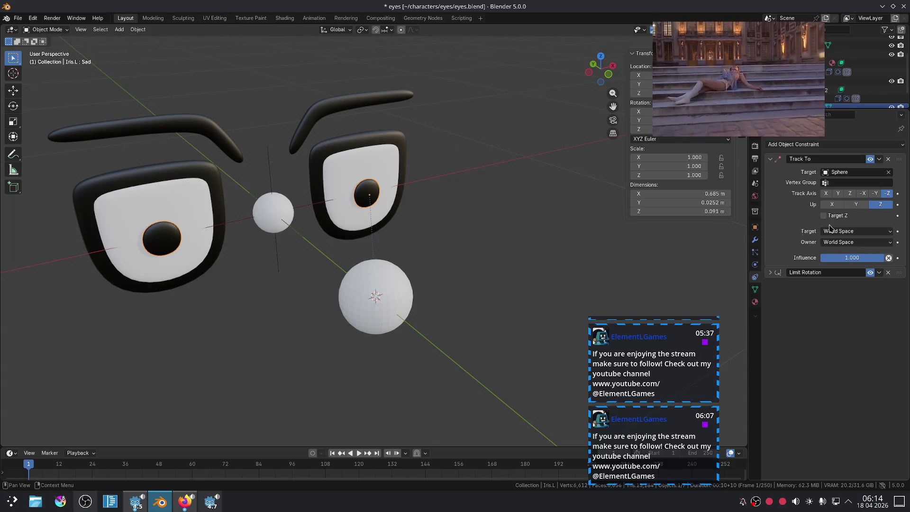
Move the Sphere lower right, then reorder Iris.L's stack so Limit Rotation is above Track To
click(399, 270)
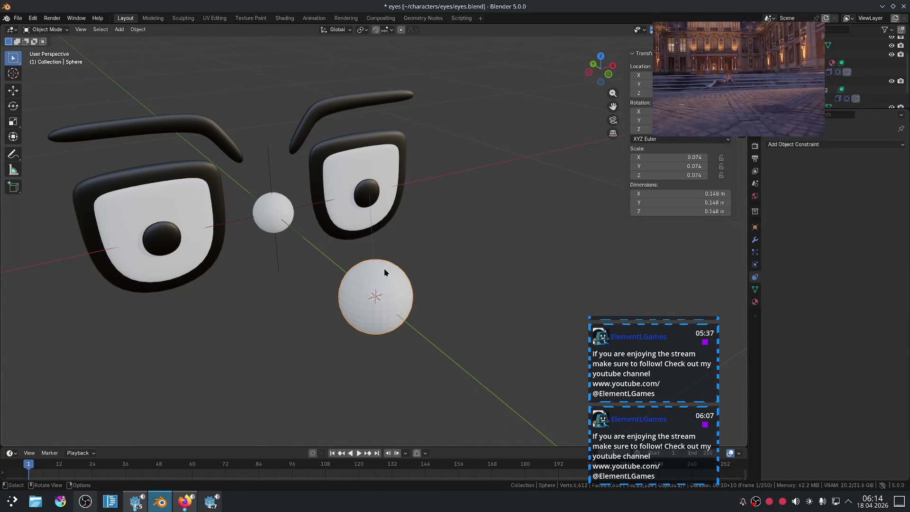
key(g)
click(457, 261)
click(373, 193)
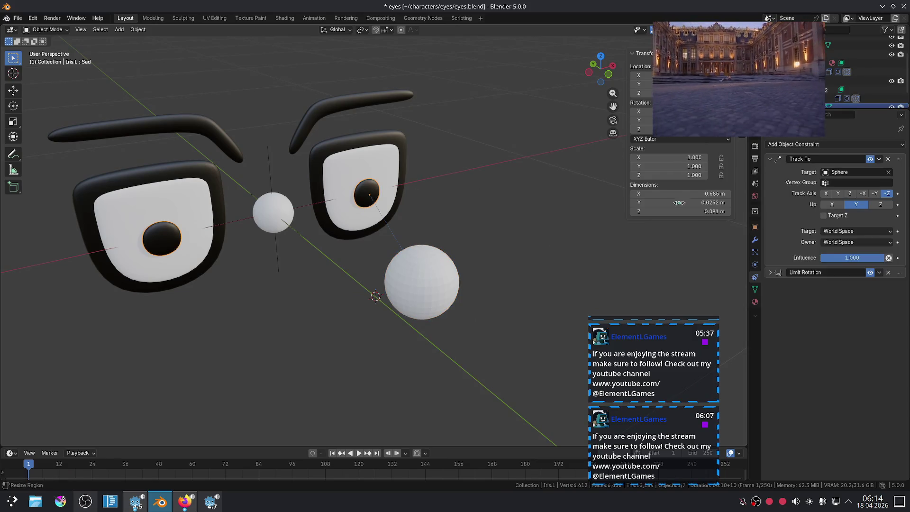
drag(900, 274, 899, 159)
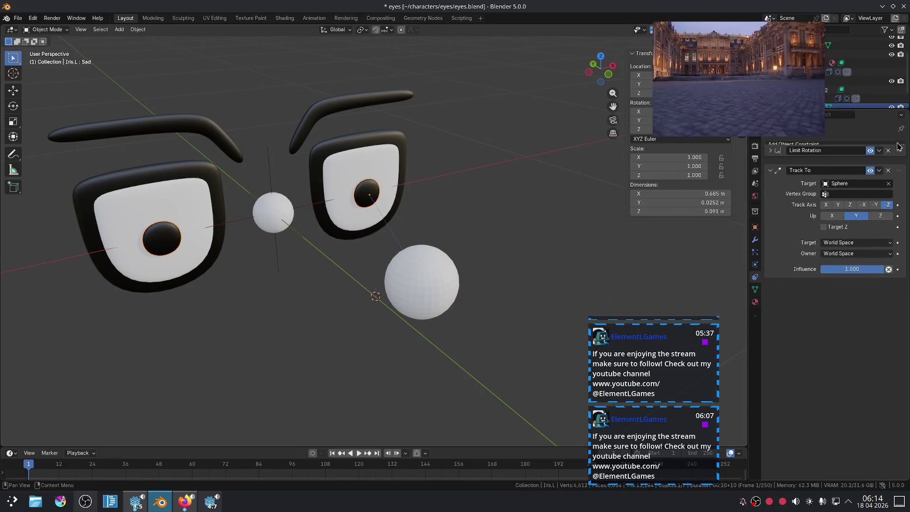
Delete Iris.L's Track To constraint, leaving only Limit Rotation, and select the Eye object
click(427, 266)
key(g)
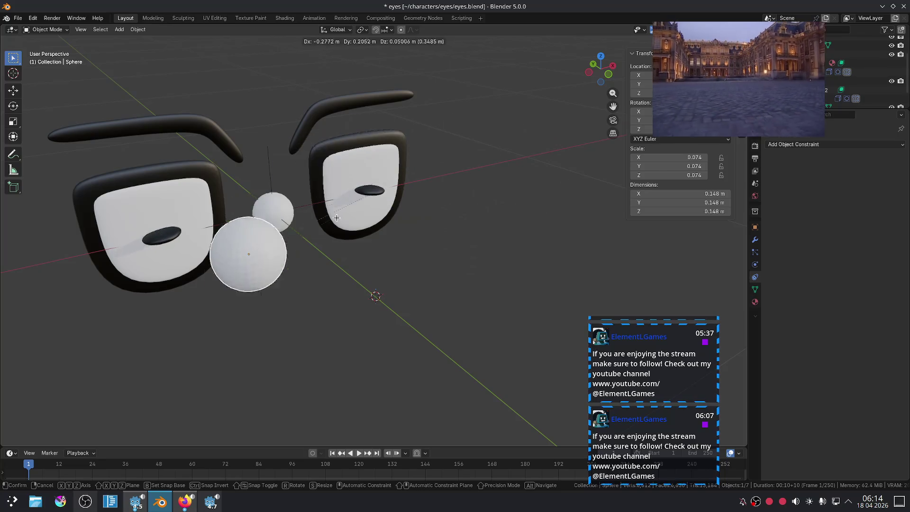
key(Escape)
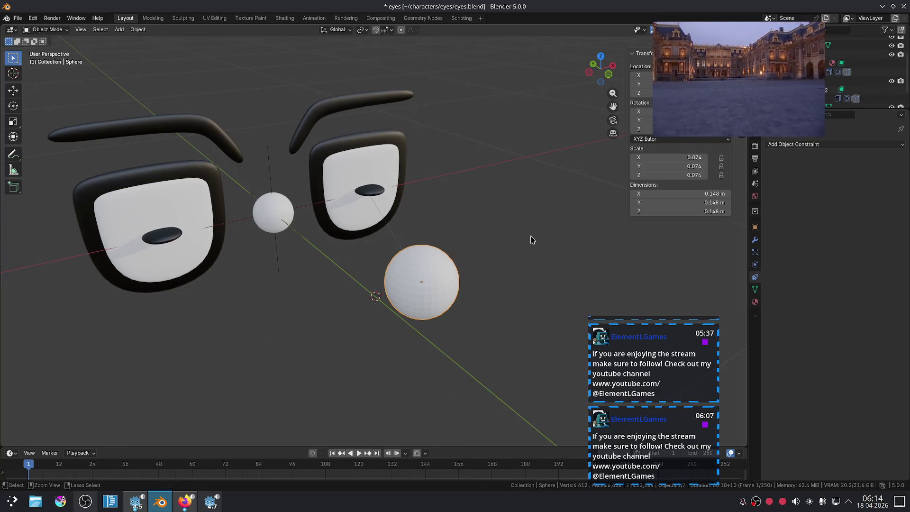
click(360, 194)
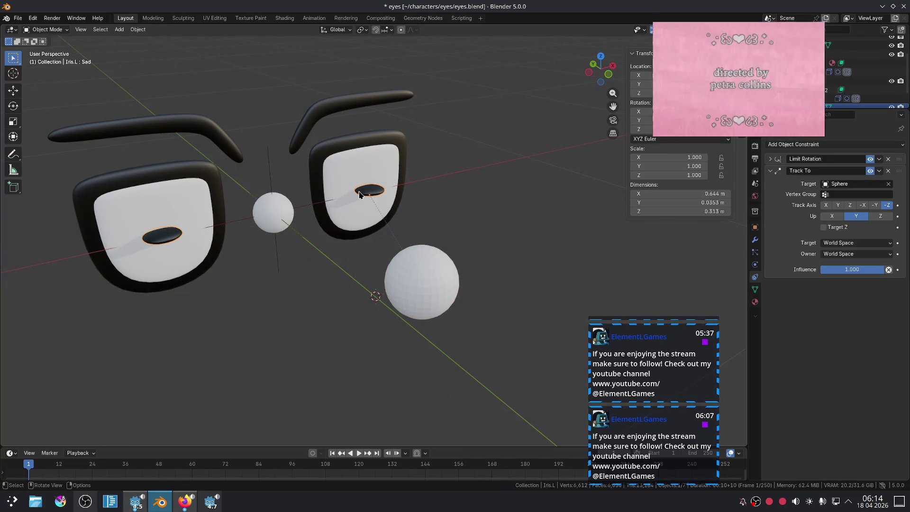
click(888, 170)
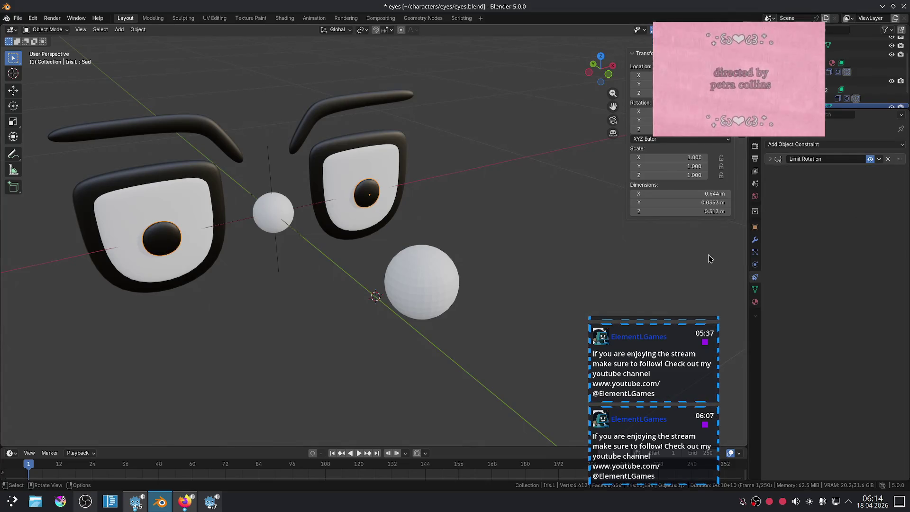
mouse_move(332, 217)
middle_down()
mouse_move(358, 209)
mouse_move(384, 111)
middle_up()
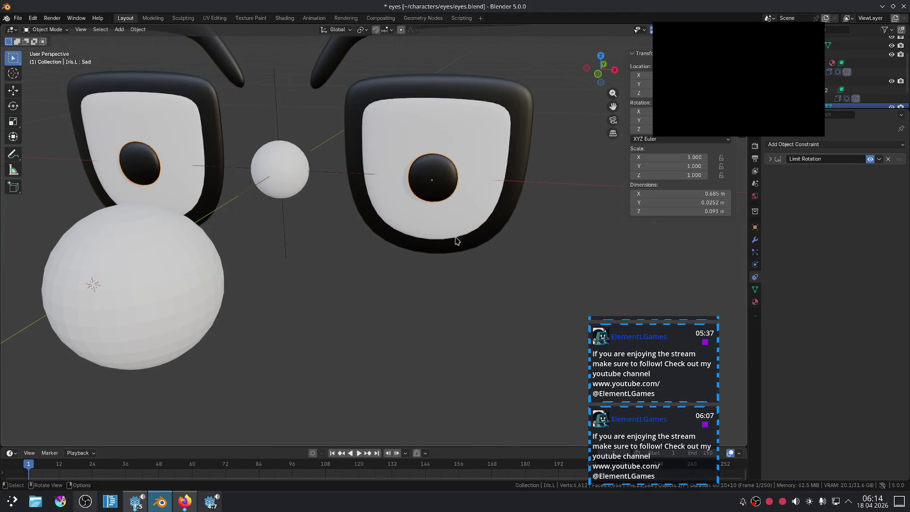
click(394, 115)
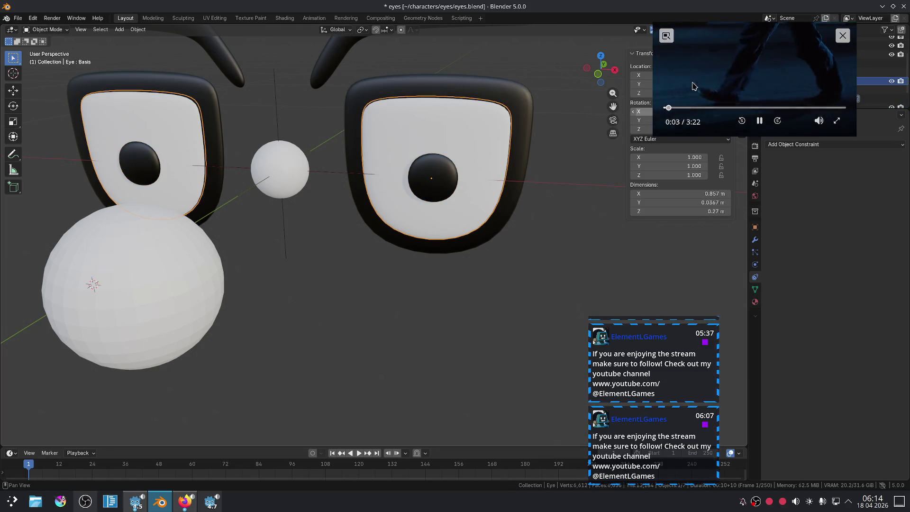
In YouTube, move the picture-in-picture video left and scroll down the sidebar of videos
click(185, 501)
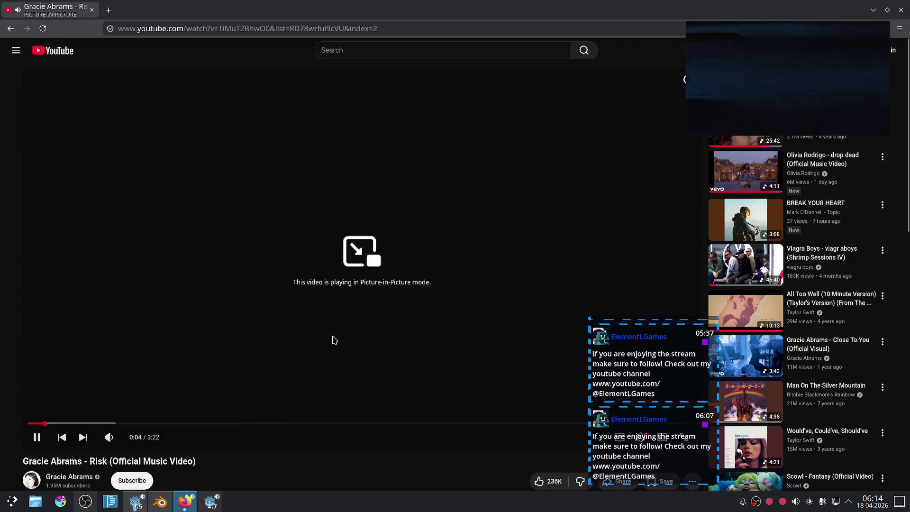
scroll(351, 299, up, 3)
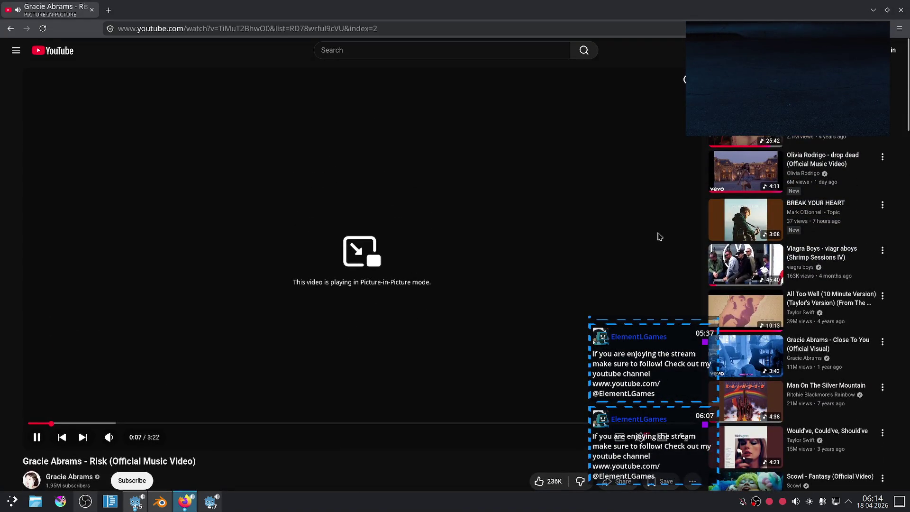
drag(782, 114, 619, 77)
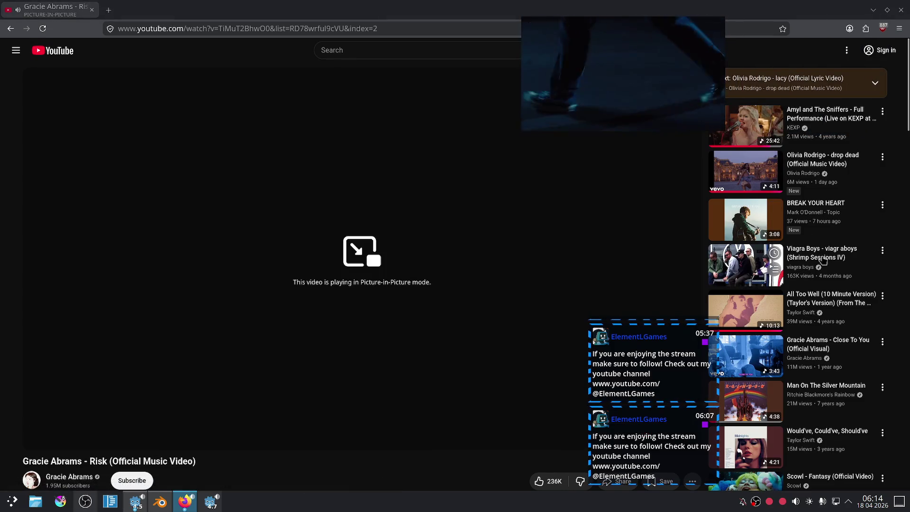
scroll(813, 282, down, 5)
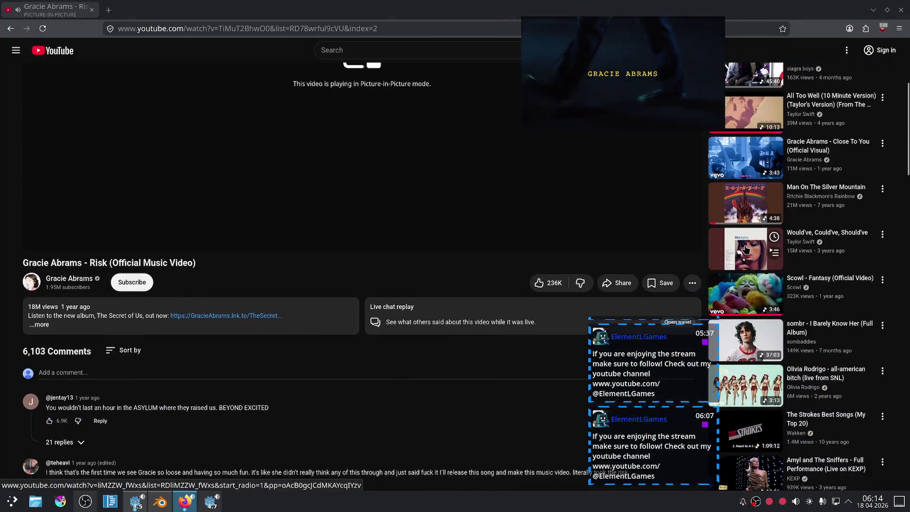
scroll(710, 288, down, 3)
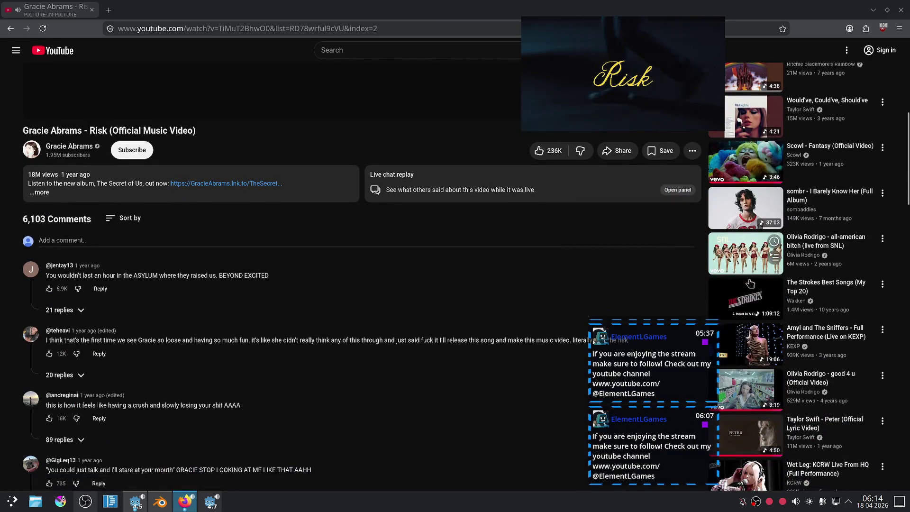
scroll(759, 313, down, 4)
scroll(741, 254, down, 5)
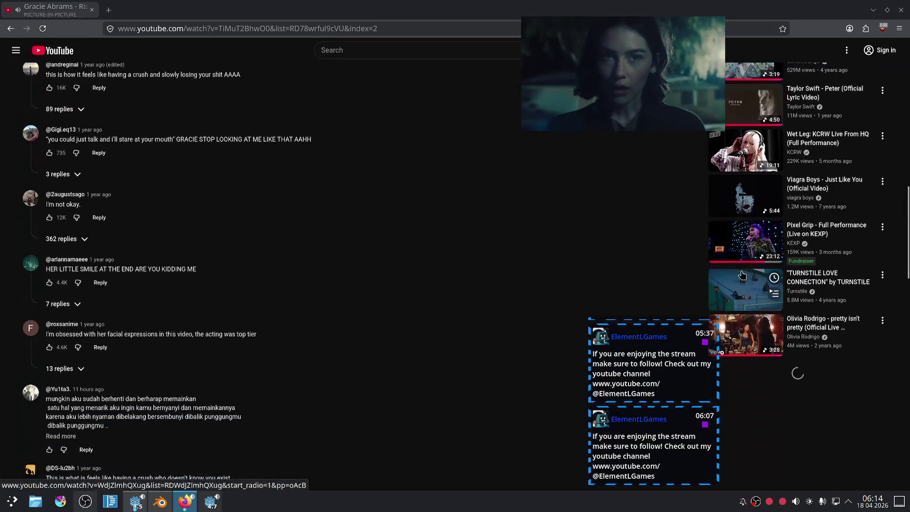
scroll(740, 251, down, 1)
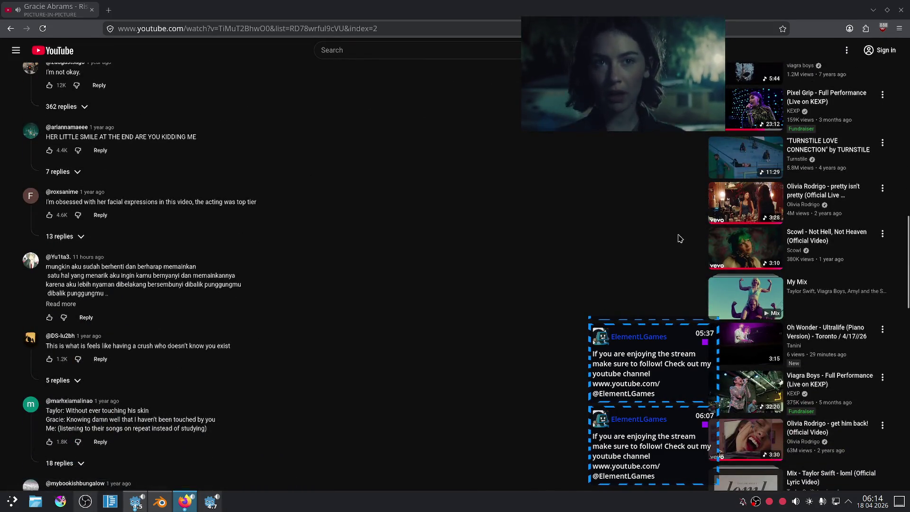
scroll(678, 237, down, 3)
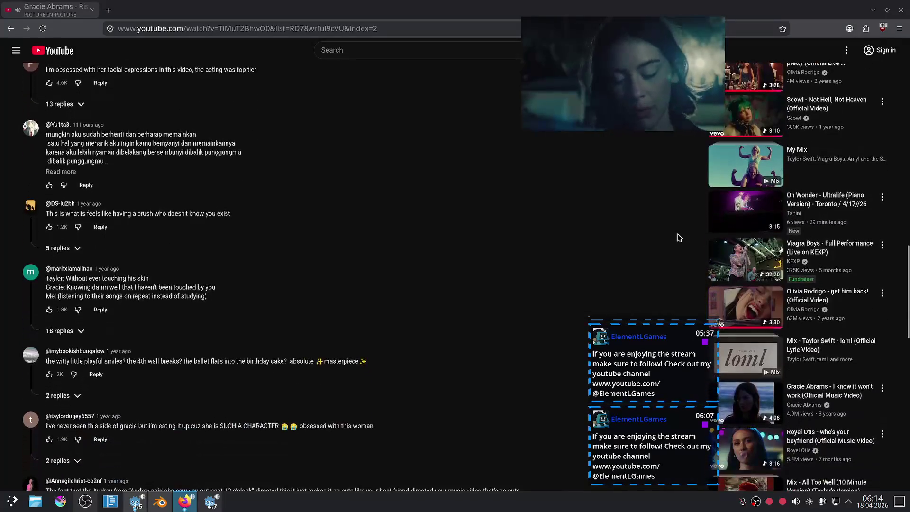
scroll(678, 237, down, 3)
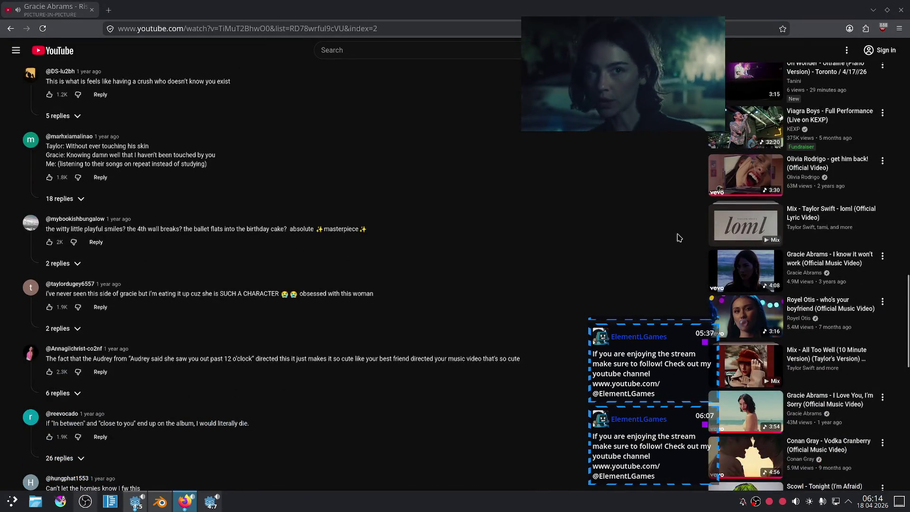
scroll(678, 238, down, 3)
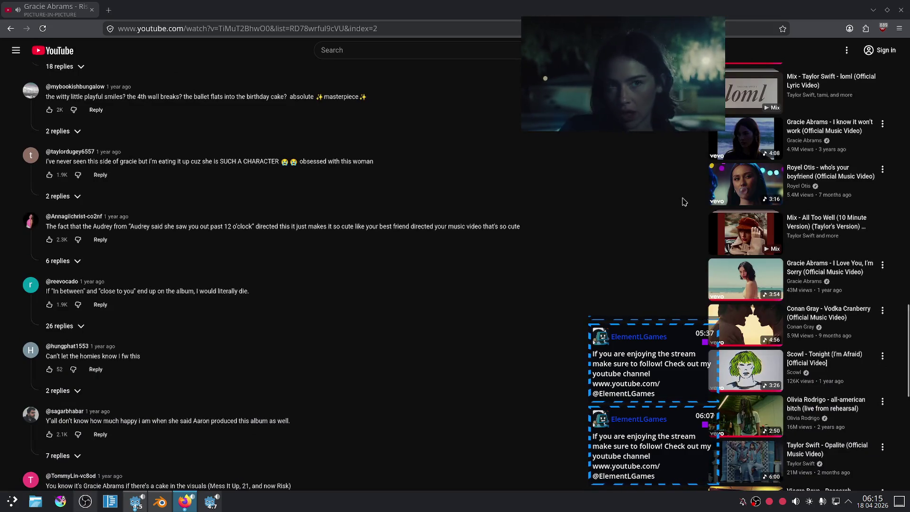
Play the Royel Otis music video and put its picture-in-picture window at the top-right
click(718, 192)
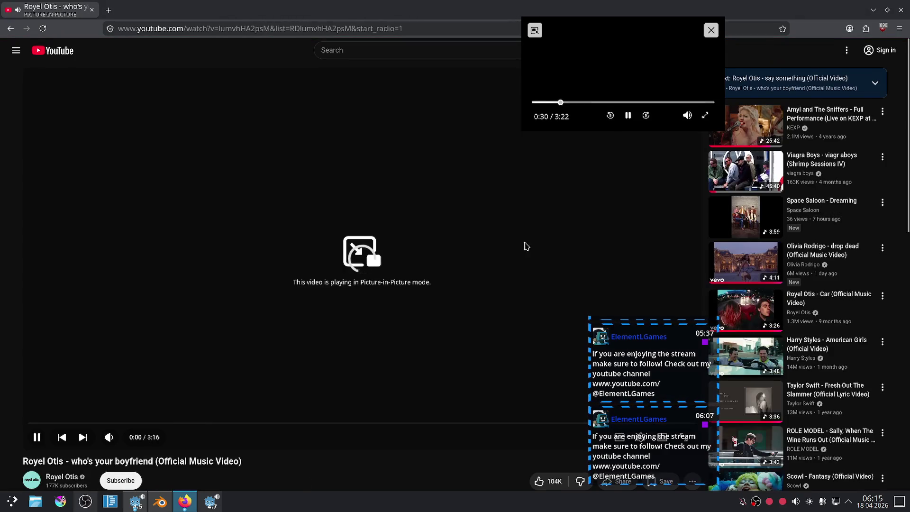
drag(615, 73, 782, 87)
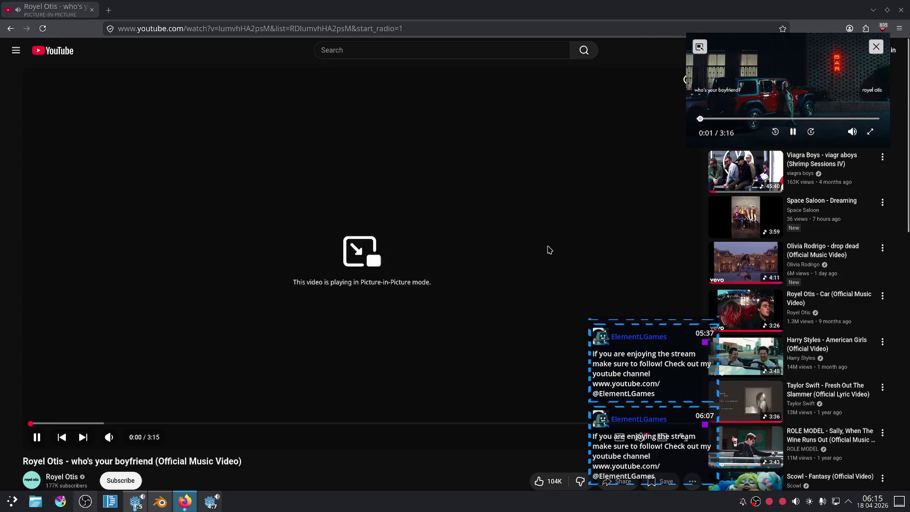
scroll(562, 236, down, 3)
scroll(368, 315, up, 3)
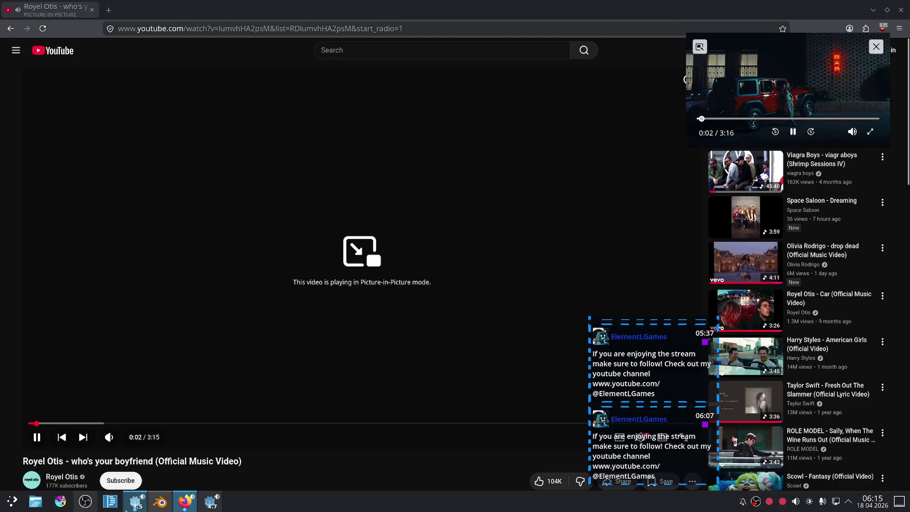
Bring the Blender: Dead Easy Eye Rig tutorial window back to the front
click(160, 501)
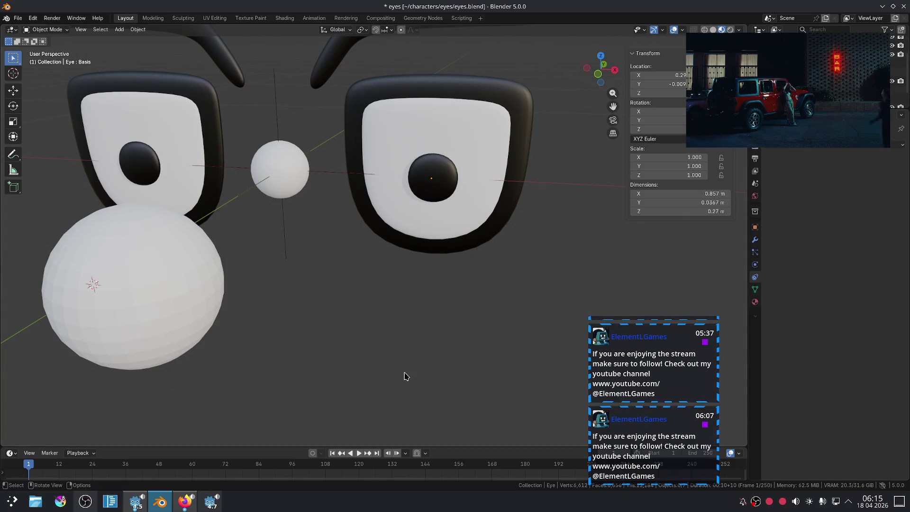
key(alt+Tab)
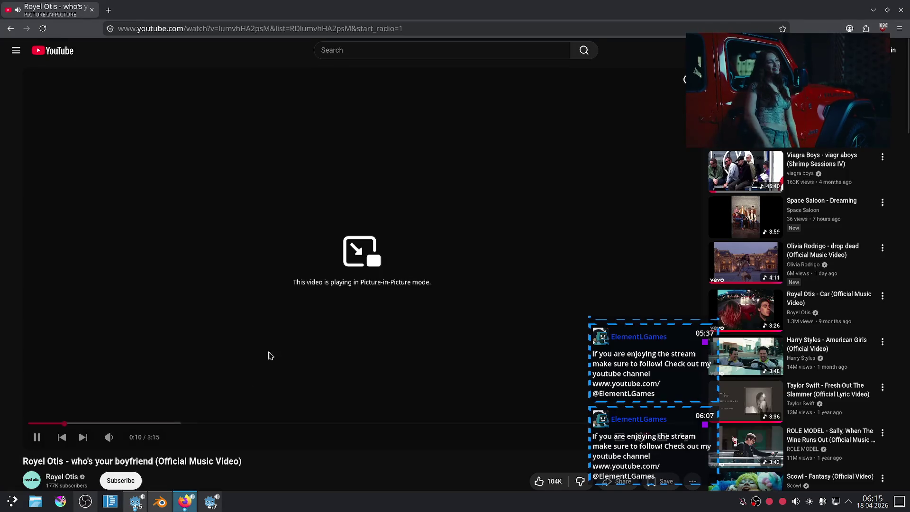
key(alt+Tab)
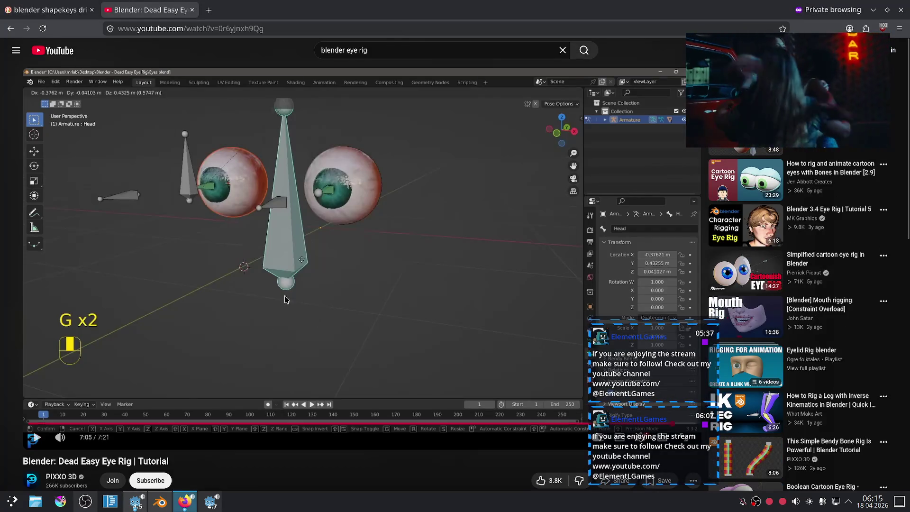
Search YouTube for 'blender how to limit objects position without bounds of another'
click(367, 49)
drag(386, 51, 332, 52)
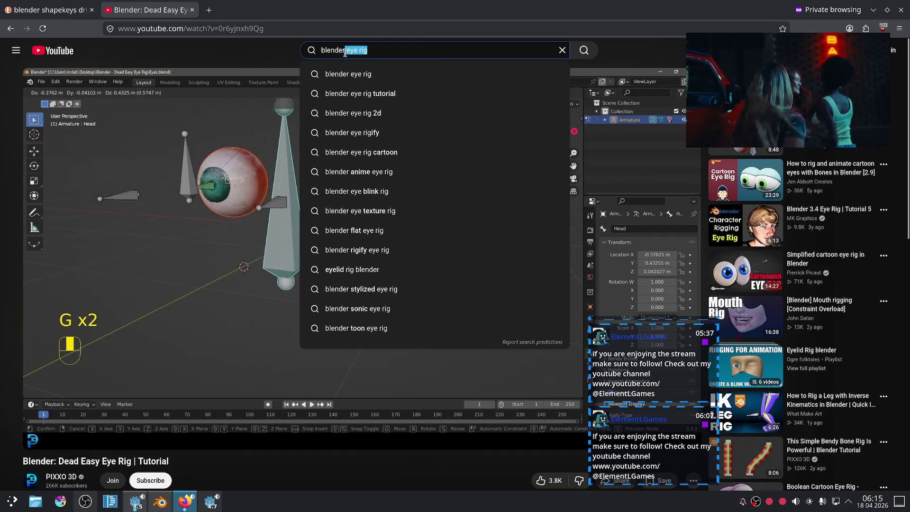
text(h)
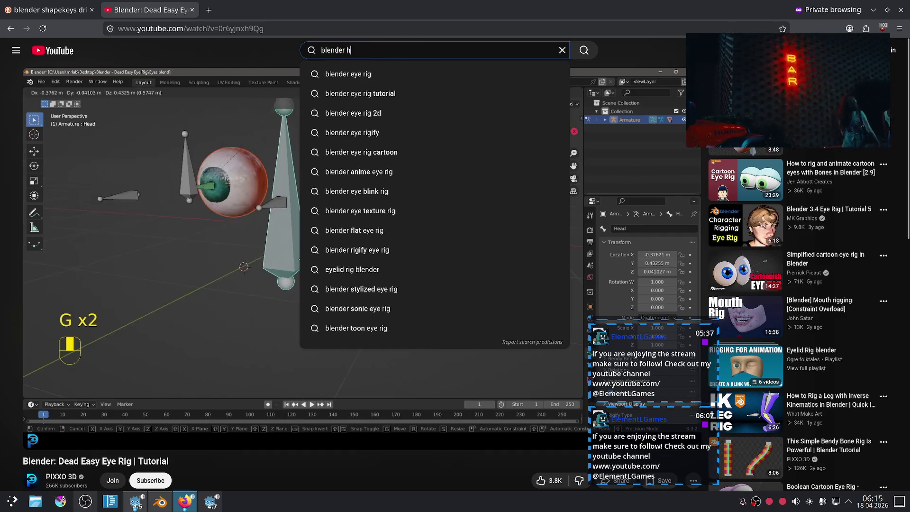
text(ow to limit obje)
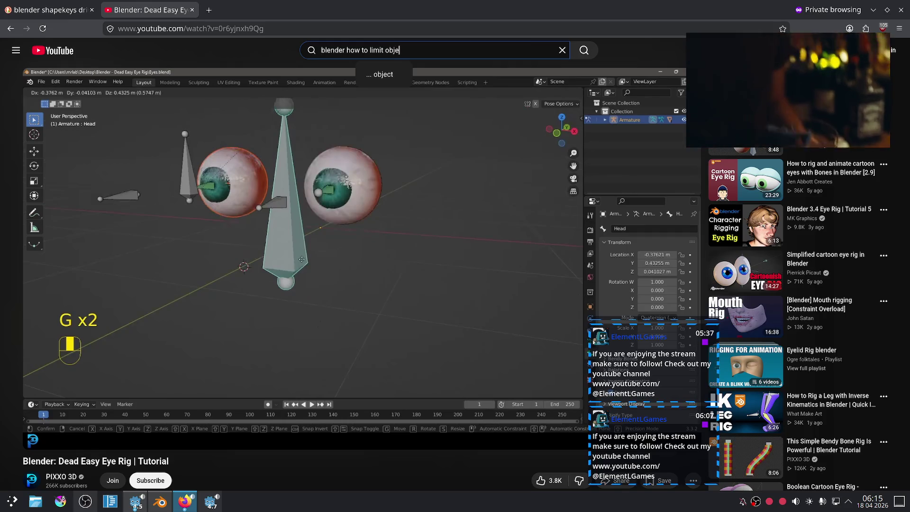
text(cts po)
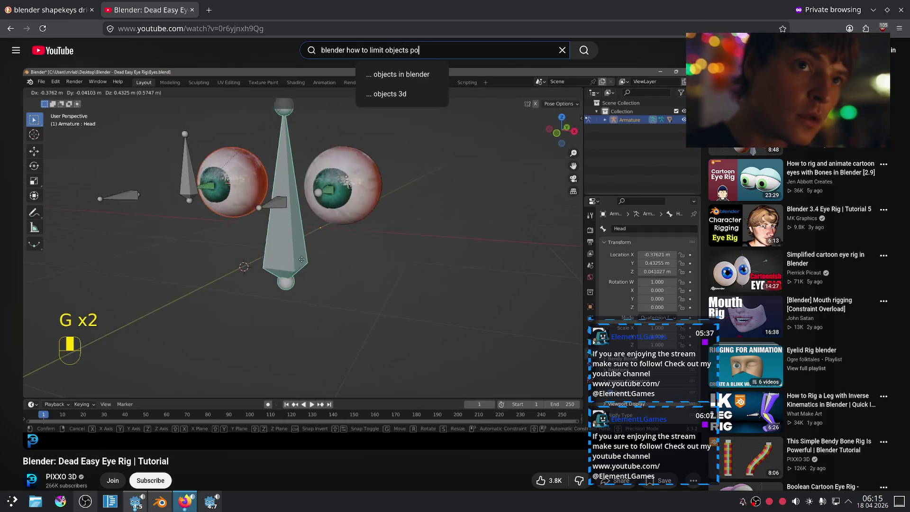
text(sition without)
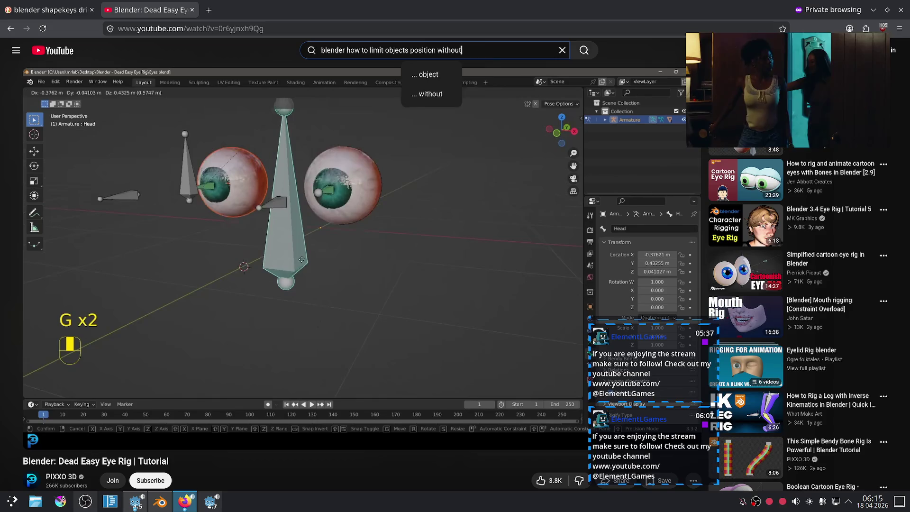
text( bounds of another)
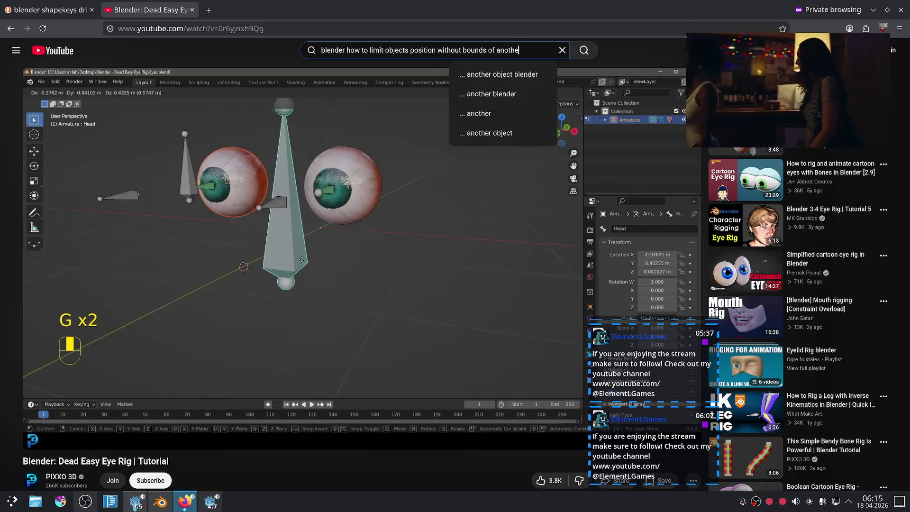
key(Return)
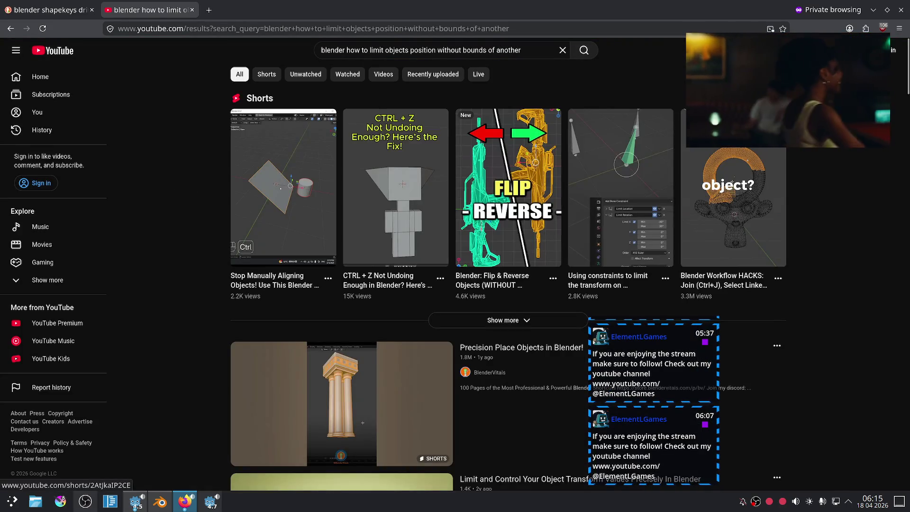
Scroll through the YouTube results for the limit-position query and back up
scroll(189, 230, down, 3)
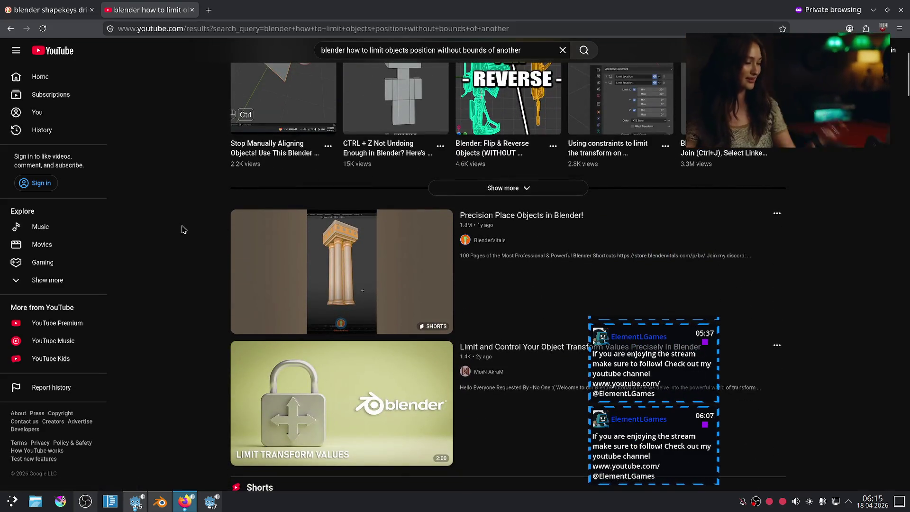
scroll(185, 230, down, 4)
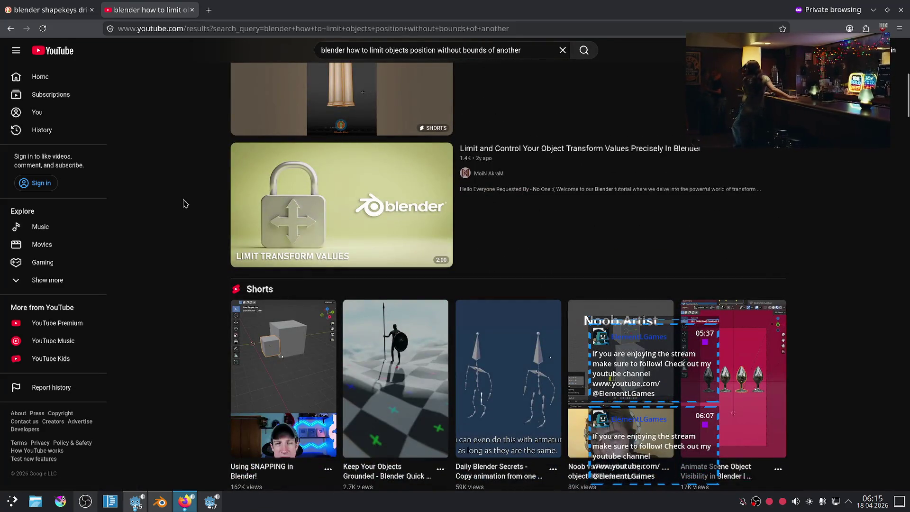
scroll(185, 204, down, 4)
scroll(184, 204, down, 3)
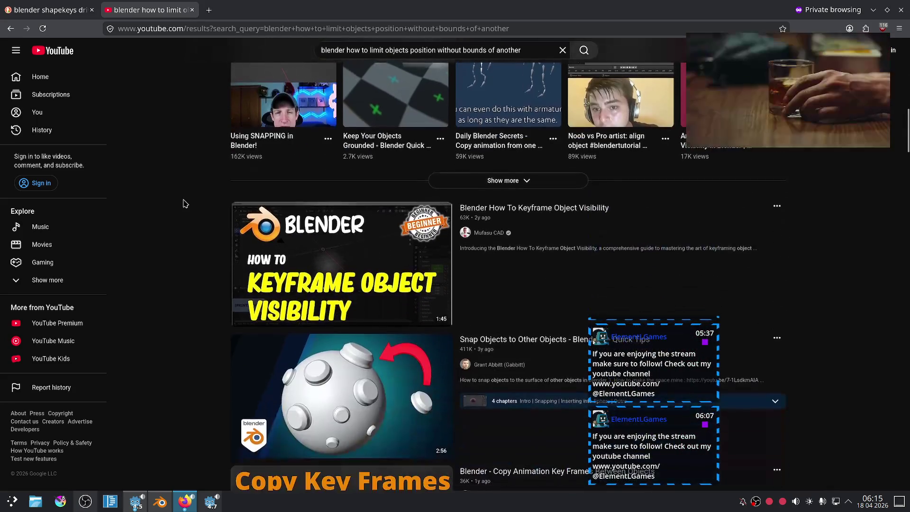
scroll(185, 204, down, 5)
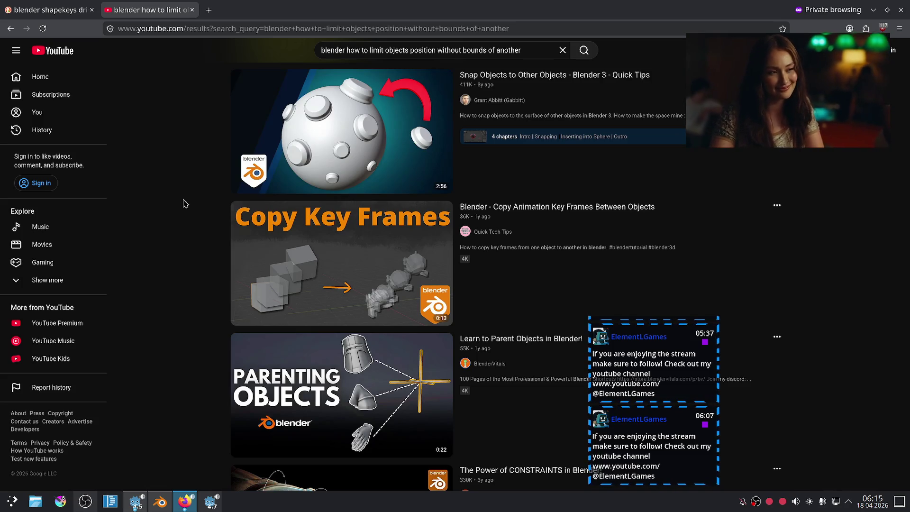
scroll(189, 235, down, 4)
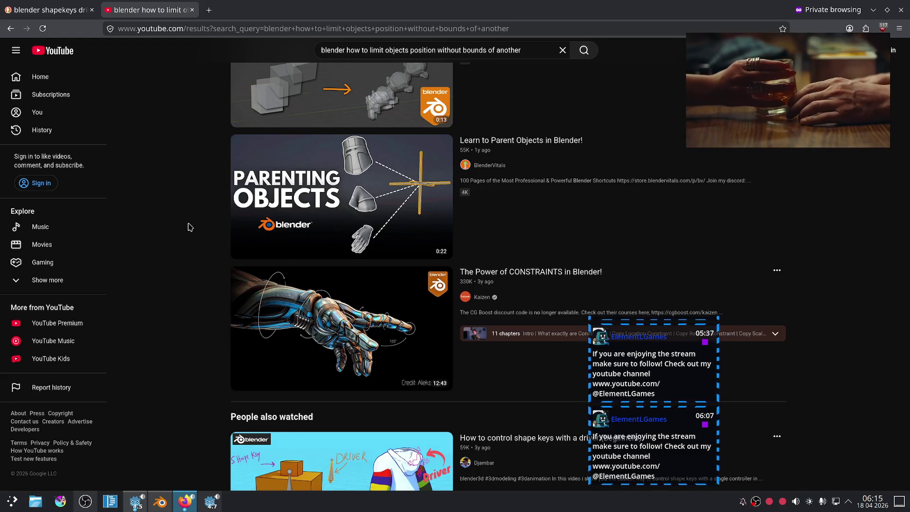
scroll(188, 228, down, 5)
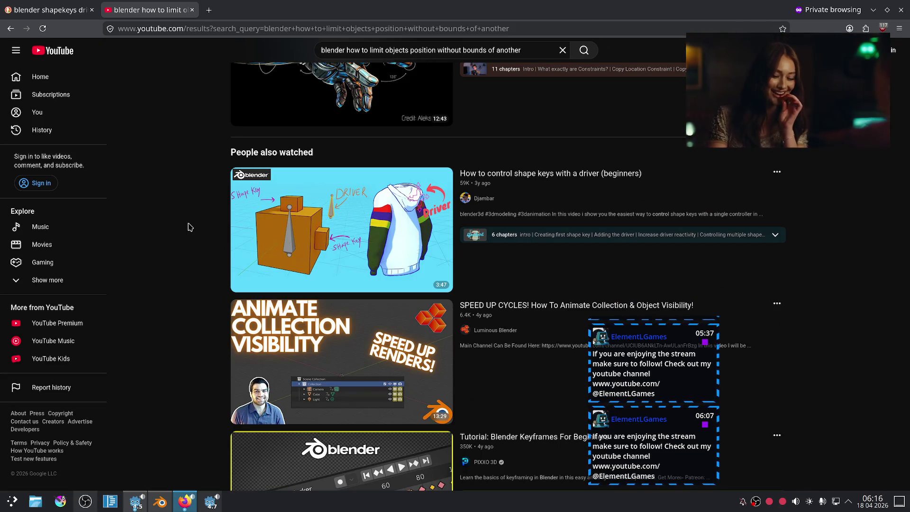
scroll(188, 228, down, 4)
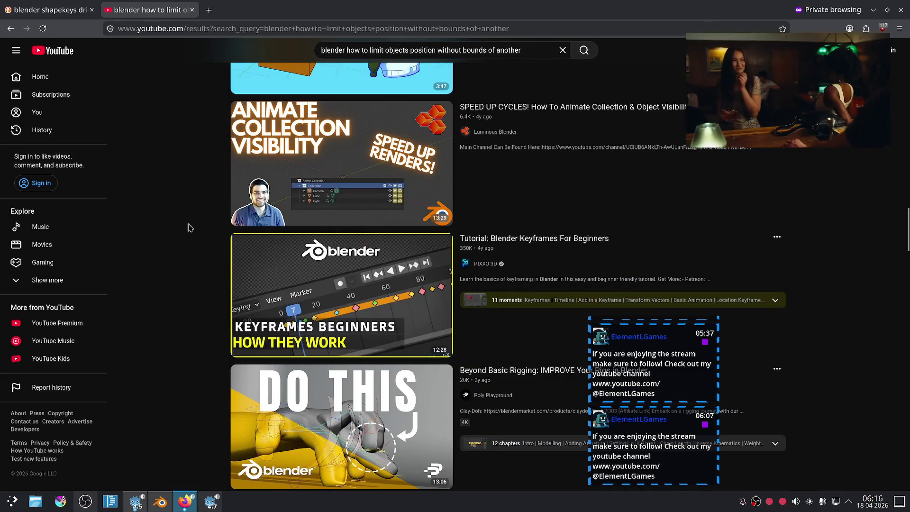
scroll(178, 191, up, 10)
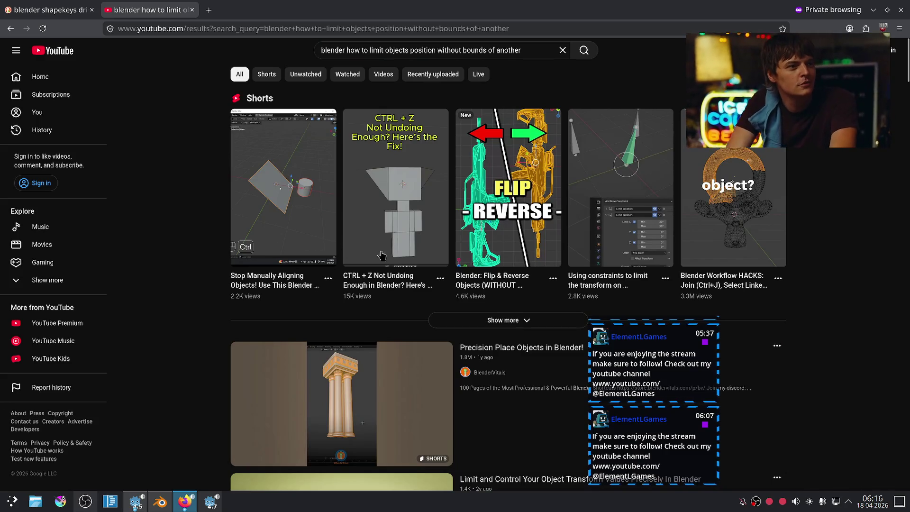
Send the same search query to DuckDuckGo in a new tab
mouse_move(500, 291)
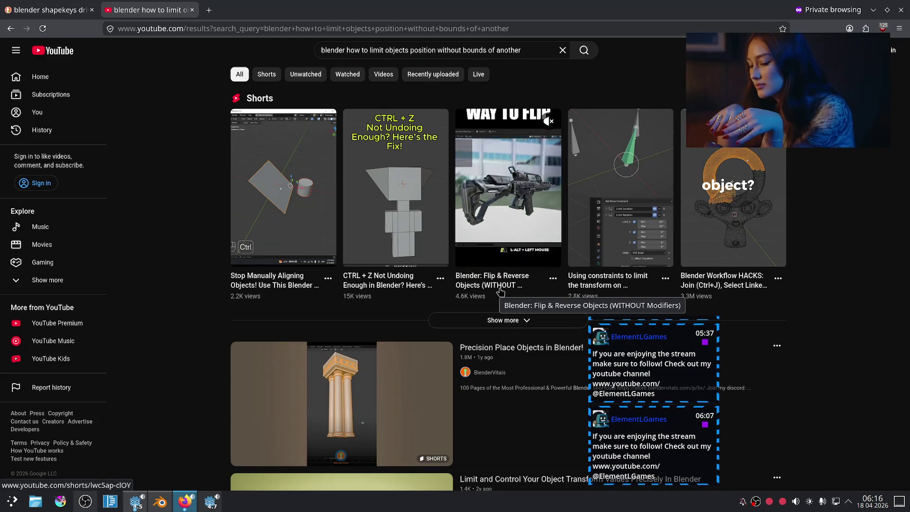
mouse_move(297, 289)
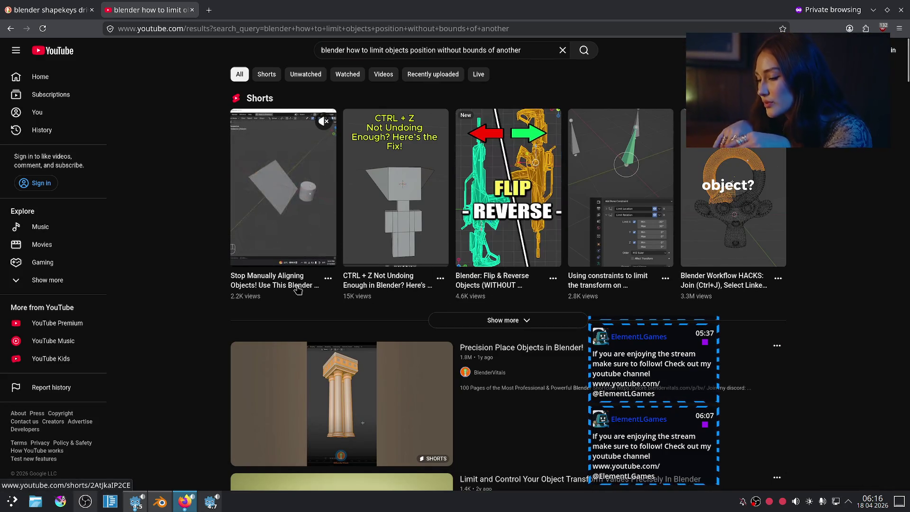
triple_click(337, 50)
right_click(345, 48)
click(384, 169)
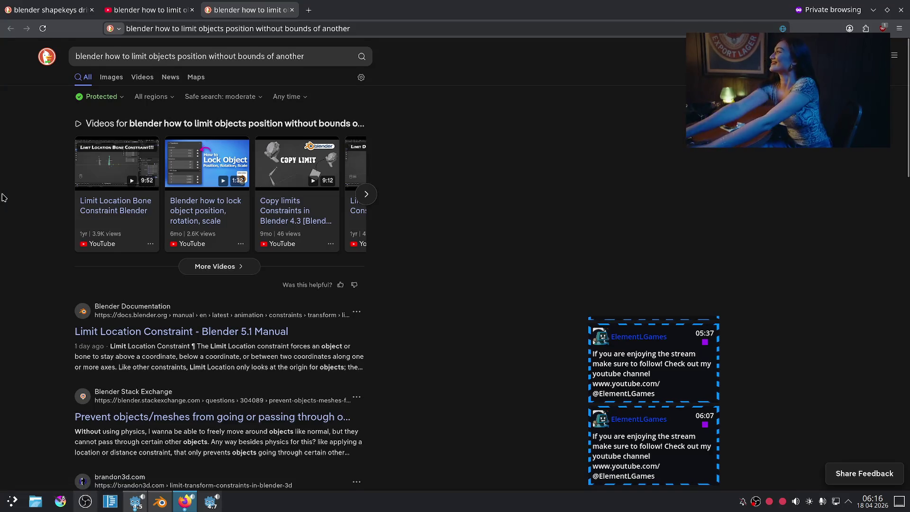
Open and read the Stack Exchange question about preventing objects passing through others
scroll(4, 197, down, 2)
scroll(68, 259, down, 1)
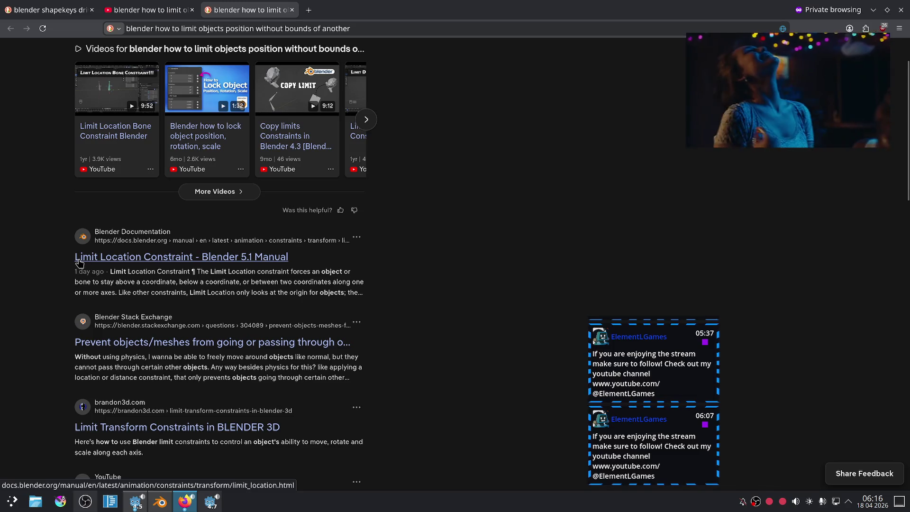
click(148, 347)
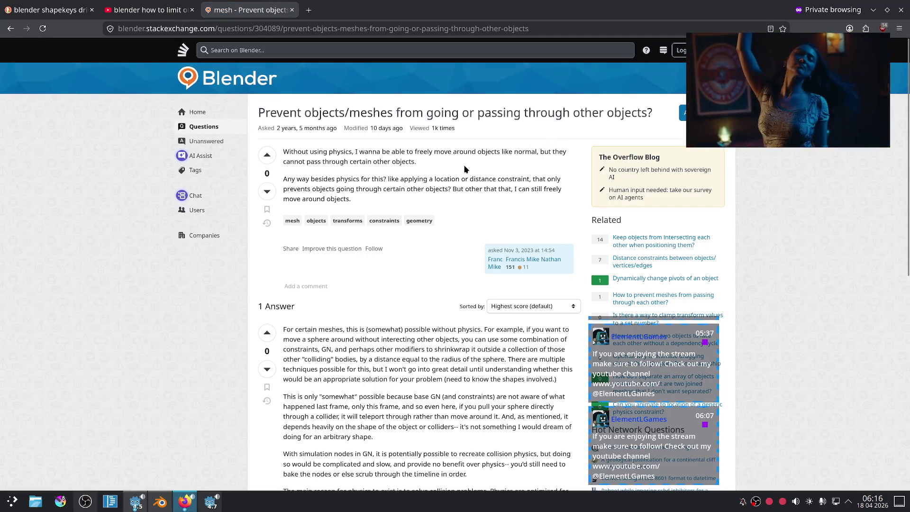
scroll(435, 172, down, 3)
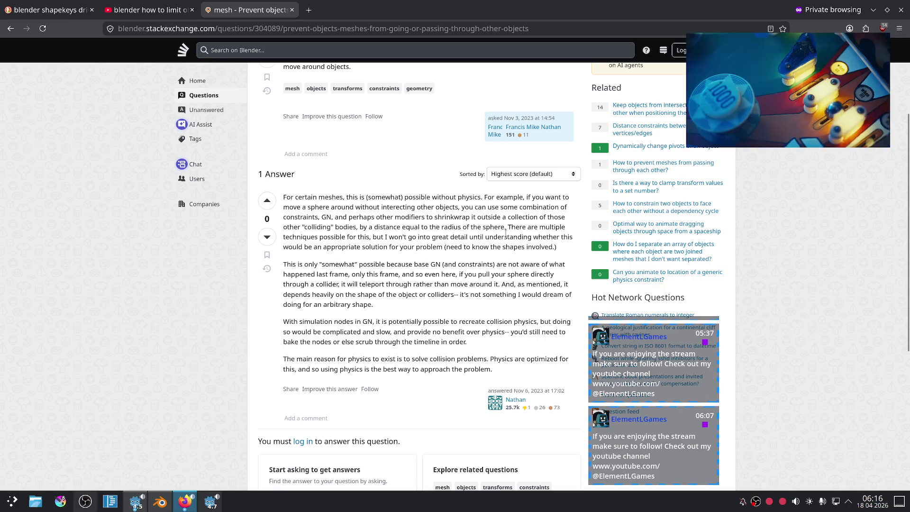
scroll(464, 232, down, 2)
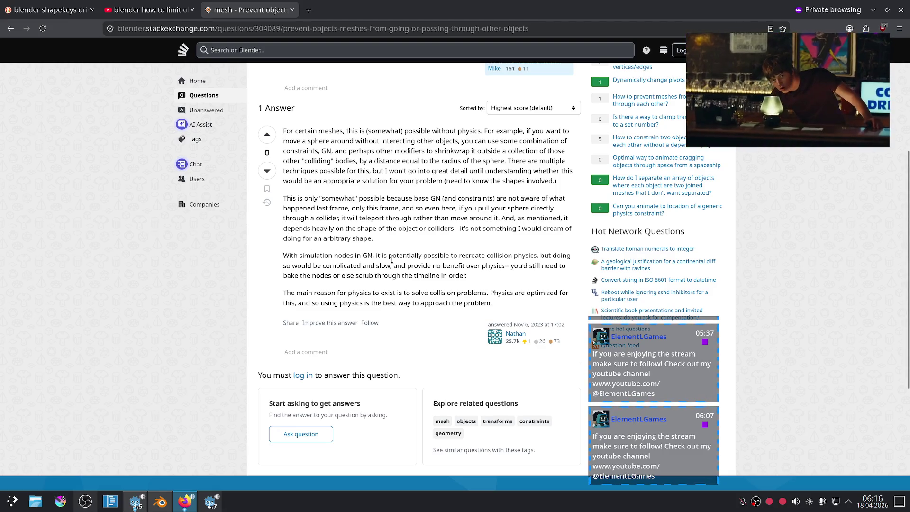
scroll(448, 266, down, 5)
Back in the DuckDuckGo results, open the Limit Location Constraint manual page
key(alt+Left)
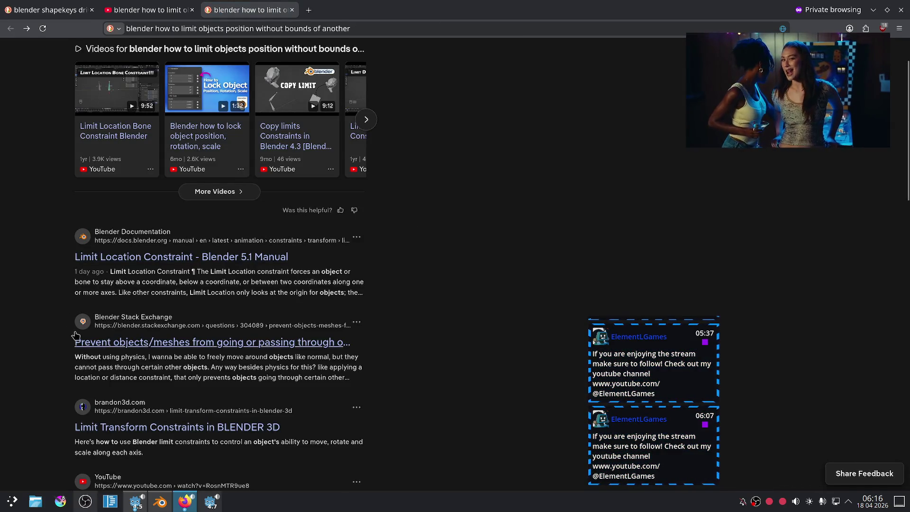
scroll(73, 339, down, 3)
scroll(52, 311, down, 3)
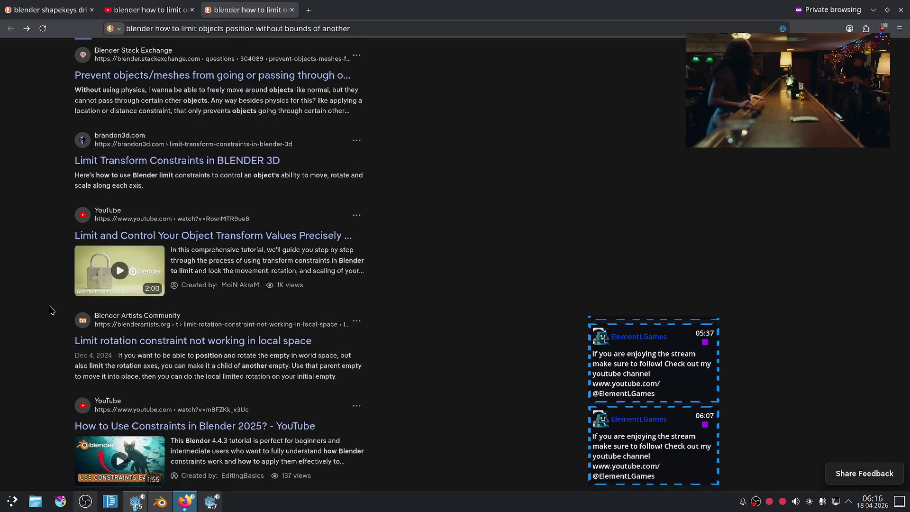
scroll(52, 311, down, 3)
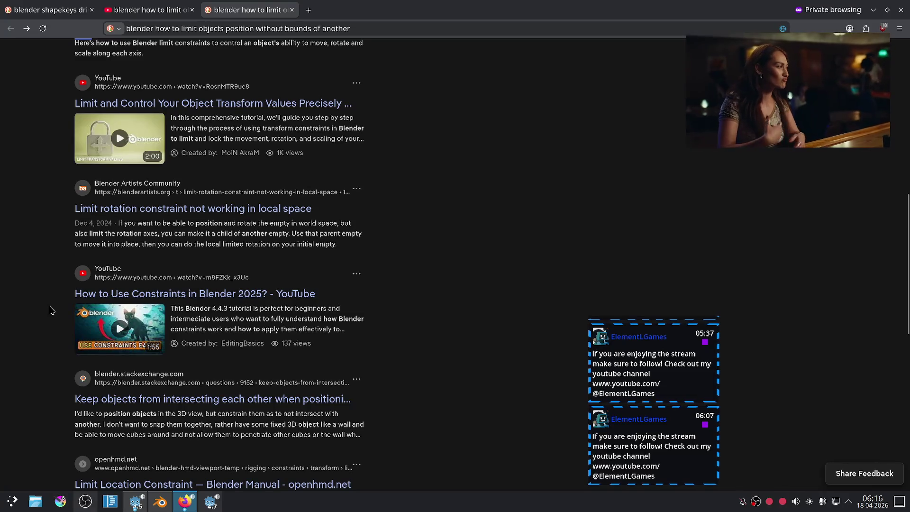
scroll(52, 310, up, 10)
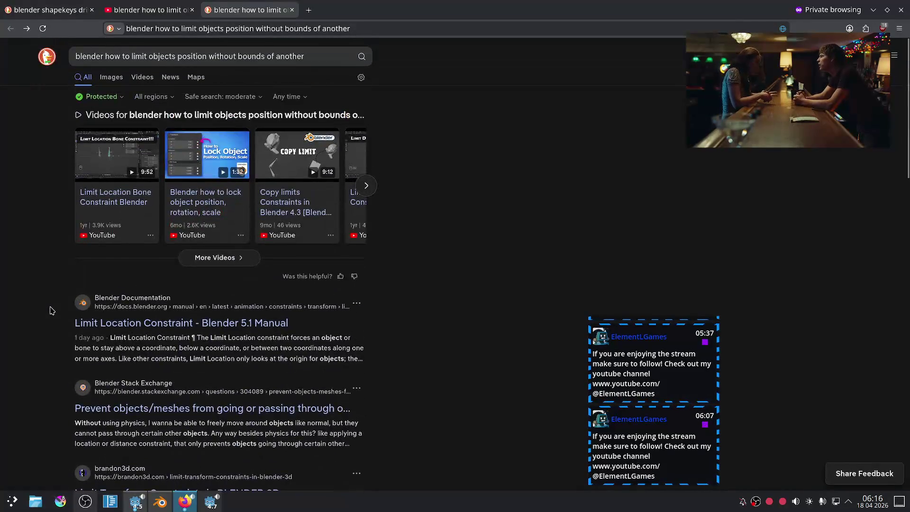
click(83, 323)
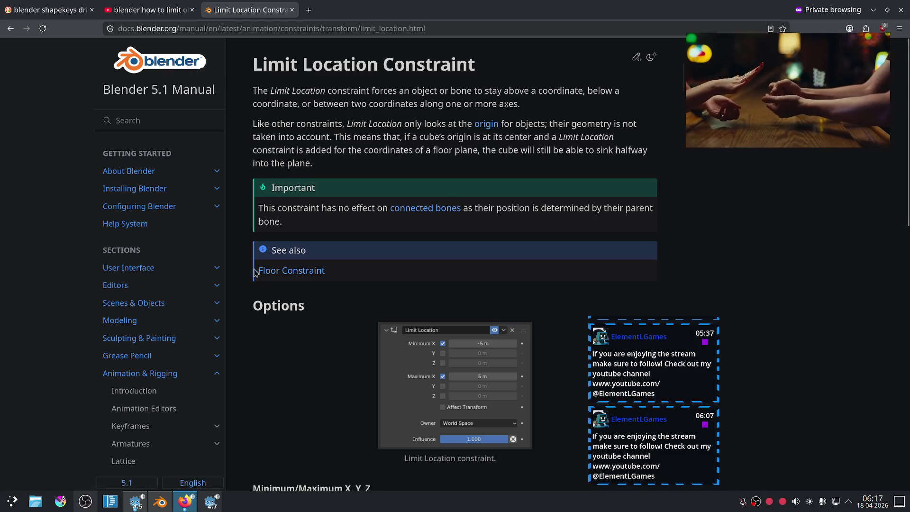
Read the Limit Location page's Options and Example, then return to Blender and select Iris.L
mouse_move(161, 507)
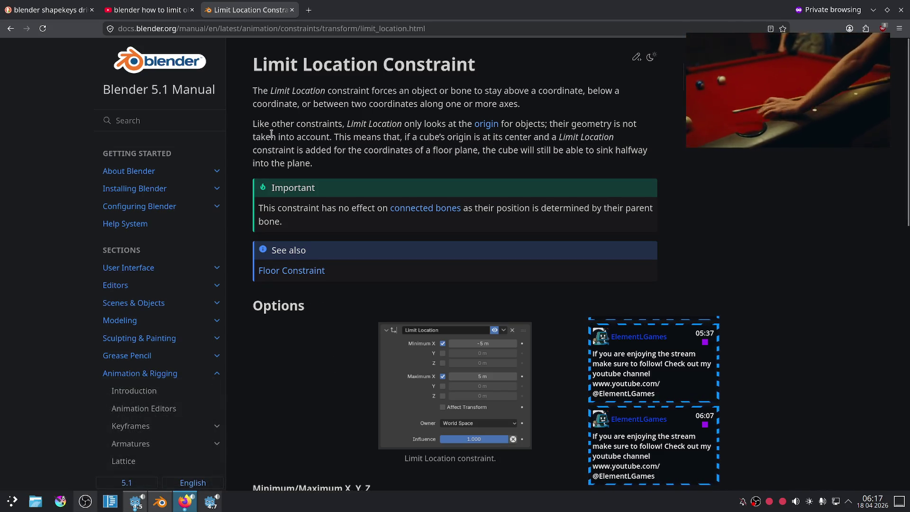
scroll(270, 135, down, 4)
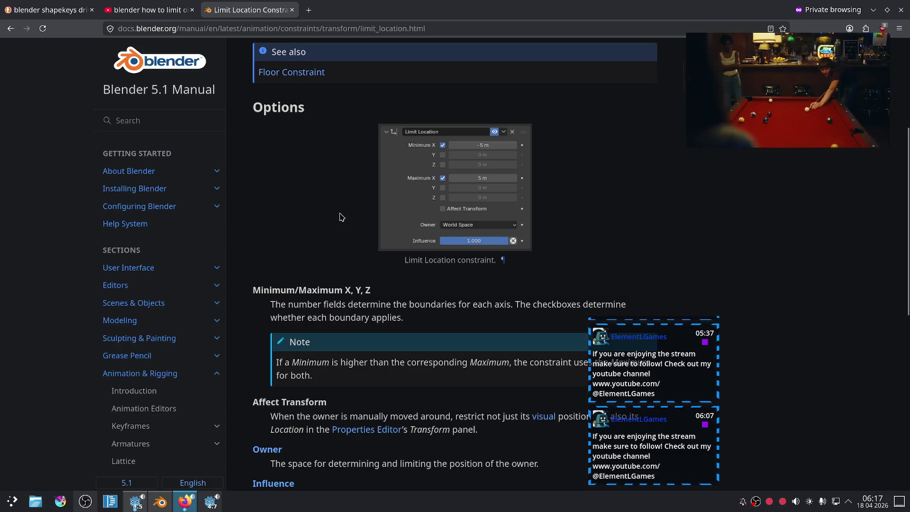
scroll(334, 186, down, 5)
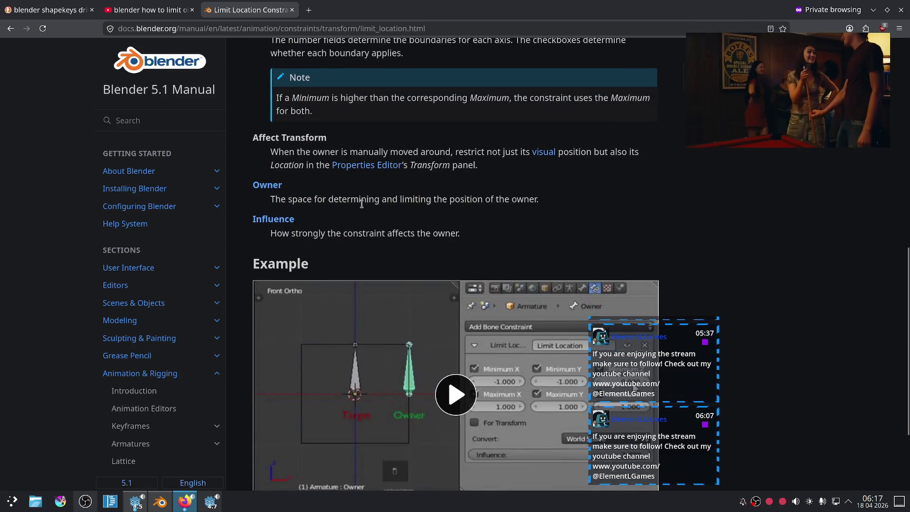
scroll(361, 203, down, 2)
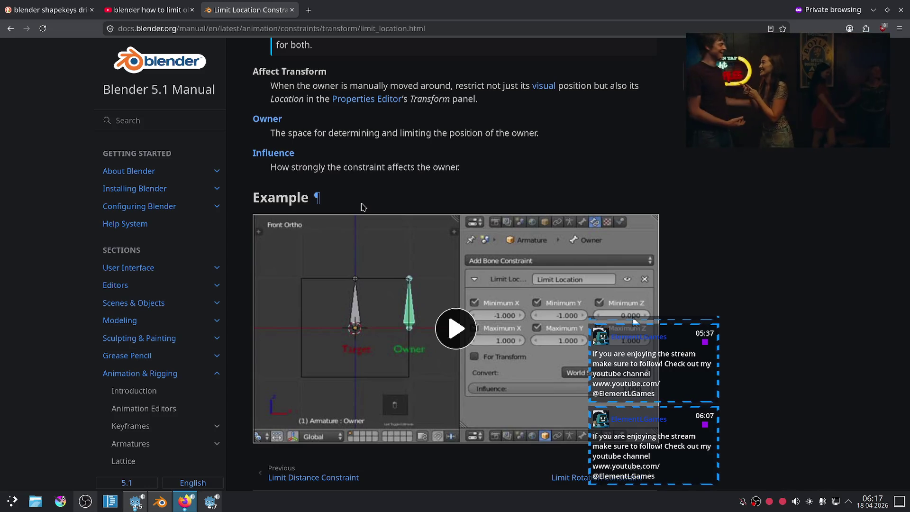
scroll(363, 206, down, 1)
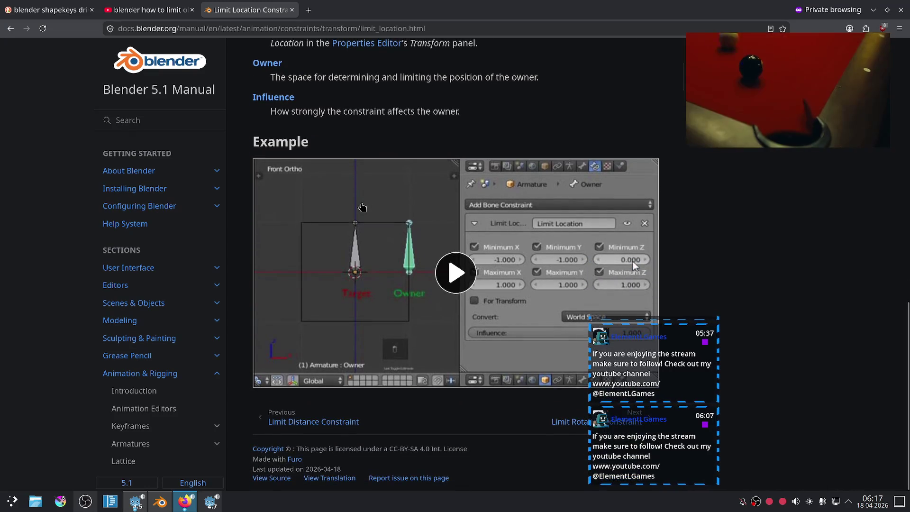
scroll(361, 207, up, 15)
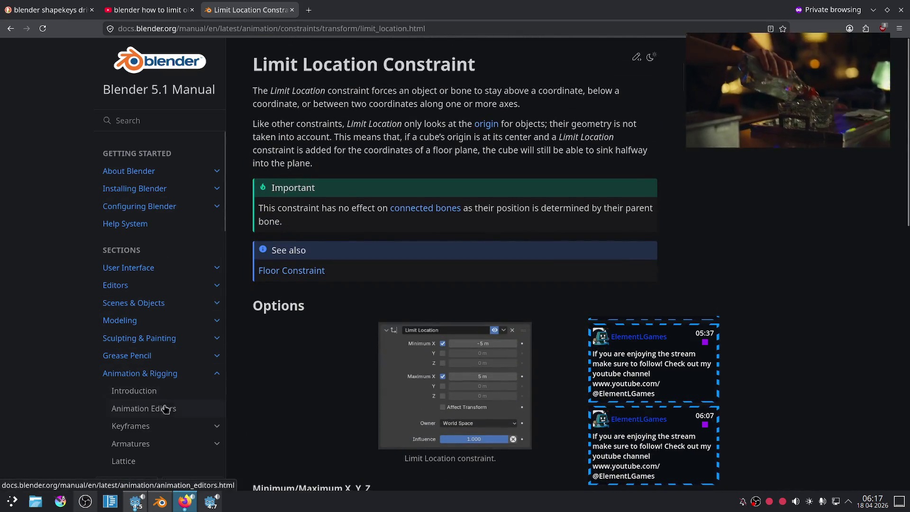
scroll(171, 403, down, 4)
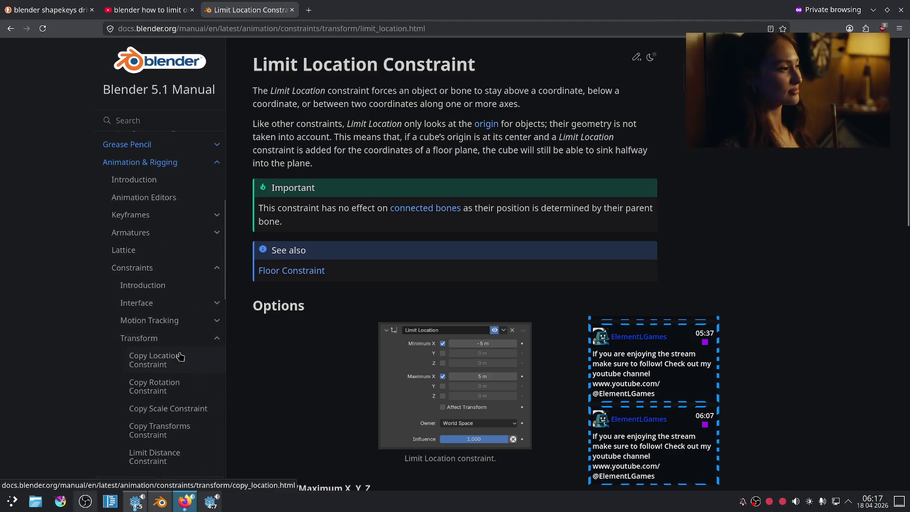
scroll(179, 345, down, 3)
scroll(173, 264, down, 2)
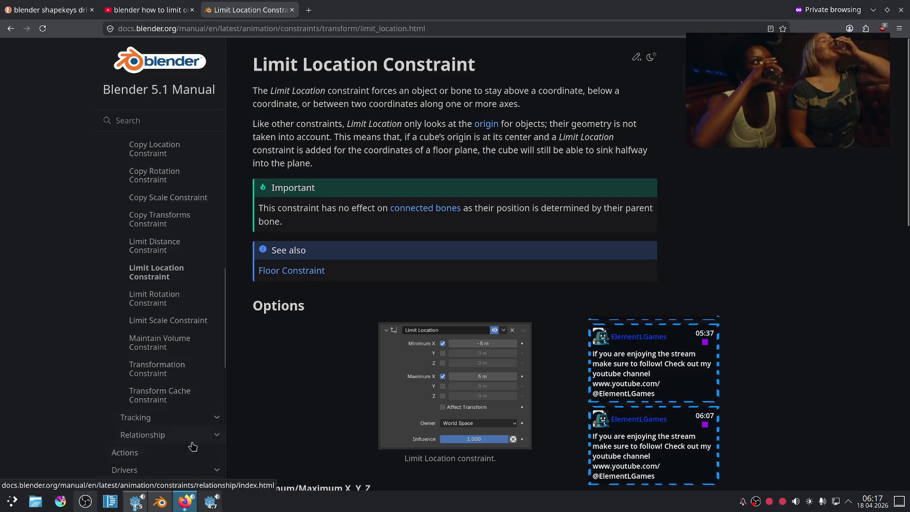
click(160, 501)
click(437, 173)
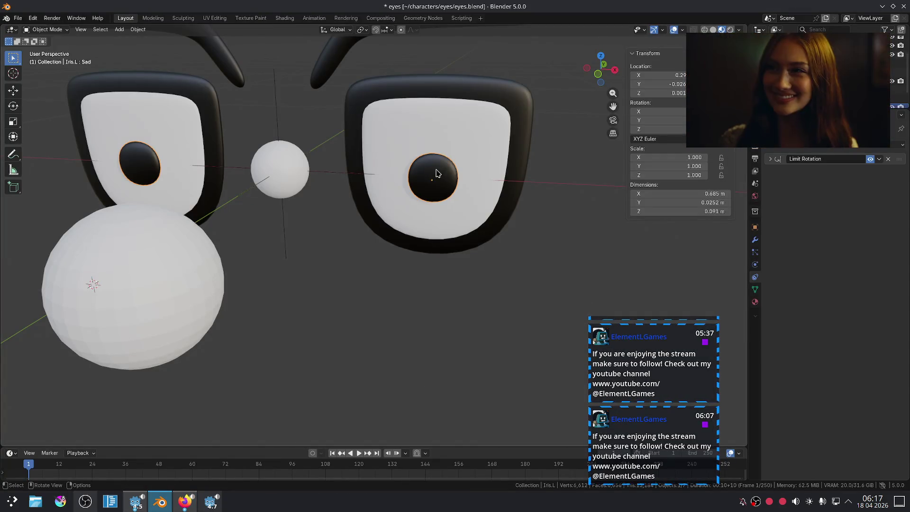
Add a Limit Location constraint to Iris.L, replacing a mistakenly added Copy Location
click(901, 146)
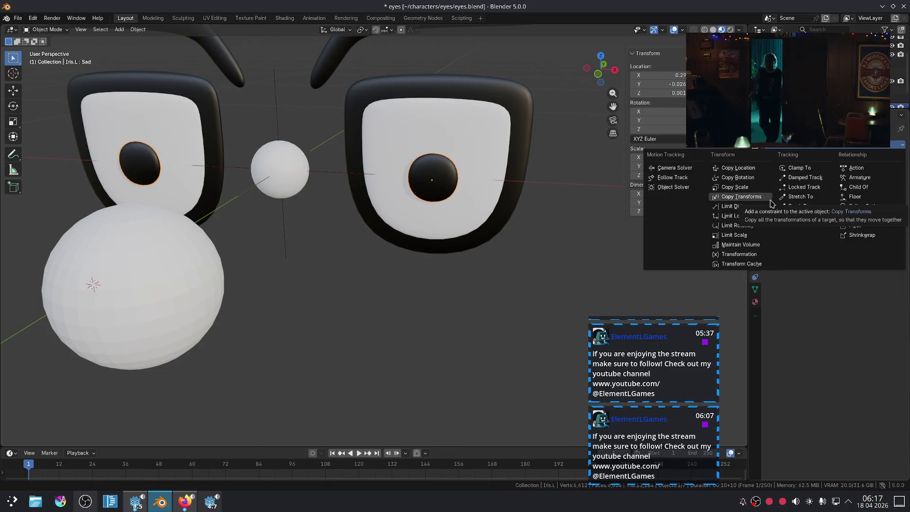
click(740, 168)
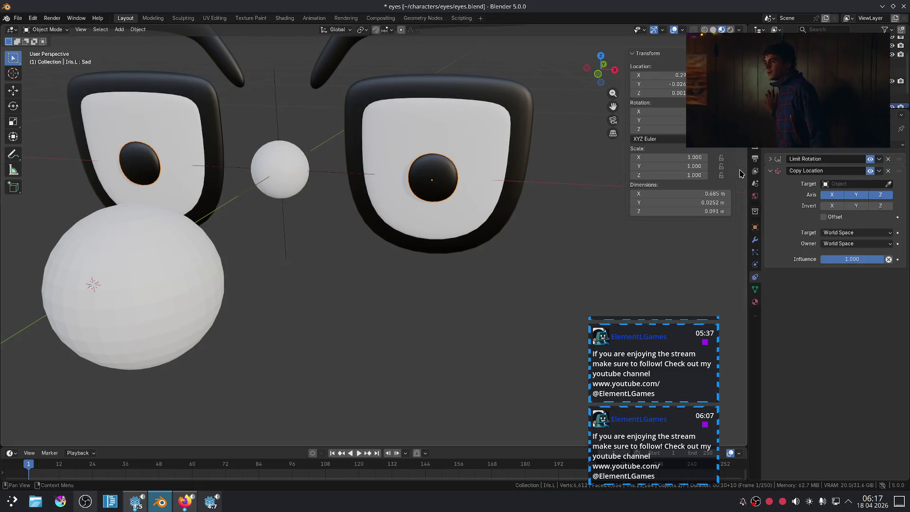
click(887, 171)
click(901, 146)
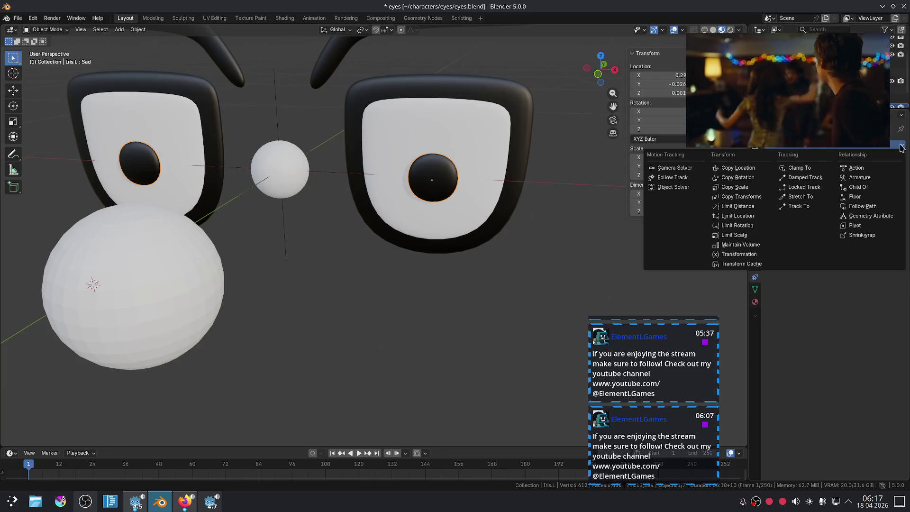
click(753, 216)
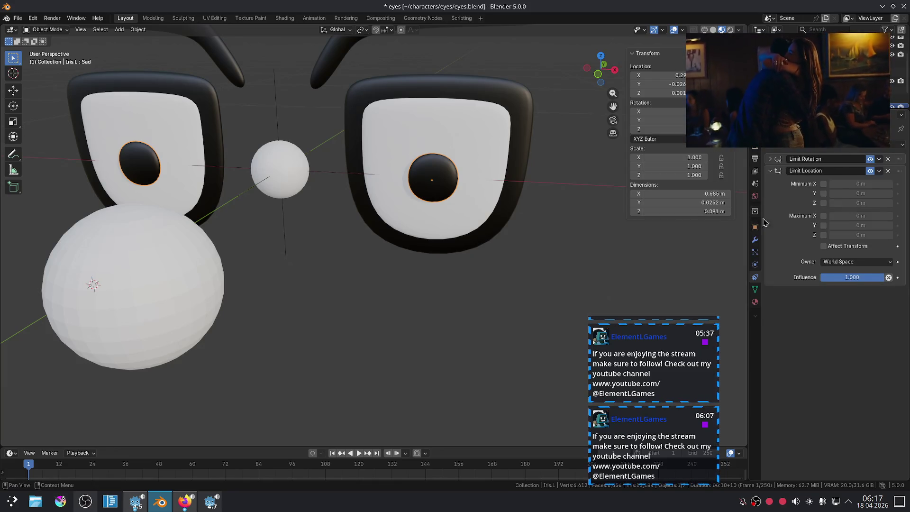
Enable the Min and Max limits on X, Y and Z, all at 0 m
click(824, 184)
click(824, 216)
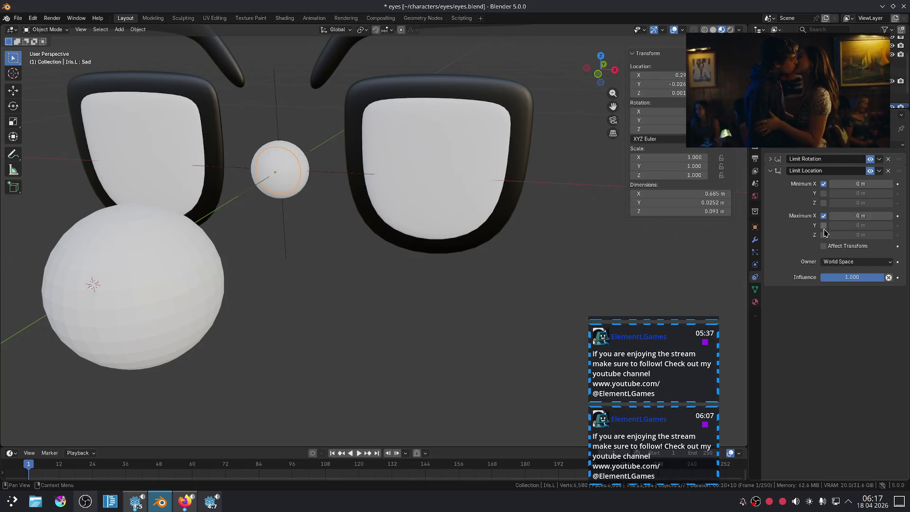
drag(824, 228, 824, 236)
click(823, 202)
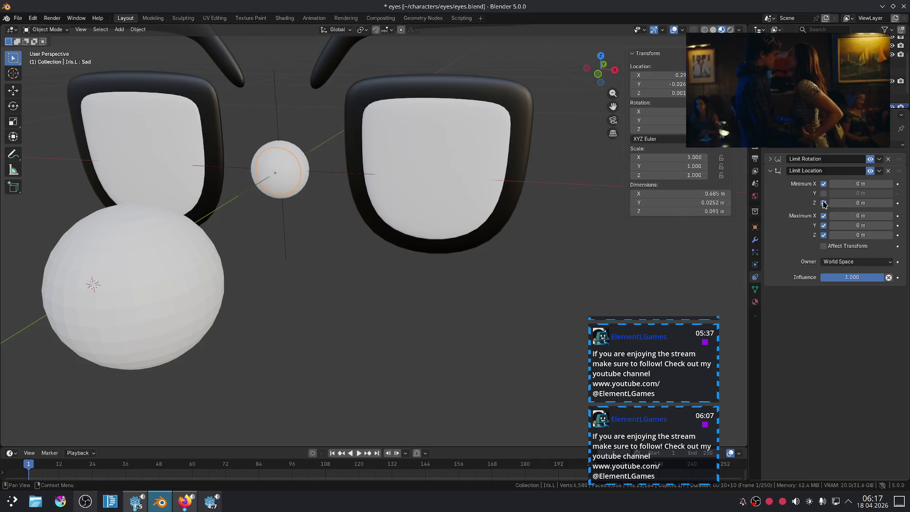
click(824, 216)
click(824, 216)
click(823, 194)
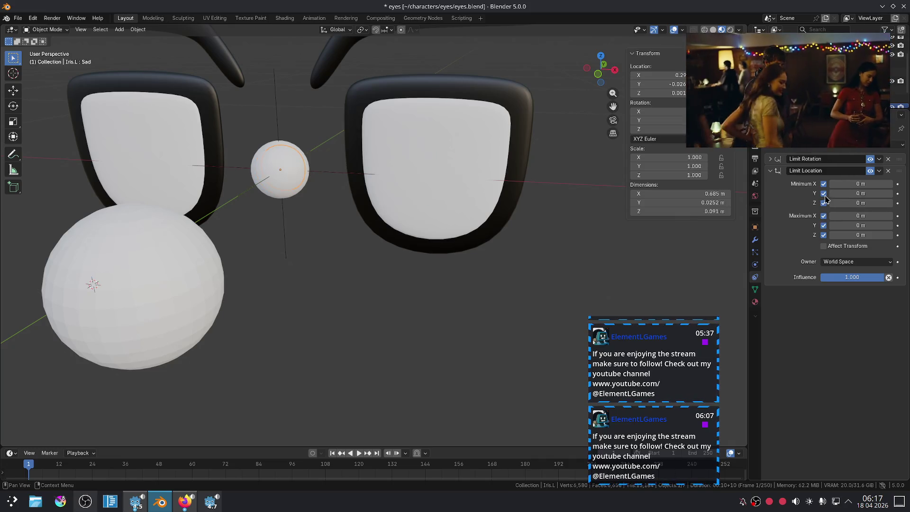
Set the constraint's Owner space to Custom Space using the Eye object
click(851, 262)
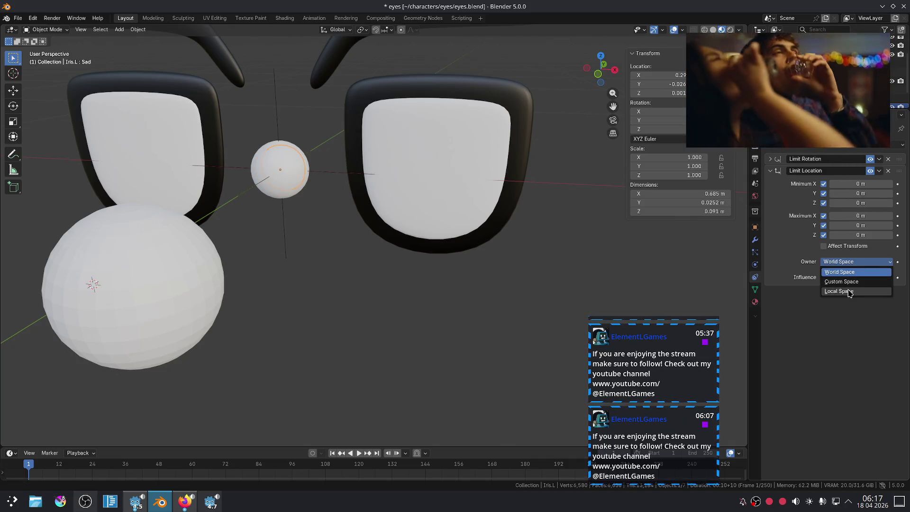
click(848, 292)
click(848, 262)
click(839, 290)
click(838, 263)
click(841, 282)
click(889, 273)
click(495, 127)
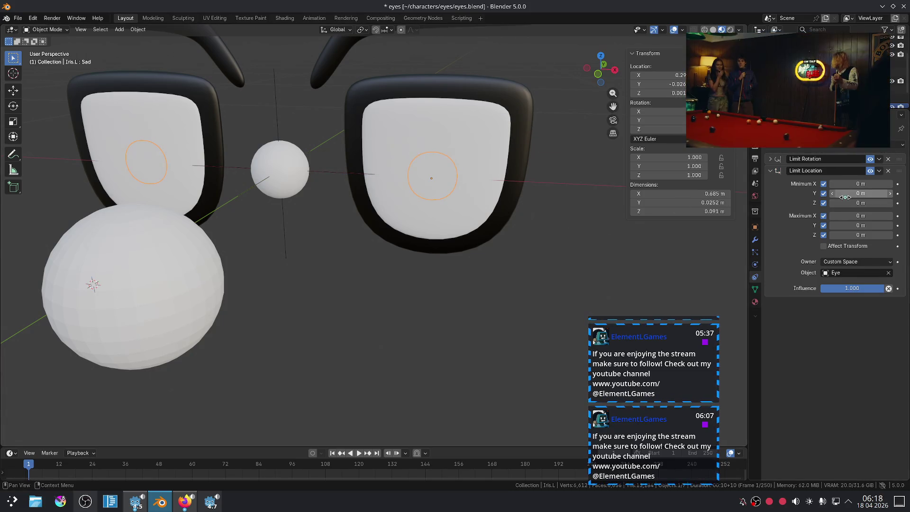
Set the iris's maximum Y location limit back to 0 m
mouse_move(860, 225)
mouse_down()
mouse_move(833, 225)
mouse_move(848, 225)
mouse_up()
mouse_move(569, 222)
middle_down()
mouse_move(548, 208)
mouse_move(564, 209)
mouse_move(538, 196)
mouse_move(547, 198)
middle_up()
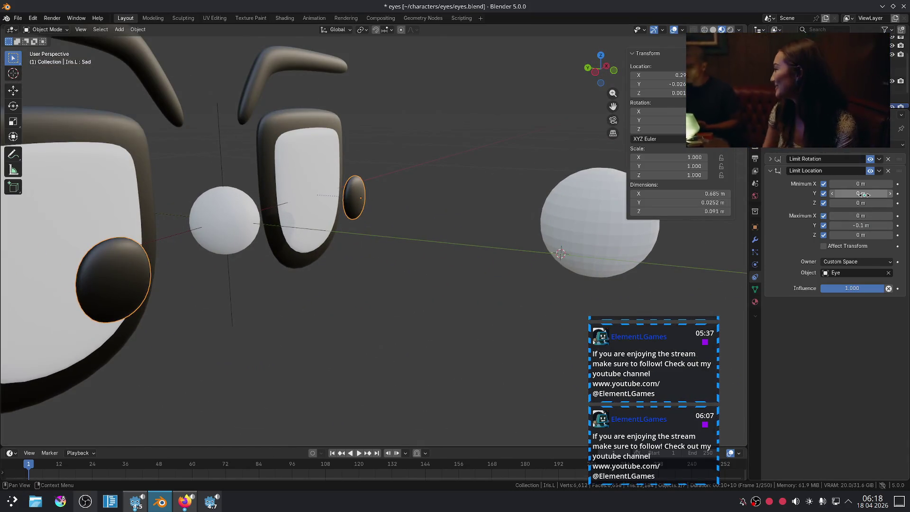
click(860, 225)
text(0)
key(Return)
Set the minimum X limit to 1 m and test an X-axis move of the iris
middle_drag(455, 199, 427, 174)
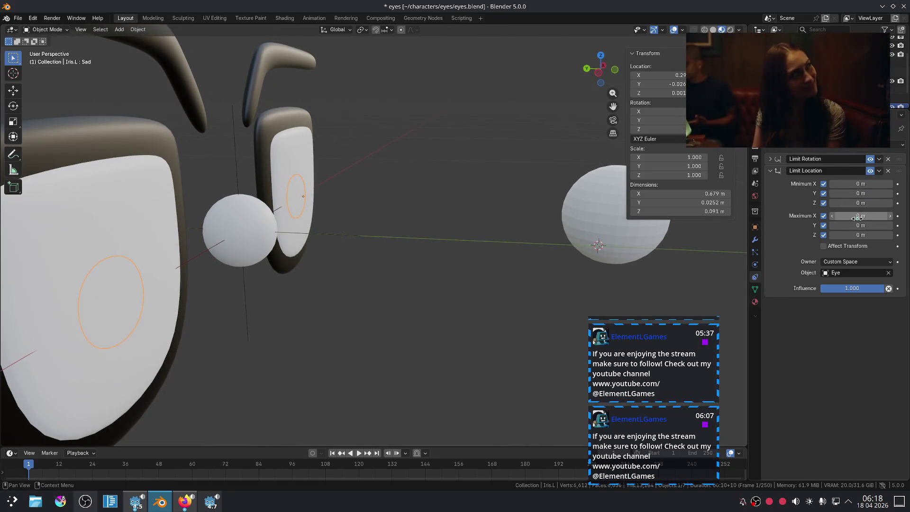
click(860, 184)
text(1)
key(Return)
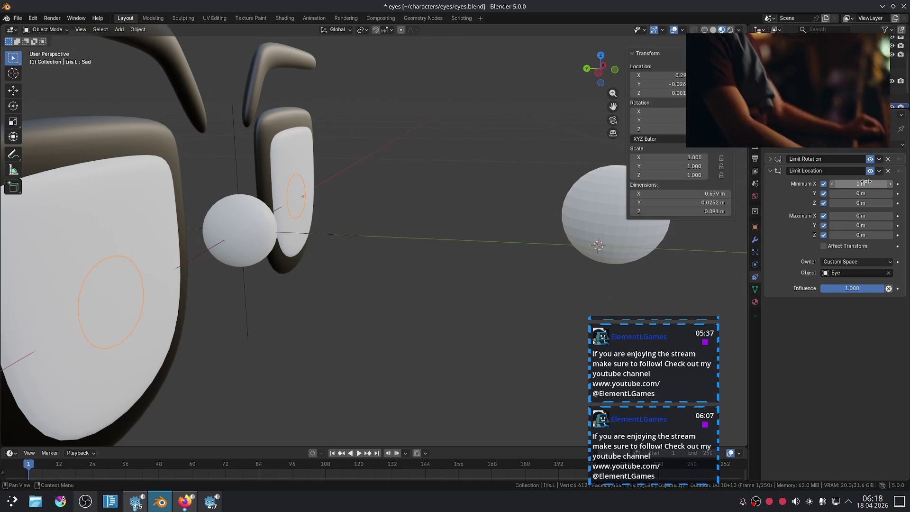
mouse_move(471, 193)
middle_down()
mouse_move(478, 174)
mouse_move(471, 174)
mouse_move(487, 189)
middle_up()
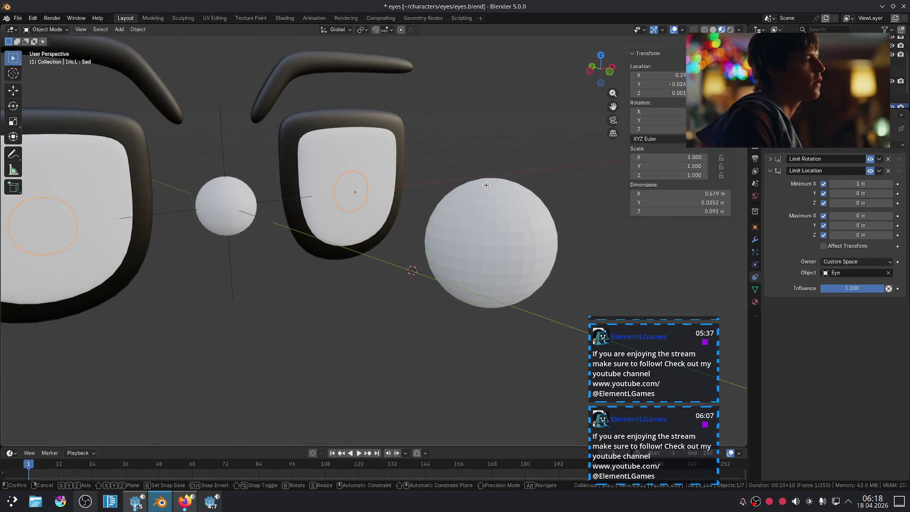
key(g)
key(x)
click(404, 203)
Try X limits of -1 m and 1 m with a free move, then undo back to minimum X 1 m
click(858, 185)
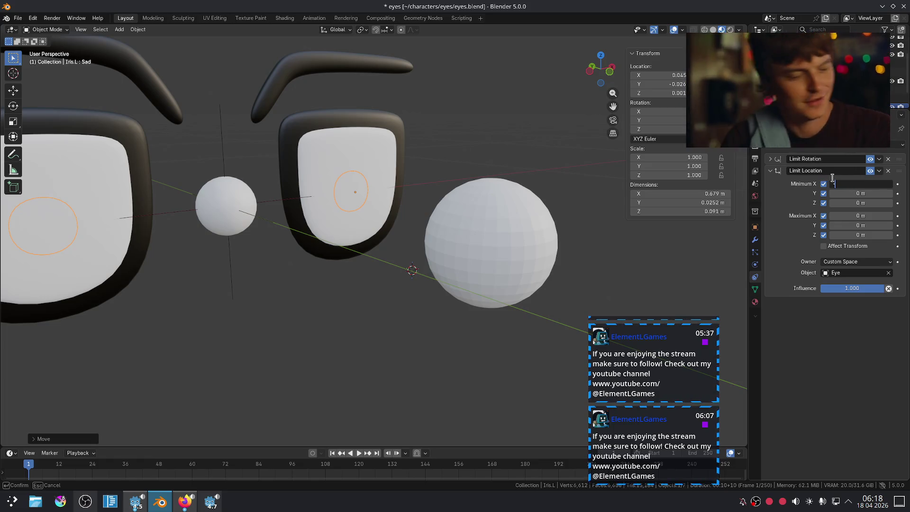
text(-1)
key(Return)
click(859, 217)
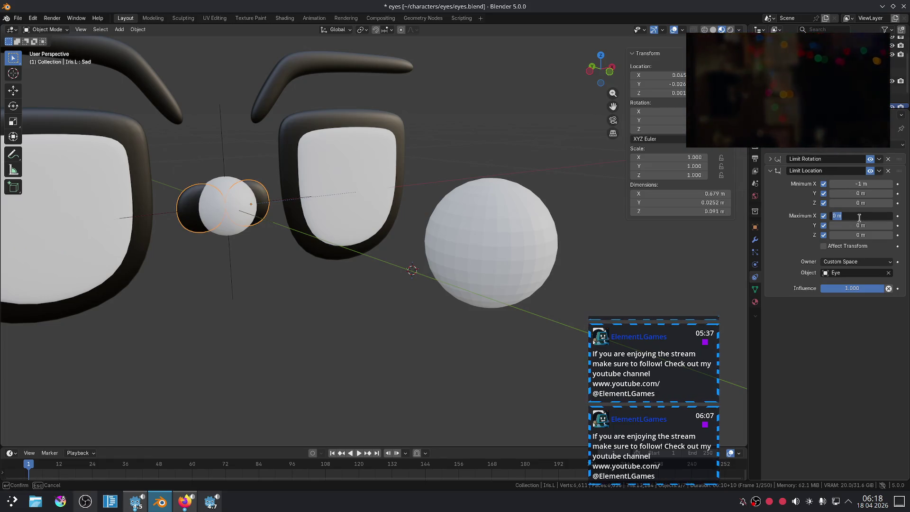
text(1)
key(Return)
middle_drag(319, 227, 244, 227)
key(g)
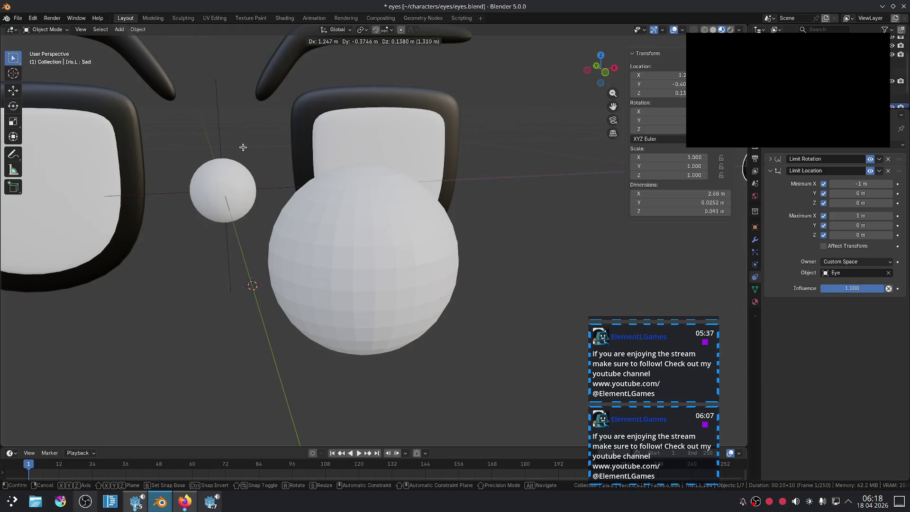
click(528, 166)
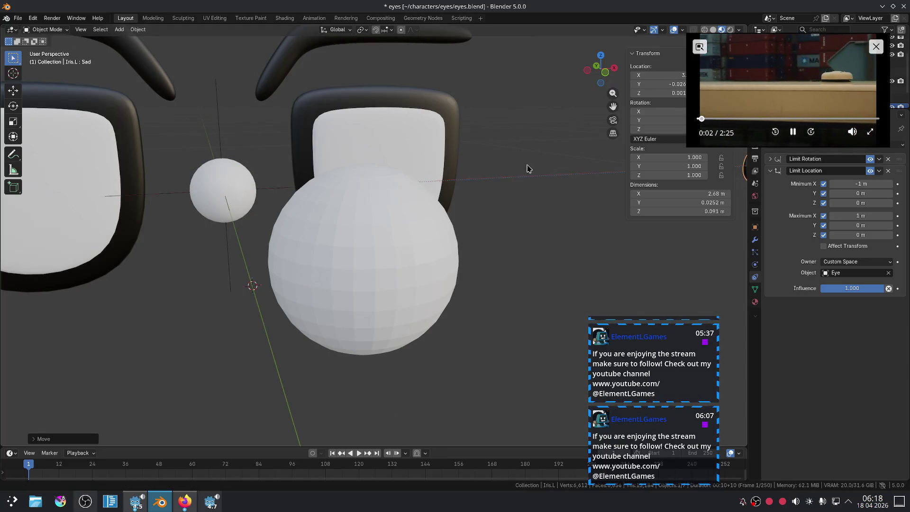
scroll(508, 215, down, 4)
middle_drag(508, 214, 507, 216)
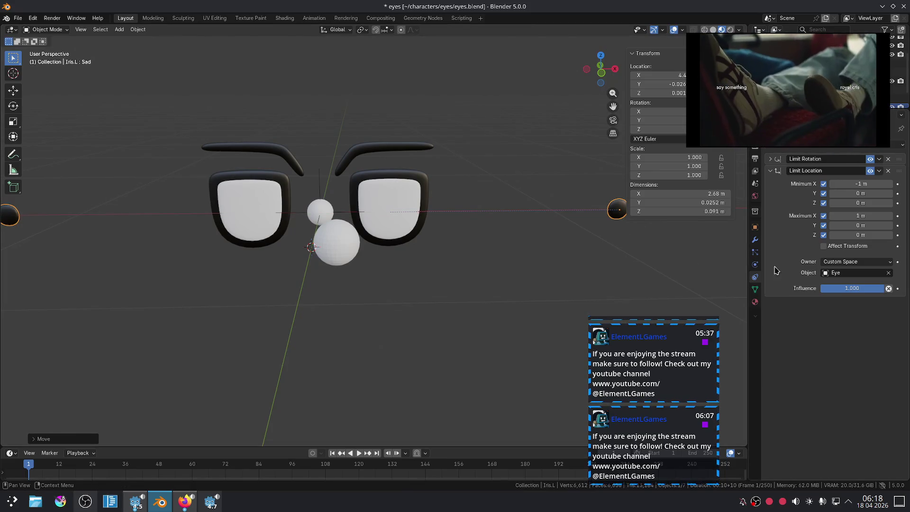
key(ctrl+z)
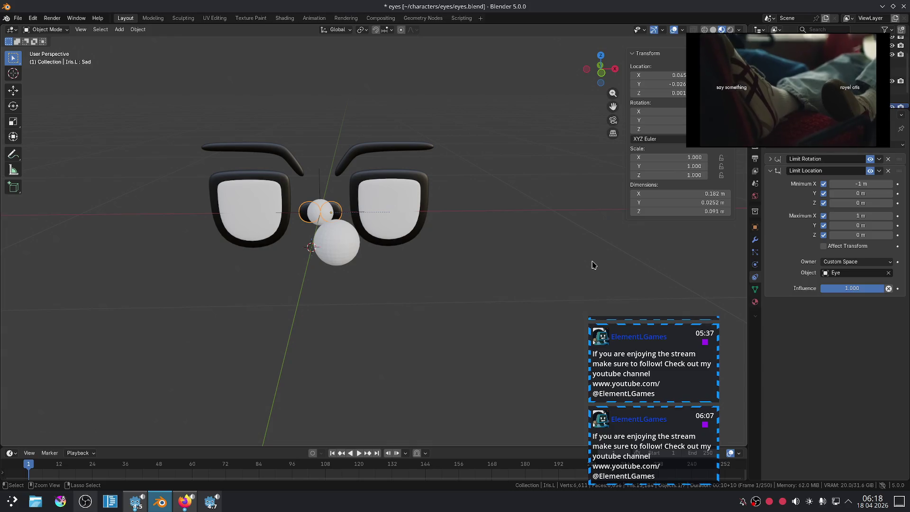
key(ctrl+z)
Enable Affect Transform on Limit Location and move the irises to test it
scroll(544, 241, up, 3)
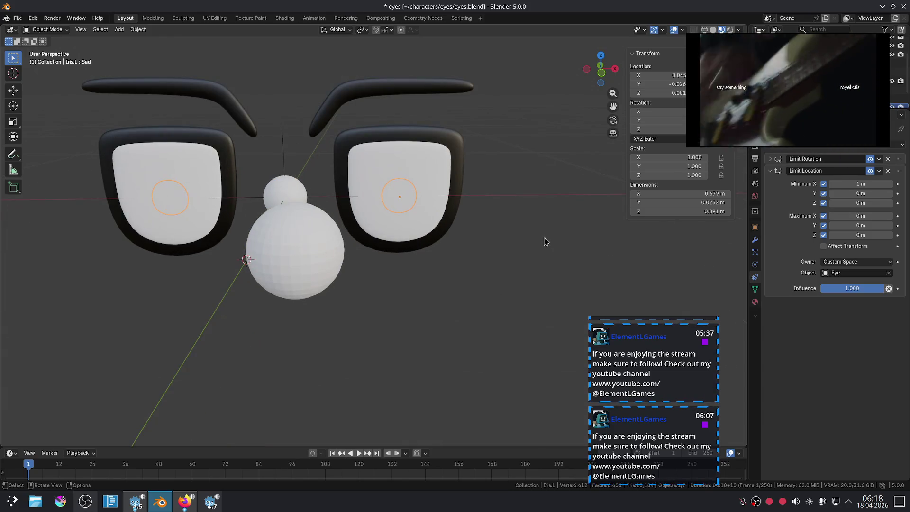
click(824, 245)
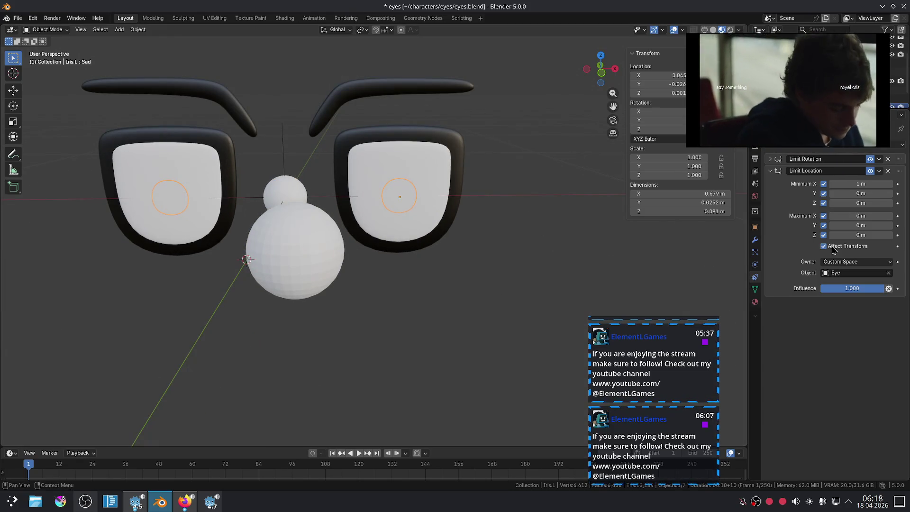
scroll(466, 190, up, 2)
key(g)
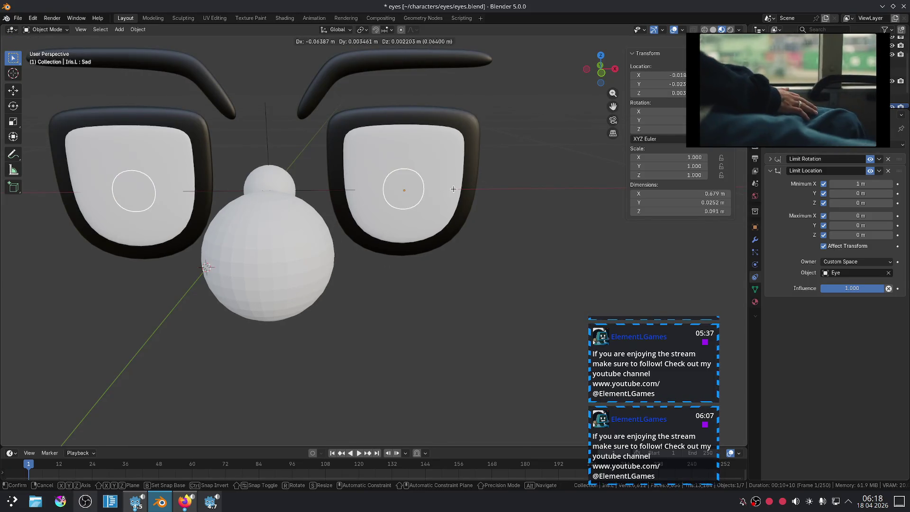
click(510, 190)
Set the X limits to -0.1 m and 0.1 m and test the iris move
mouse_move(849, 217)
mouse_down()
mouse_move(876, 217)
mouse_move(850, 217)
mouse_move(833, 183)
mouse_up()
click(889, 184)
key(minus)
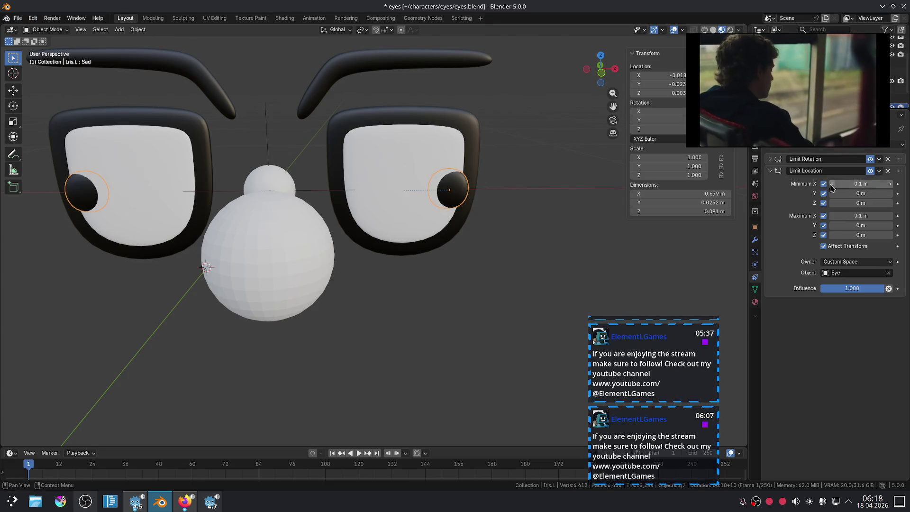
key(g)
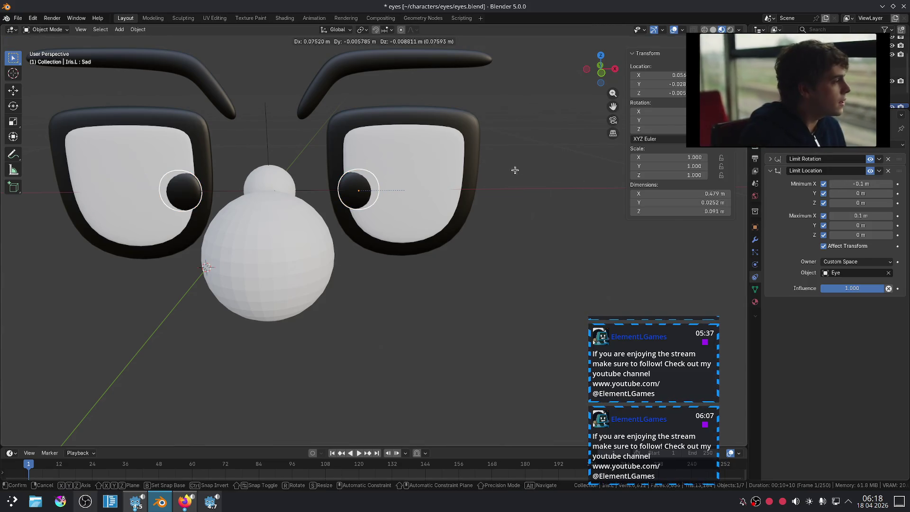
click(511, 186)
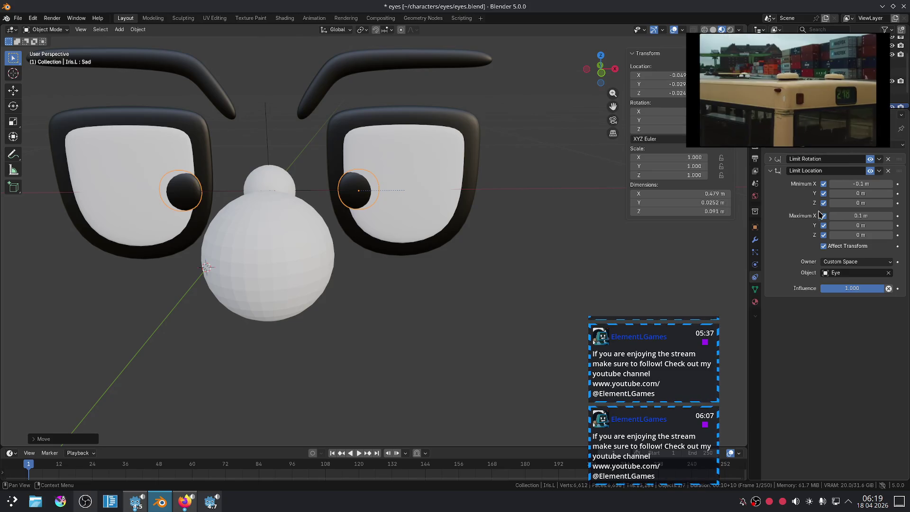
Keep minimum Y at 0 m, set Z limits to 0.1 m and -0.2 m, then test-move the pupils
click(858, 194)
key(Return)
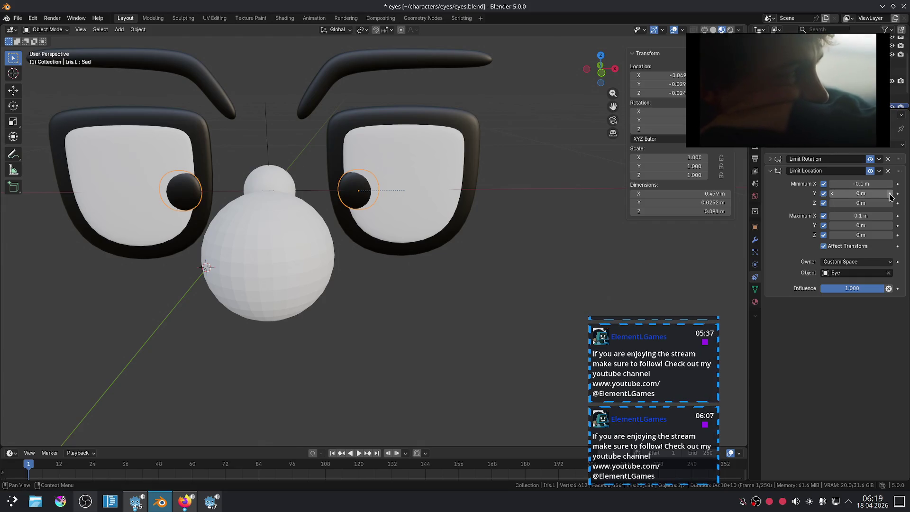
key(ctrl+z)
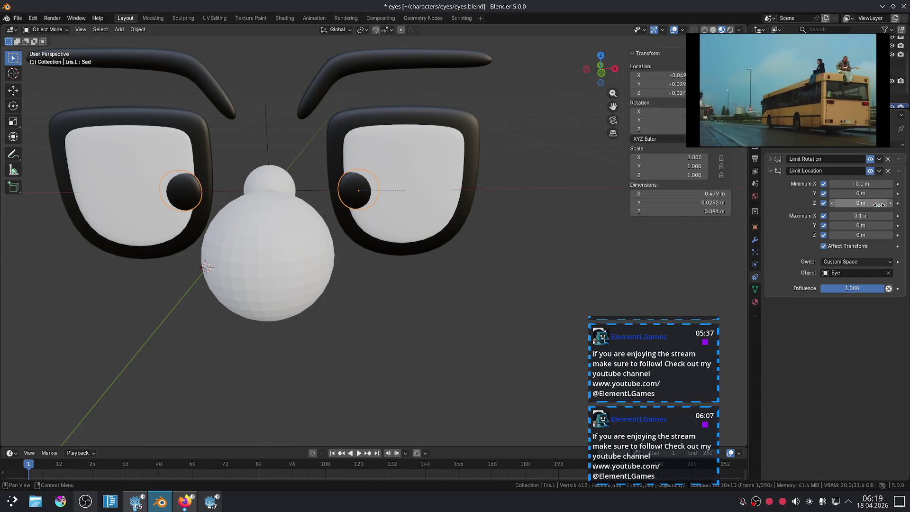
click(889, 235)
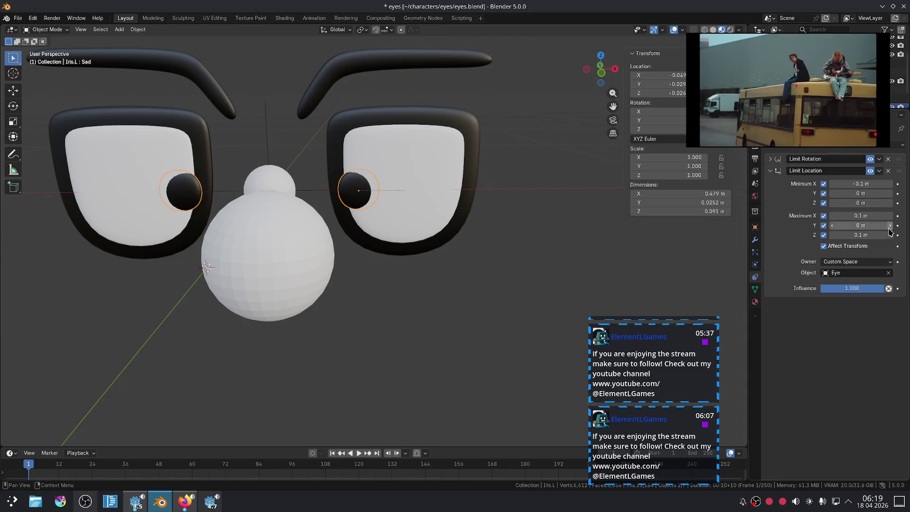
click(833, 203)
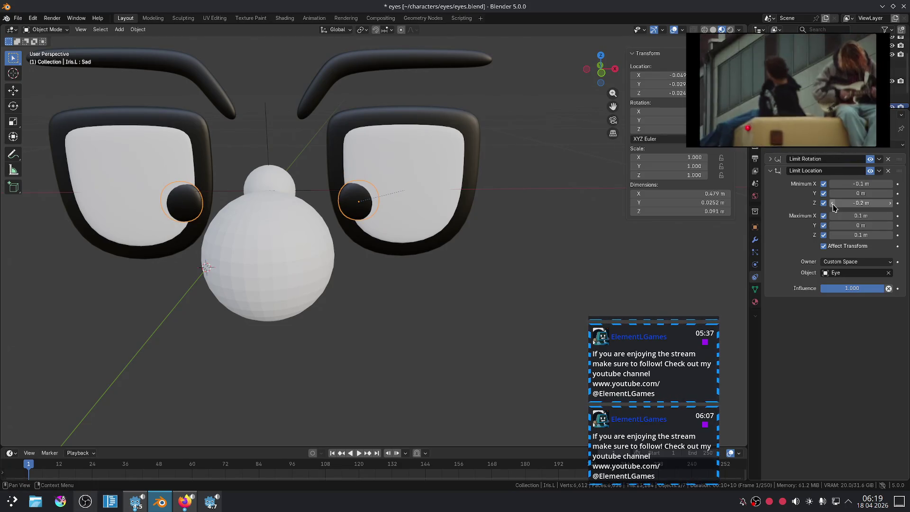
click(890, 235)
key(g)
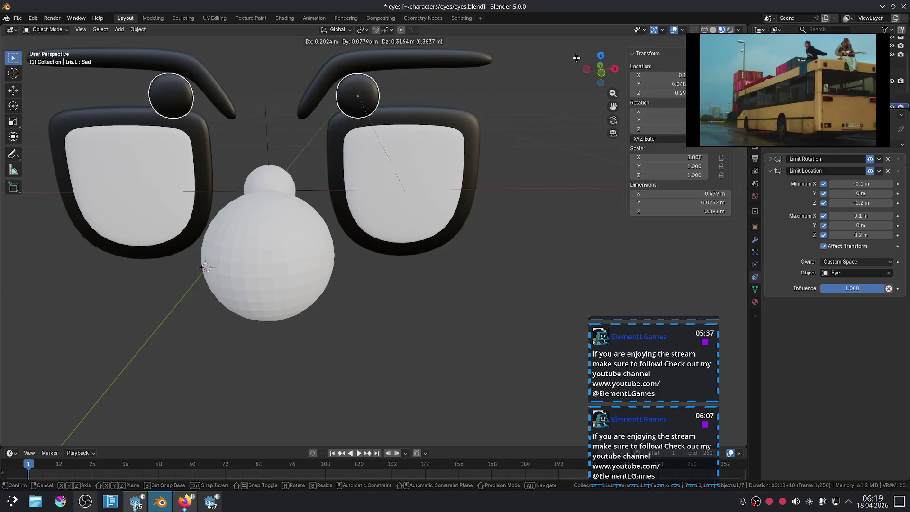
click(701, 289)
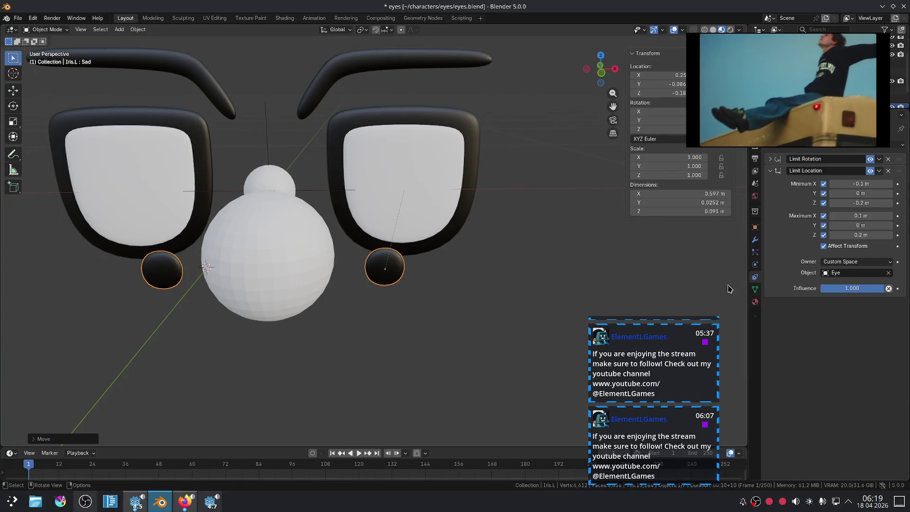
Type Z limits of 0.1 m and -0.1 m and test the pupil movement
click(857, 235)
text(0.1)
key(Return)
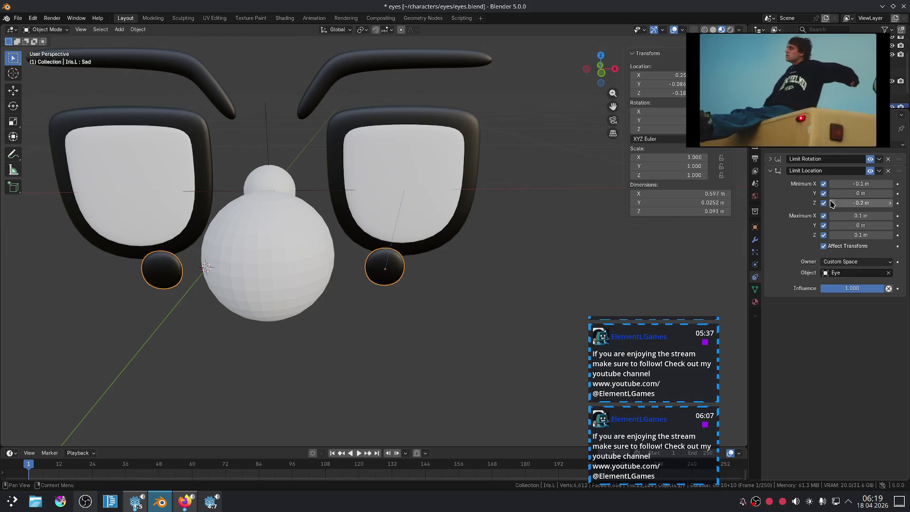
click(831, 204)
text(-0.1)
key(Return)
key(g)
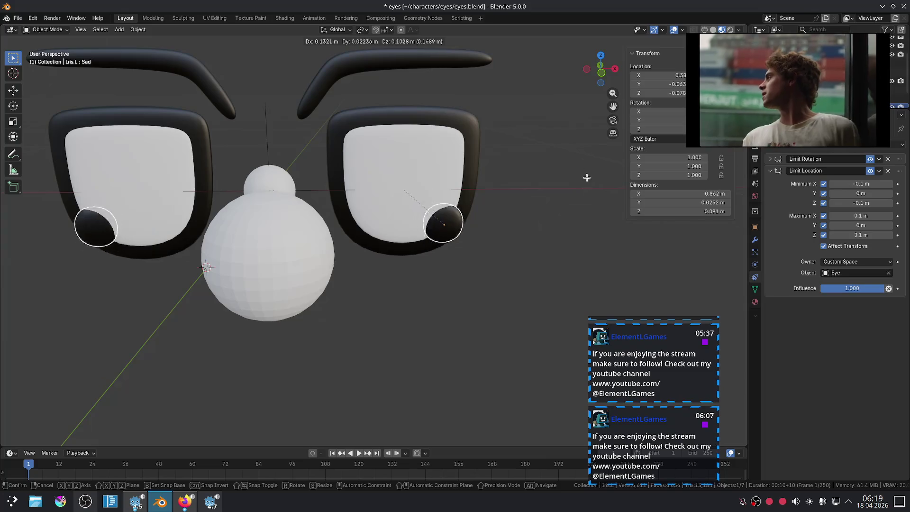
click(541, 135)
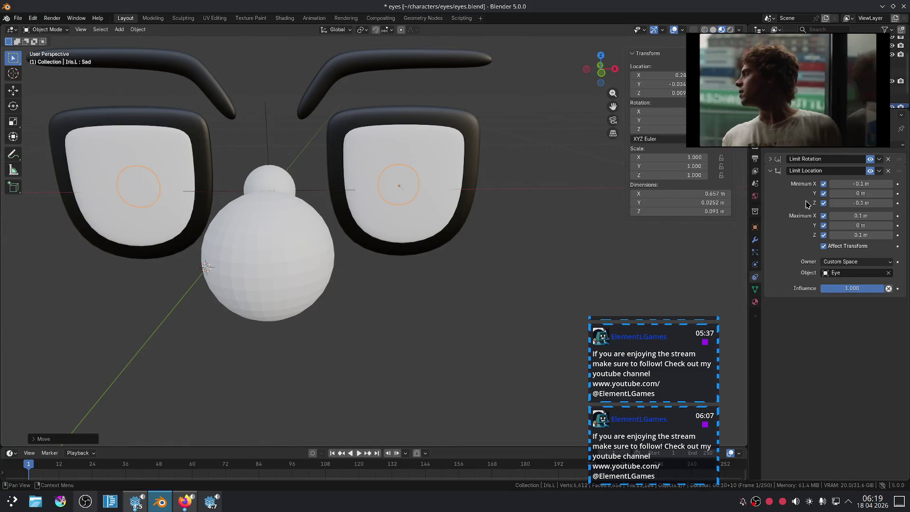
Try Y limits of 0.1 m and -0.1 m, settle minimum Y at 0 m, and test-move the iris
click(860, 193)
text(0.1)
key(Return)
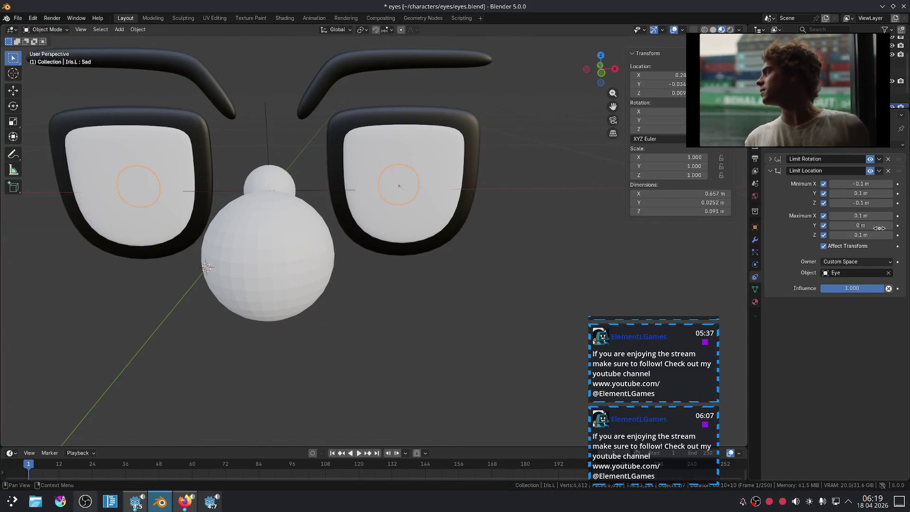
click(879, 228)
drag(879, 225, 888, 225)
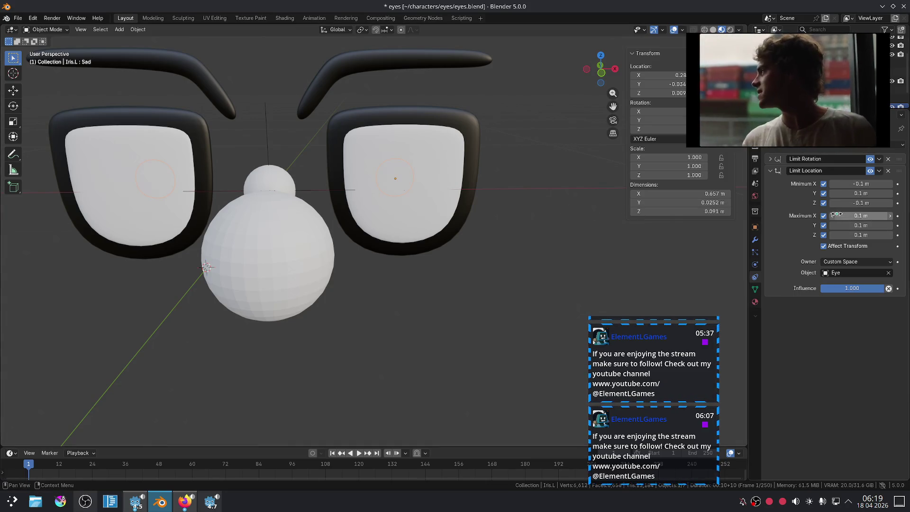
click(831, 226)
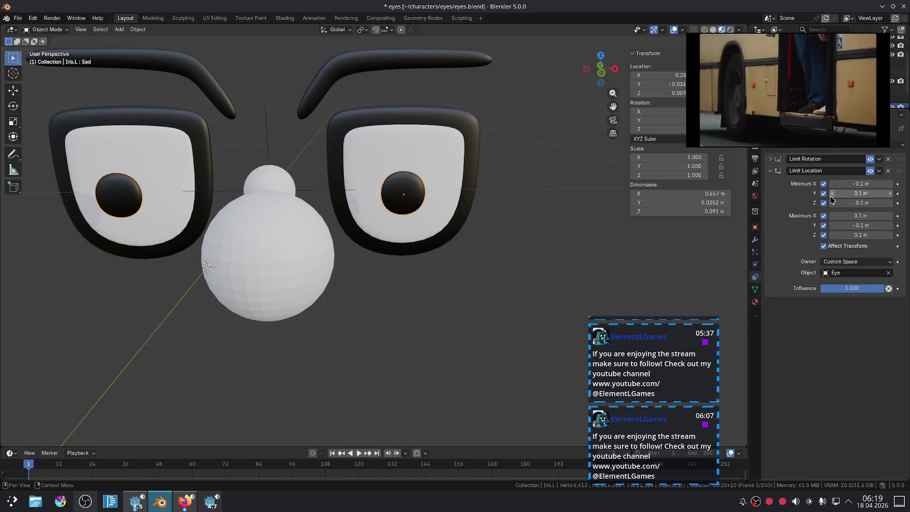
click(832, 199)
middle_drag(493, 156, 525, 138)
key(g)
click(481, 146)
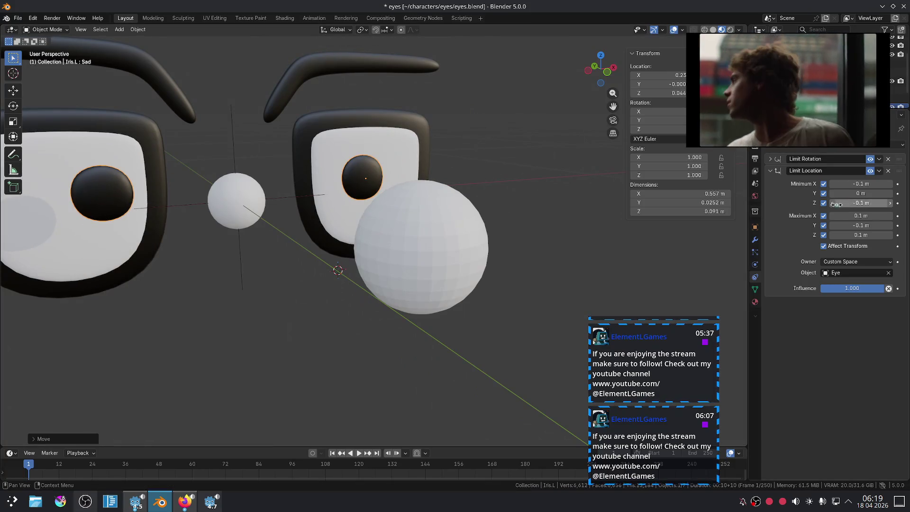
Set the maximum Y limit to -0.02 m and step the minimum Y limit to 0 m
click(864, 226)
click(849, 225)
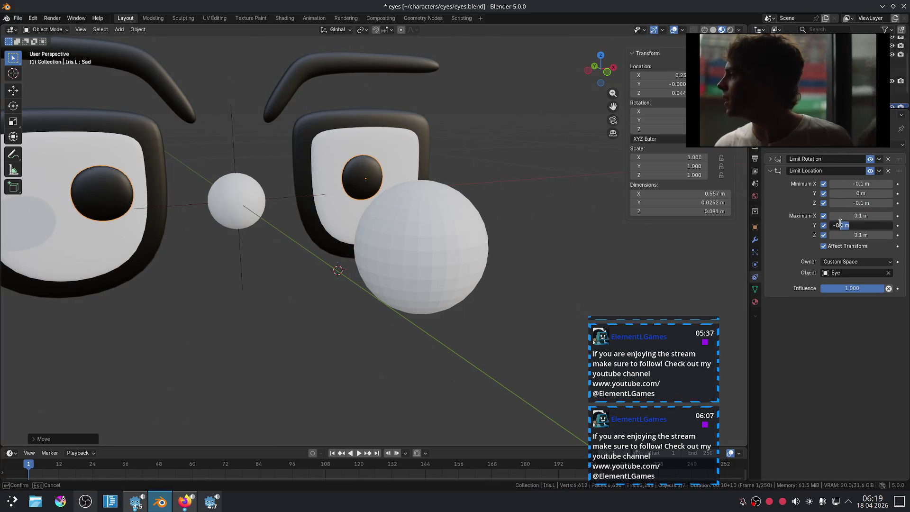
text(02)
key(Return)
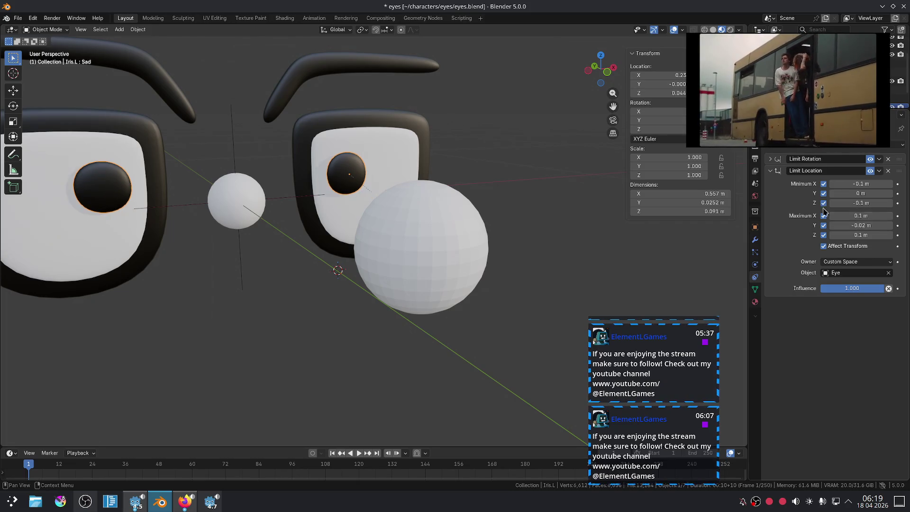
click(867, 194)
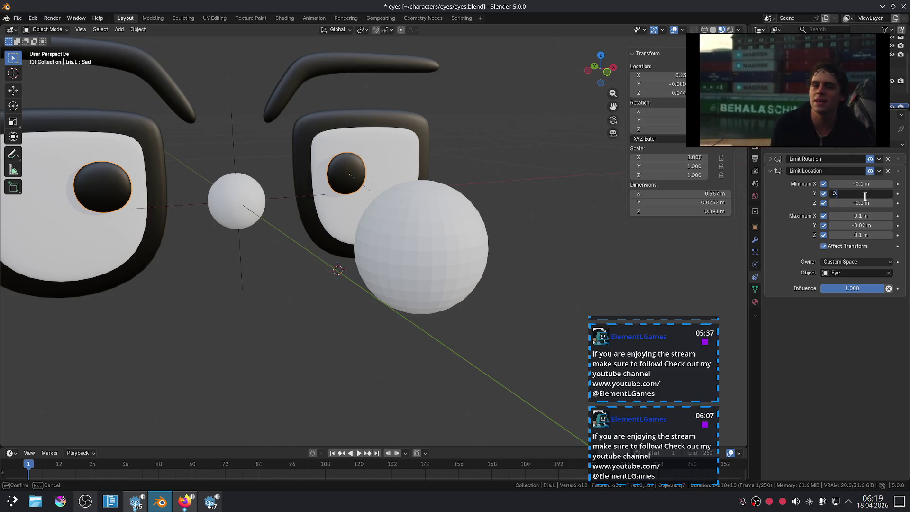
text(.2)
key(Return)
click(837, 194)
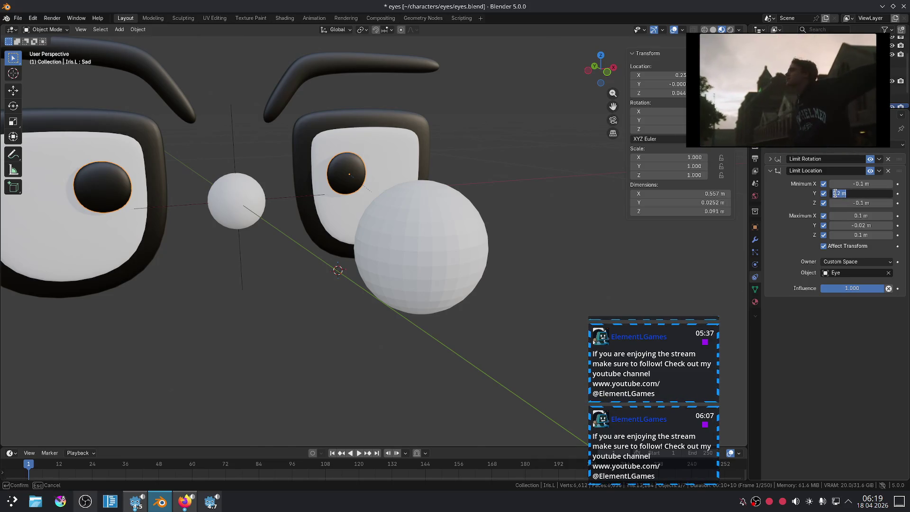
key(Return)
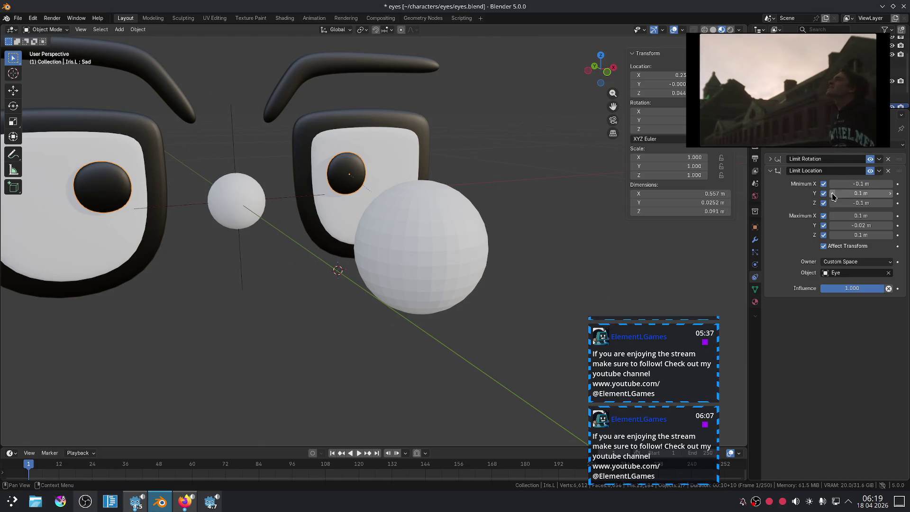
click(833, 194)
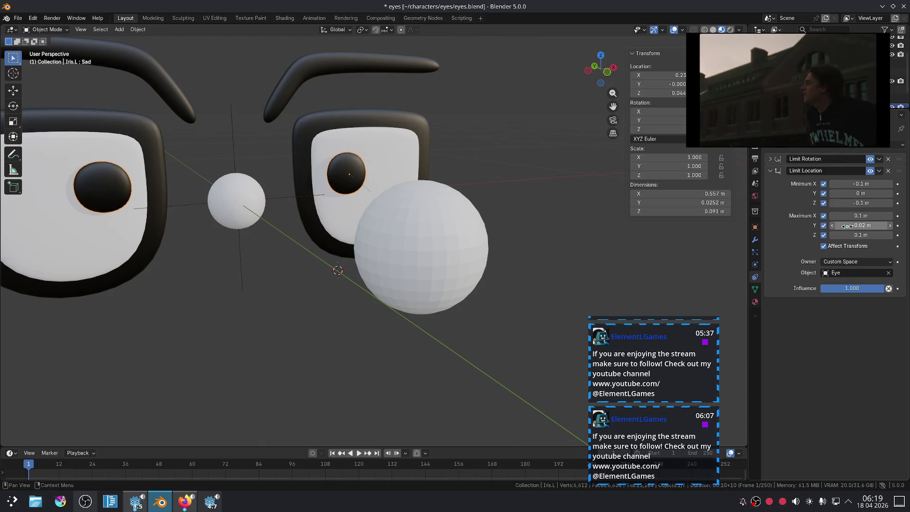
Confirm maximum Y at -0.02 m and set minimum Y to -0.02 m to match
click(838, 226)
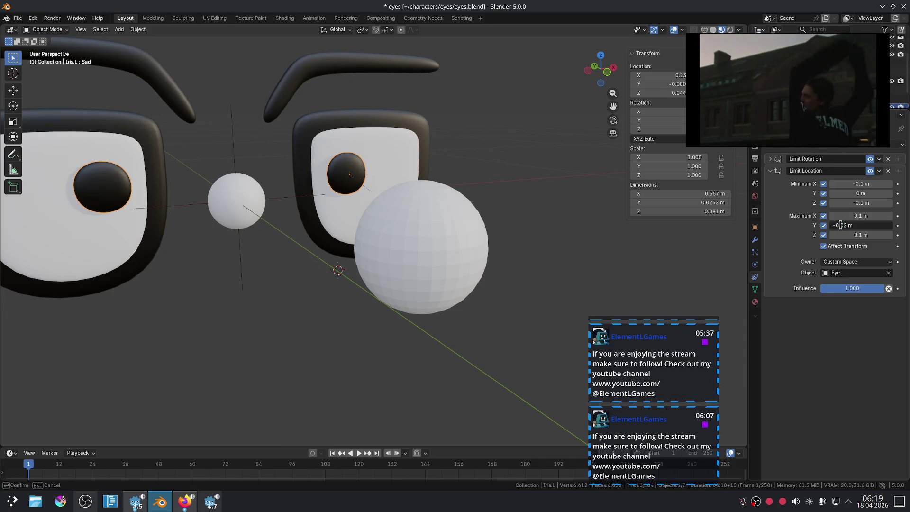
key(Return)
click(852, 194)
text(-0)
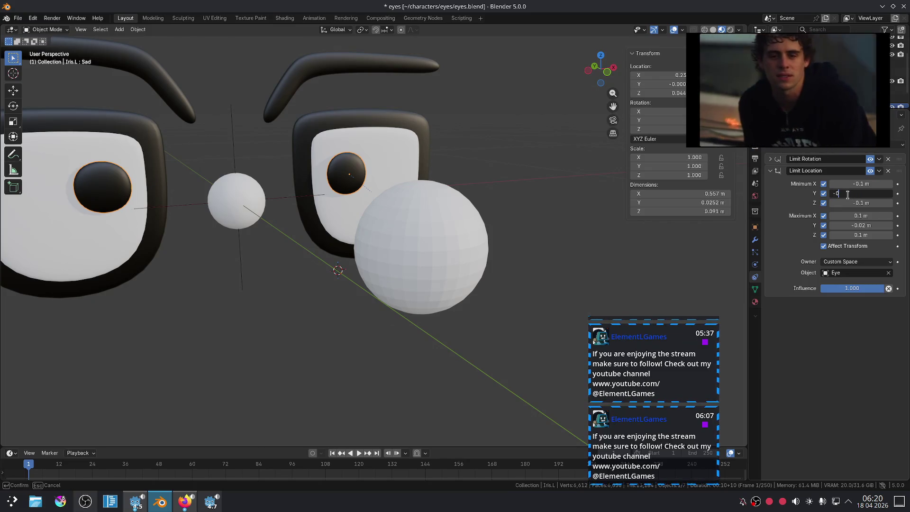
text(.02)
key(Return)
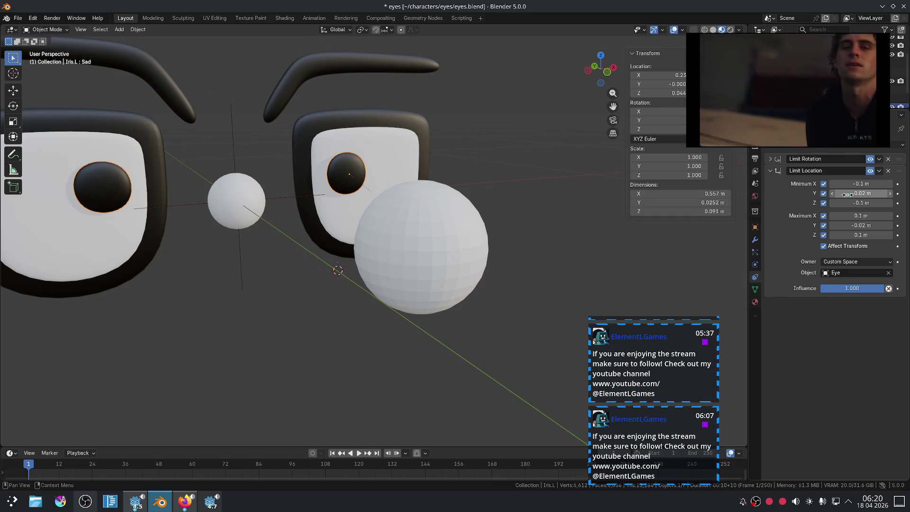
key(KP_1)
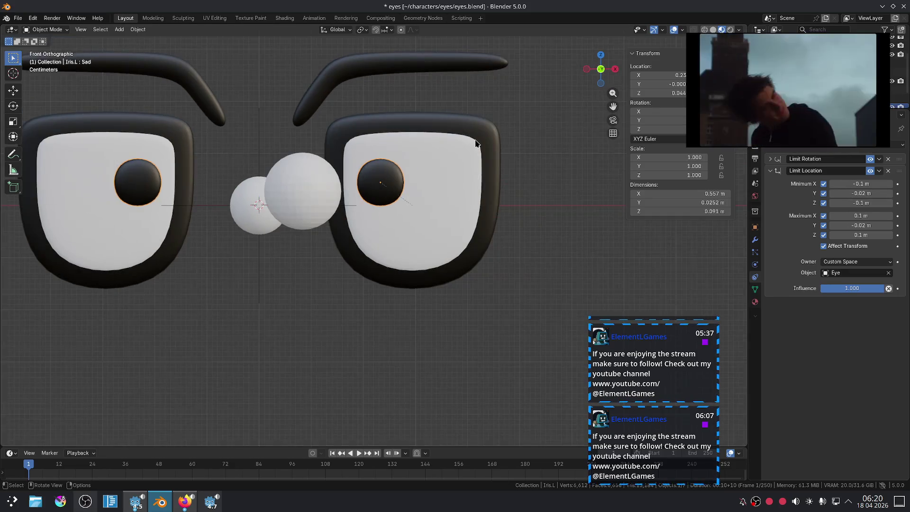
Test-move the iris across the eye, then recentre the irises
key(g)
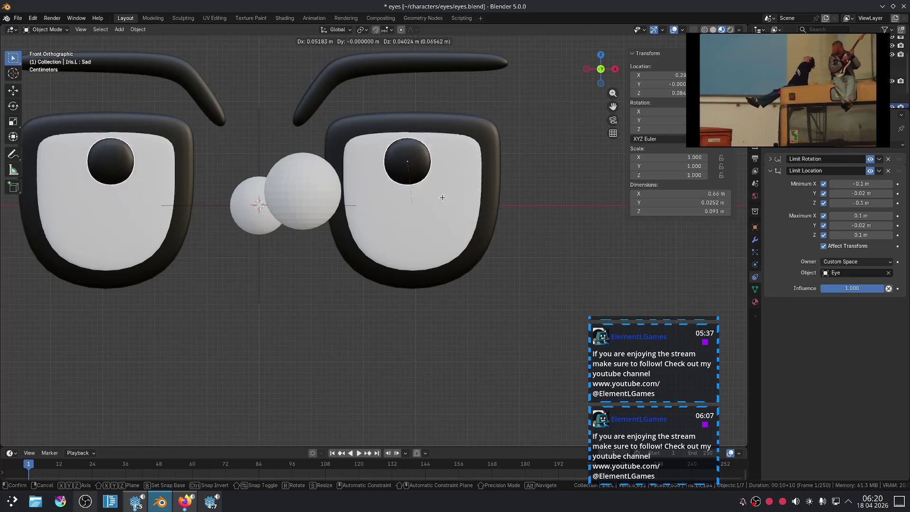
click(483, 217)
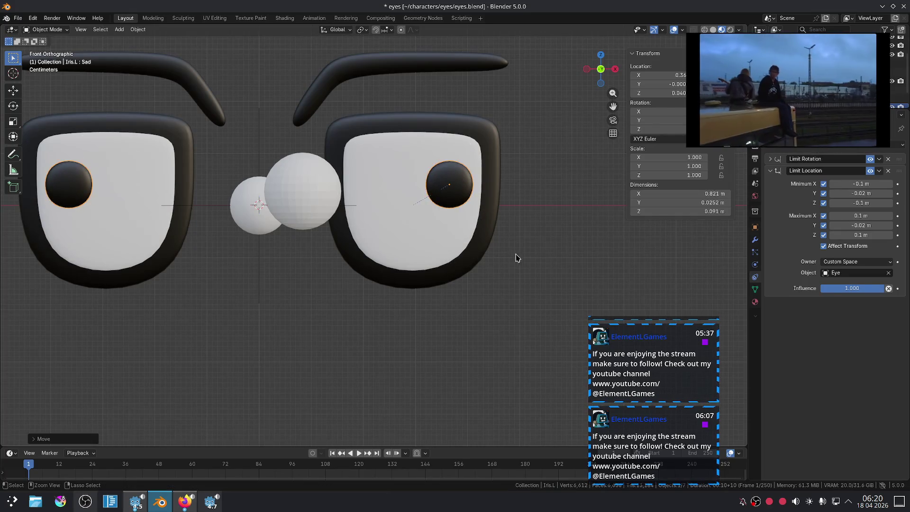
key(g)
Reset the Sphere to the origin and move it along Y to sit in front of the eyes
click(327, 229)
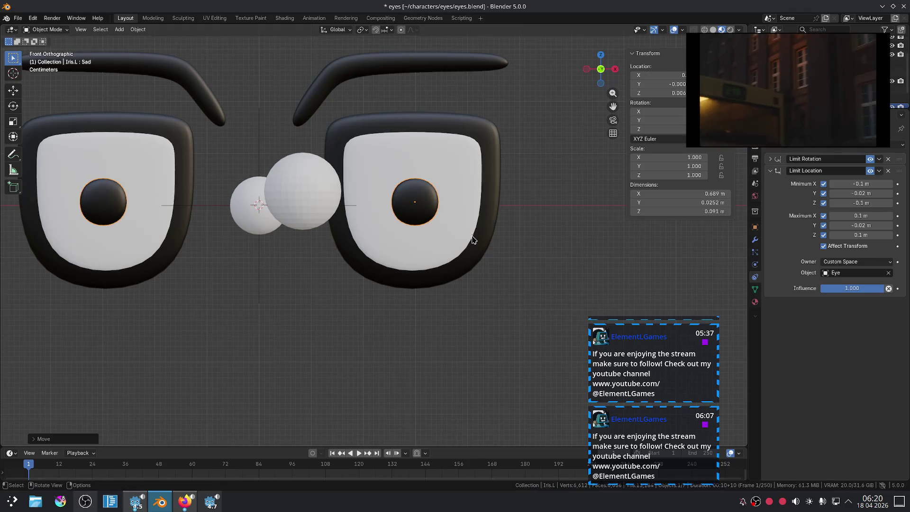
click(326, 223)
scroll(327, 222, down, 1)
middle_drag(327, 223, 407, 257)
key(alt+g)
key(g)
key(y)
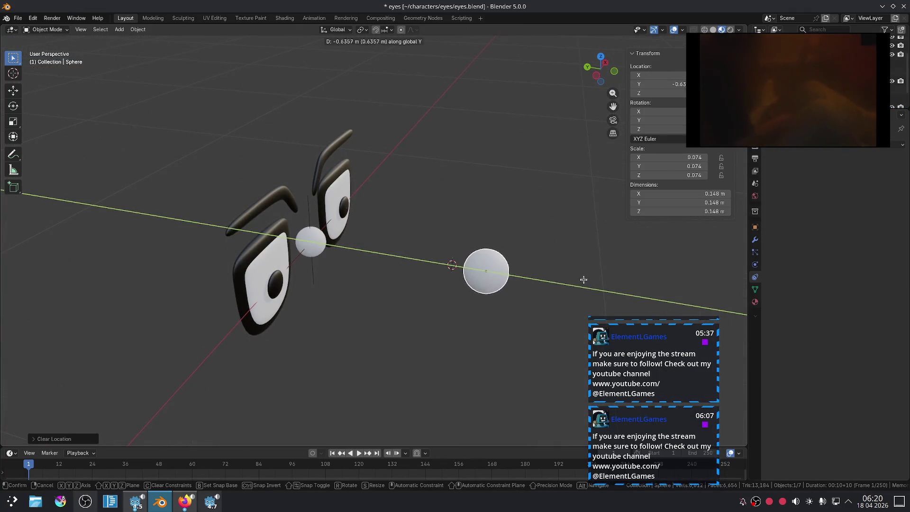
click(549, 274)
Select the left iris and collapse its Limit Location settings
scroll(549, 273, up, 3)
scroll(357, 191, up, 3)
click(309, 175)
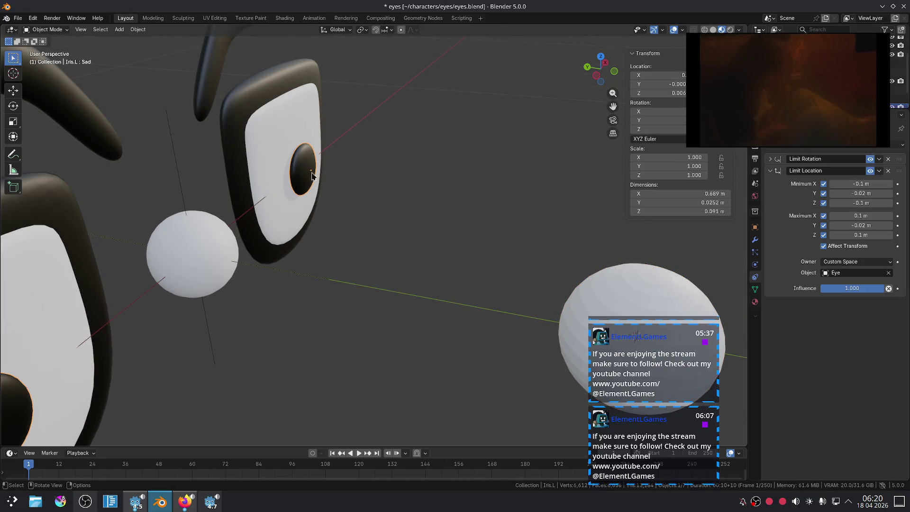
click(769, 170)
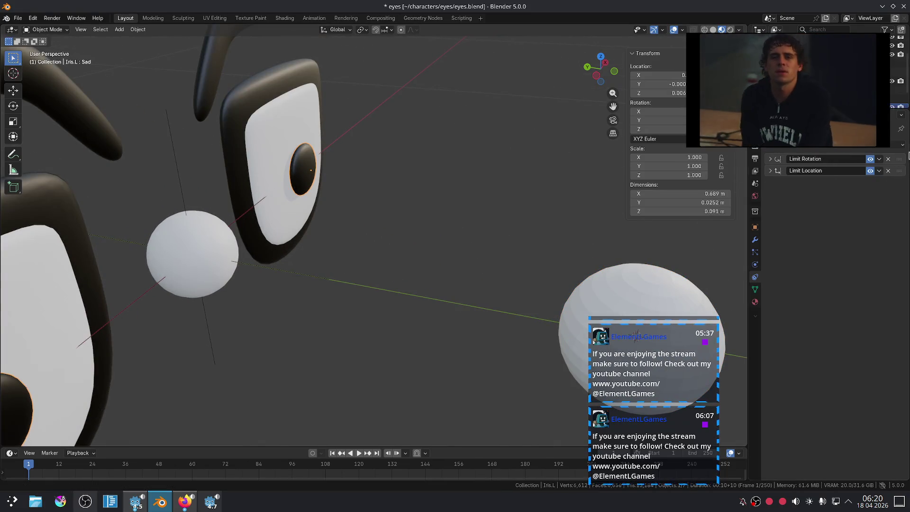
Add a Track To constraint targeting the Sphere and move it to the top of the stack
click(902, 145)
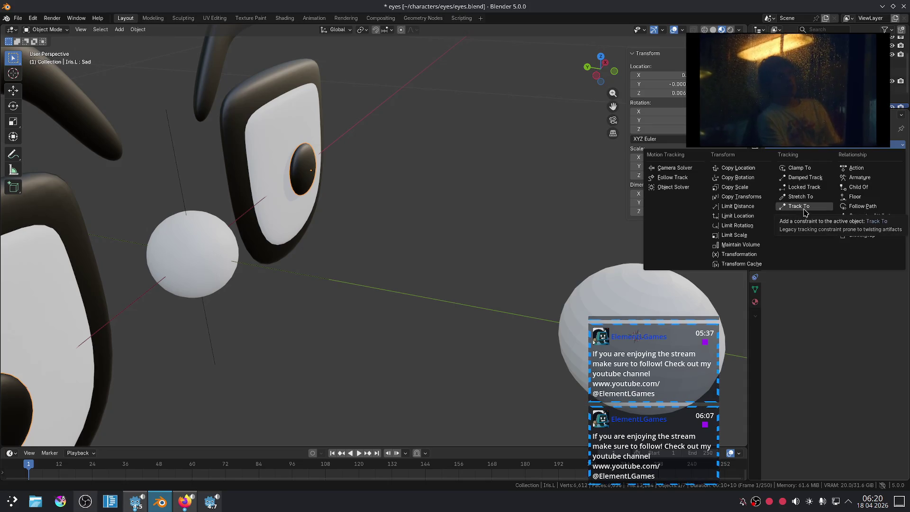
click(805, 209)
click(888, 195)
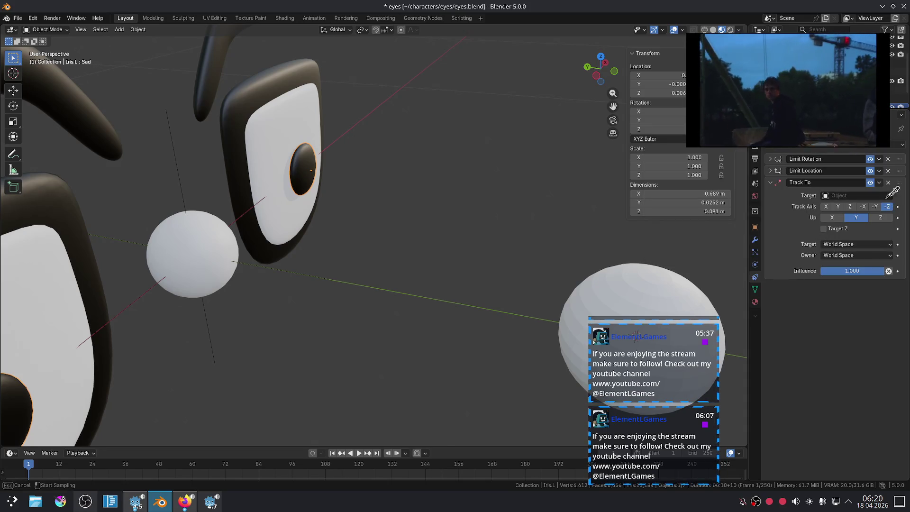
click(596, 269)
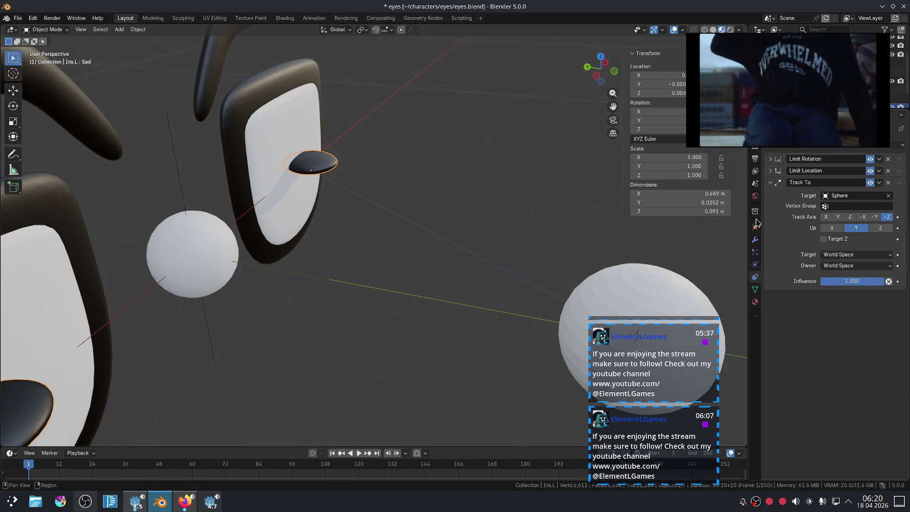
click(770, 182)
drag(899, 184, 899, 160)
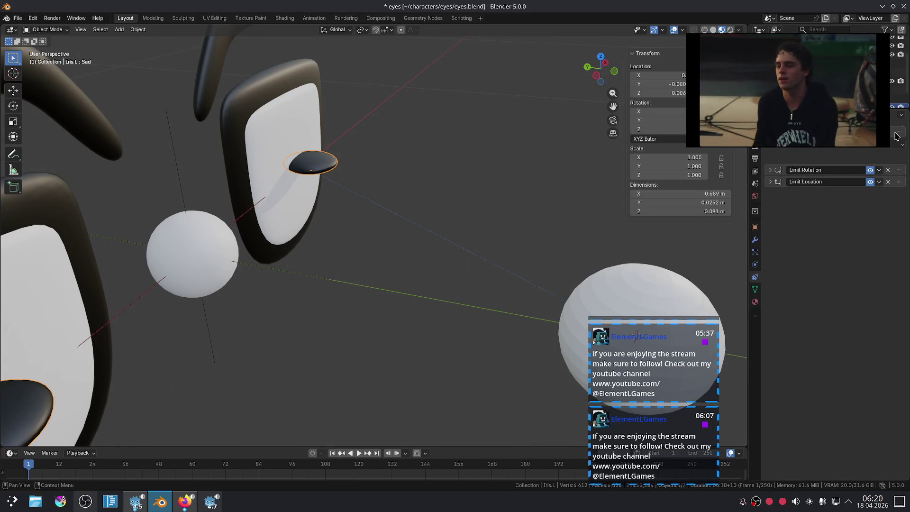
Test the tracking by moving the target sphere along X, then cancel the move
scroll(408, 158, down, 5)
middle_drag(453, 188, 426, 222)
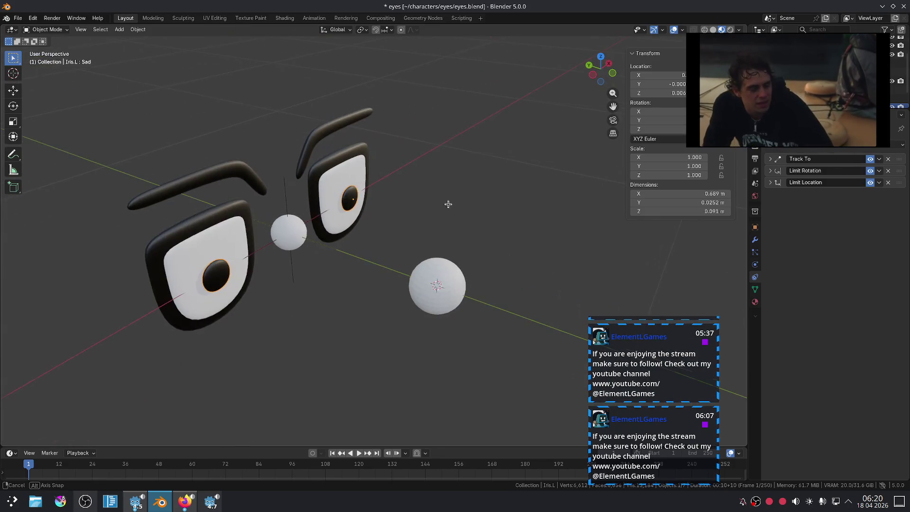
click(419, 273)
middle_drag(494, 243, 457, 244)
key(g)
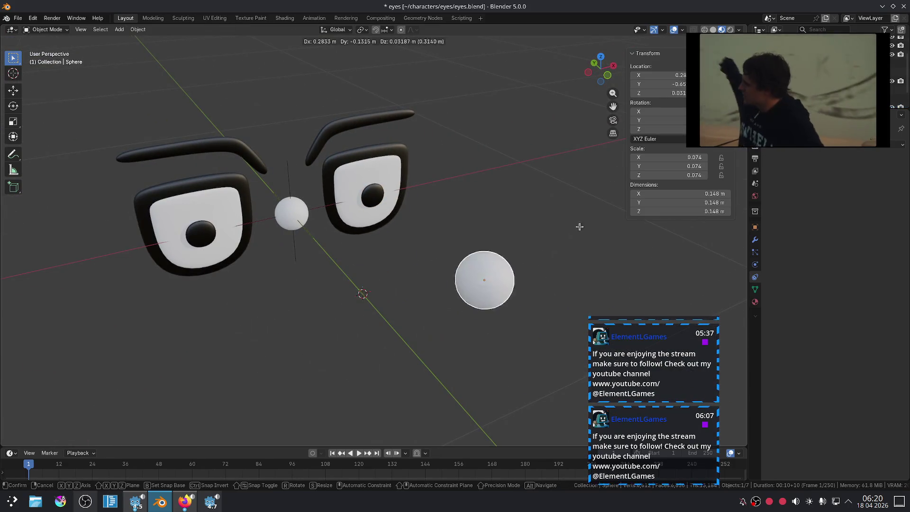
key(x)
key(Escape)
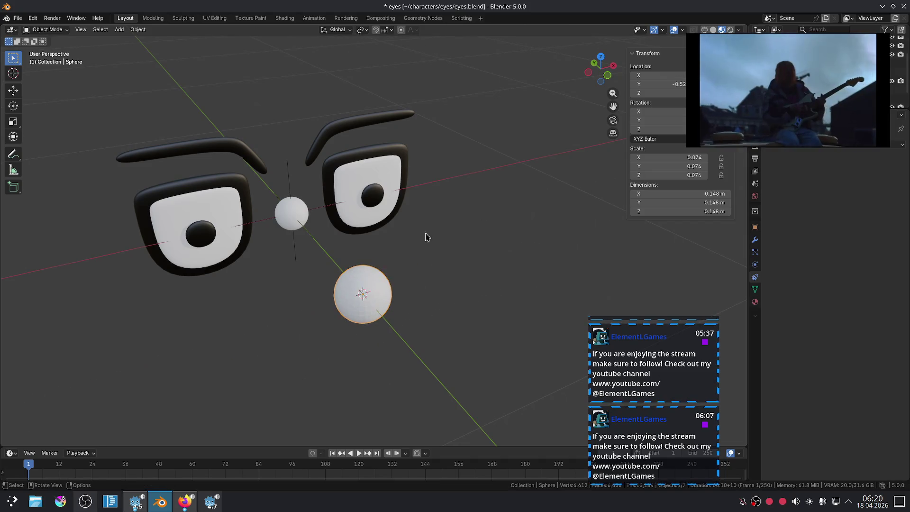
Set Iris.L's Track To target and owner spaces to Local Space with Z as the up axis
click(371, 204)
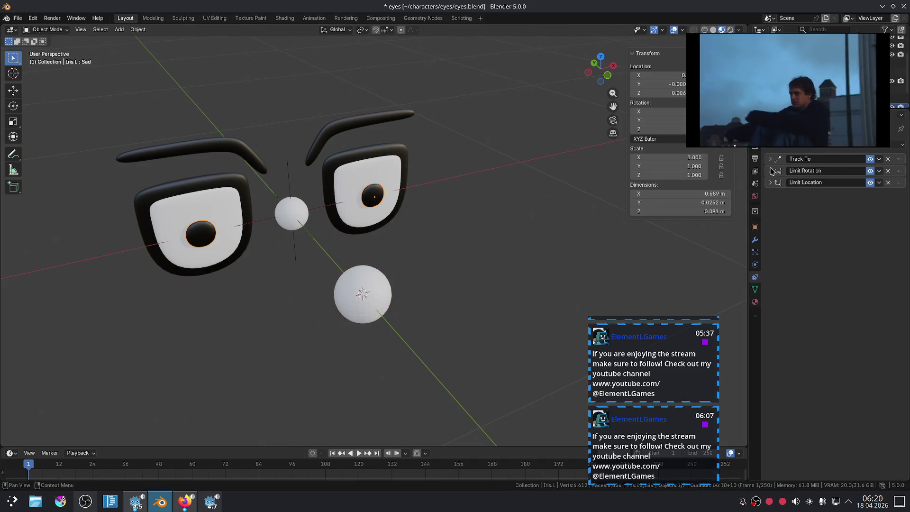
click(860, 231)
click(847, 250)
click(846, 243)
click(845, 271)
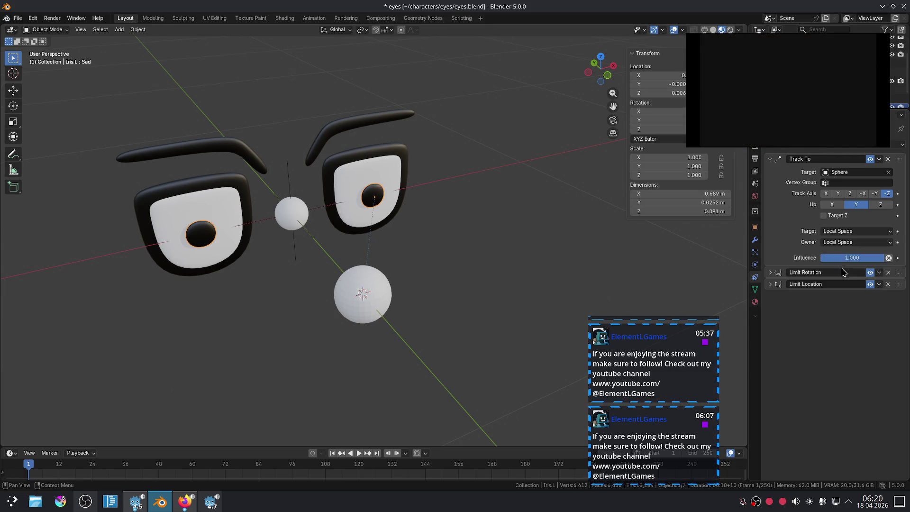
click(880, 204)
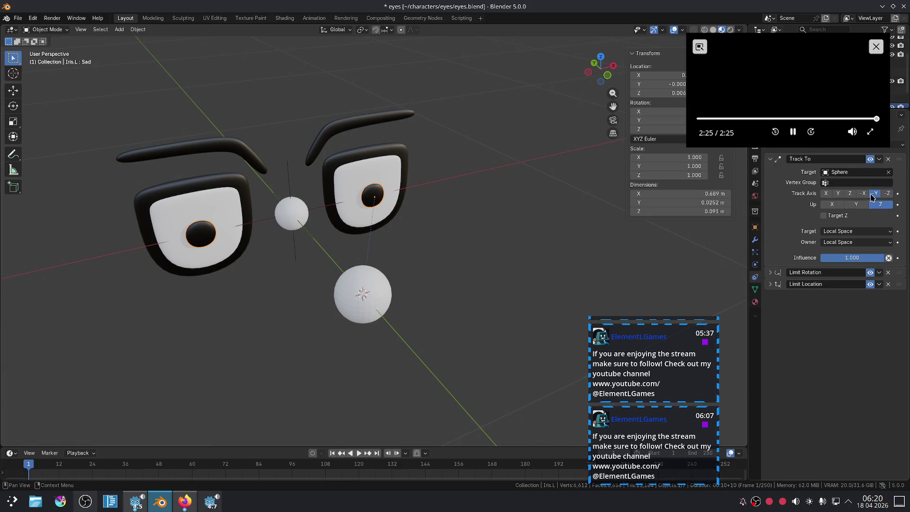
Test-move the sphere again, cancel, and reselect Iris.L
click(394, 292)
key(g)
key(Escape)
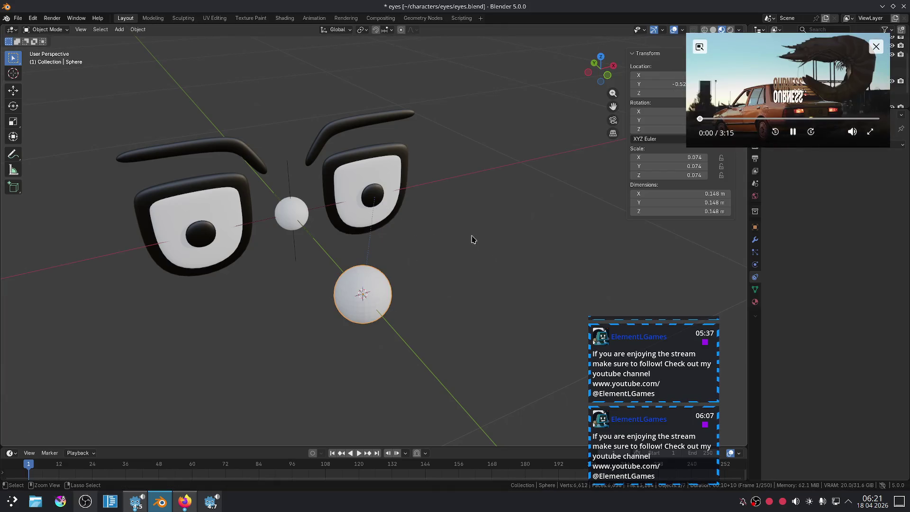
click(377, 197)
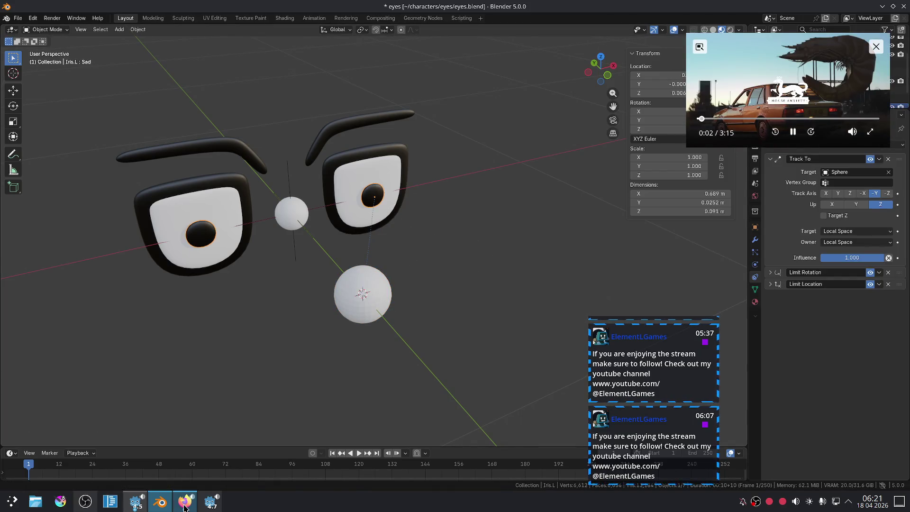
Return to the earlier DuckDuckGo search results in Firefox and select the query text
click(184, 501)
key(alt+Left)
click(109, 55)
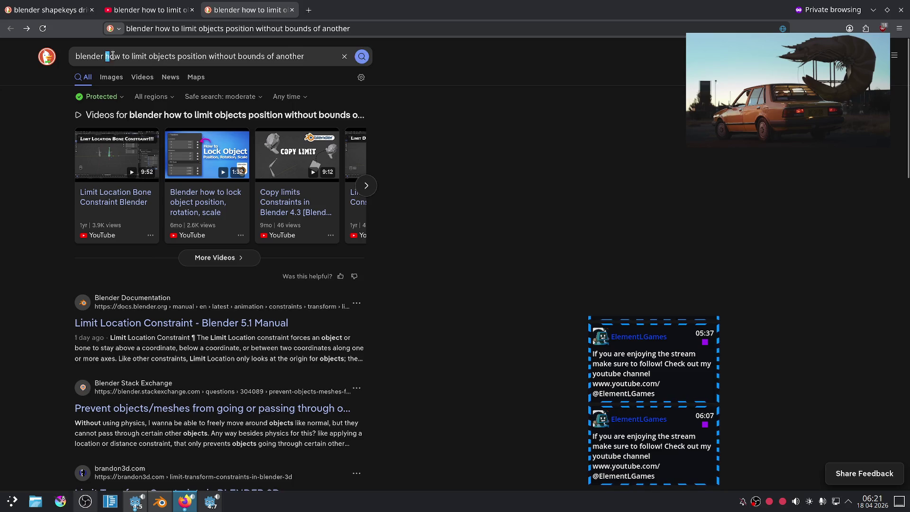
Search for 'blender look at constraint' and open the Track To Constraint manual page
key(shift+End)
text(loo)
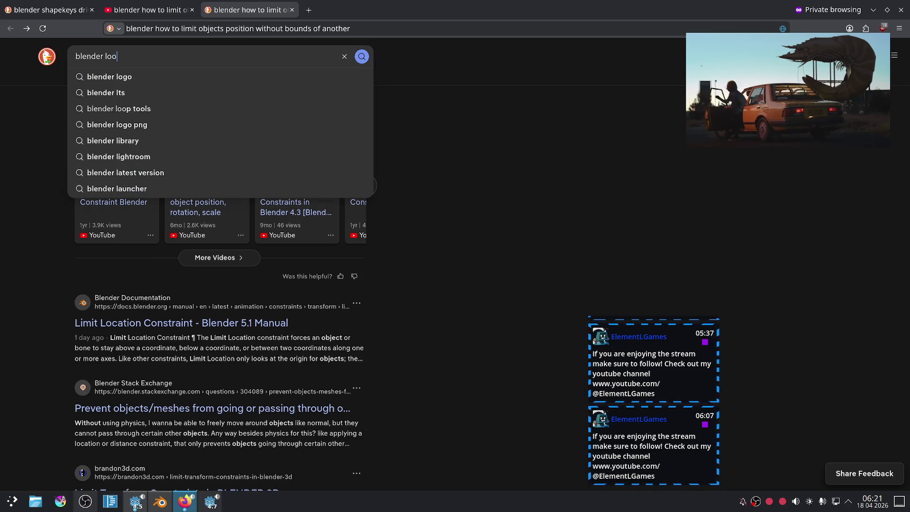
text(k at constraint)
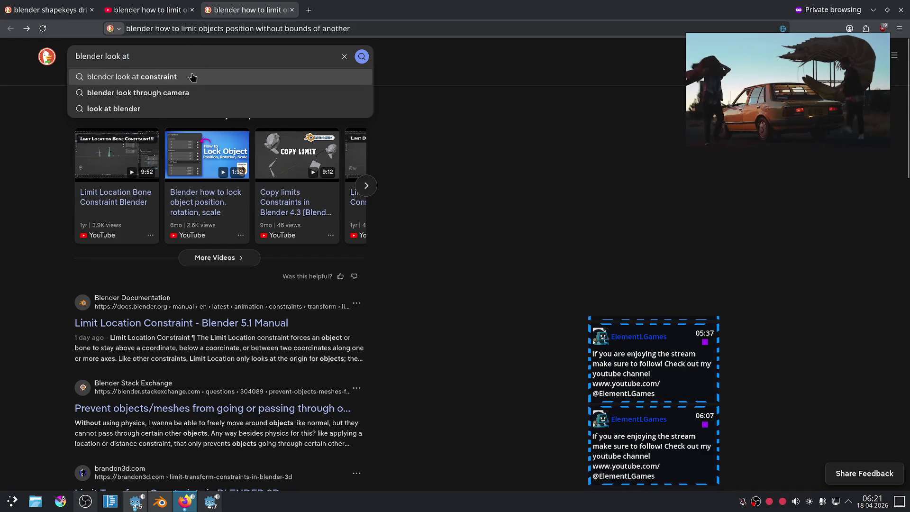
click(351, 77)
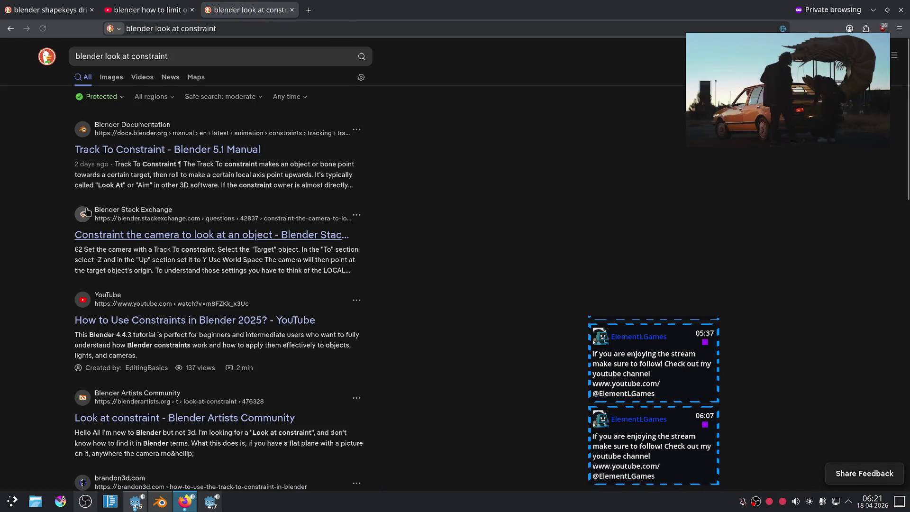
click(90, 150)
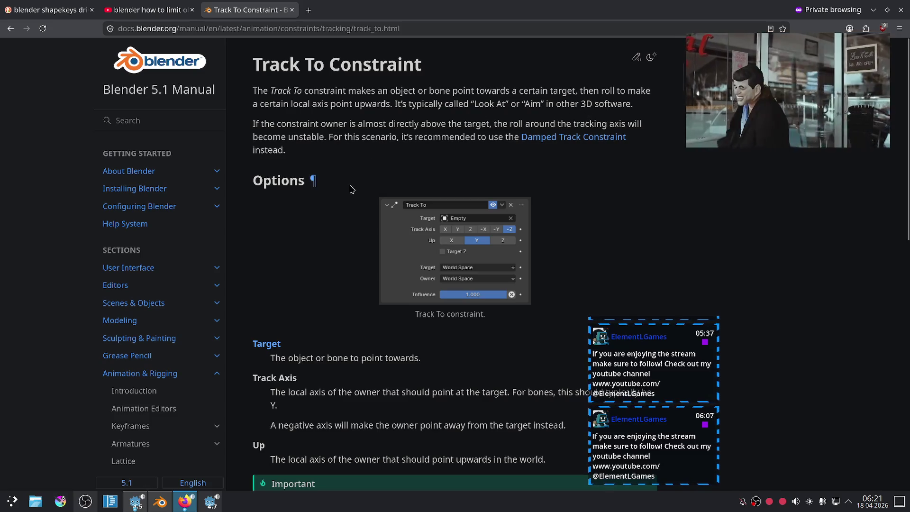
Read through the Track To Constraint page, then go back to Blender
scroll(367, 142, down, 3)
scroll(372, 209, up, 3)
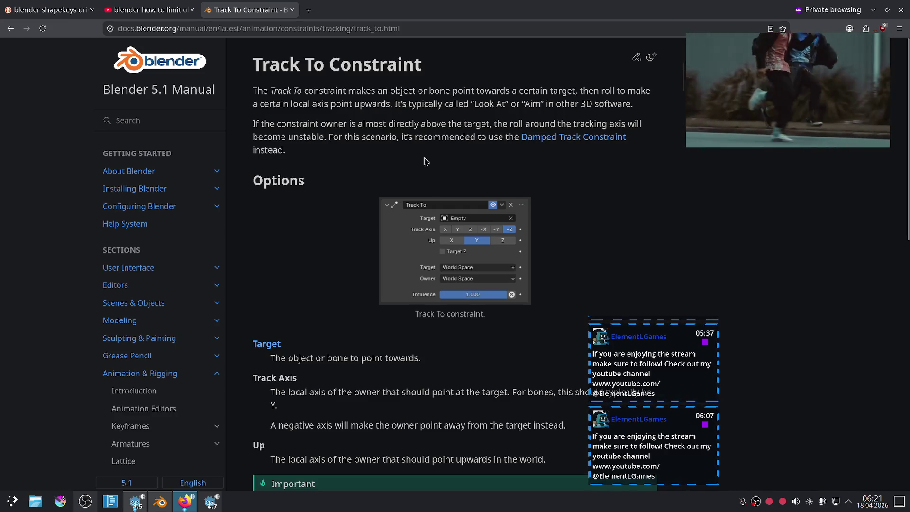
scroll(433, 150, down, 3)
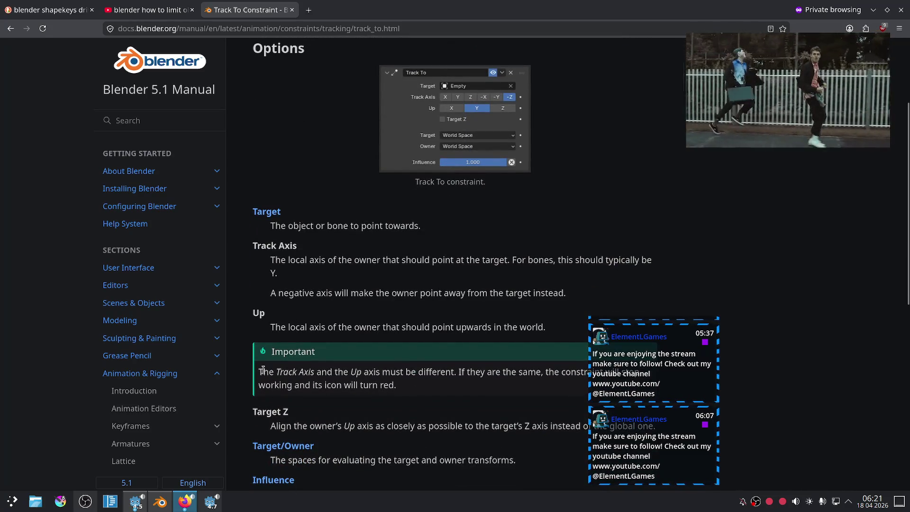
click(158, 506)
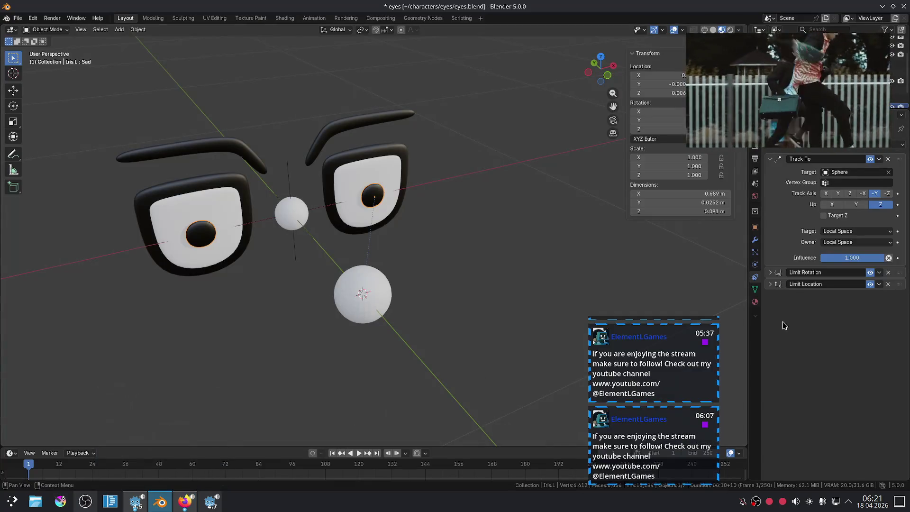
Set the iris Track To constraint to track -Z with Y as the up axis
click(887, 193)
click(856, 205)
click(833, 204)
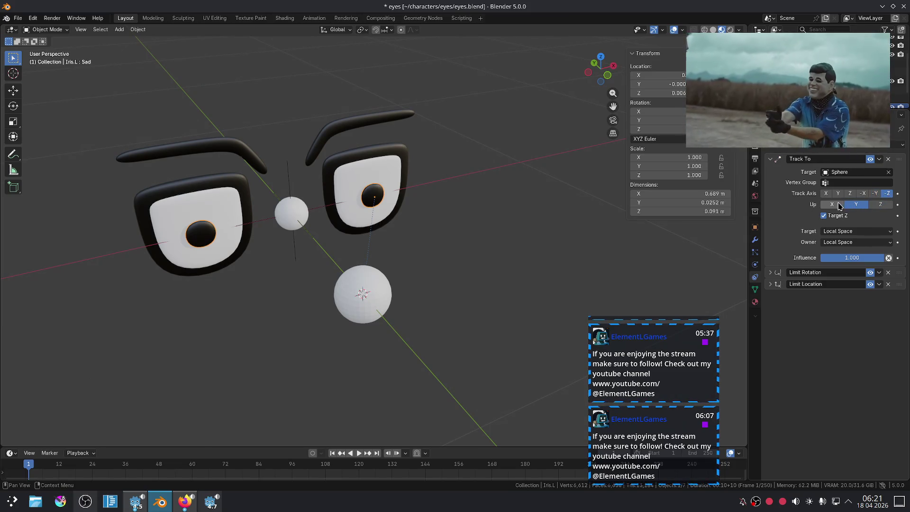
click(856, 204)
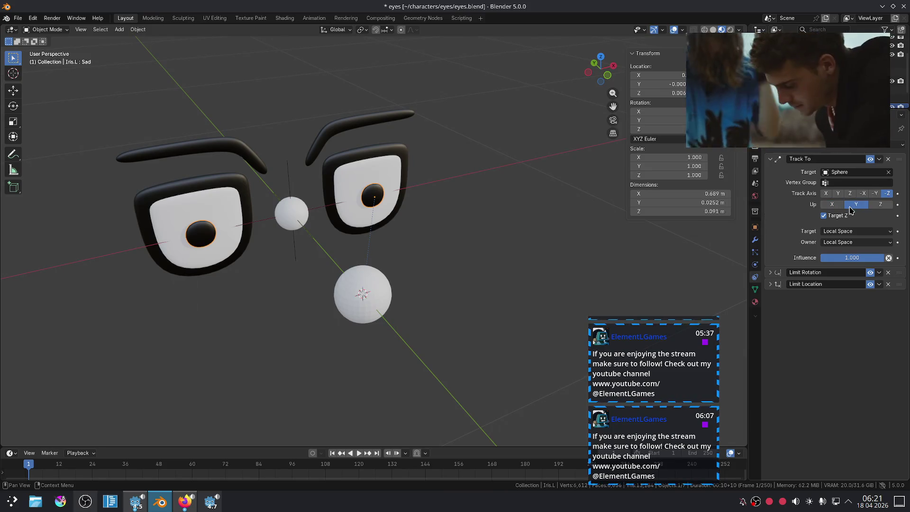
click(421, 279)
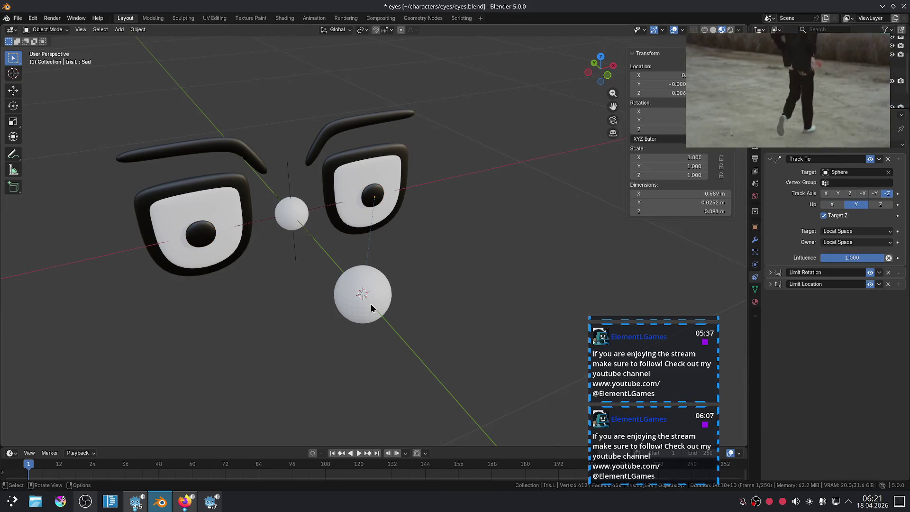
Move the target Sphere along X to the right of the eyes
click(371, 306)
key(g)
key(x)
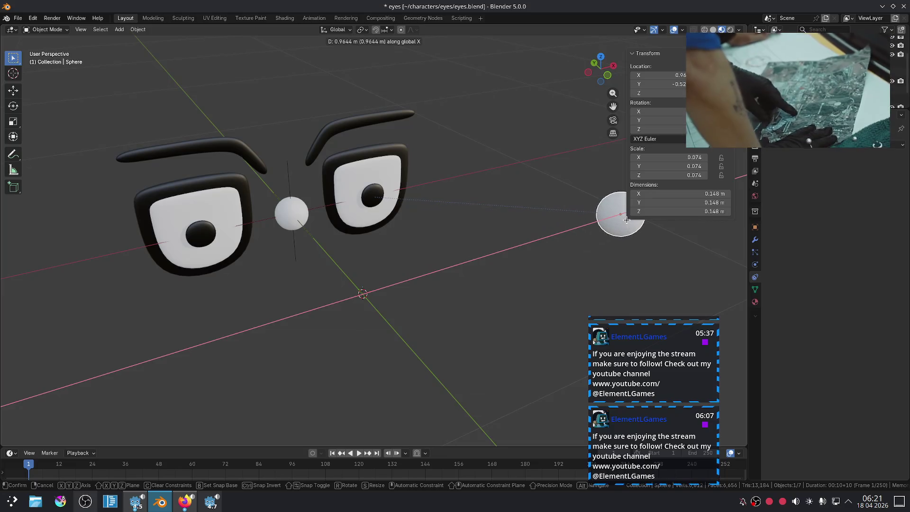
click(625, 220)
Back on Iris.L, try other Track To axes before settling on -Z track with Y up
click(380, 196)
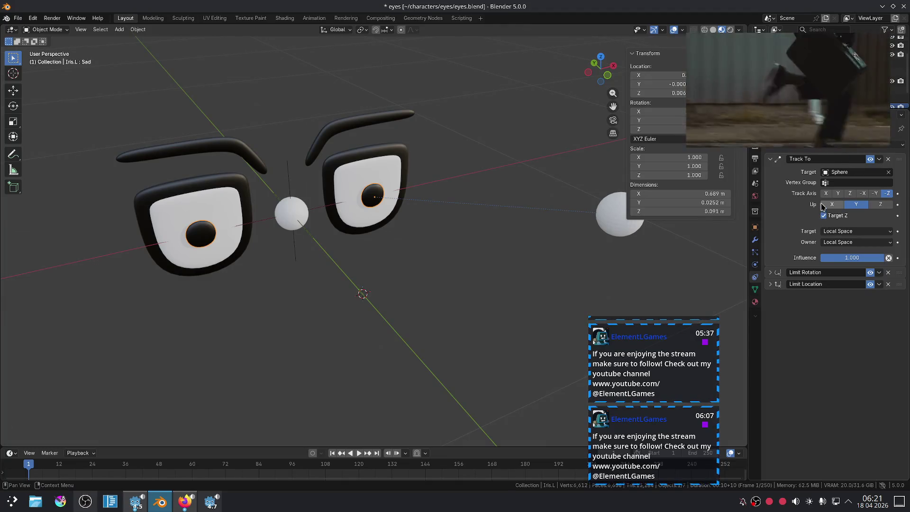
click(872, 194)
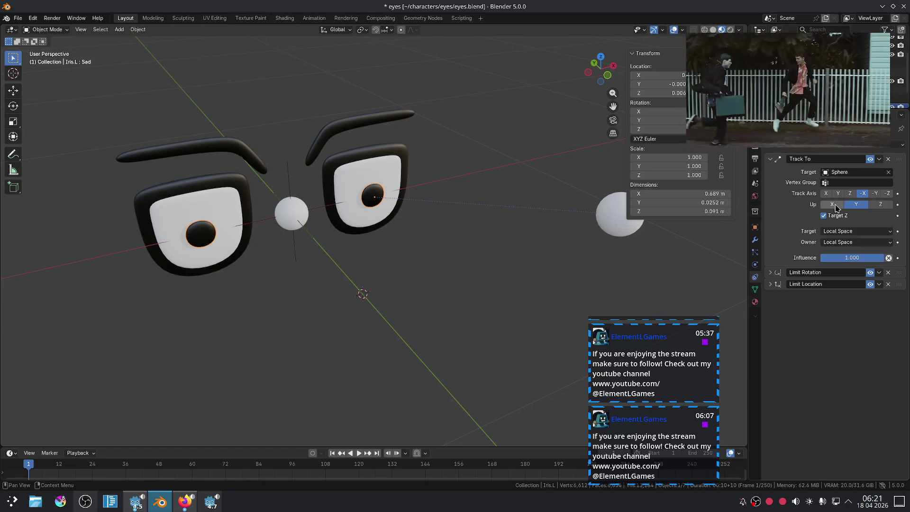
click(882, 205)
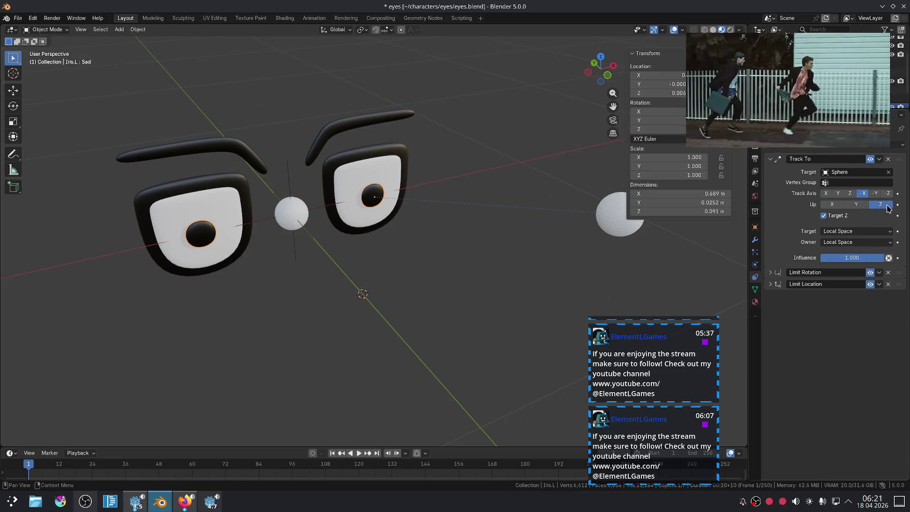
click(850, 195)
click(827, 194)
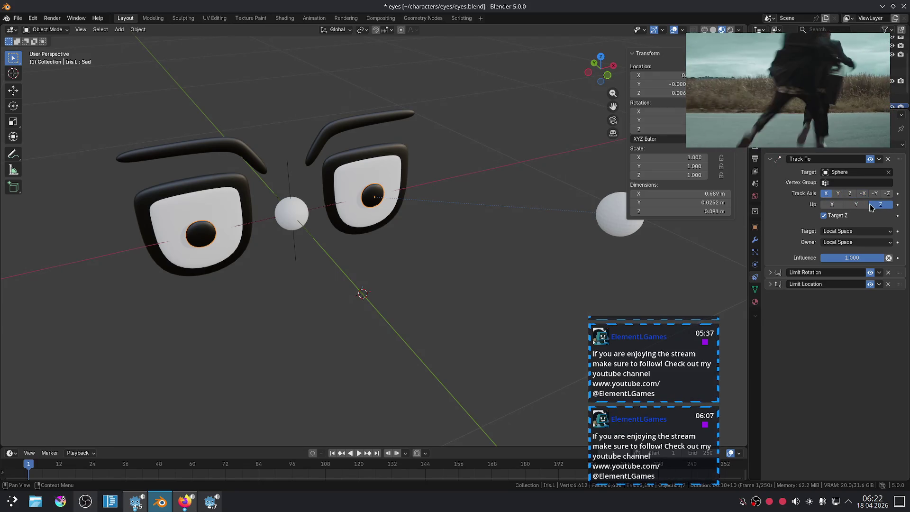
click(889, 194)
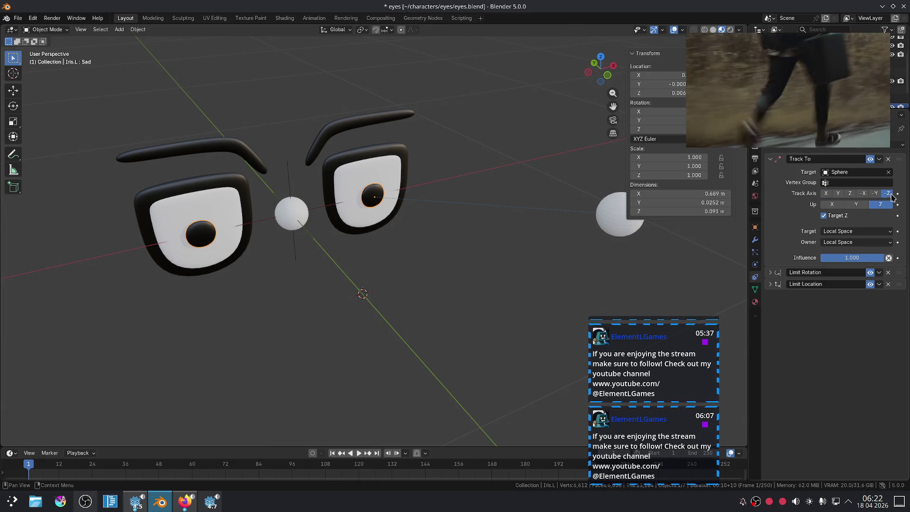
click(866, 205)
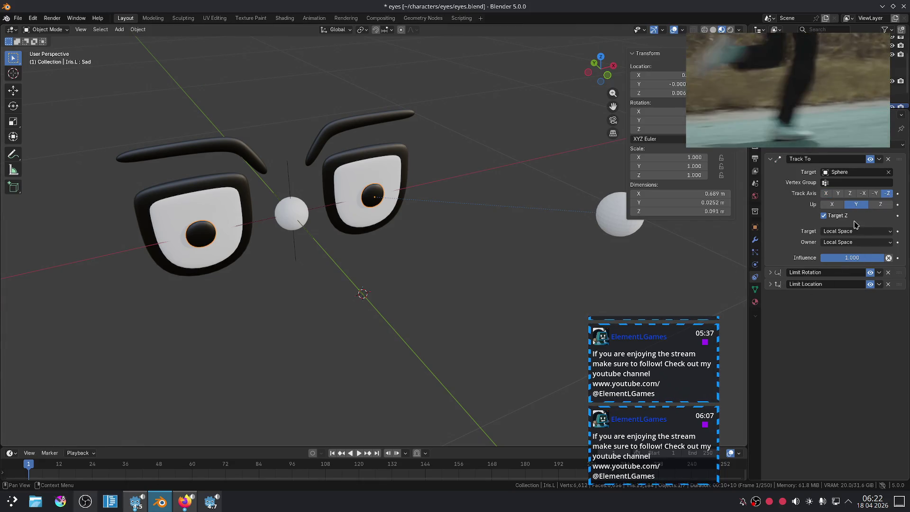
Turn off Target Z and use the Sphere as Custom Space target space, with Local owner space
click(827, 218)
click(847, 231)
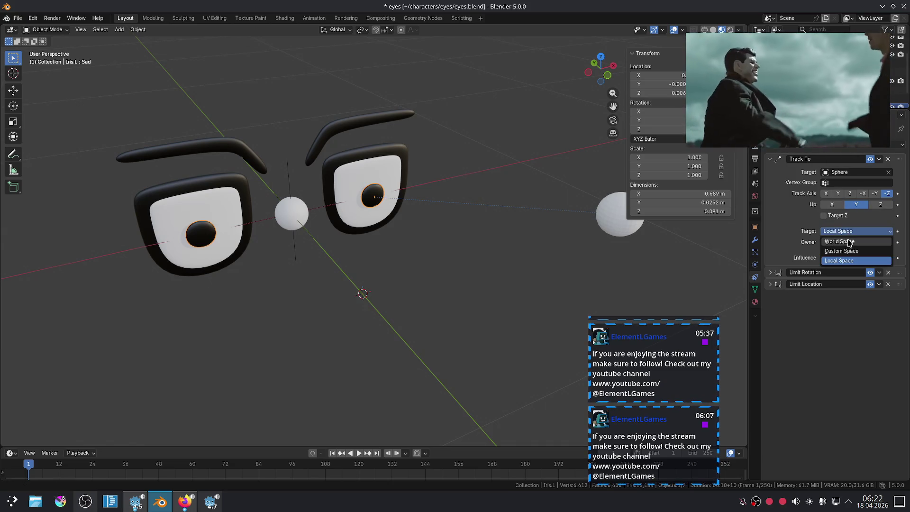
click(844, 251)
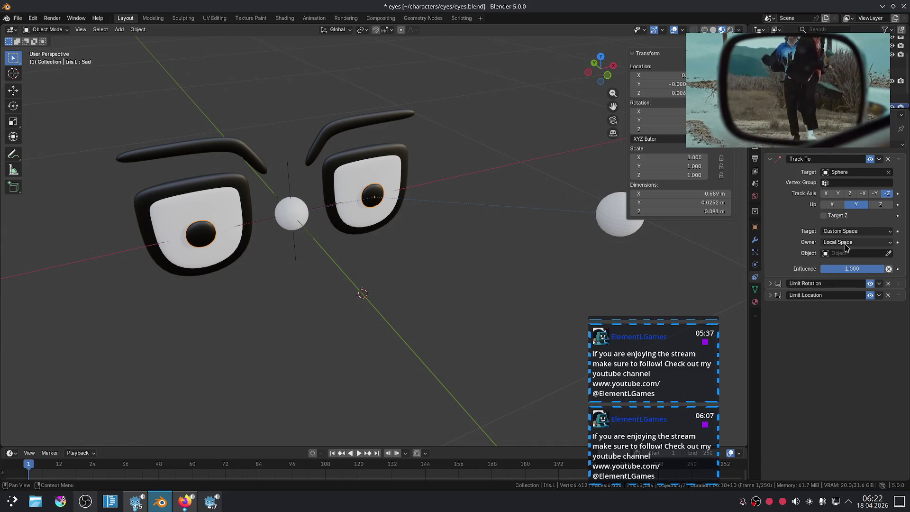
click(846, 242)
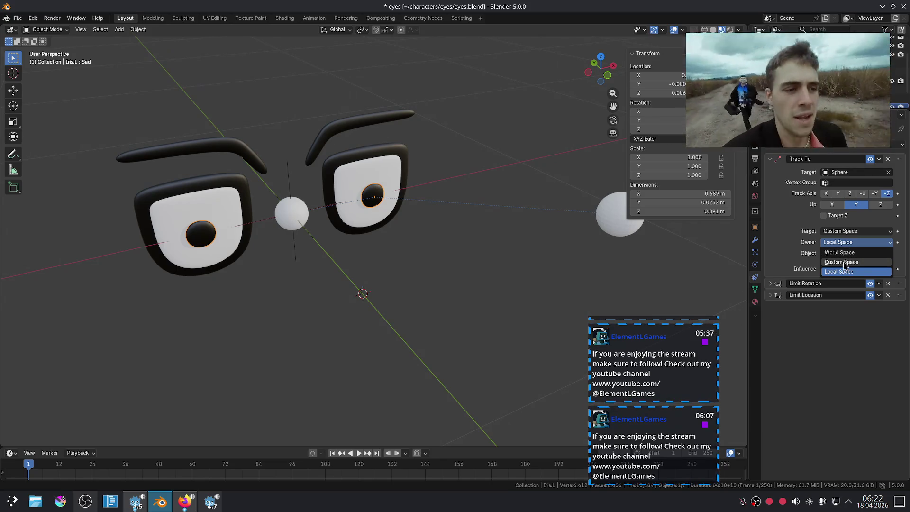
click(799, 243)
click(887, 254)
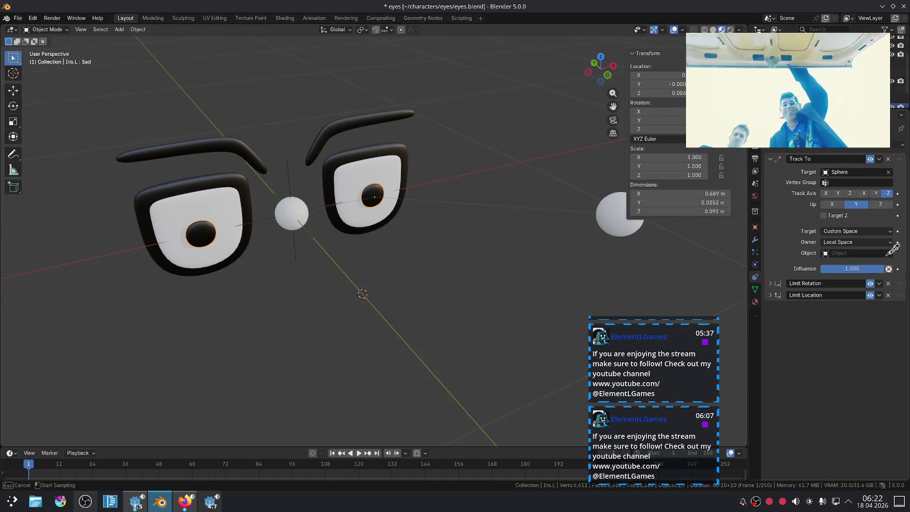
click(630, 224)
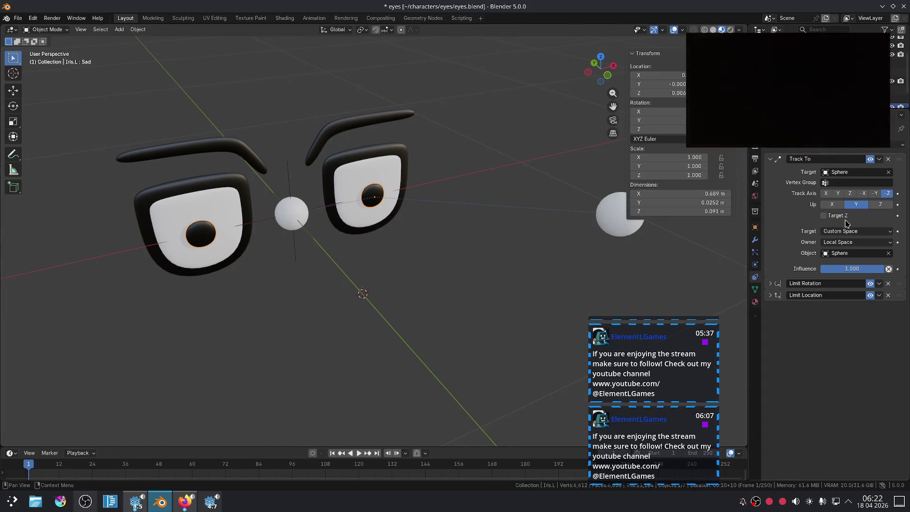
Aim the iris Track To along -Y with Z as the up axis
click(879, 208)
click(856, 207)
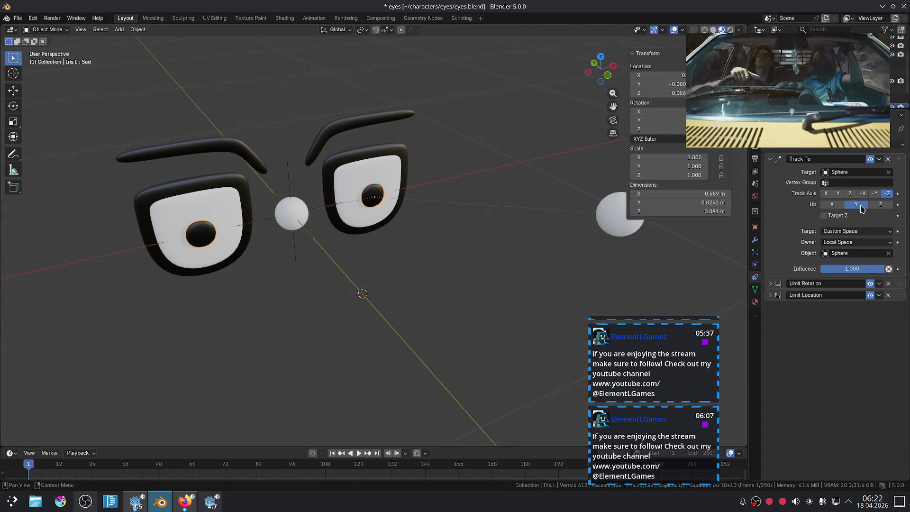
click(874, 195)
click(880, 205)
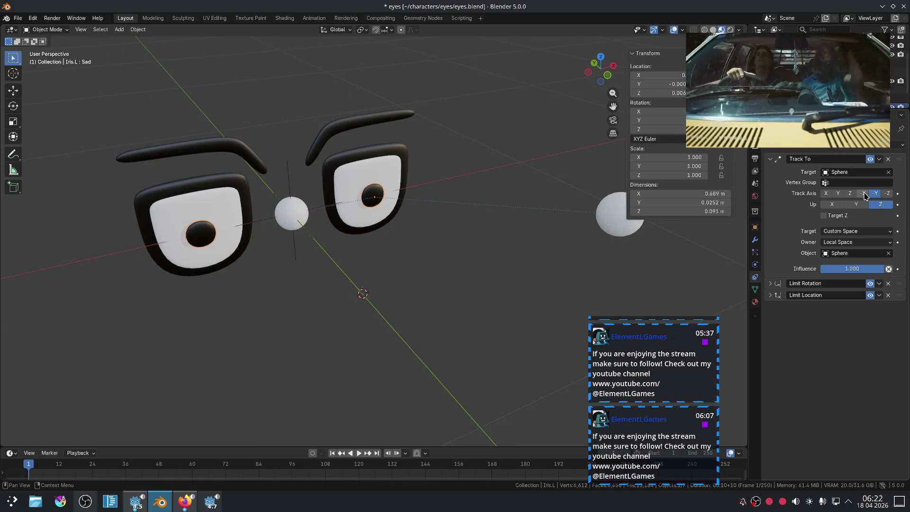
Orbit to a frontal view, select the Sphere and bring up its add-constraint list
mouse_move(643, 284)
middle_down()
mouse_move(545, 289)
mouse_move(450, 266)
mouse_move(384, 204)
middle_up()
click(573, 276)
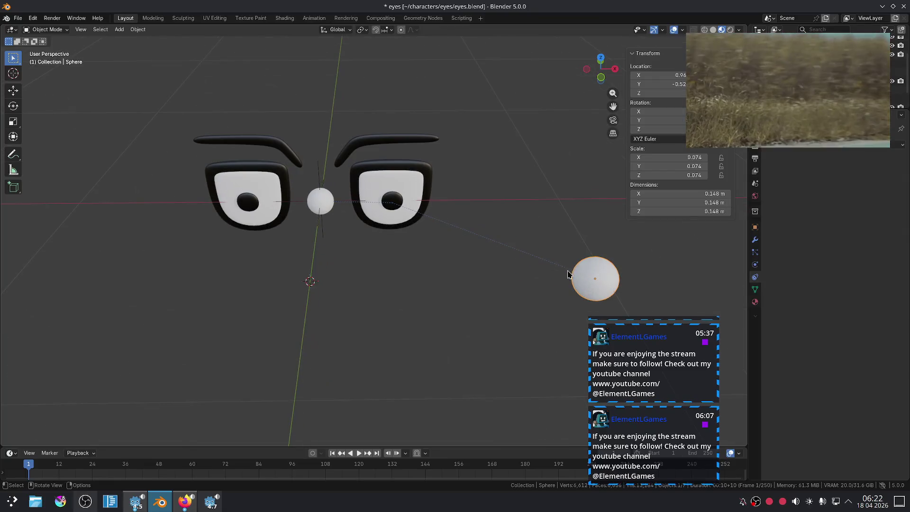
middle_drag(614, 264, 406, 223)
scroll(334, 189, up, 2)
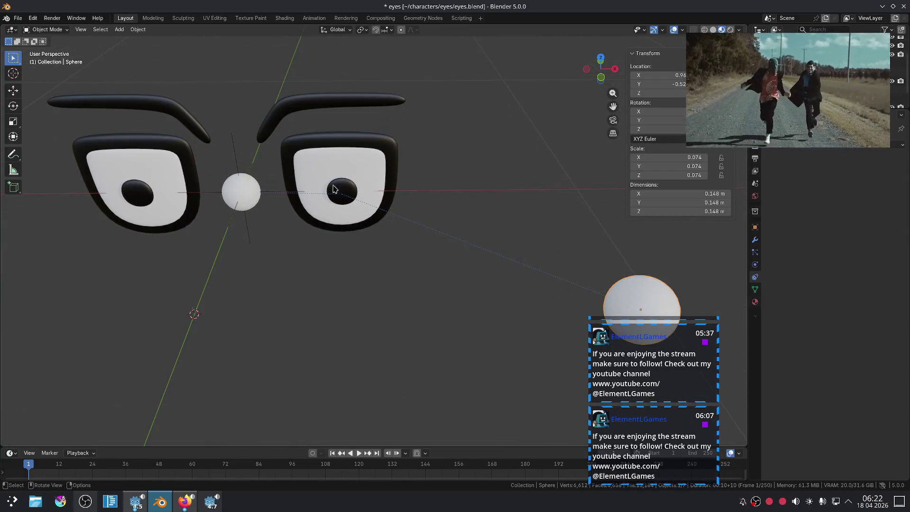
click(348, 198)
click(613, 290)
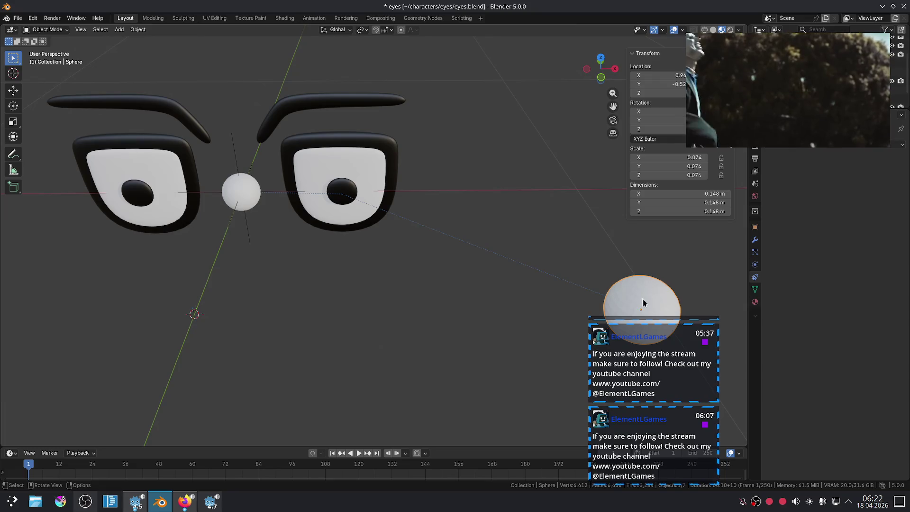
click(901, 142)
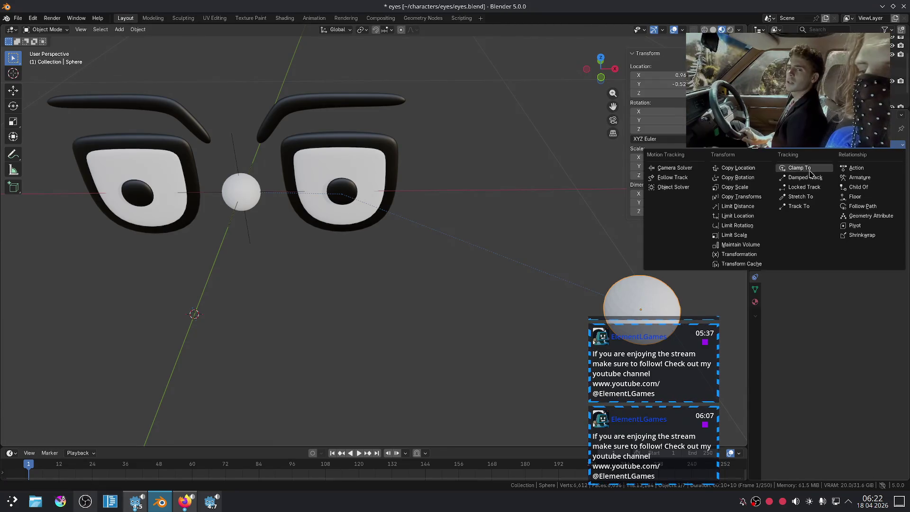
Replace Iris.L's Track To with a top-of-stack Copy Location targeting the Sphere
click(354, 192)
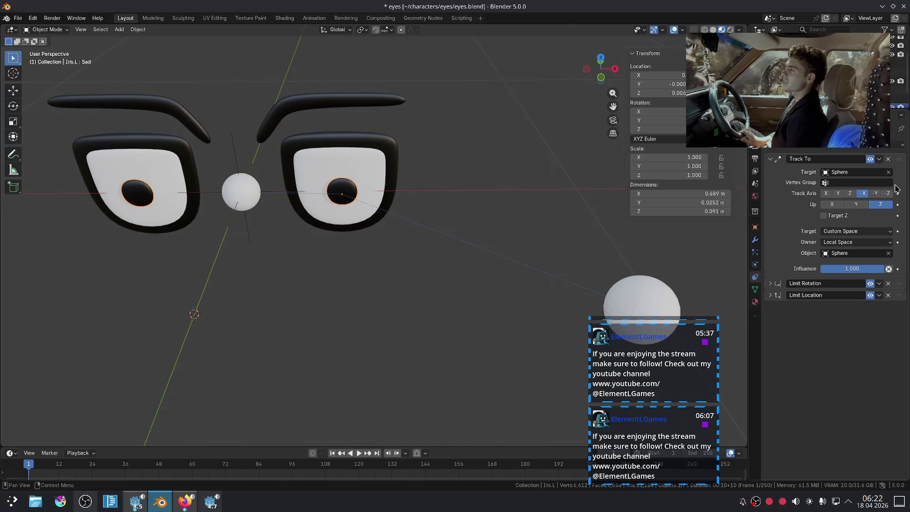
click(888, 159)
click(901, 146)
click(745, 170)
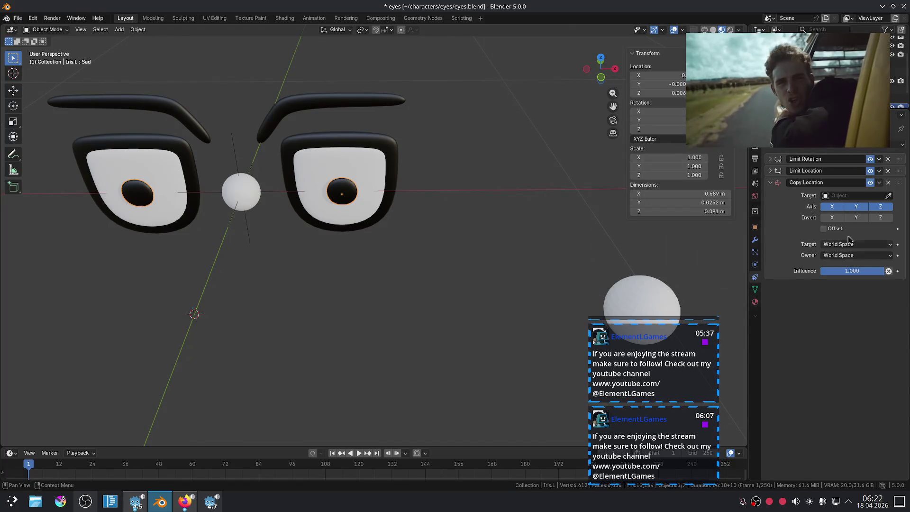
drag(899, 183, 898, 159)
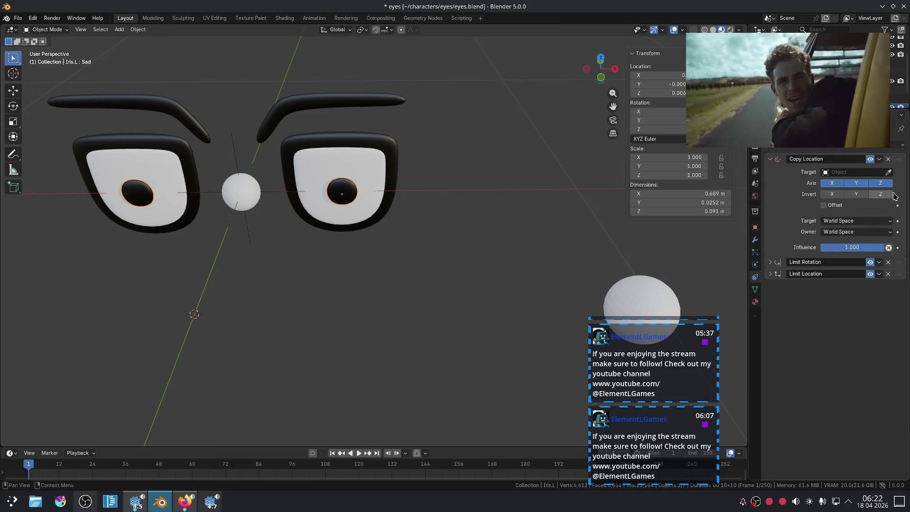
click(887, 172)
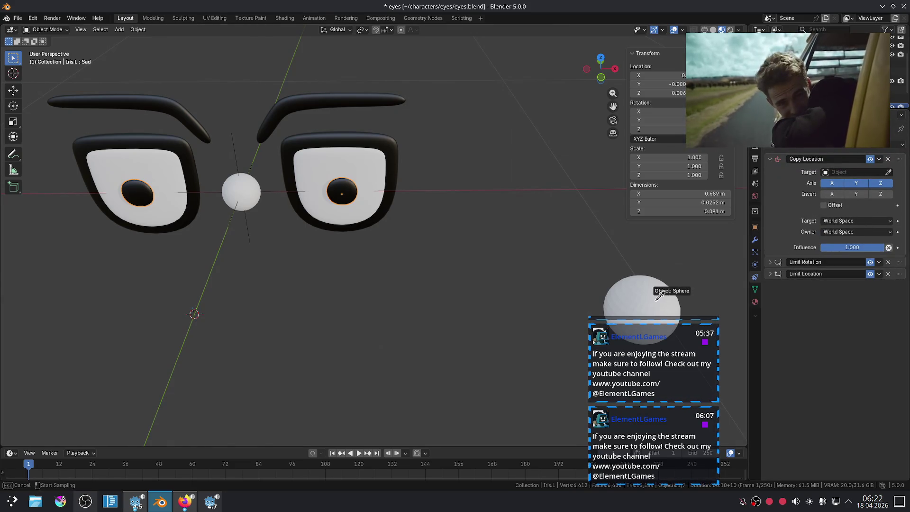
click(641, 294)
Move the Sphere along X, then reposition it to the right of the eyes
shift+middle_drag(458, 205, 450, 188)
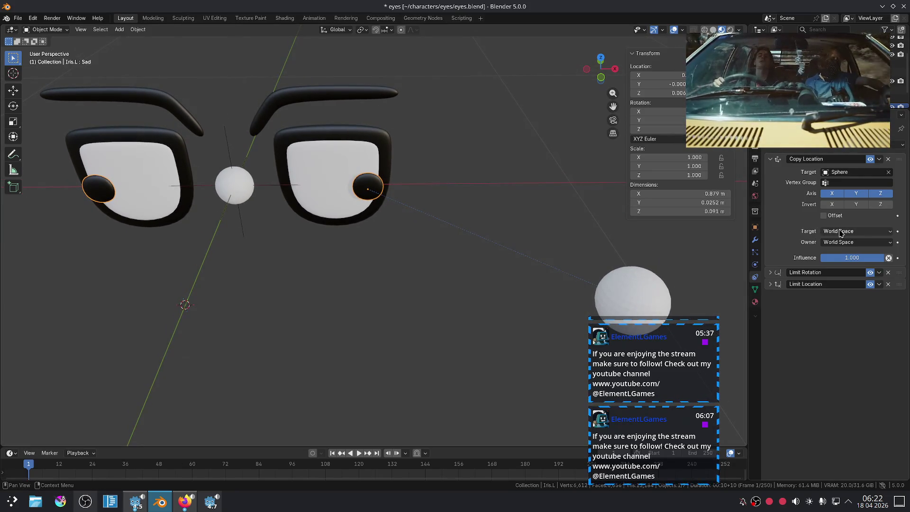
click(633, 292)
key(g)
key(x)
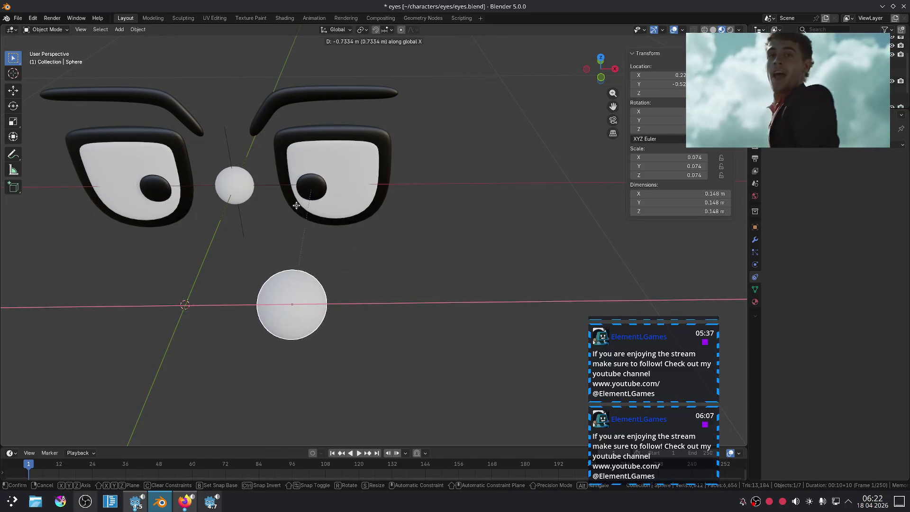
click(330, 220)
key(KP_1)
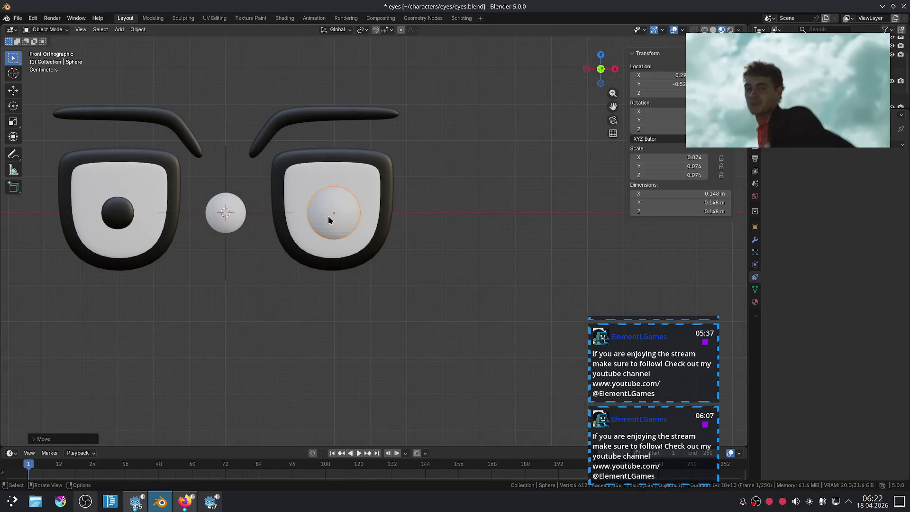
mouse_move(431, 258)
middle_down()
mouse_move(382, 264)
mouse_move(446, 294)
middle_up()
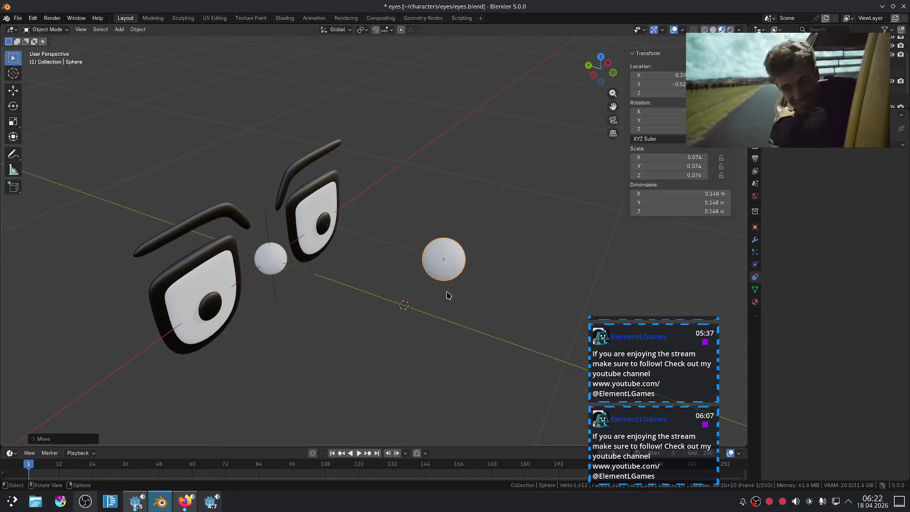
key(g)
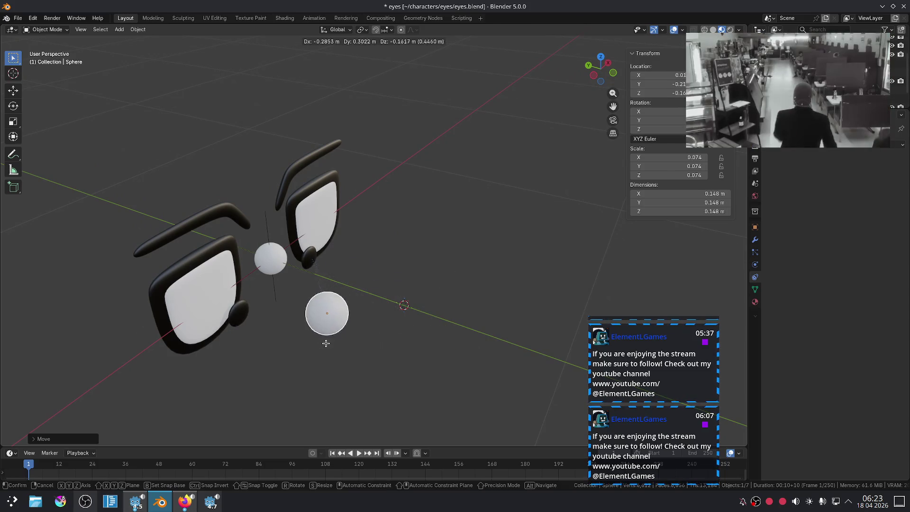
click(524, 258)
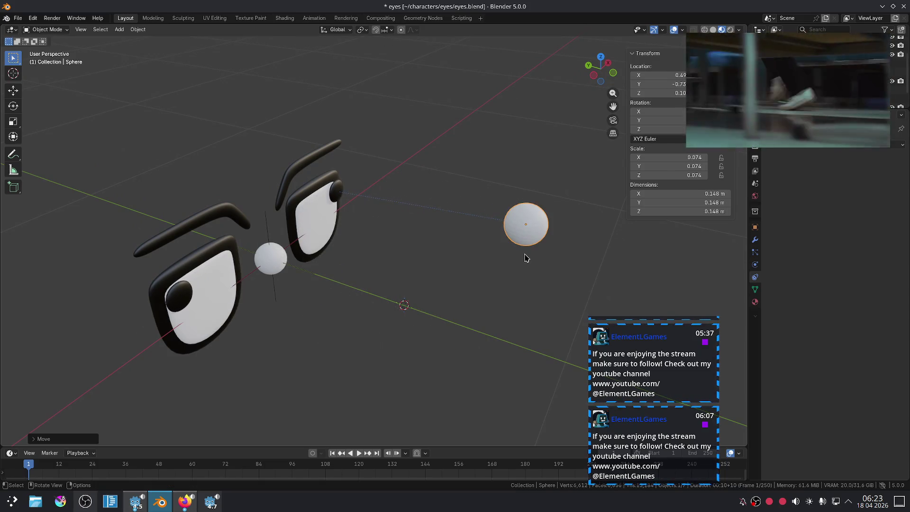
Reset the Sphere's location and move it along Y in front of the eyes
key(KP_1)
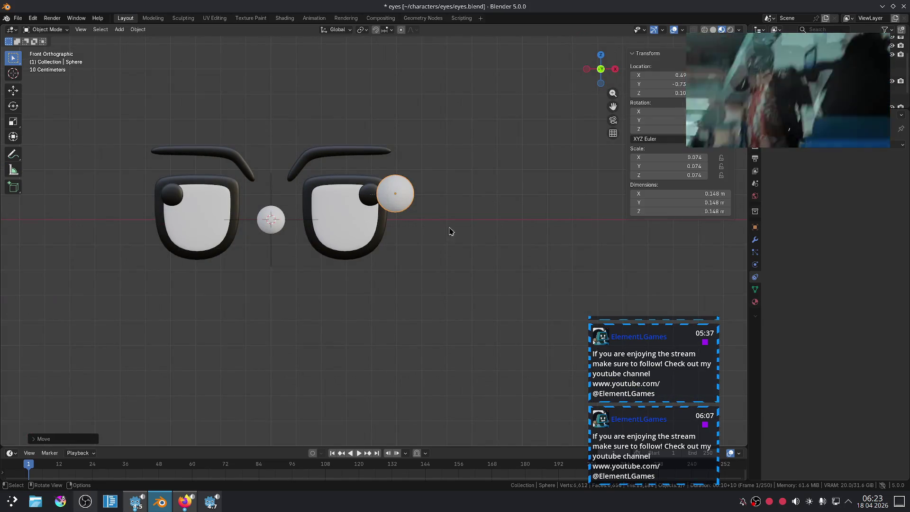
key(g)
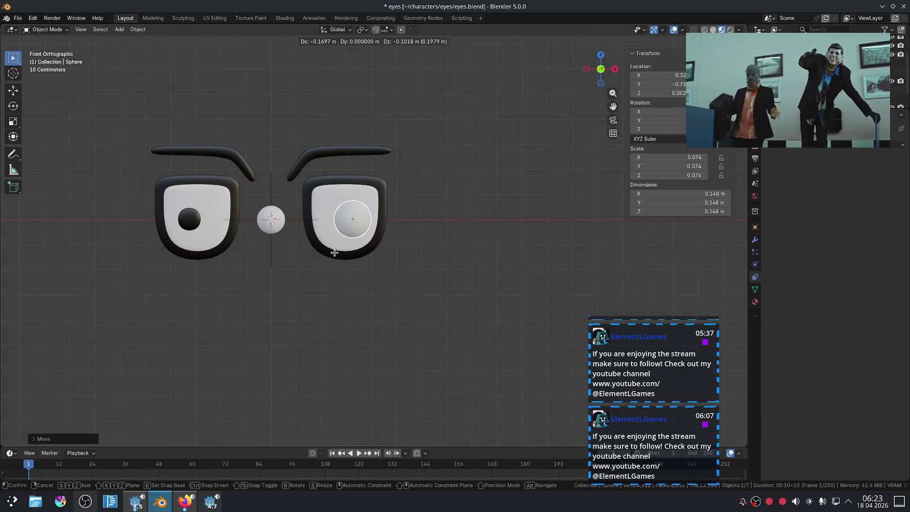
right_click(334, 253)
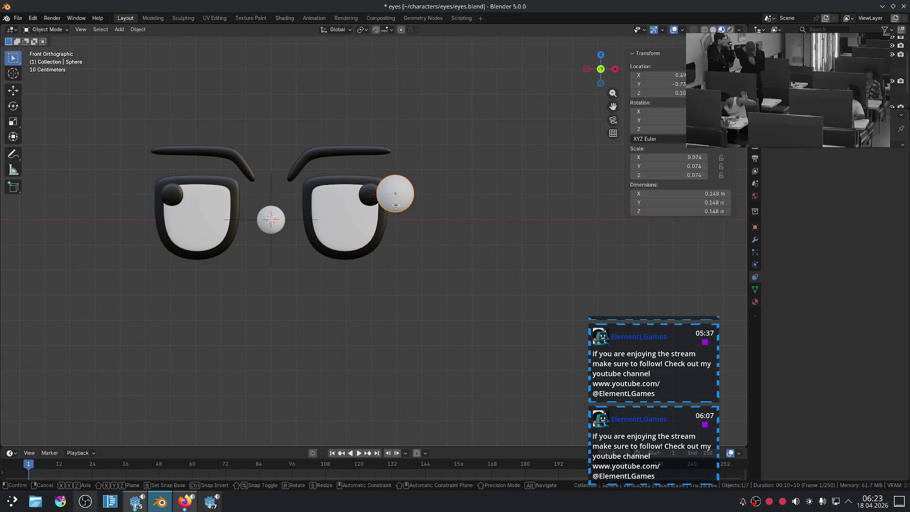
click(274, 238)
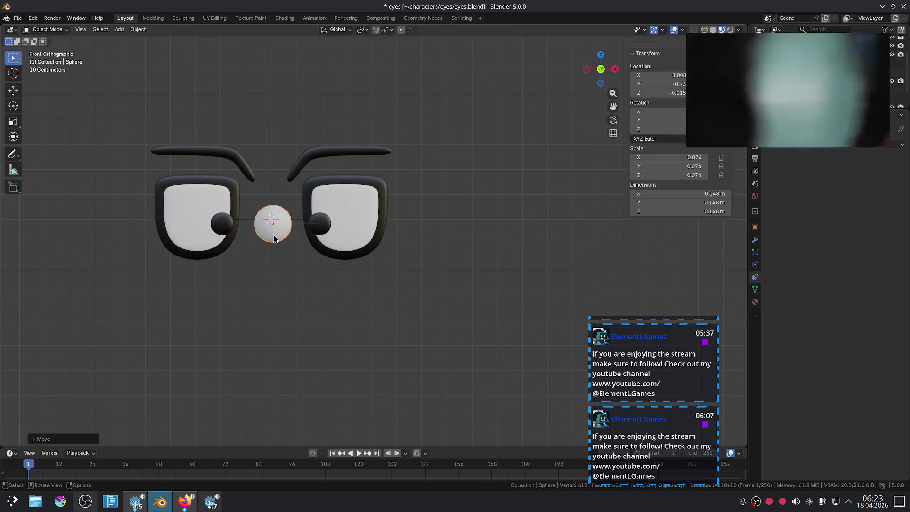
key(alt+g)
middle_drag(308, 246, 379, 260)
key(g)
key(y)
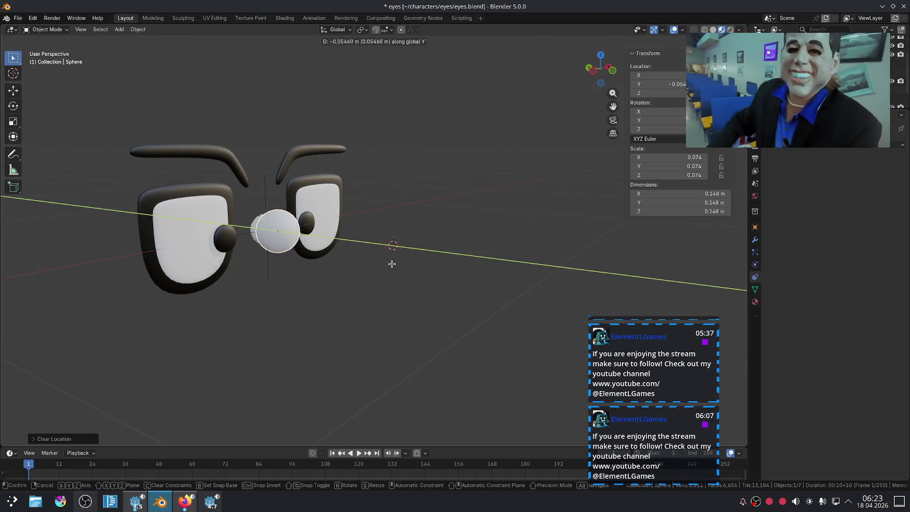
click(628, 304)
Enable Offset on Iris.L's Copy Location and test by moving the Sphere along X
mouse_move(504, 297)
middle_down()
mouse_move(417, 298)
mouse_move(304, 284)
middle_up()
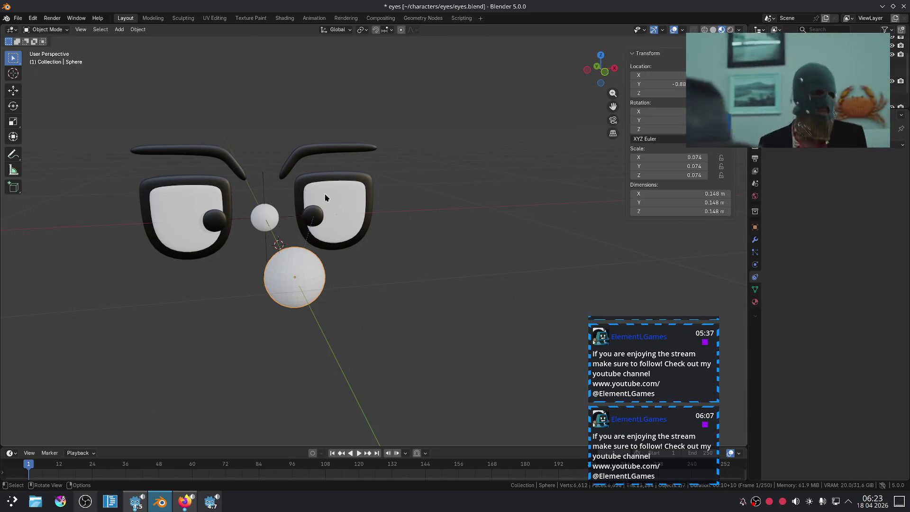
click(312, 215)
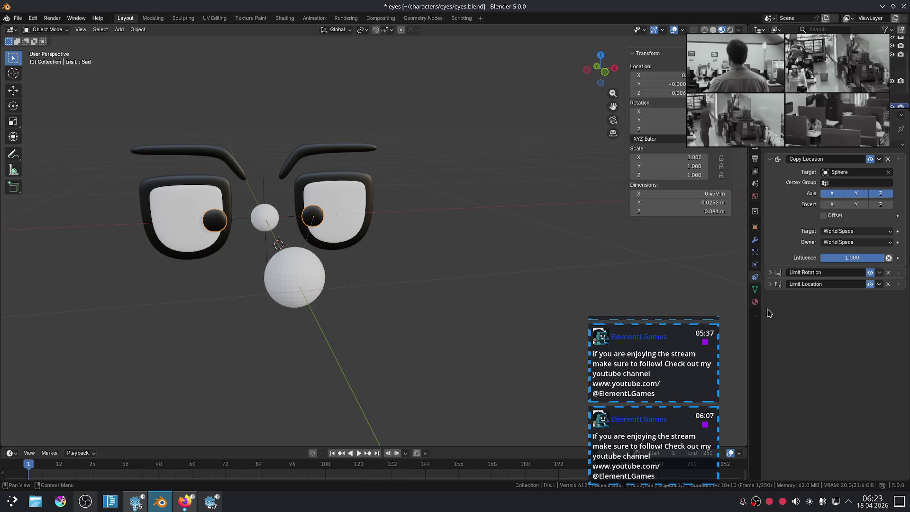
click(823, 215)
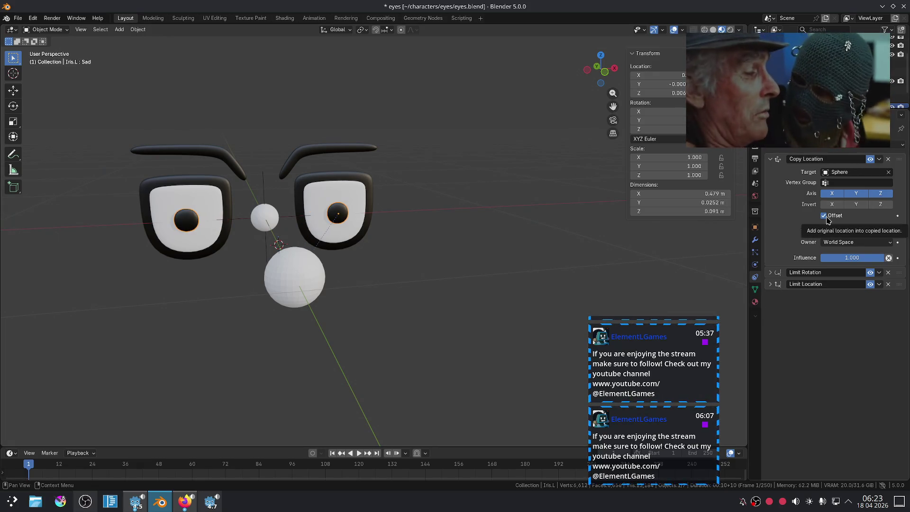
click(301, 274)
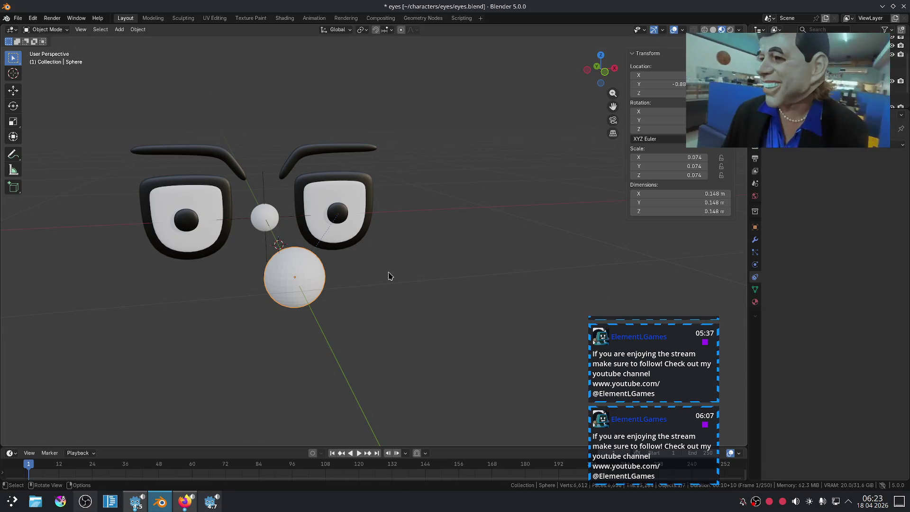
key(g)
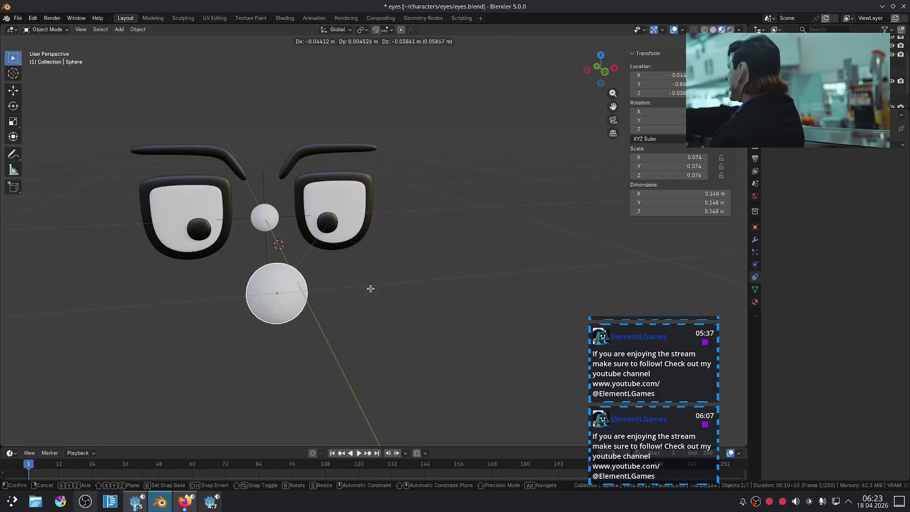
key(x)
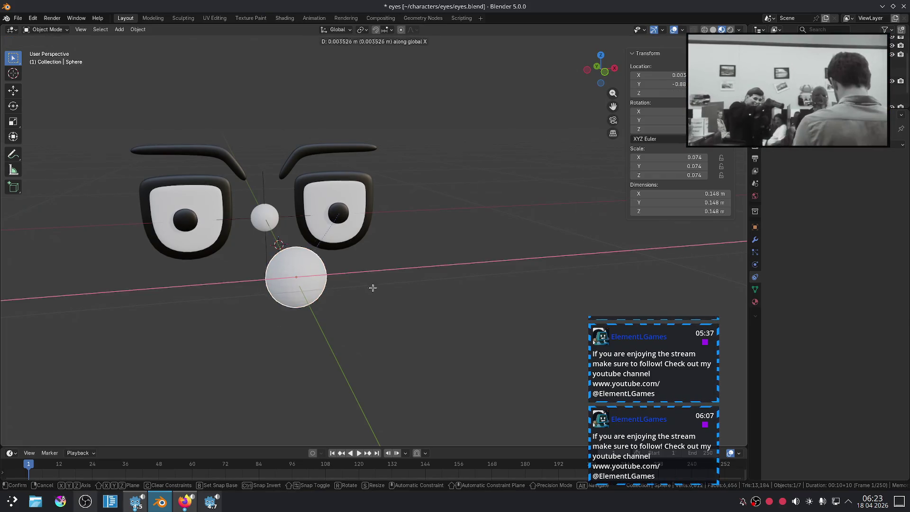
right_click(479, 247)
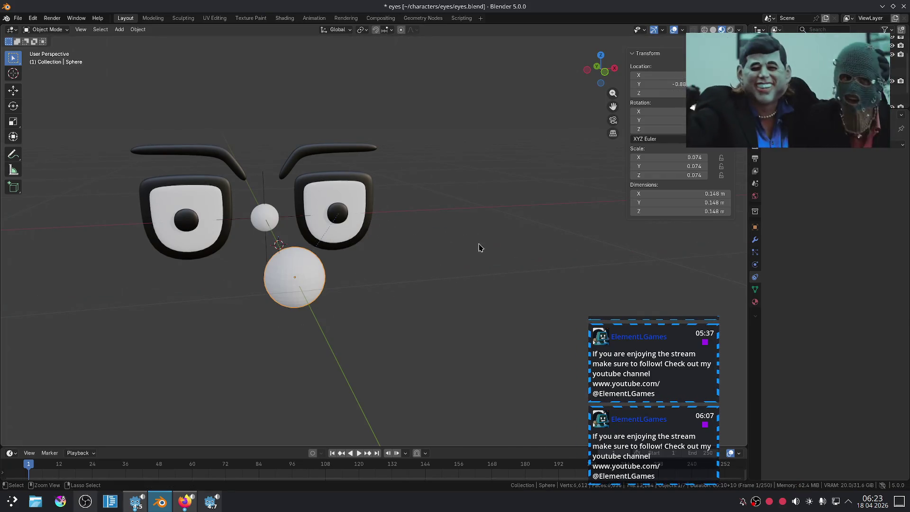
click(335, 288)
click(346, 210)
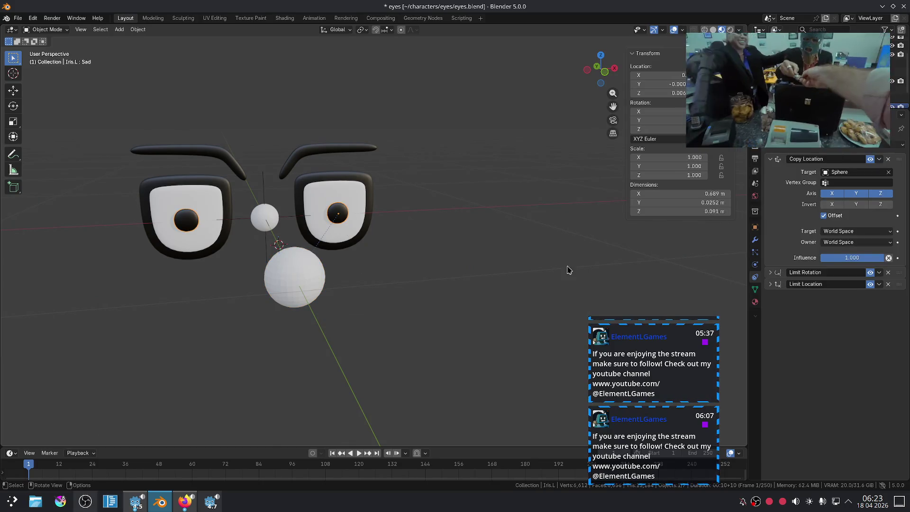
Turn Offset off and set Copy Location to Sphere Custom Space target with Local Space owner
click(832, 219)
click(838, 232)
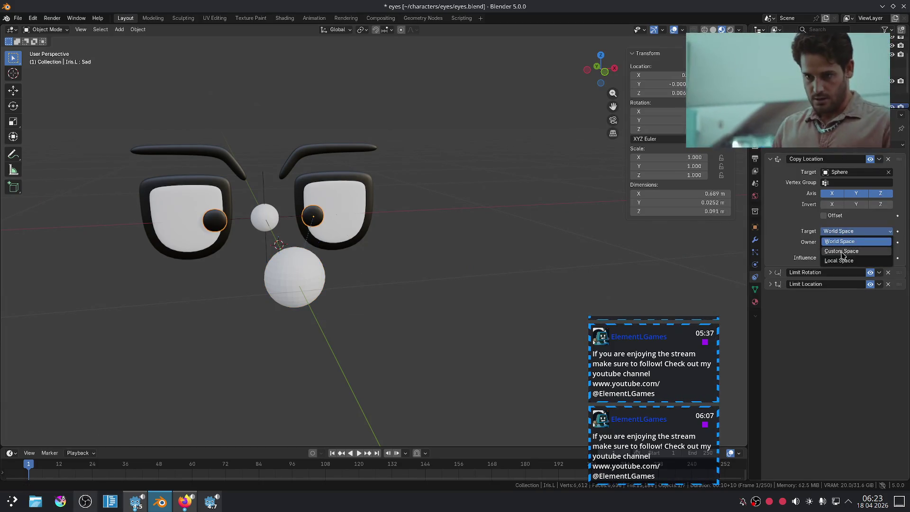
click(840, 248)
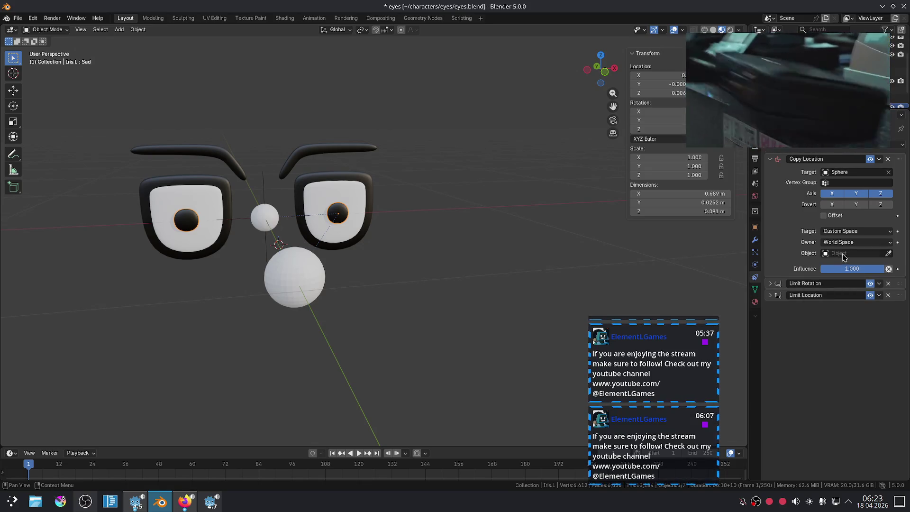
click(843, 258)
key(Escape)
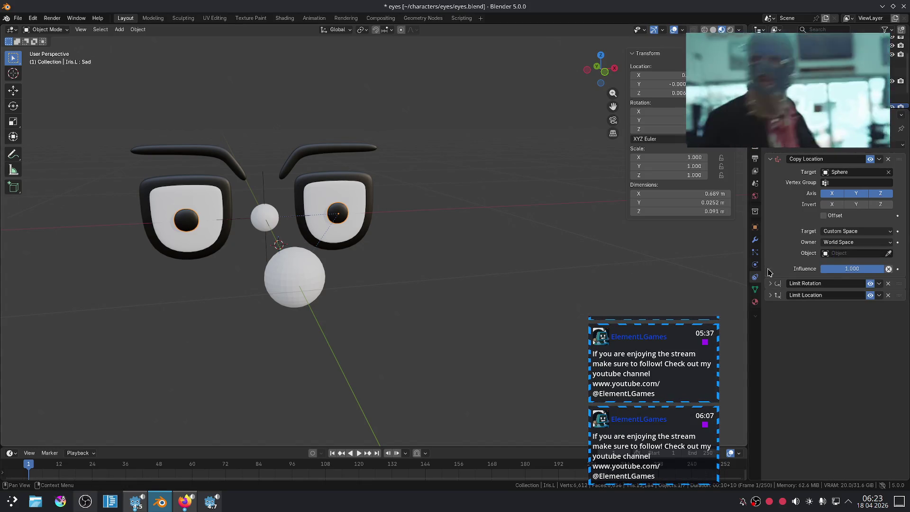
click(888, 253)
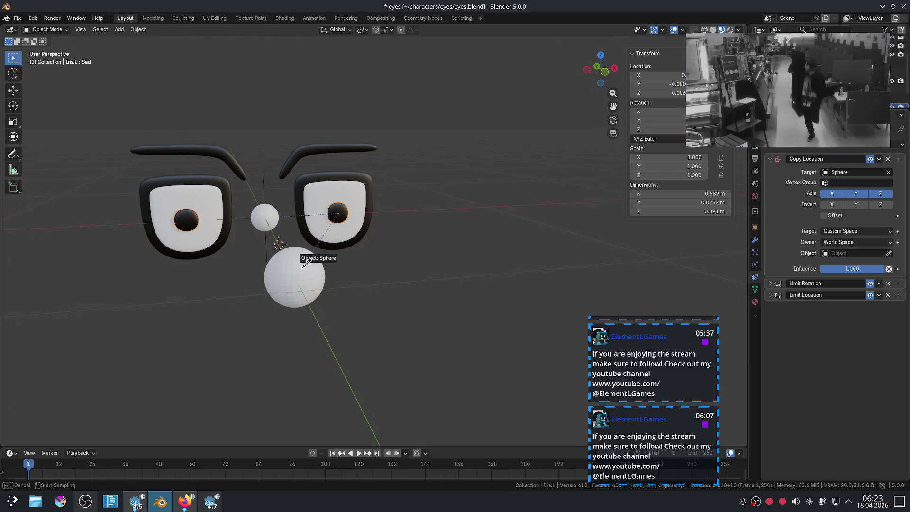
click(306, 264)
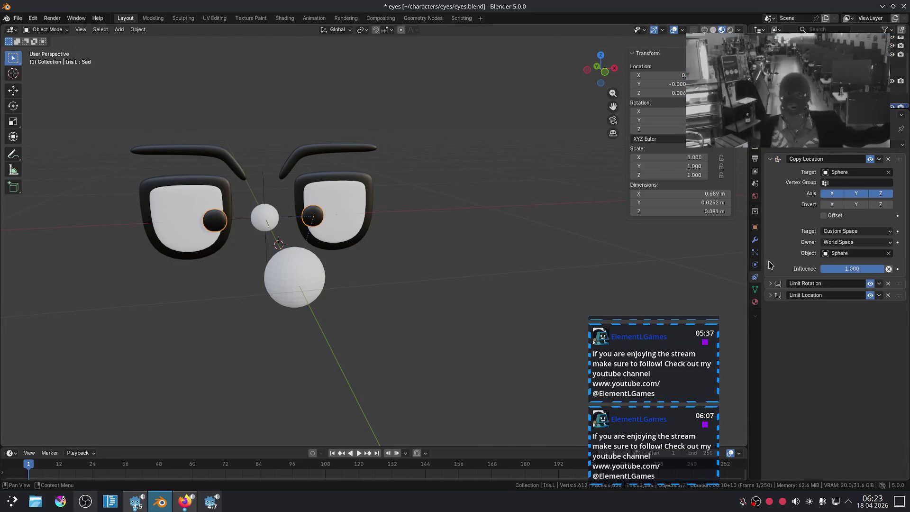
click(834, 243)
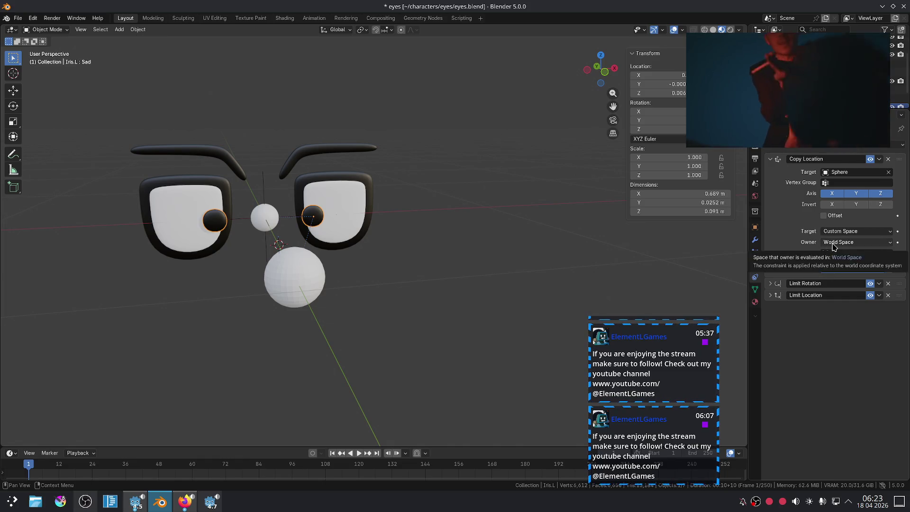
click(838, 269)
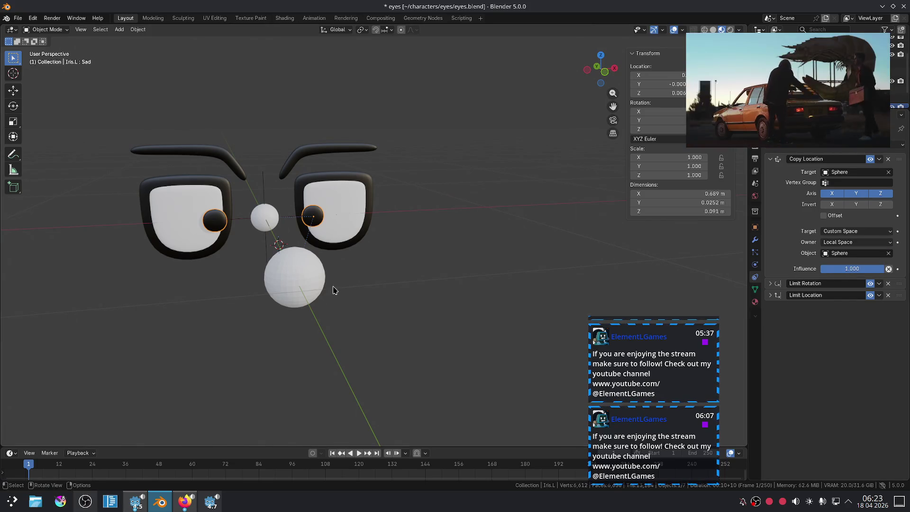
Move the sphere below and right of the eyes, then reselect the left iris
click(307, 297)
scroll(308, 291, down, 3)
middle_drag(310, 290, 316, 289)
mouse_move(315, 289)
mouse_down()
mouse_move(436, 289)
mouse_move(587, 268)
mouse_up()
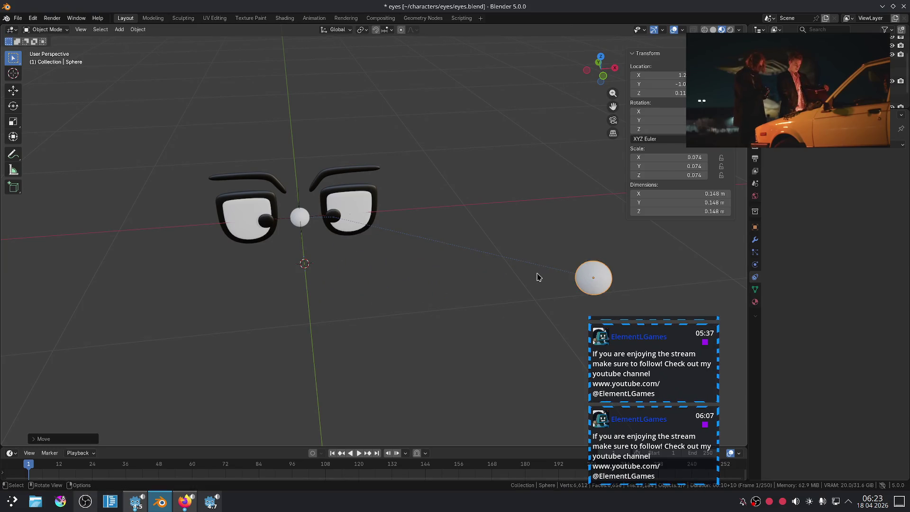
key(ctrl+z)
key(g)
click(603, 253)
click(352, 221)
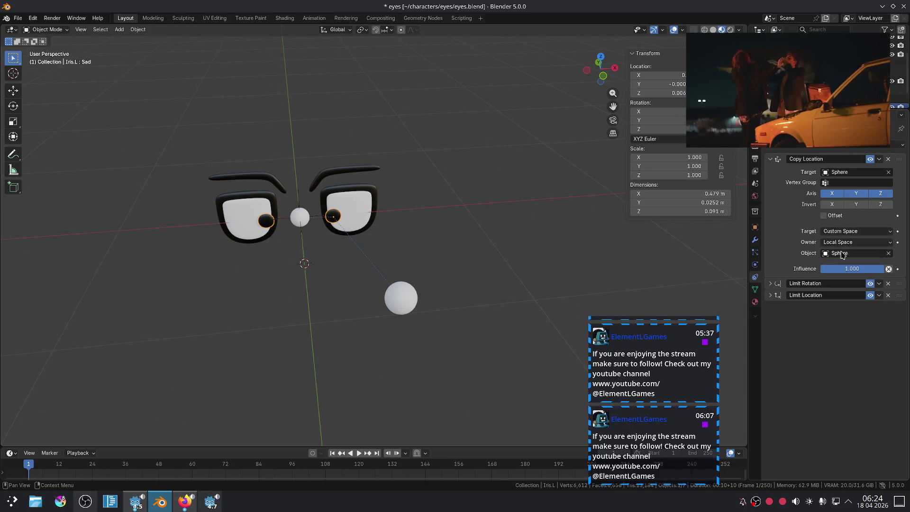
Set the Copy Location target space to Local Space and test it by moving the sphere
click(842, 233)
click(844, 233)
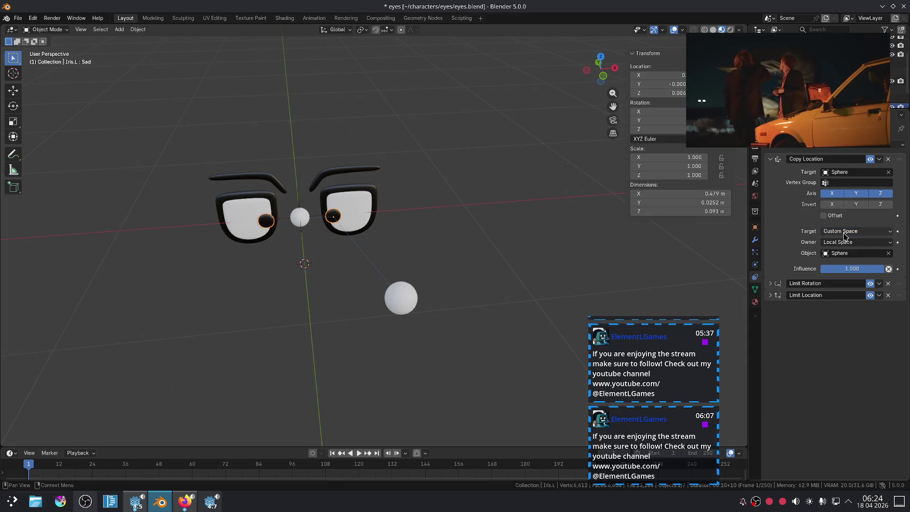
click(843, 231)
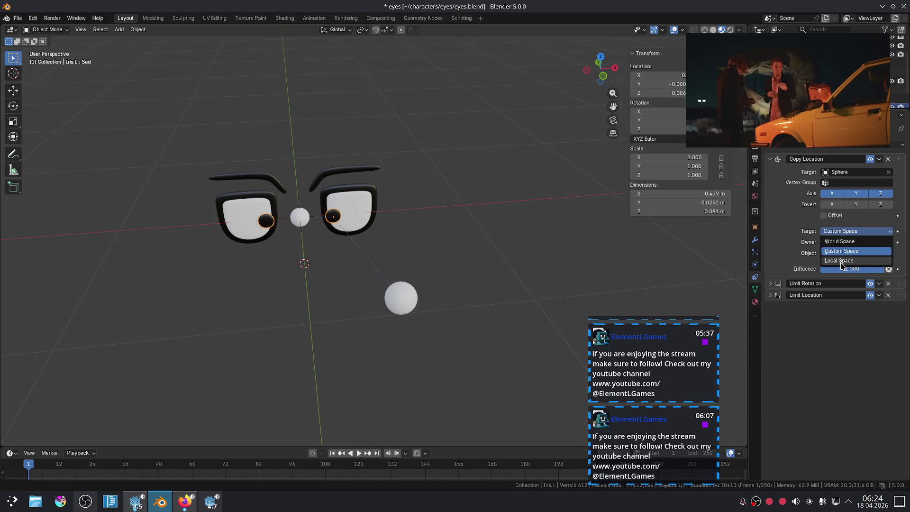
click(842, 264)
click(409, 311)
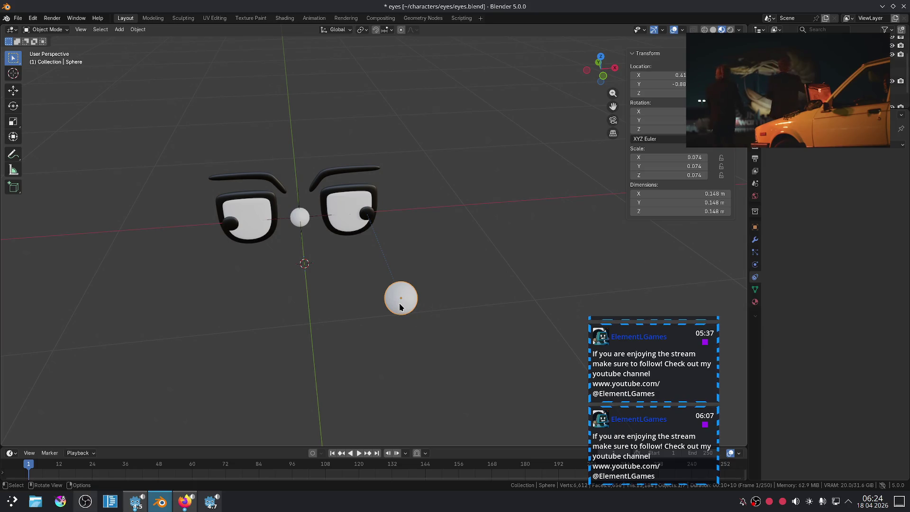
key(g)
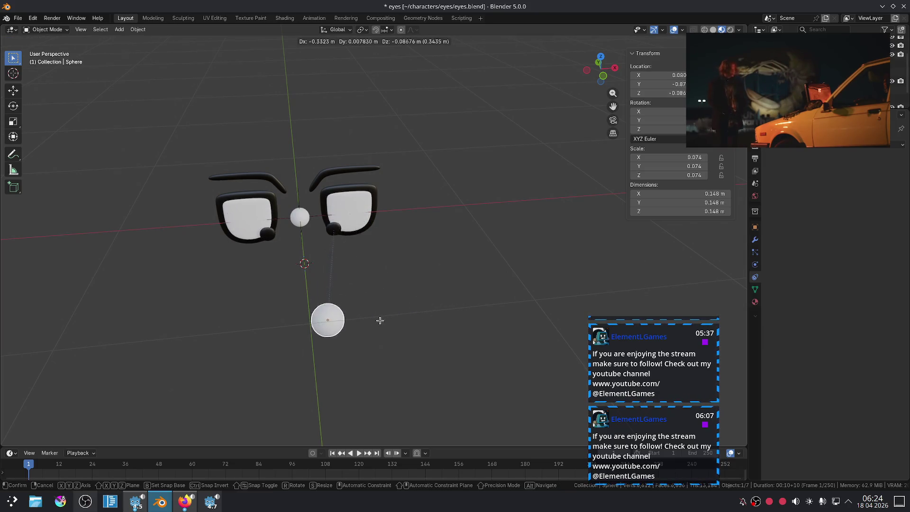
click(366, 334)
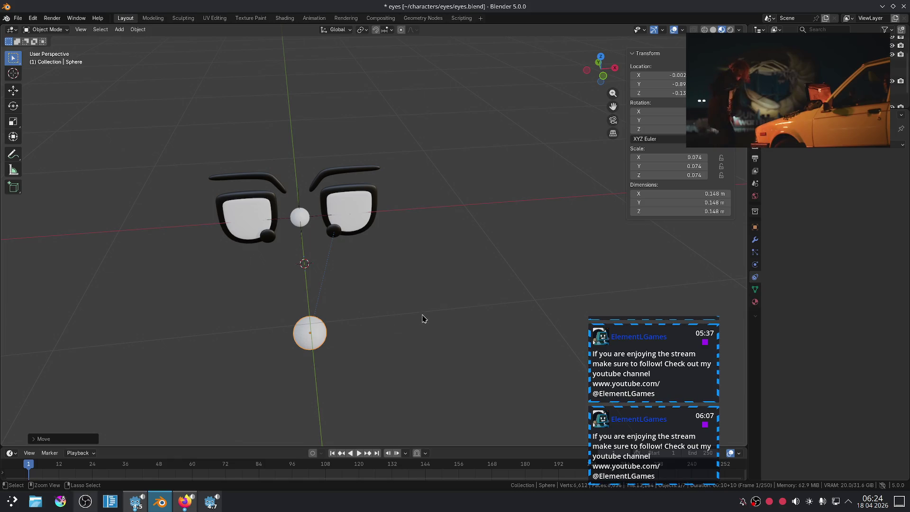
key(ctrl+z)
click(364, 212)
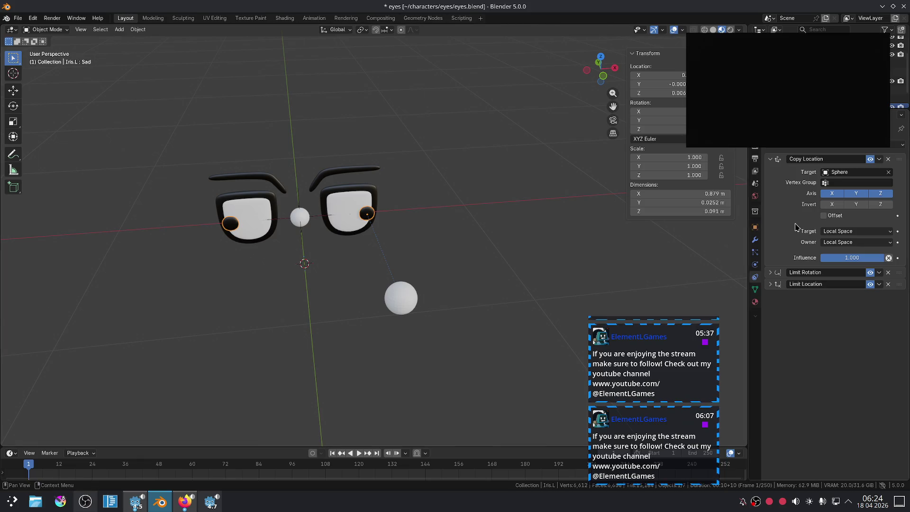
Set the Copy Location owner space to Custom Space and target space to World Space
click(841, 242)
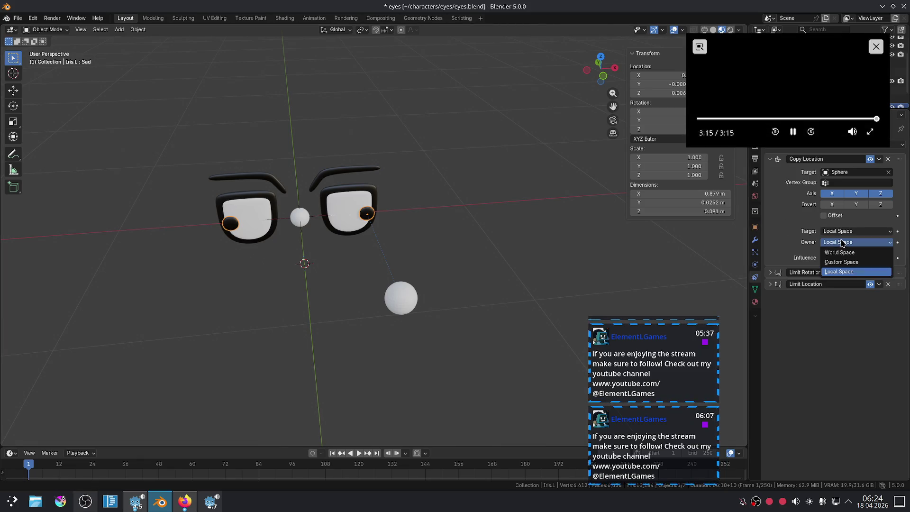
click(841, 261)
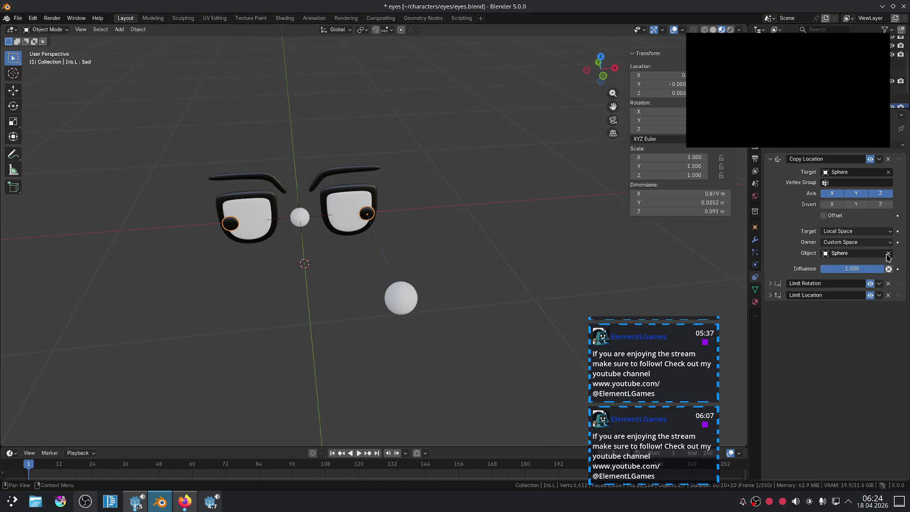
click(845, 233)
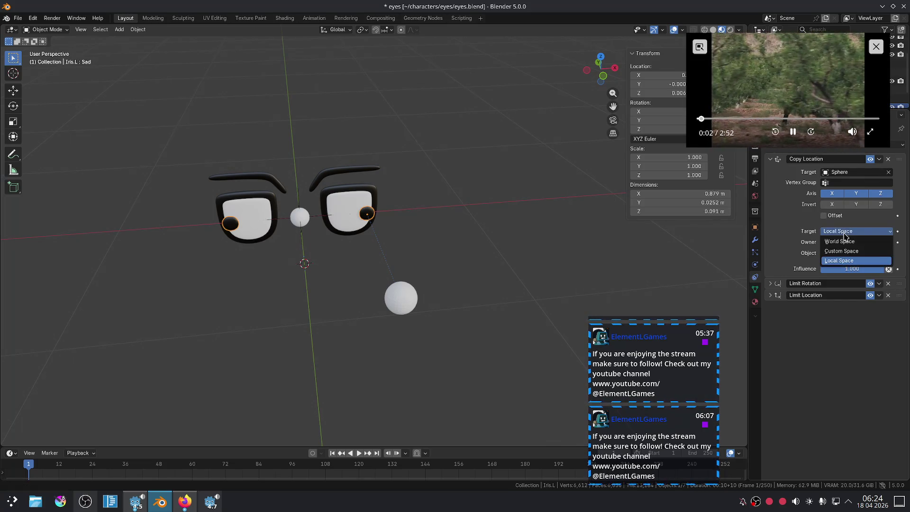
click(845, 243)
click(844, 244)
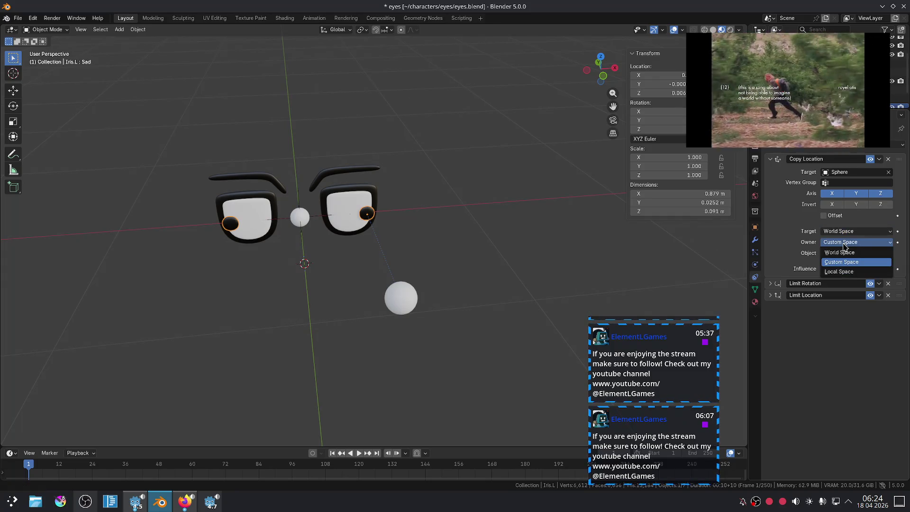
Move the sphere back toward the right and enable Offset on Iris.L's Copy Location
click(391, 311)
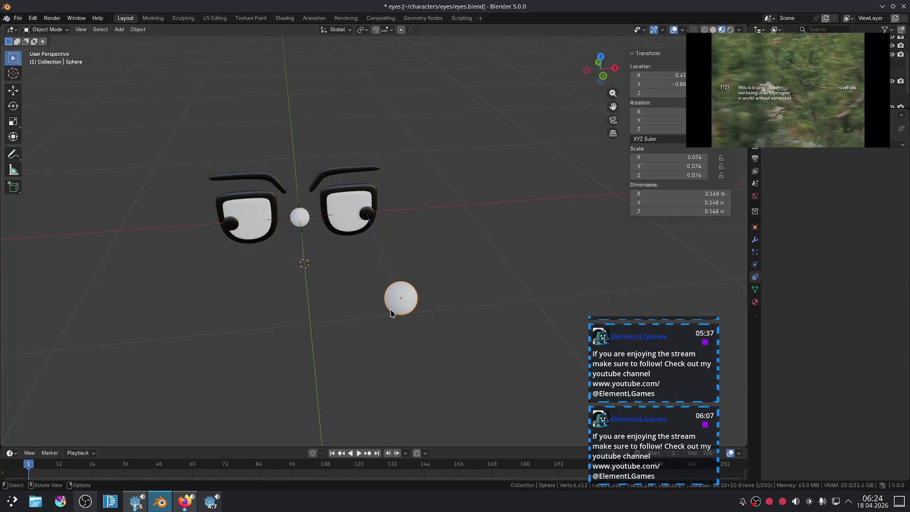
key(g)
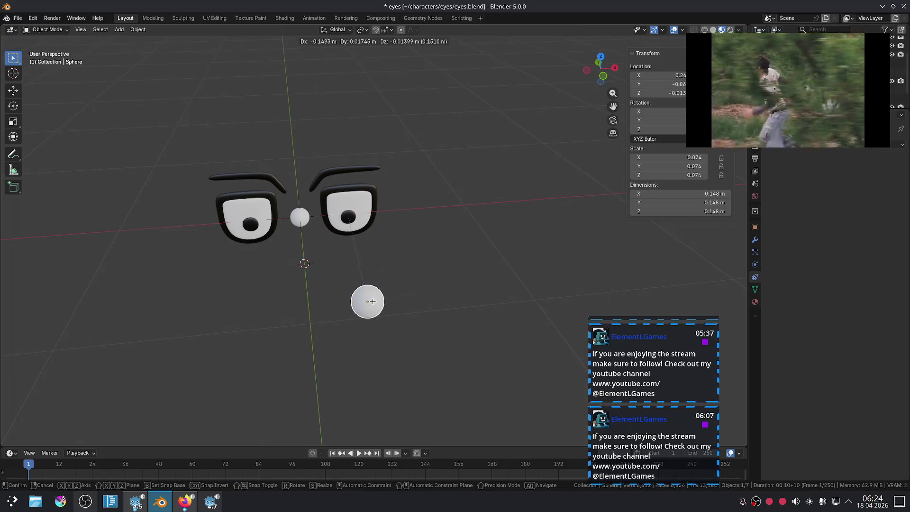
click(406, 298)
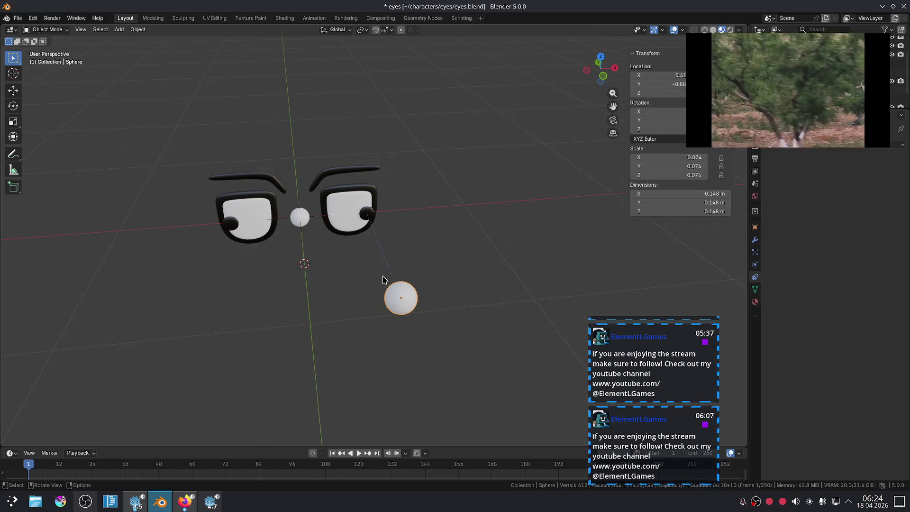
click(368, 217)
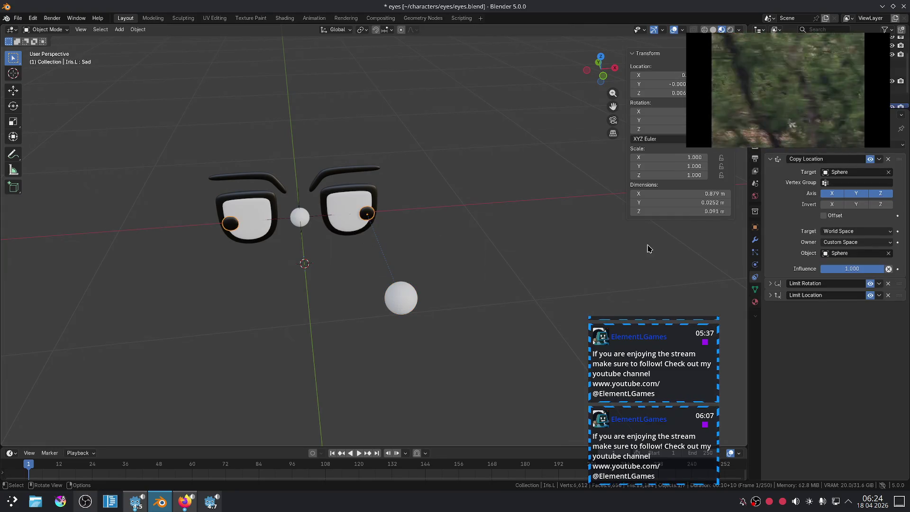
click(824, 216)
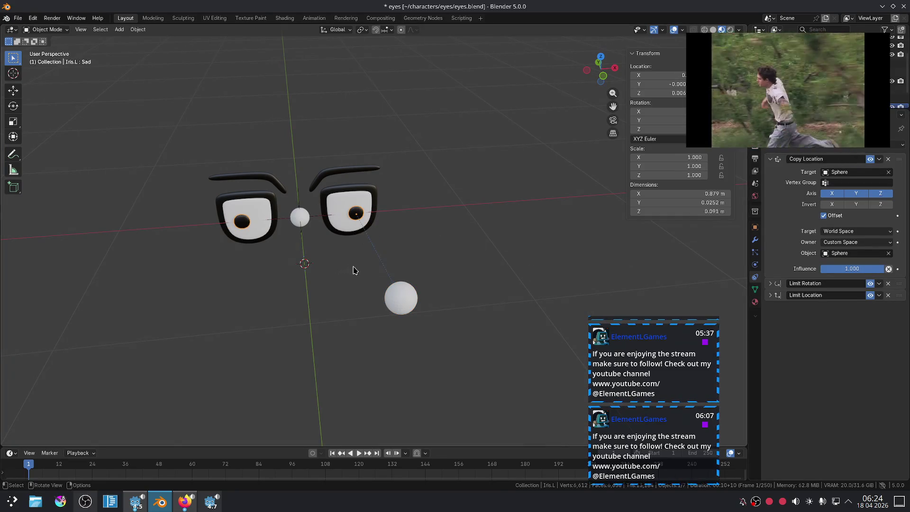
Move the sphere back along the Y axis, then begin another free move
click(392, 288)
key(g)
key(y)
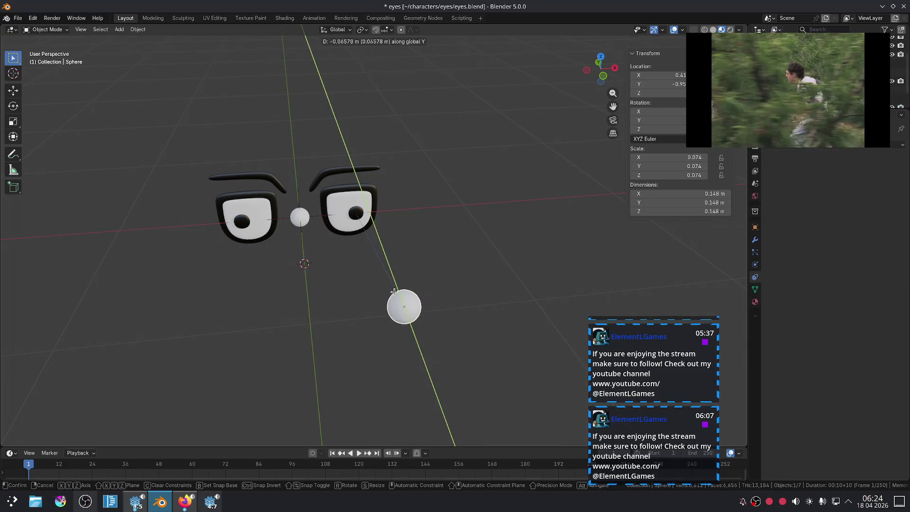
click(480, 54)
scroll(423, 179, down, 3)
key(g)
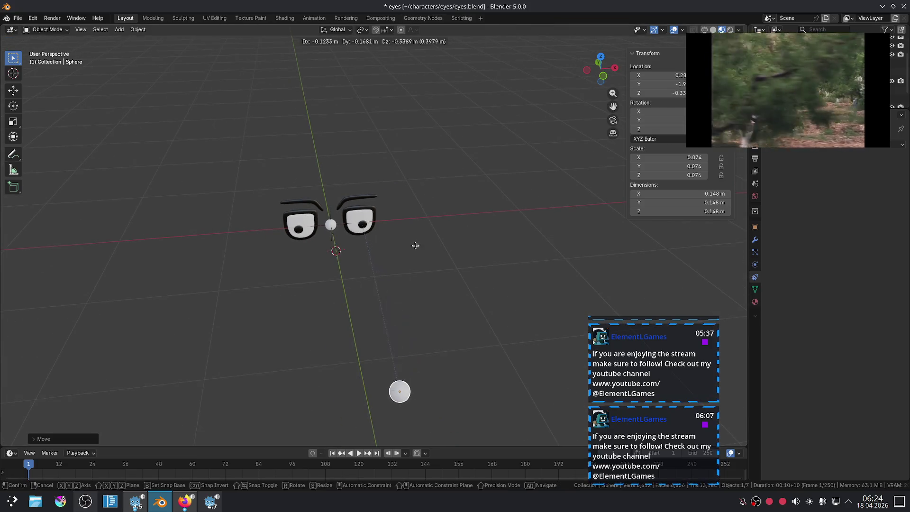
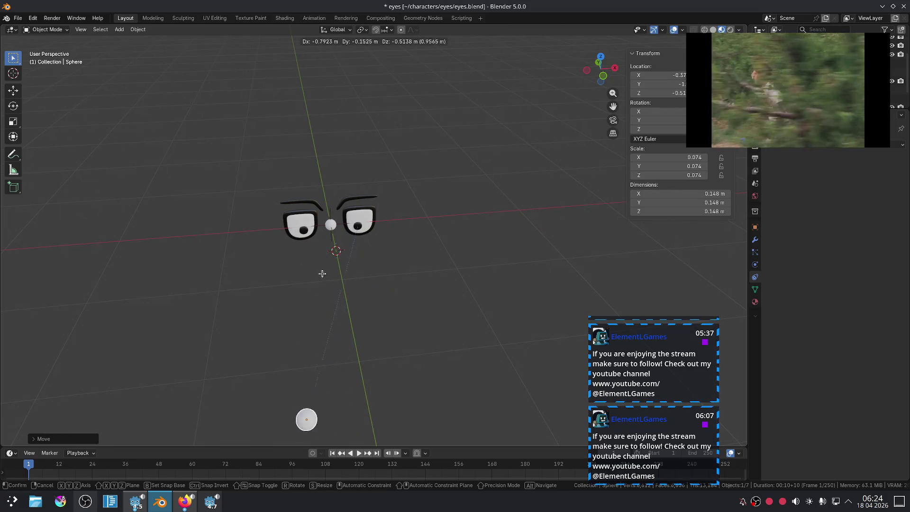
Undo the target sphere's move and select the iris Iris.L
click(463, 289)
key(ctrl+z)
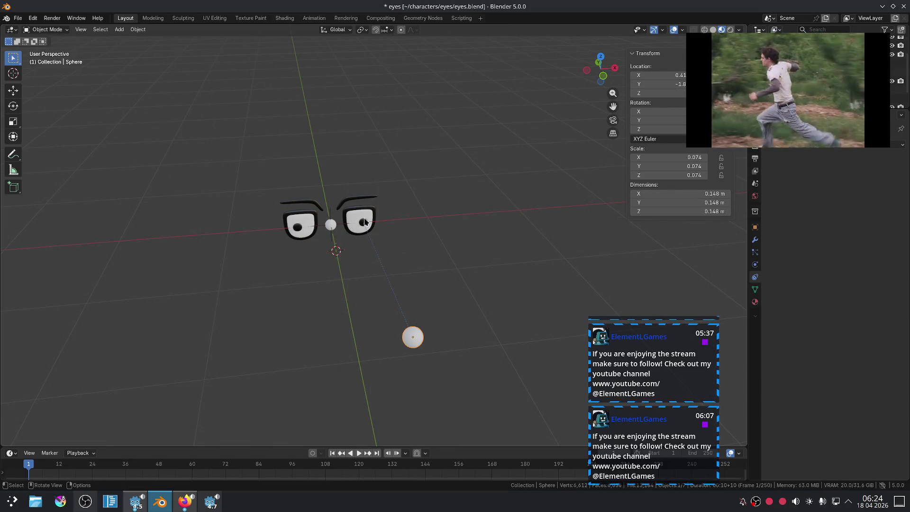
click(365, 223)
click(363, 220)
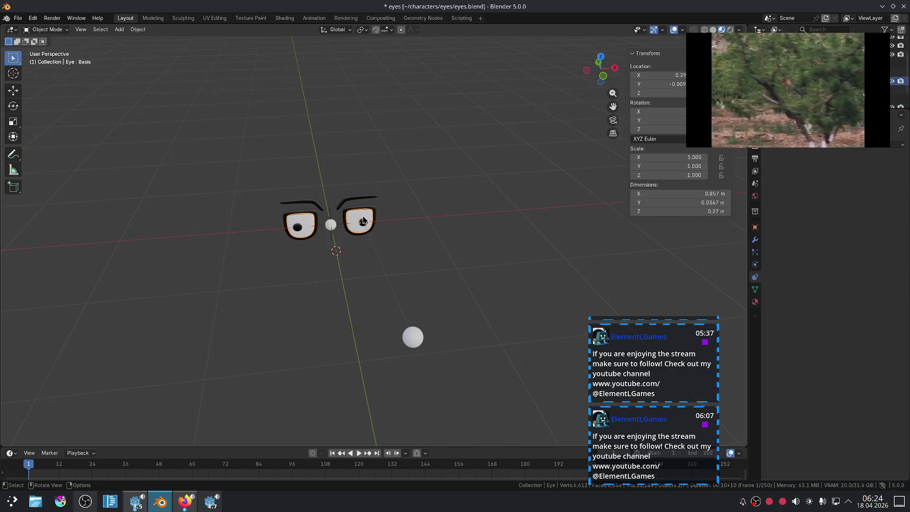
click(364, 226)
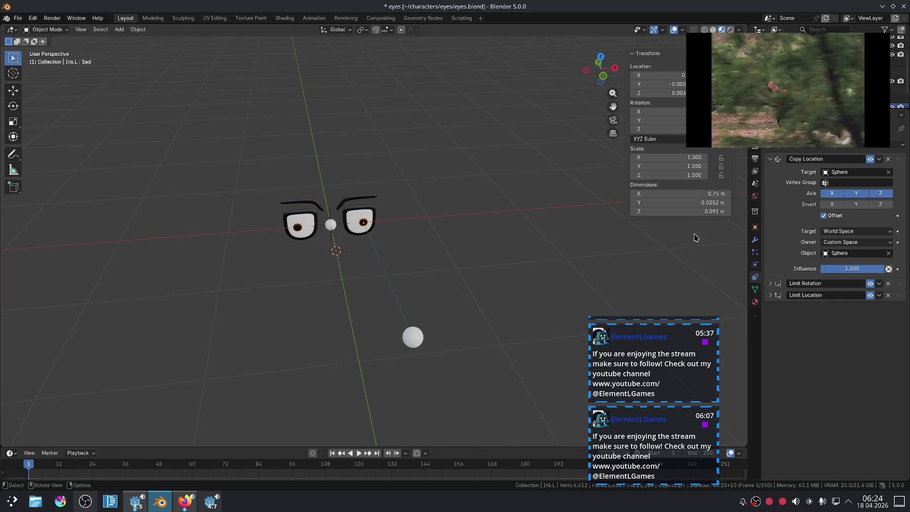
Show Iris.L's modifier stack with Solidify collapsed and the Mirror modifier expanded
click(770, 159)
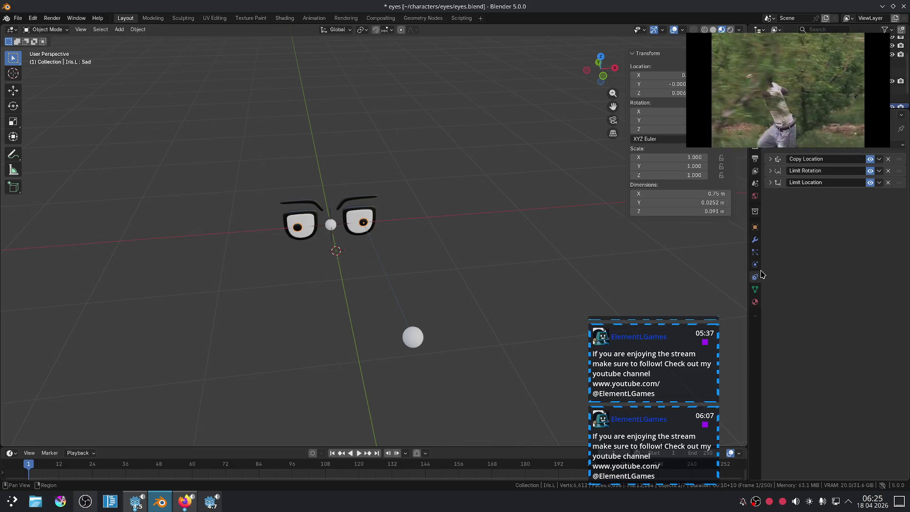
click(755, 252)
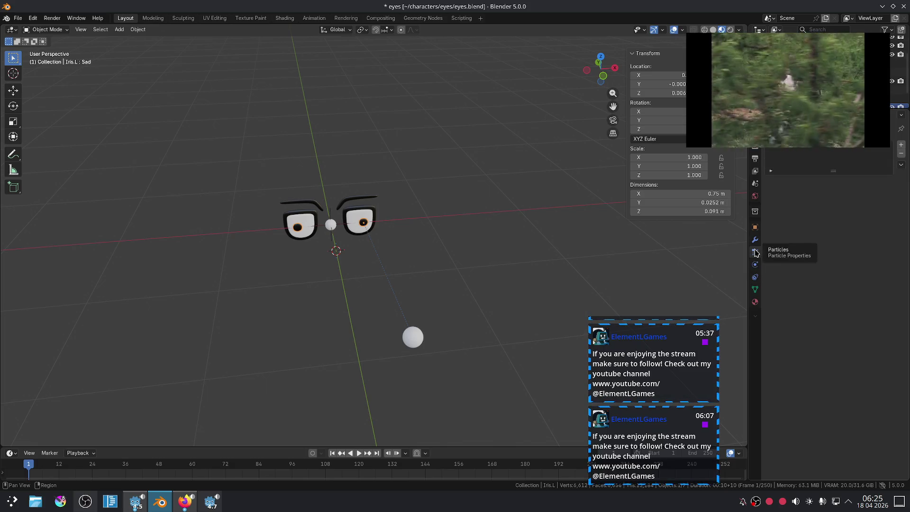
click(755, 239)
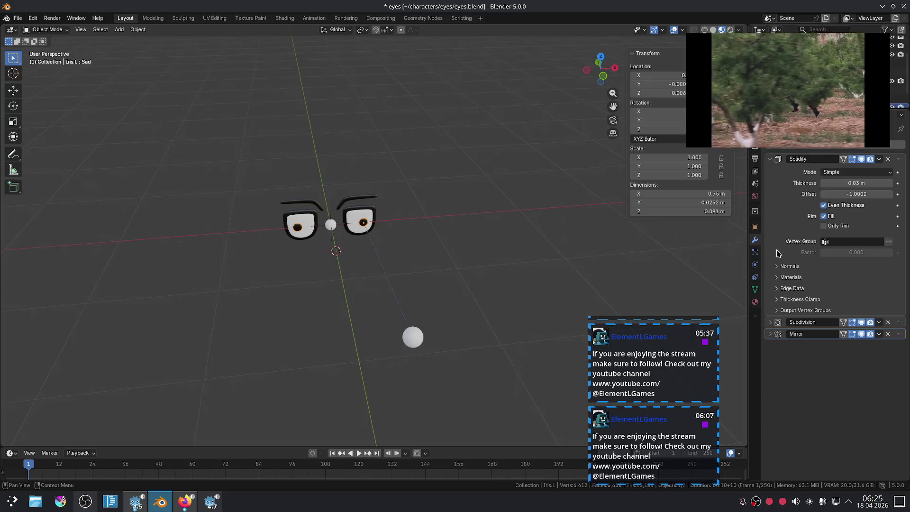
click(770, 158)
click(770, 182)
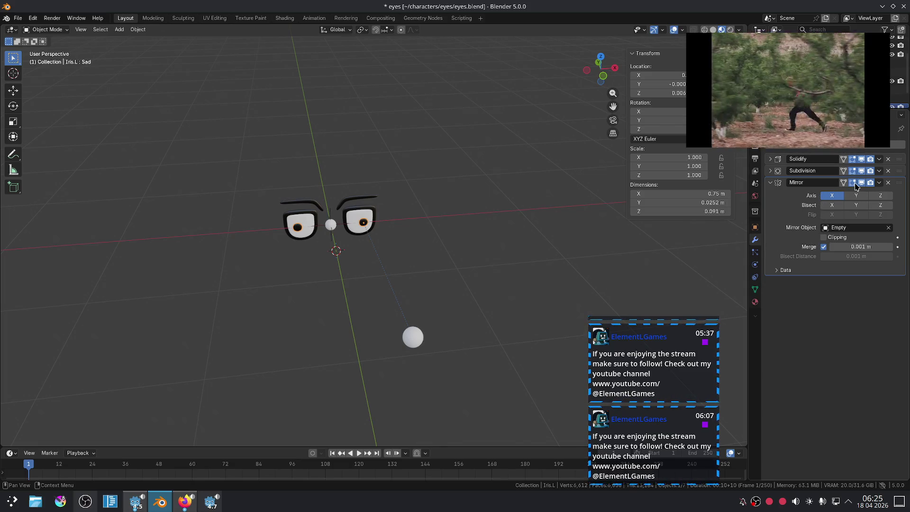
Delete the iris's Mirror modifier, then reset the sphere's location and move it along Y
click(887, 185)
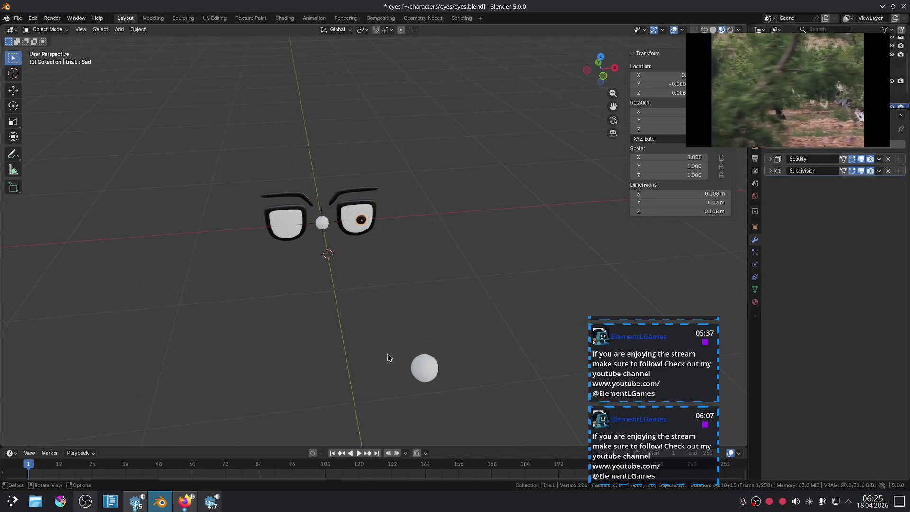
click(419, 365)
key(alt+g)
key(g)
key(y)
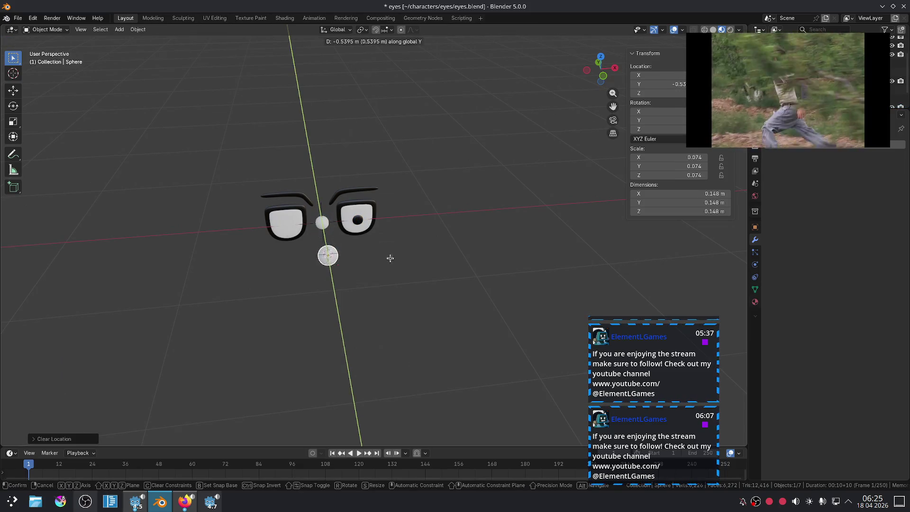
click(412, 339)
scroll(379, 230, up, 3)
In front view, duplicate Iris.L along X and place the copy further left
click(351, 210)
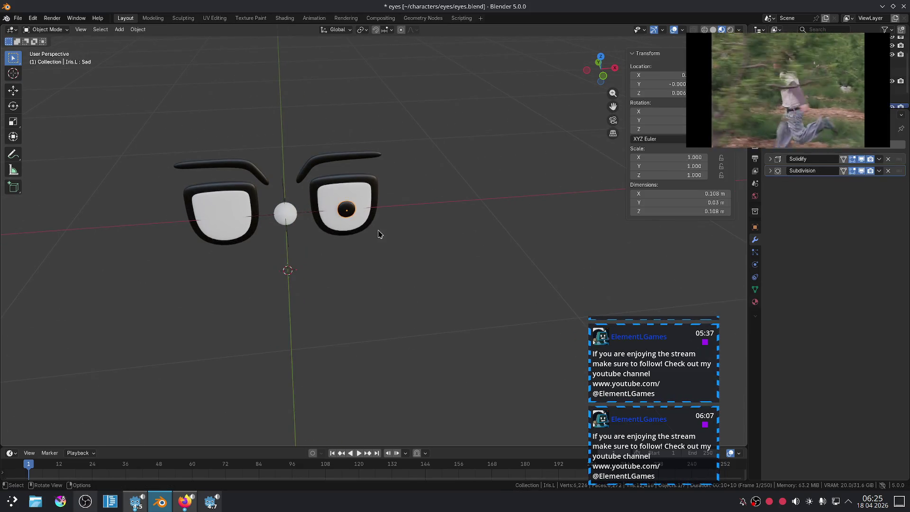
key(KP_1)
key(shift+d)
key(x)
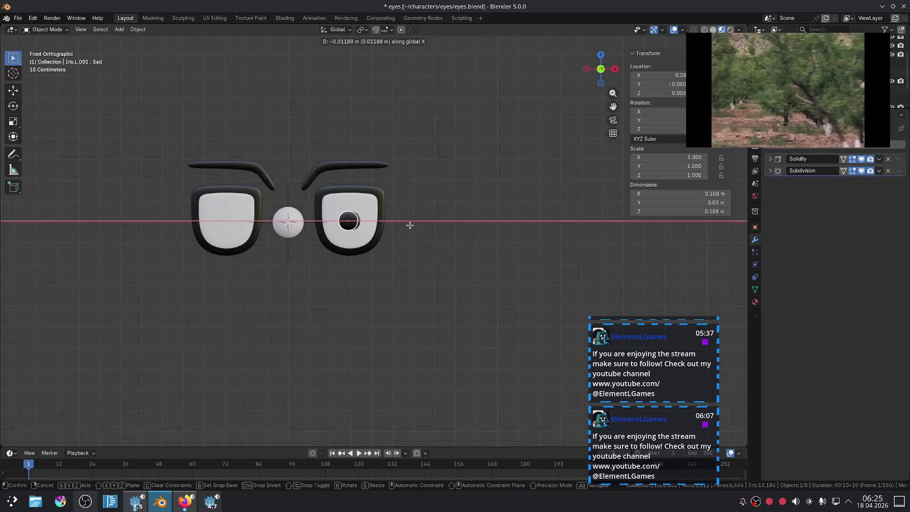
click(367, 212)
key(ctrl+z)
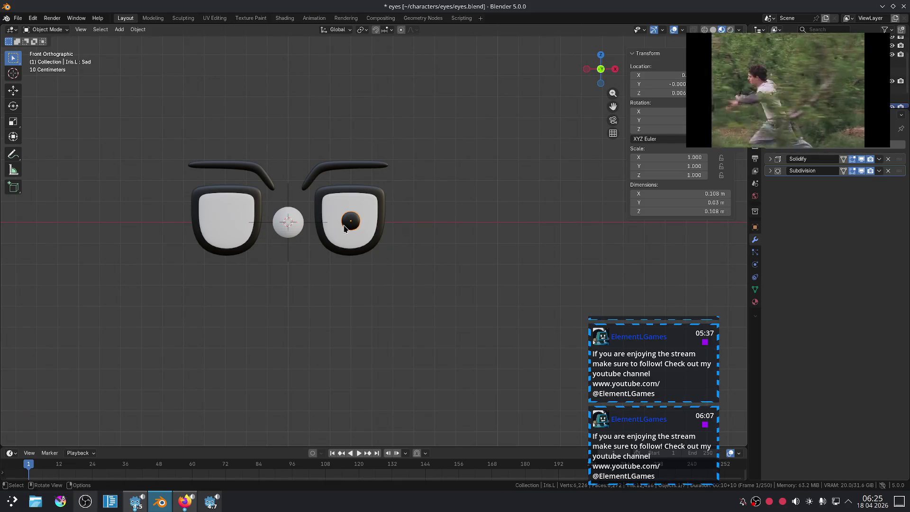
key(shift+d)
key(x)
click(346, 222)
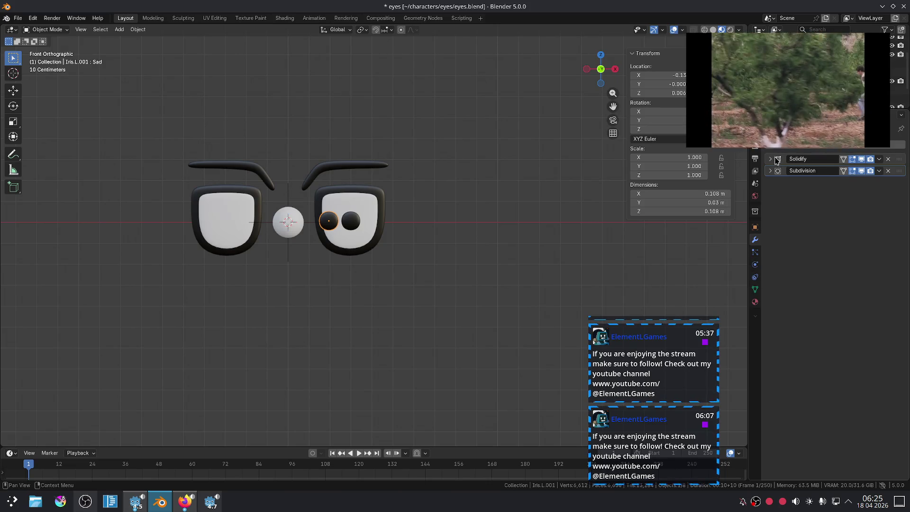
Inspect the copy's Copy Location, Limit Rotation and Limit Location constraints
click(755, 277)
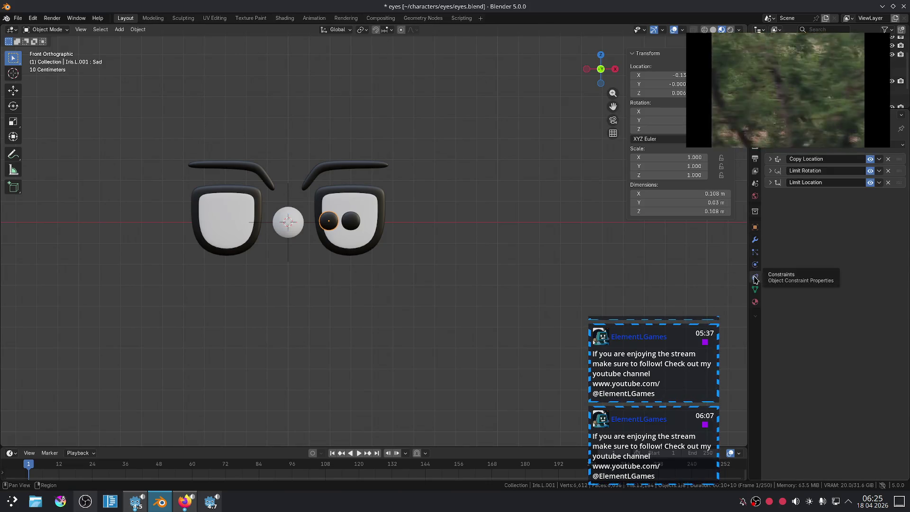
click(769, 170)
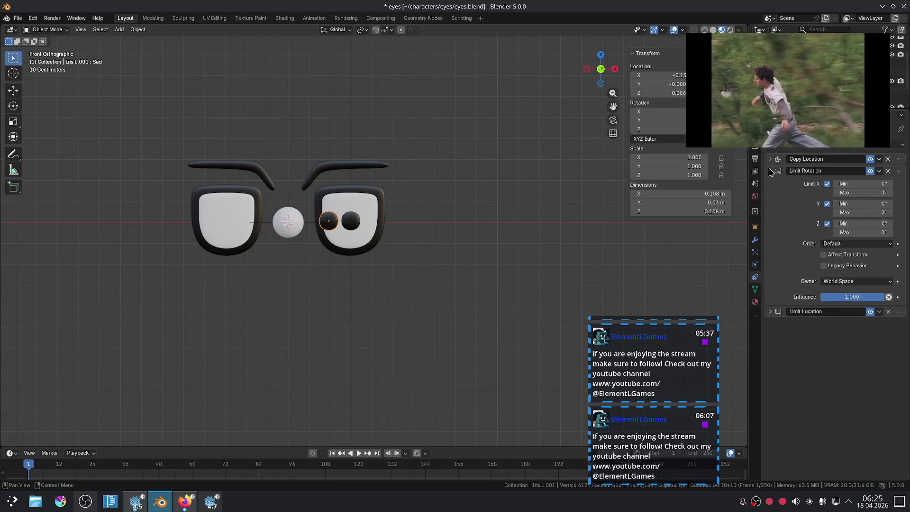
click(769, 170)
click(770, 160)
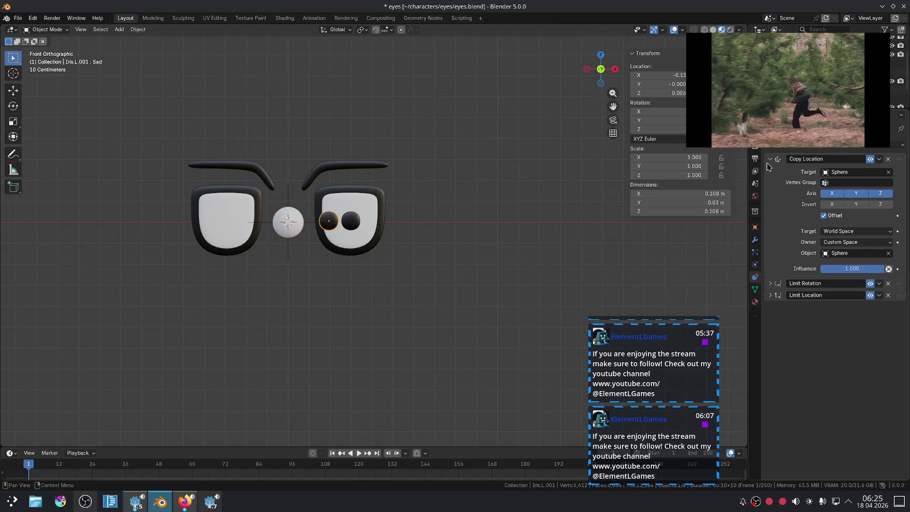
click(768, 160)
click(770, 171)
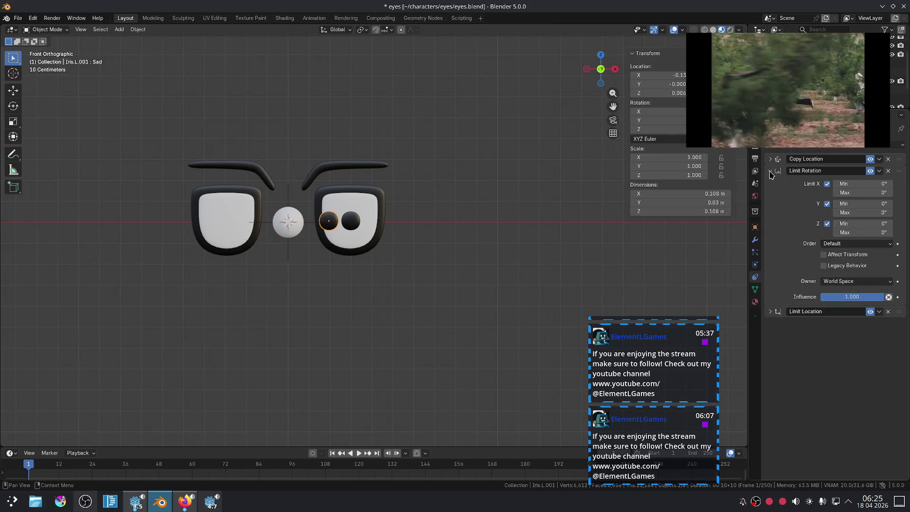
click(770, 170)
click(770, 182)
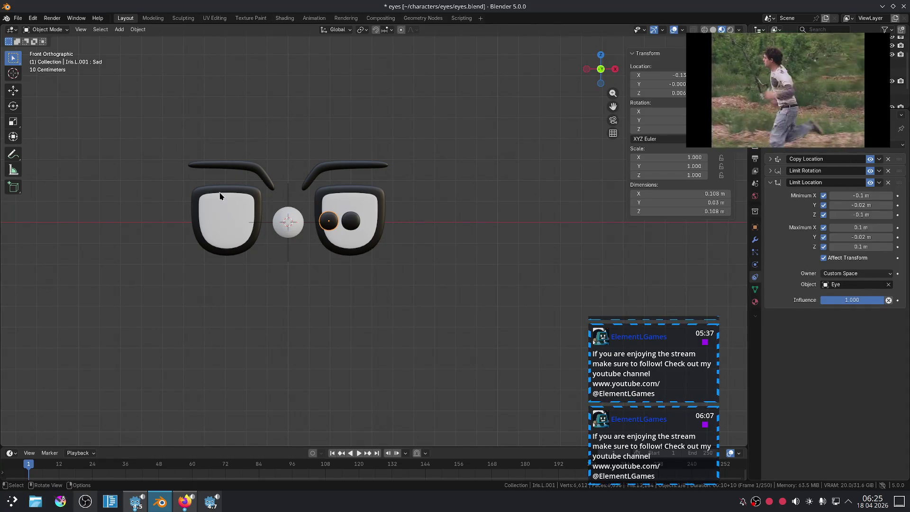
click(239, 209)
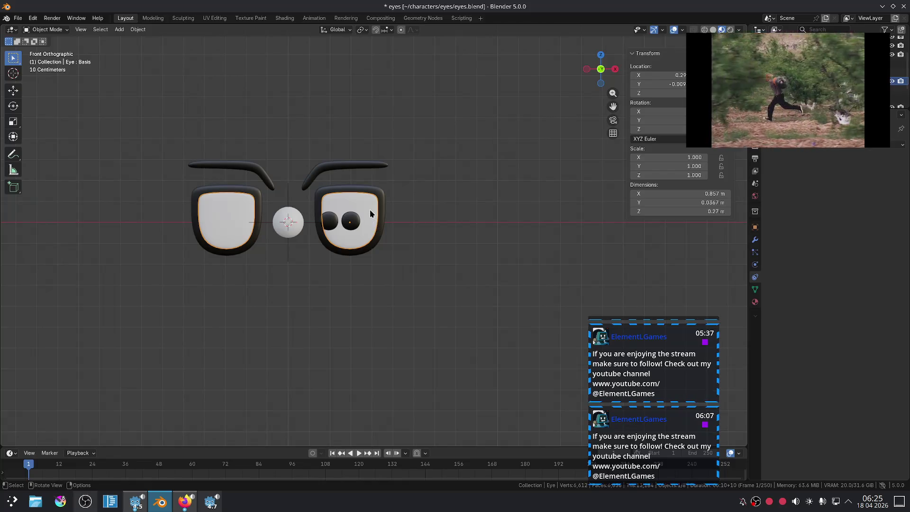
Remove the Eye's Mirror modifier and duplicate it along X over the left socket
click(756, 239)
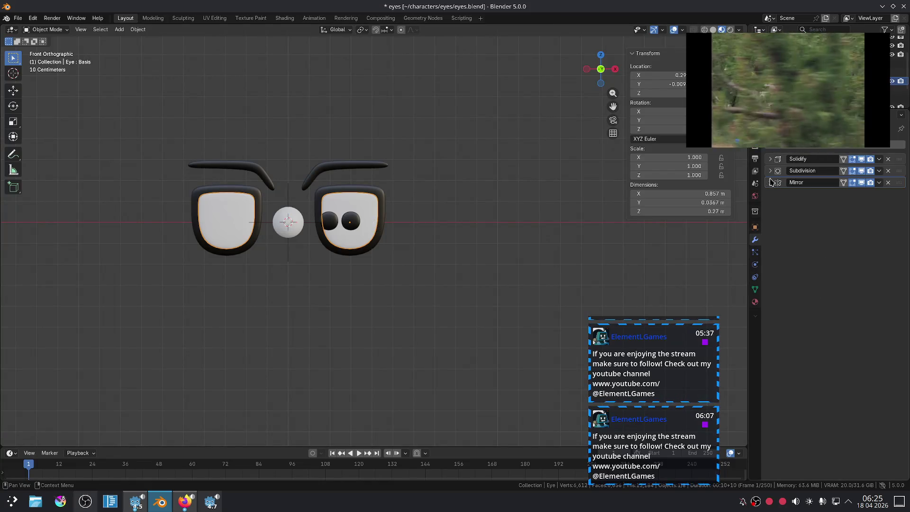
click(888, 183)
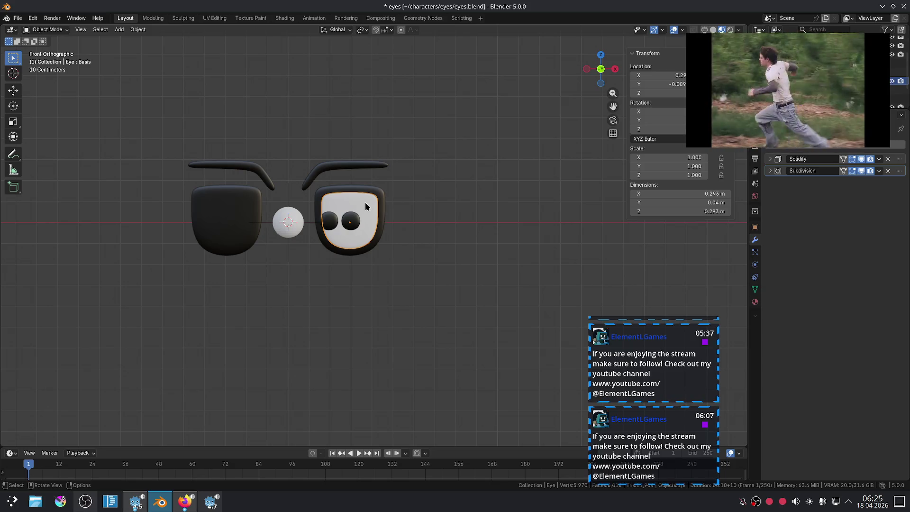
key(shift+d)
key(x)
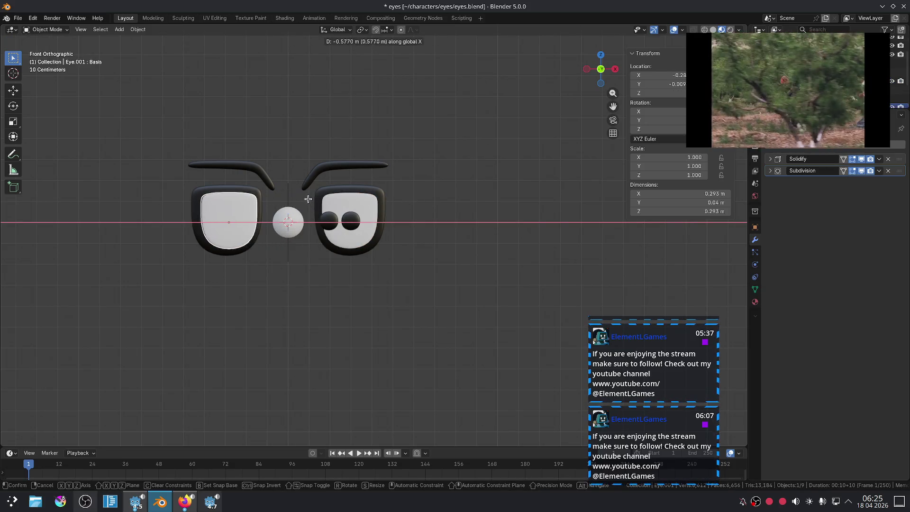
click(307, 202)
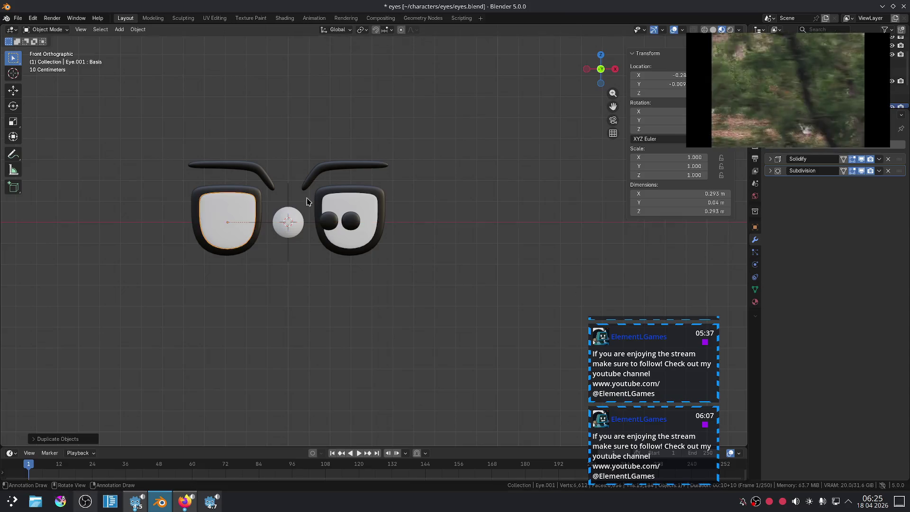
Rename the copied eye white Eye.001 to Eye.R
click(328, 217)
click(233, 226)
key(F2)
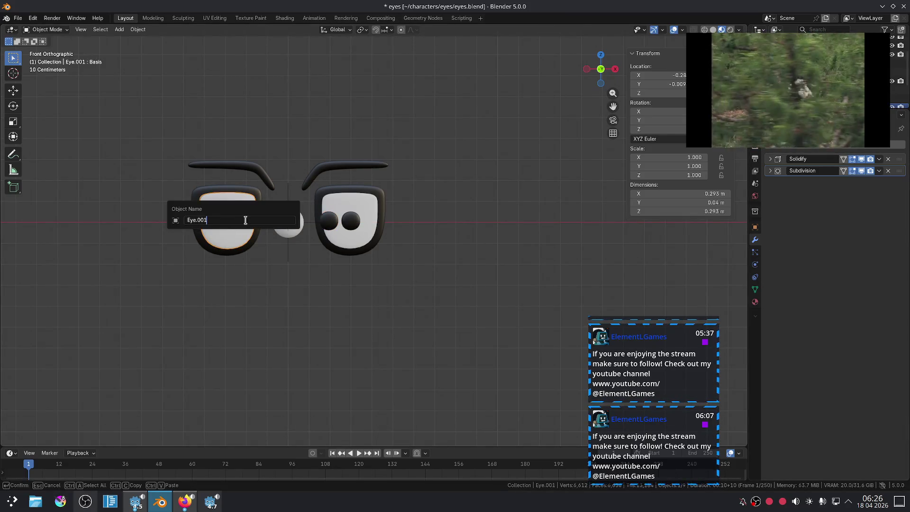
key(Escape)
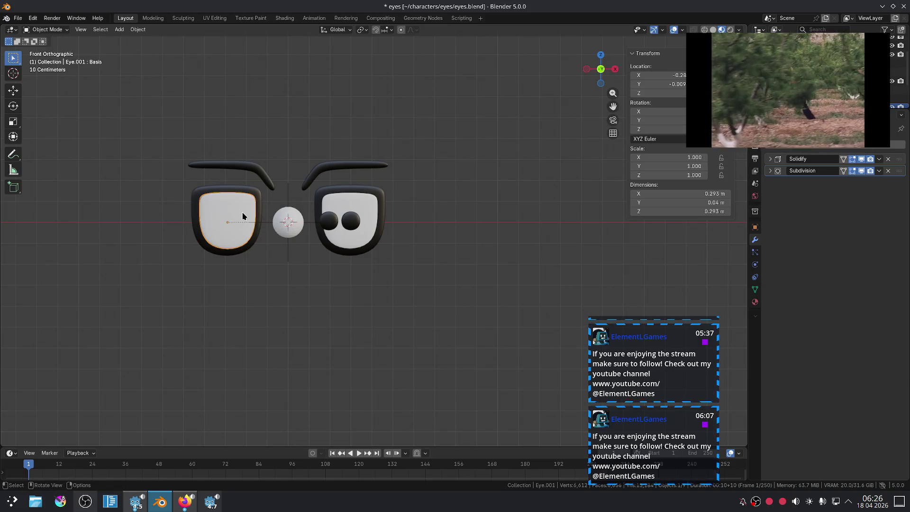
key(F2)
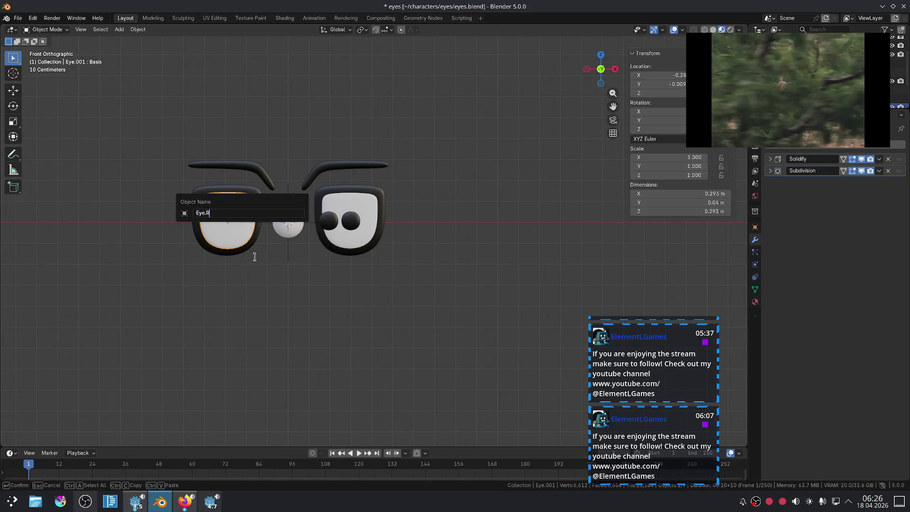
key(Return)
Rename the original right eye white to Eye.L
click(360, 204)
key(F2)
text(Eye.L)
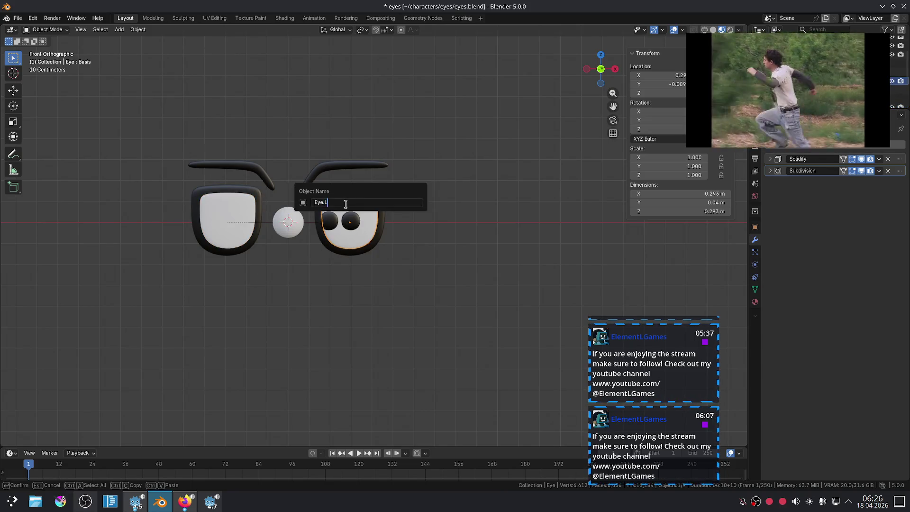
key(Return)
click(333, 221)
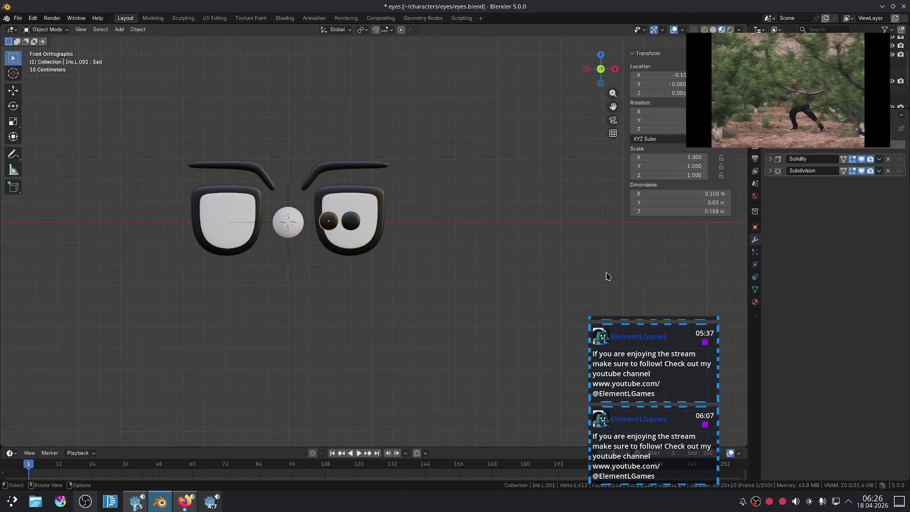
Re-pick the Limit Location custom space object for Iris.L.001 from the viewport
click(755, 253)
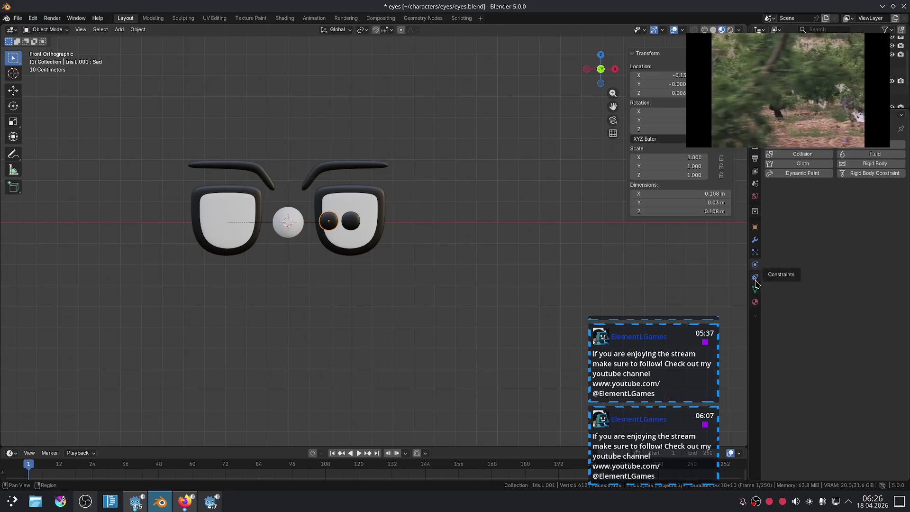
click(755, 277)
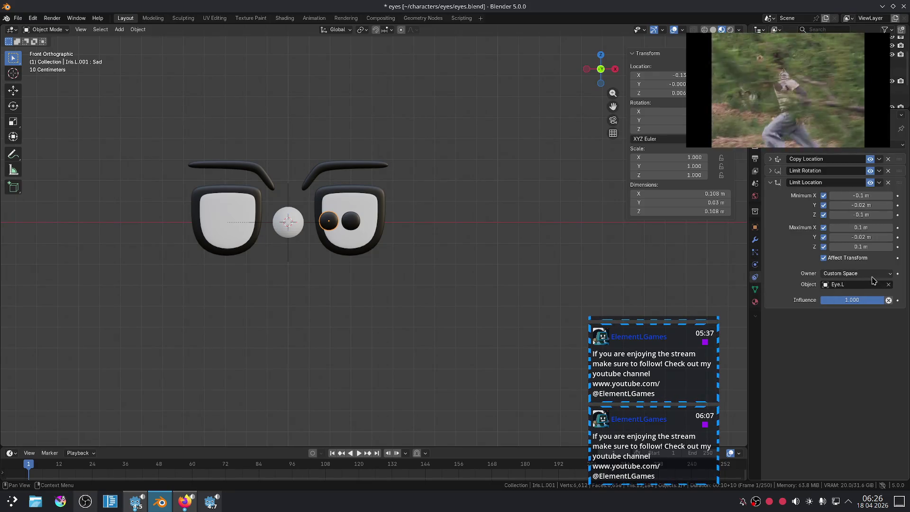
click(888, 284)
click(888, 285)
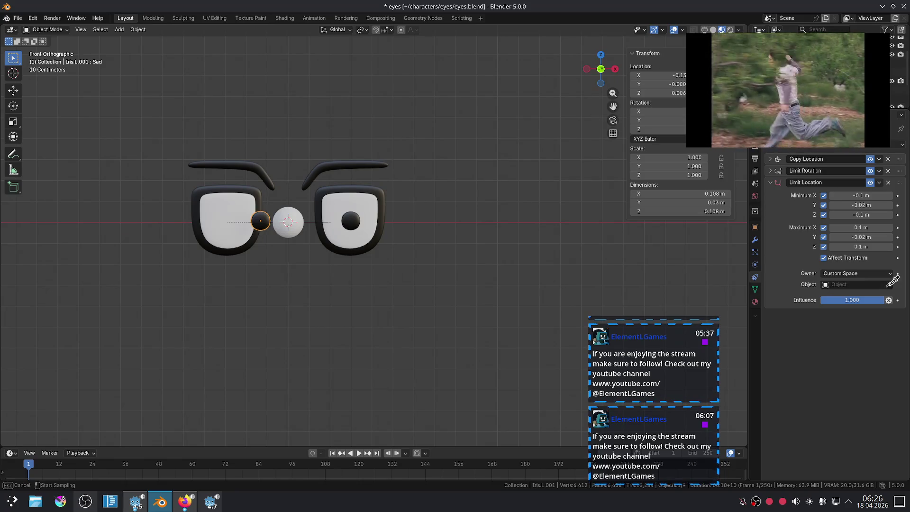
Scale Iris.L.001 to 0 on Y and expand its Copy Location constraint
key(s)
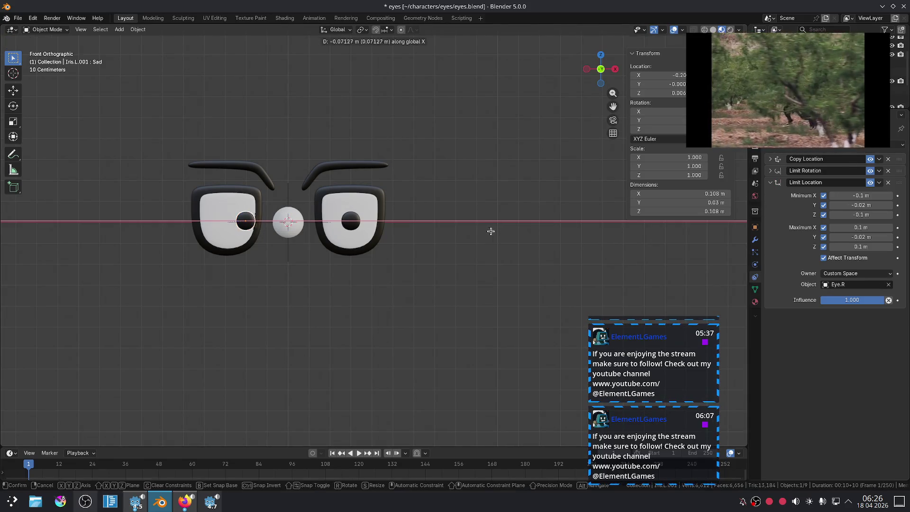
key(y)
key(0)
key(Return)
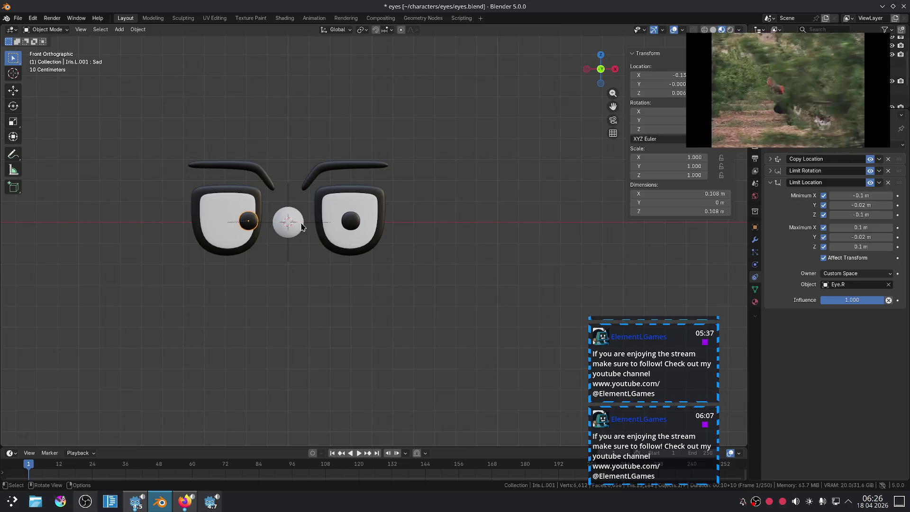
click(301, 227)
click(254, 228)
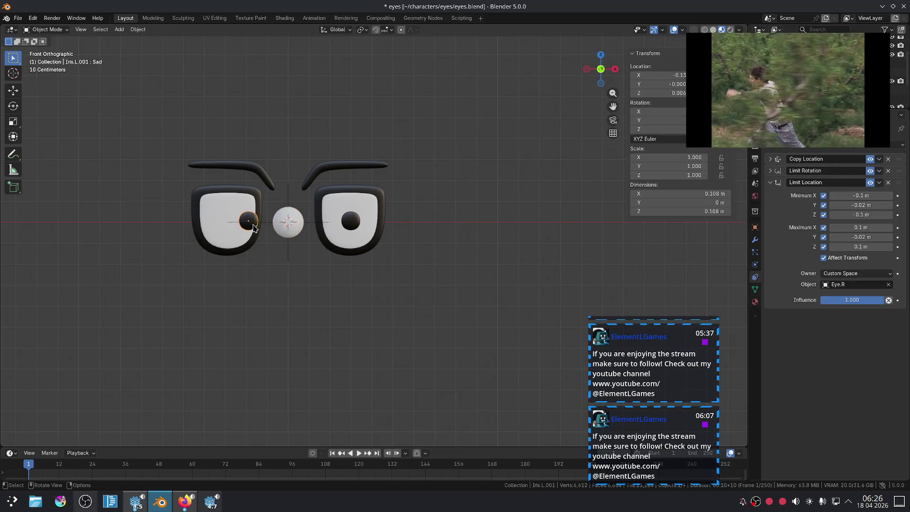
click(769, 183)
click(771, 160)
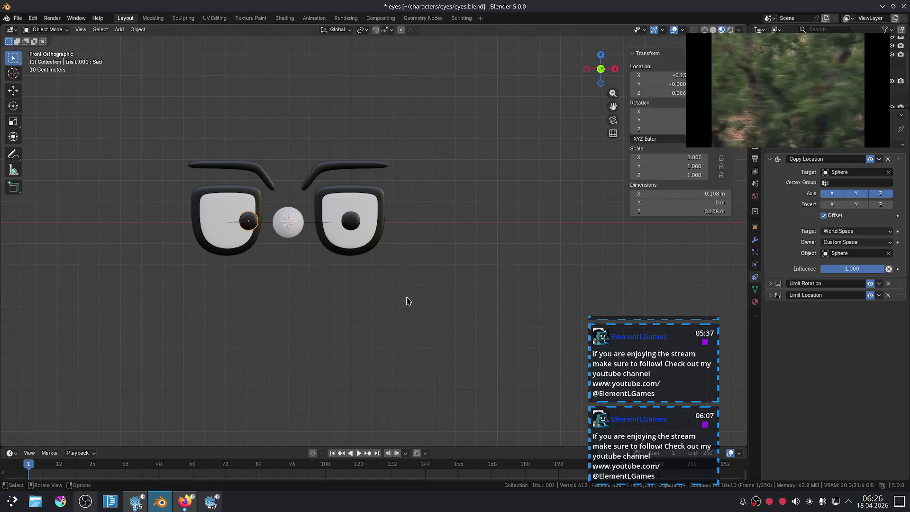
Orbit into a perspective view and test-move the sphere, cancelling the move
click(294, 235)
middle_drag(293, 235, 378, 298)
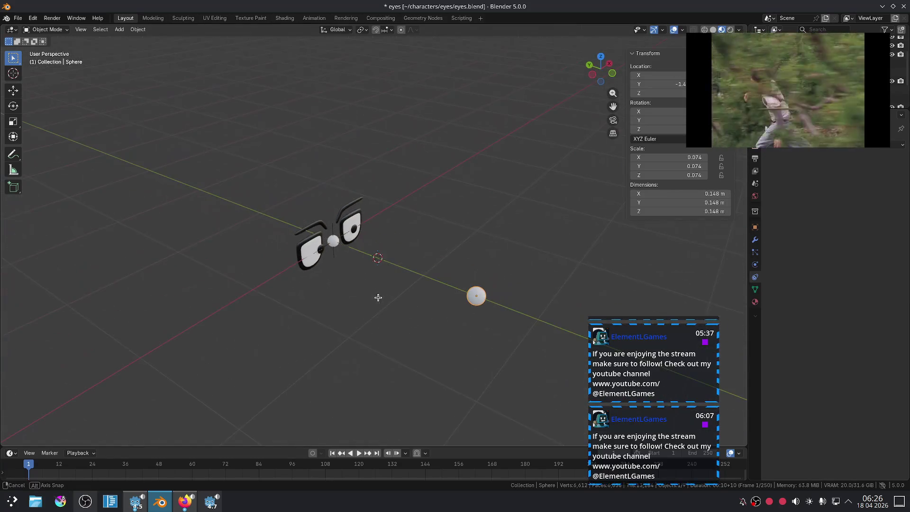
key(g)
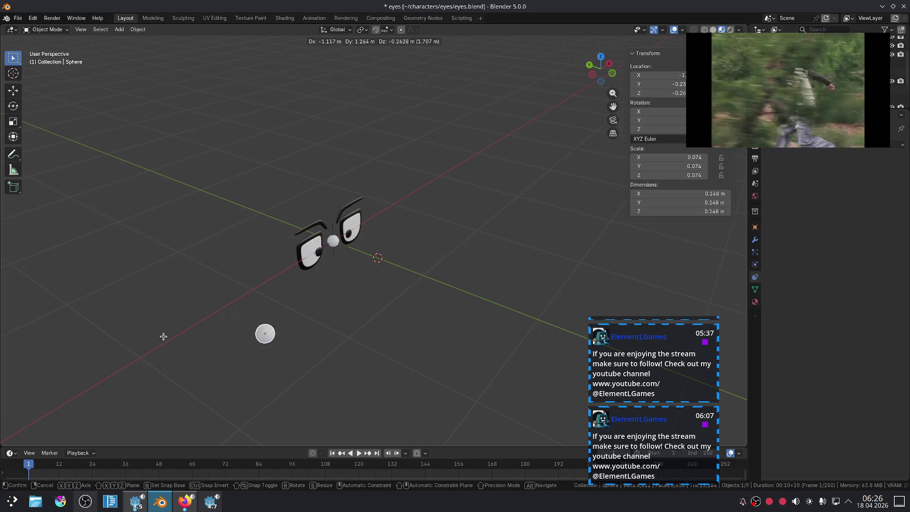
key(Escape)
scroll(333, 267, up, 3)
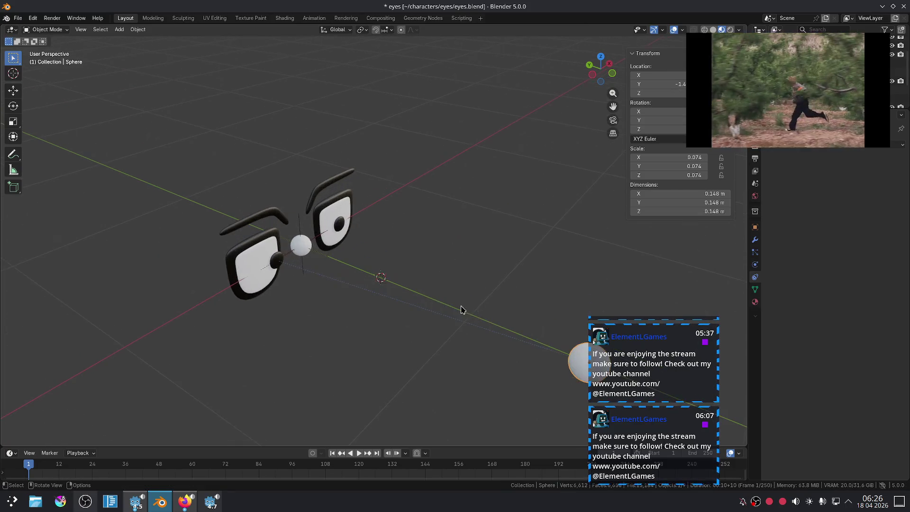
Inspect the left iris's Limit Rotation and Limit Location constraints
click(283, 265)
mouse_move(283, 264)
middle_down()
mouse_move(270, 246)
mouse_move(277, 199)
middle_up()
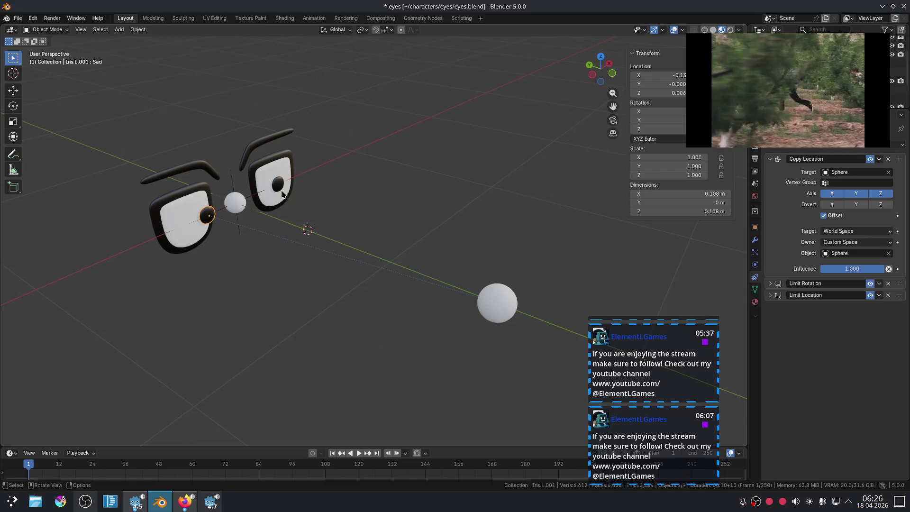
click(278, 184)
click(208, 220)
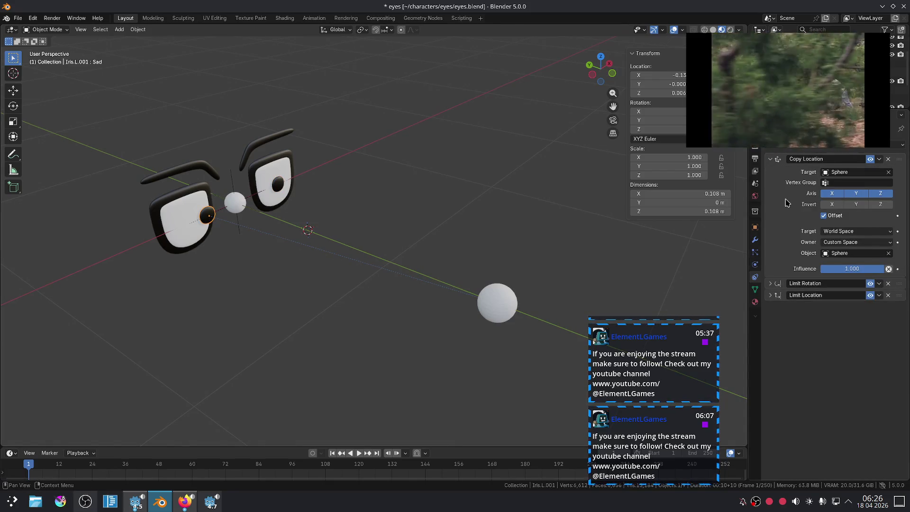
click(754, 253)
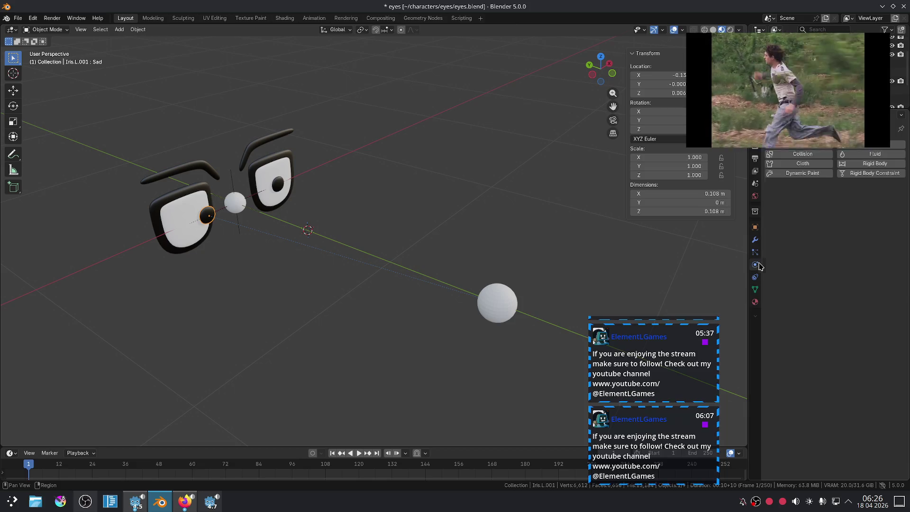
click(755, 276)
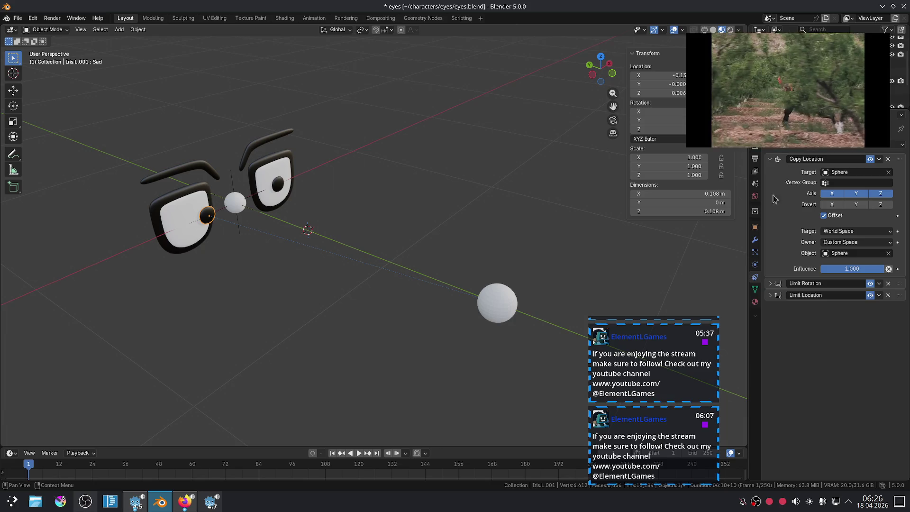
click(770, 283)
click(770, 283)
click(769, 294)
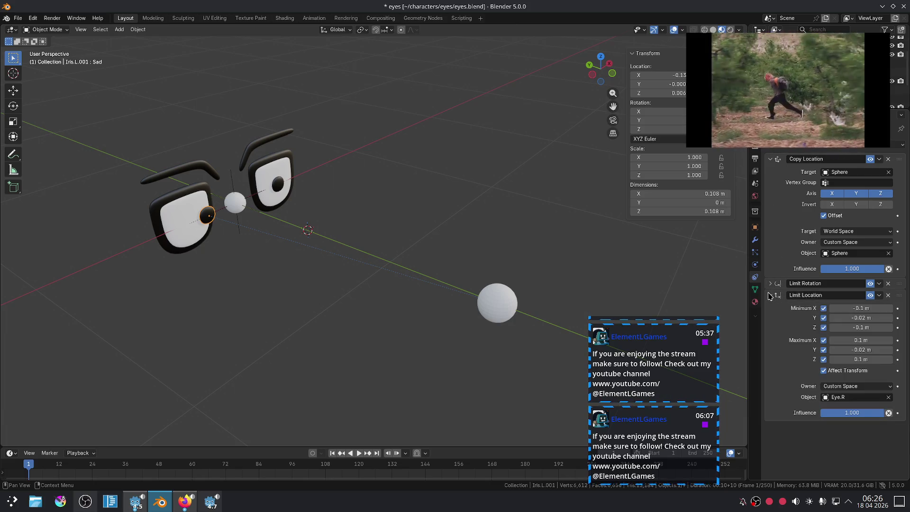
click(769, 295)
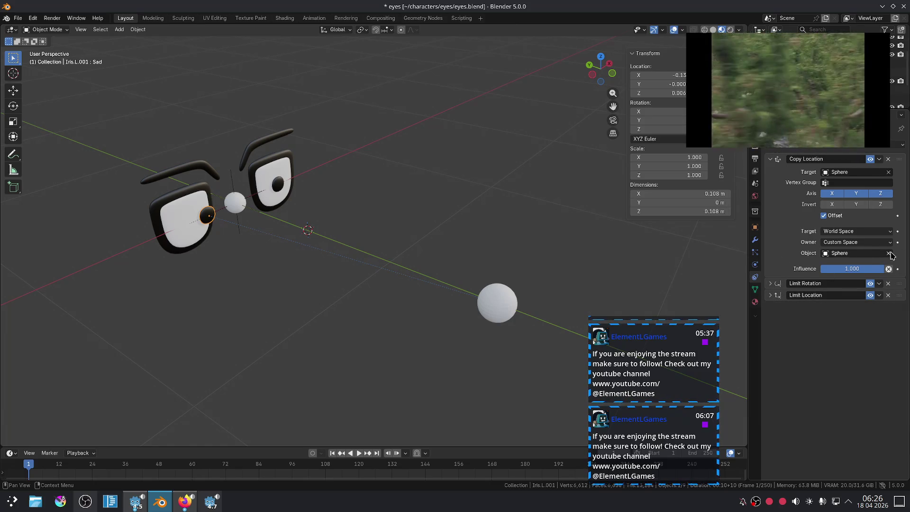
Re-pick the Sphere as the Copy Location target with the eyedropper, then test-move it
click(887, 256)
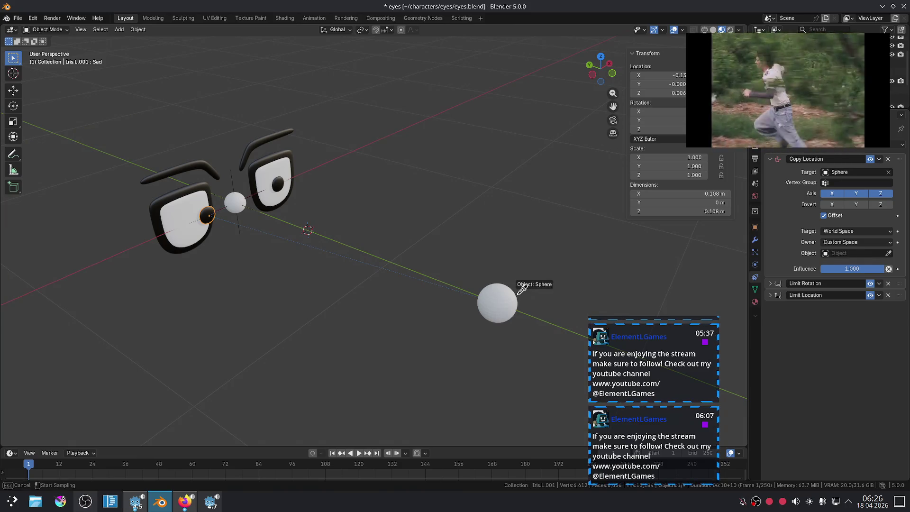
click(514, 289)
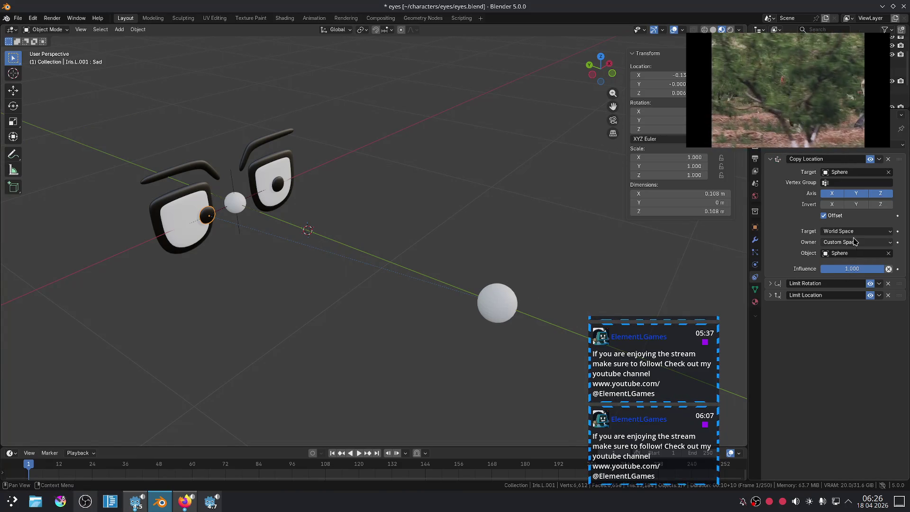
click(490, 302)
key(g)
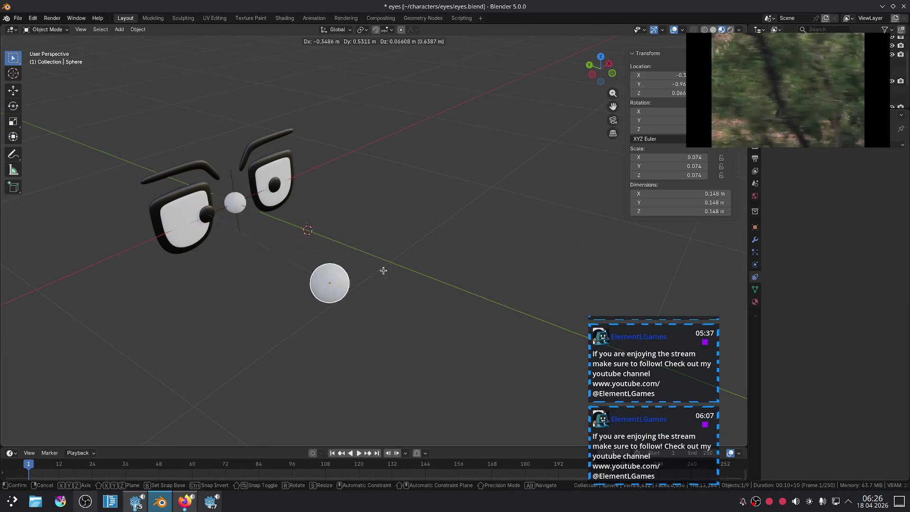
key(Escape)
click(278, 186)
click(277, 186)
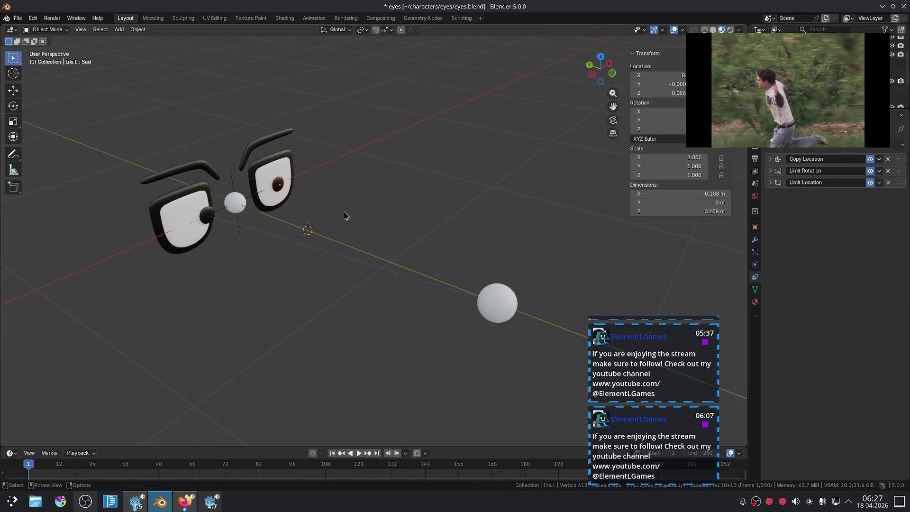
Review the right iris's Copy Location, Limit Rotation and Limit Location settings
click(770, 160)
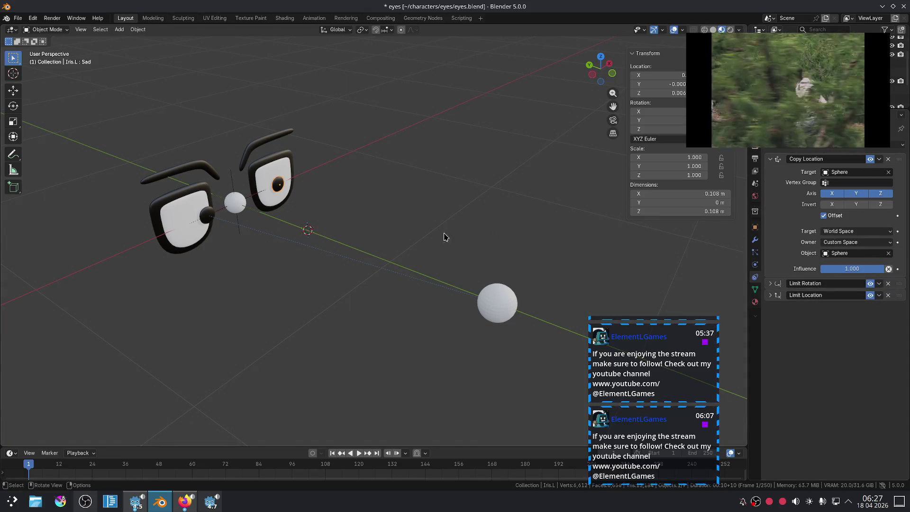
click(208, 218)
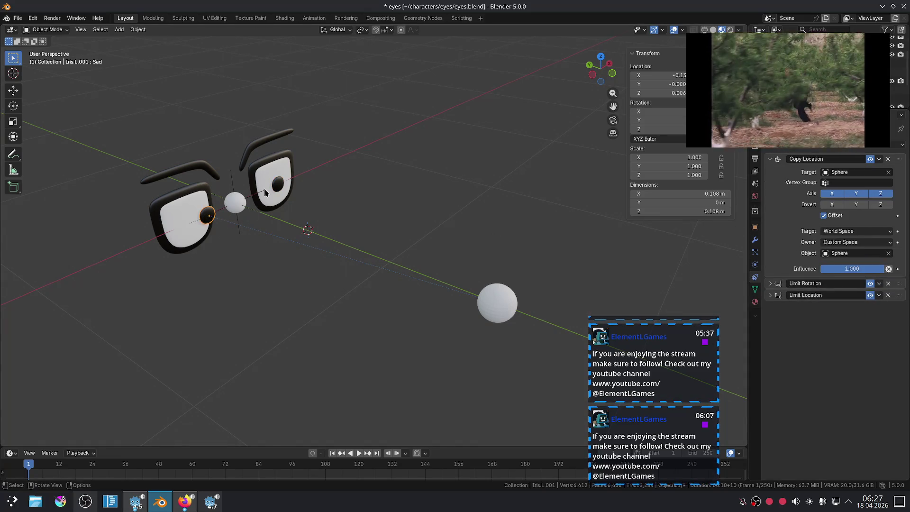
click(278, 185)
click(770, 159)
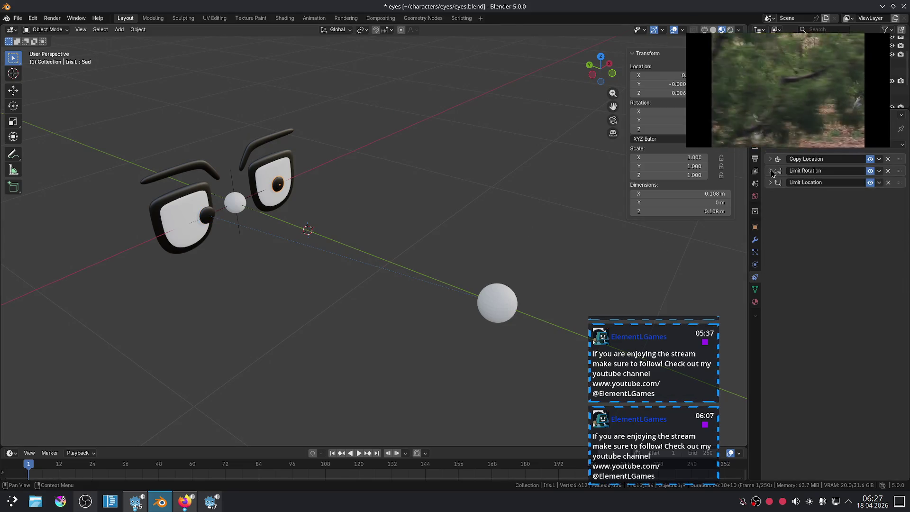
click(770, 171)
click(769, 171)
click(768, 171)
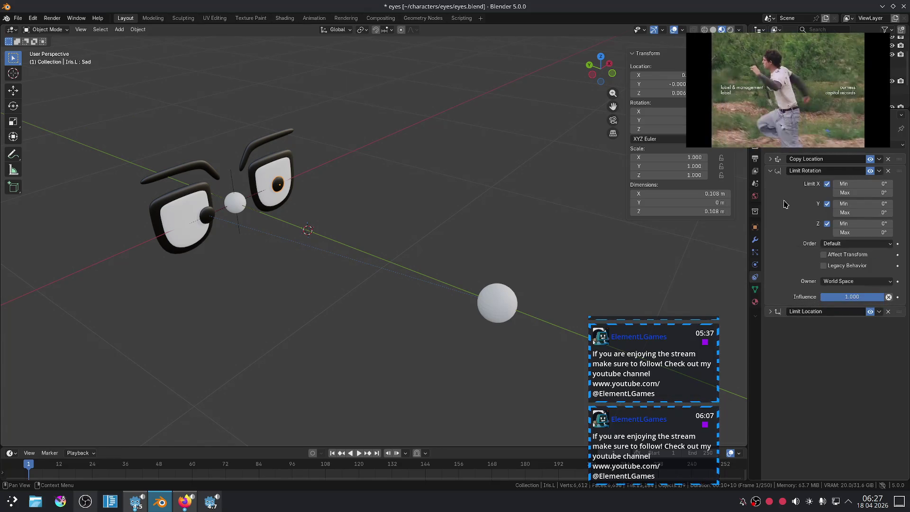
click(770, 171)
click(770, 182)
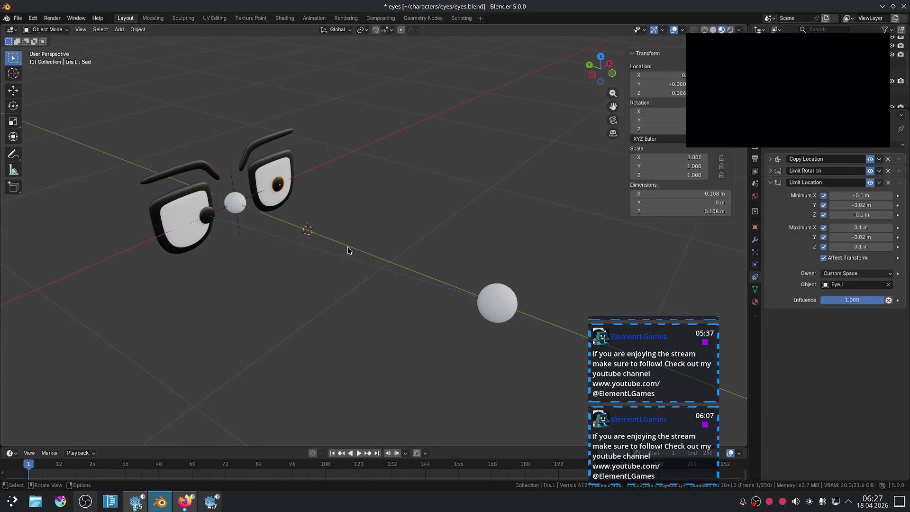
Compare the left iris's Limit Location settings with the right iris's
click(208, 216)
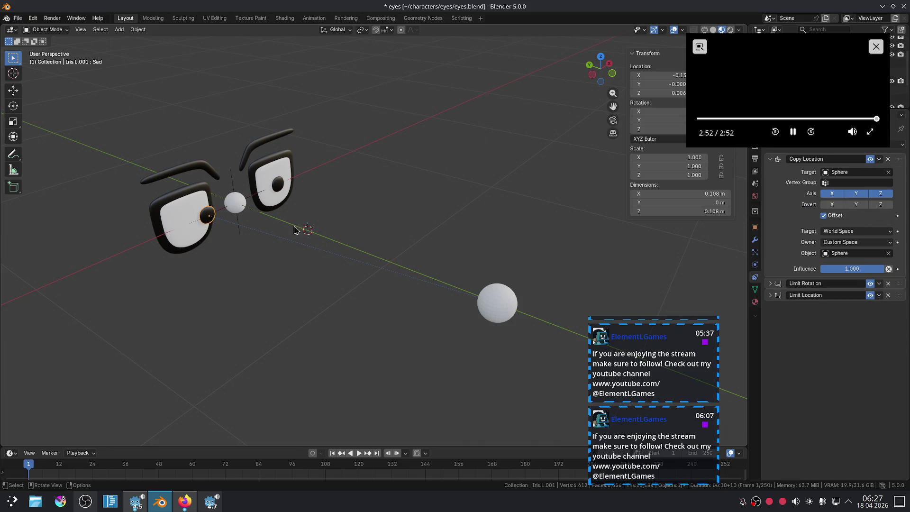
click(769, 160)
click(770, 183)
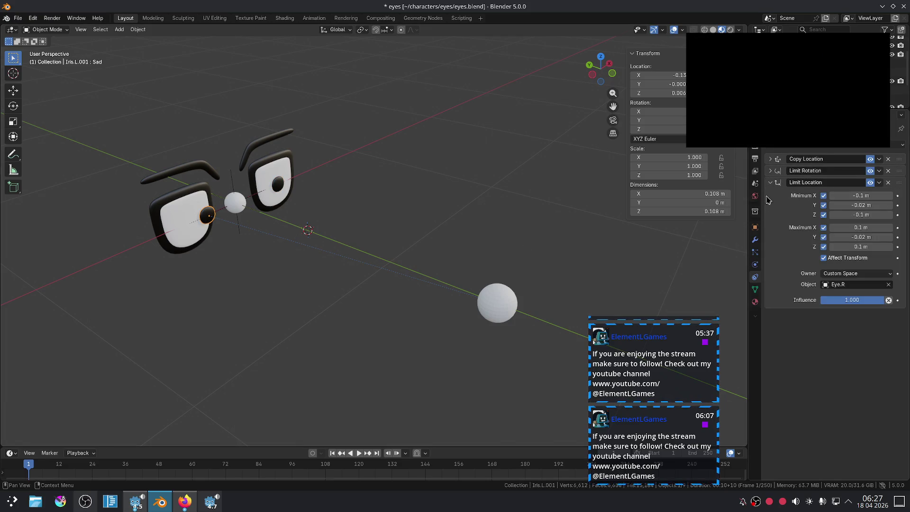
click(501, 304)
click(208, 218)
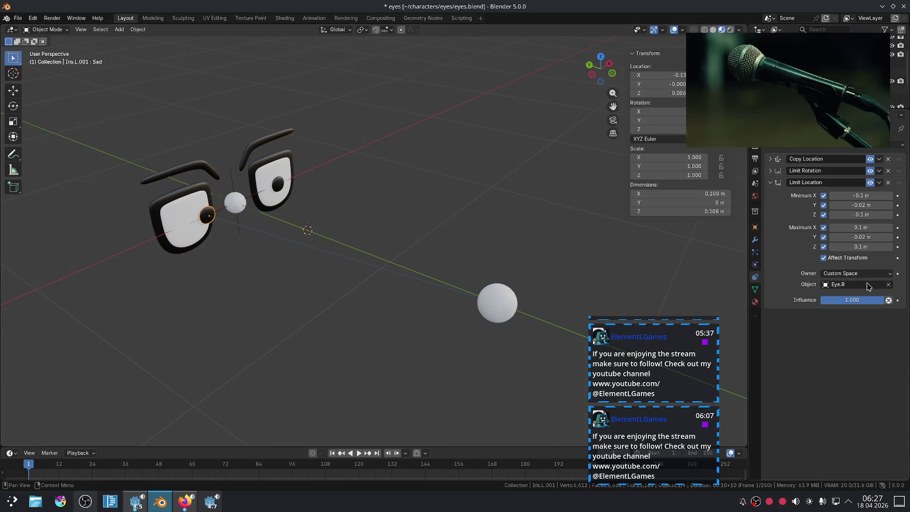
click(280, 185)
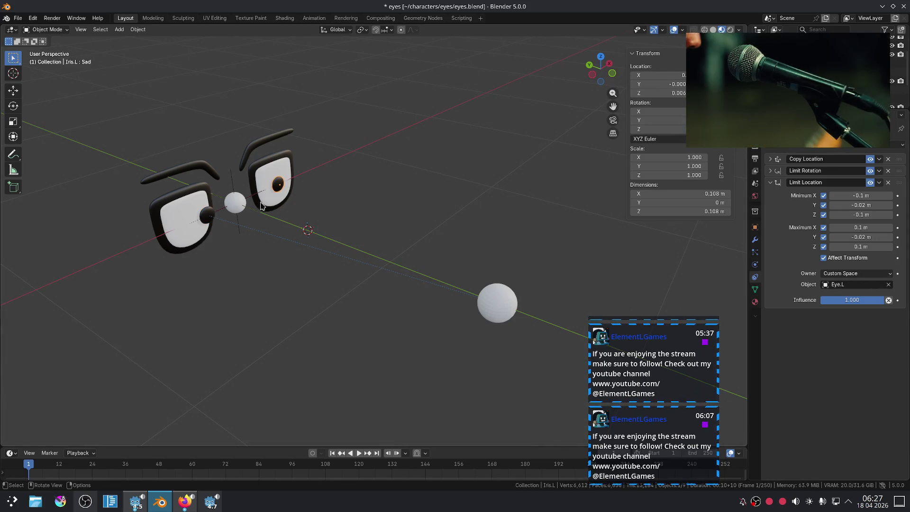
click(207, 216)
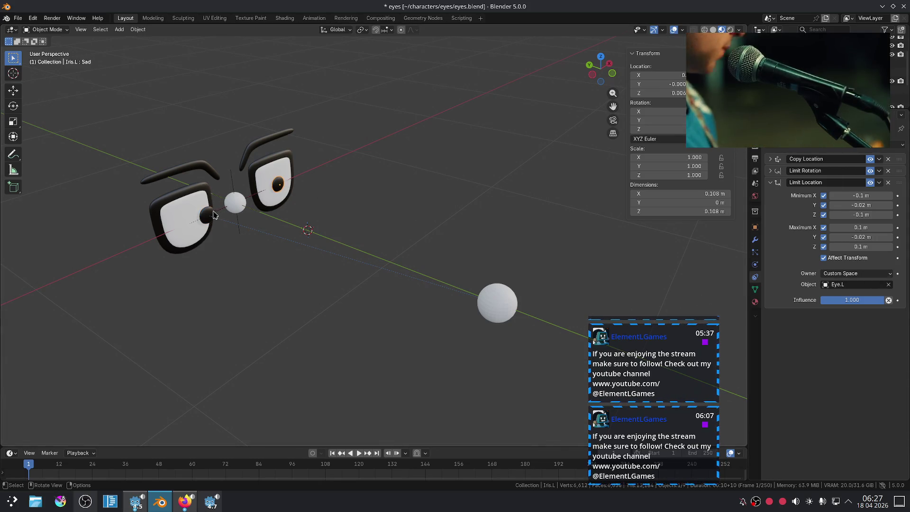
click(496, 301)
click(207, 217)
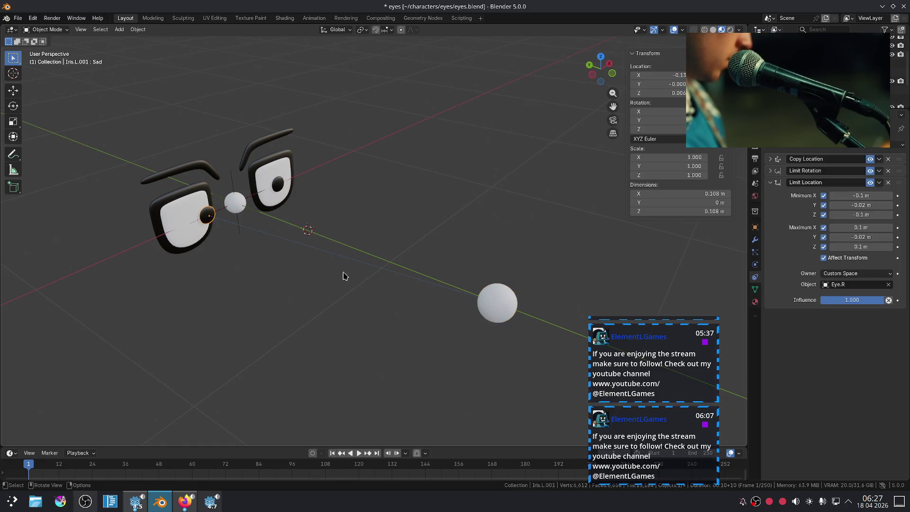
right_click(211, 221)
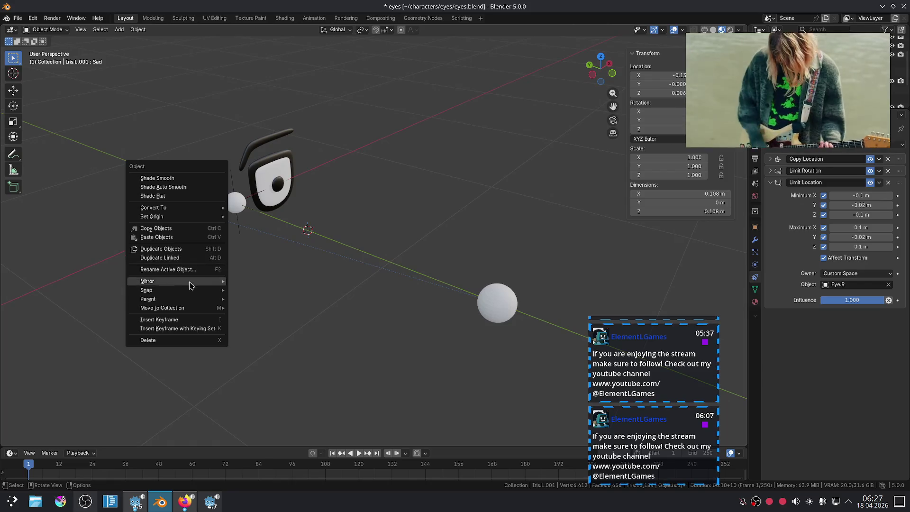
Clear the left iris's parent via Parent > Clear Parent, then select the target sphere
mouse_move(188, 299)
click(281, 447)
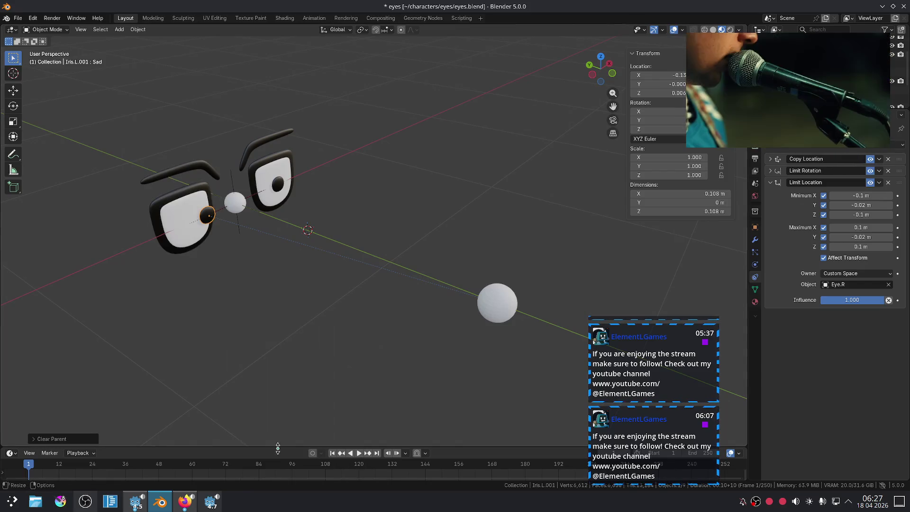
key(ctrl+z)
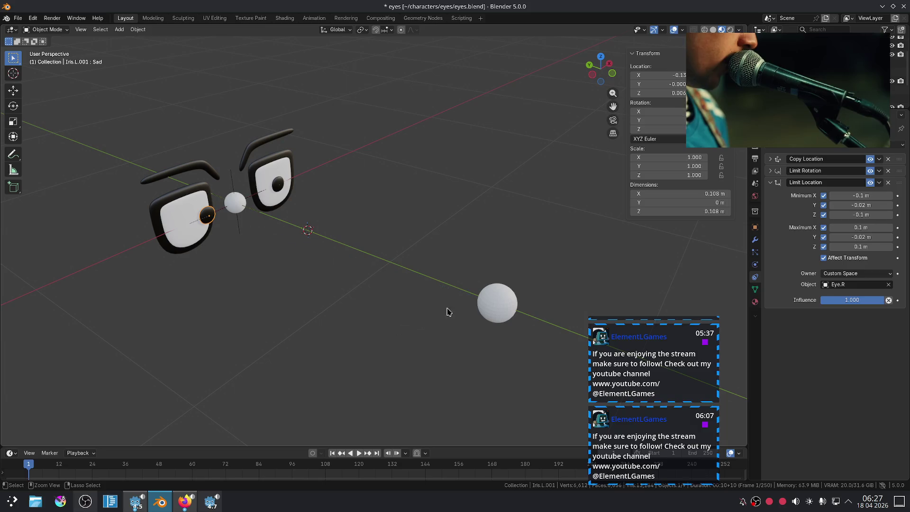
click(497, 297)
Undo a trial sphere move and clear the target sphere's location back to the origin
key(g)
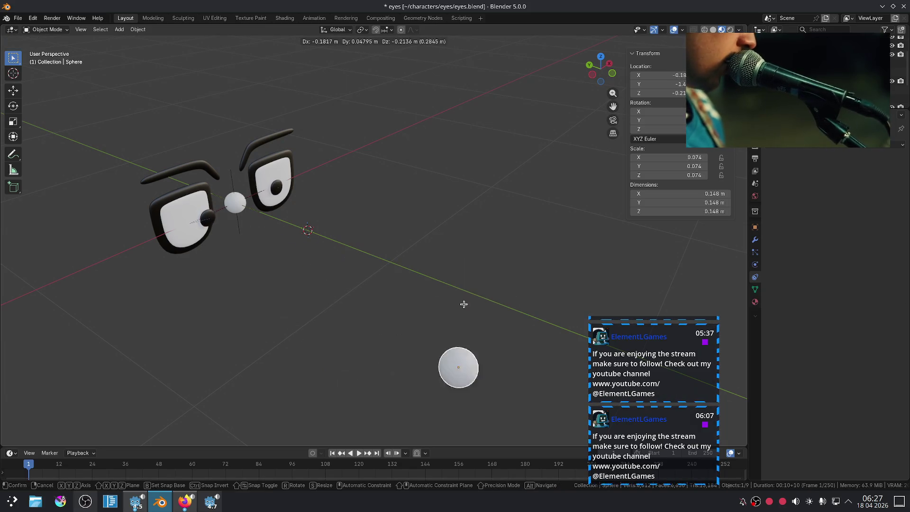
click(448, 223)
key(ctrl+z)
middle_drag(448, 223, 398, 230)
click(223, 185)
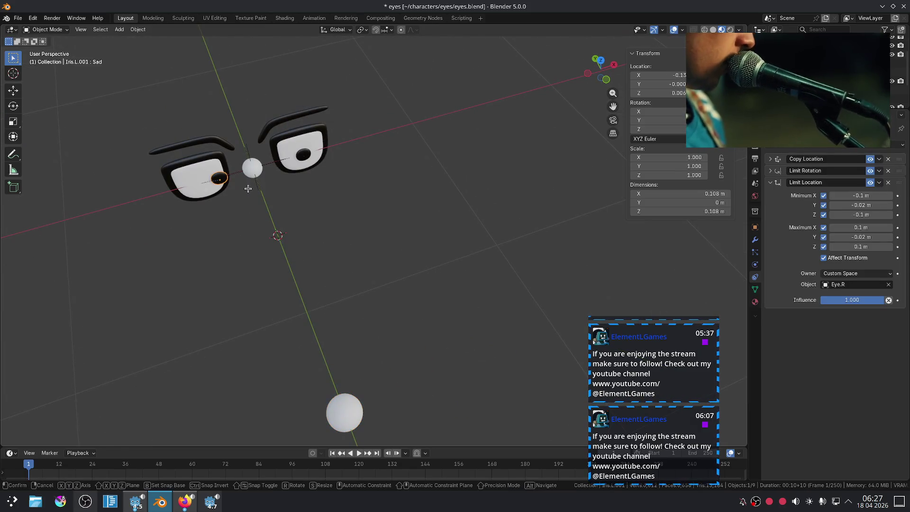
key(g)
click(225, 191)
click(335, 400)
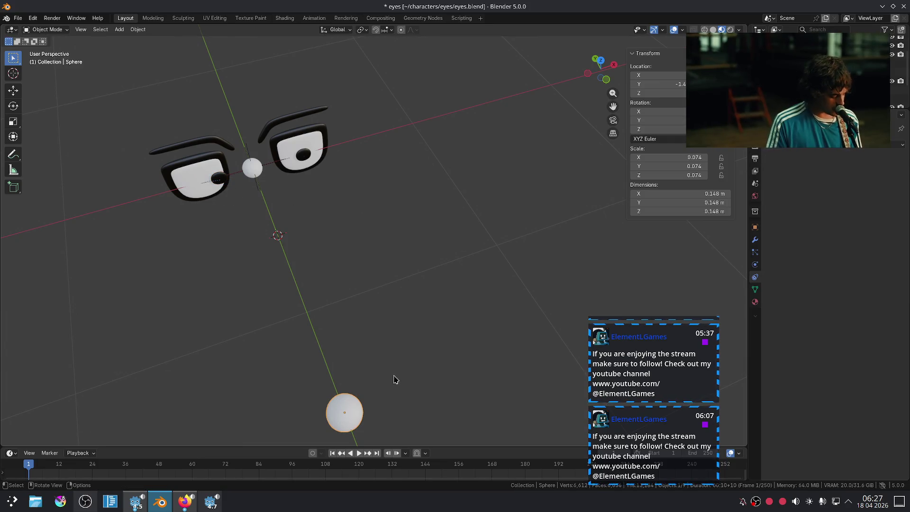
key(alt+g)
middle_drag(329, 254, 365, 187)
scroll(239, 198, up, 3)
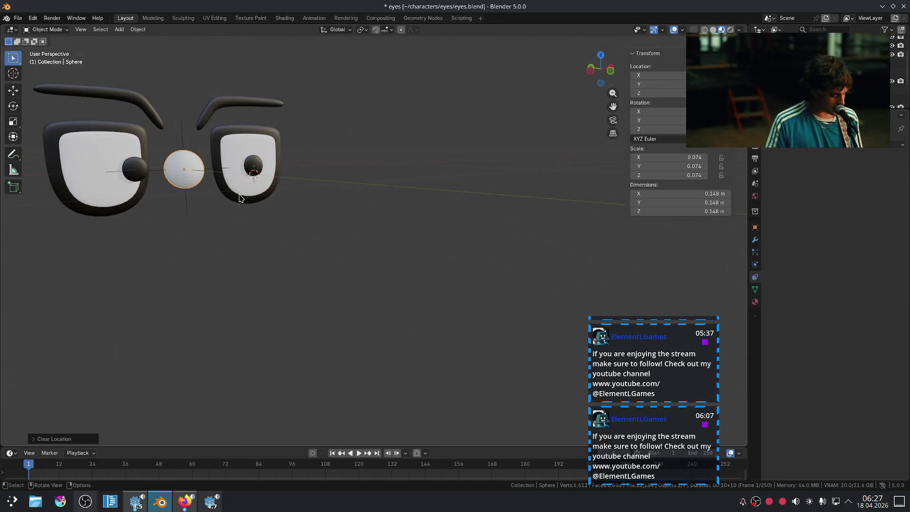
Try a new position for the target sphere, then undo the change
click(143, 179)
click(266, 173)
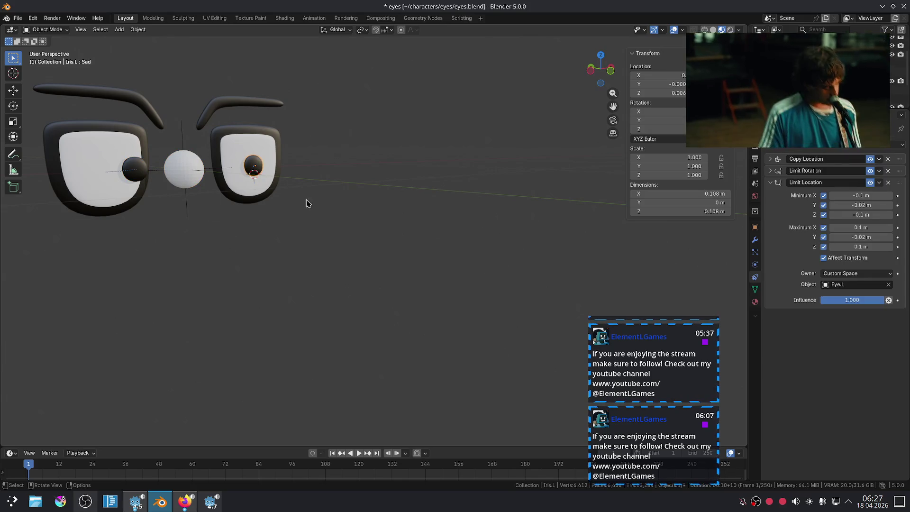
scroll(307, 202, down, 3)
click(417, 280)
key(g)
click(219, 321)
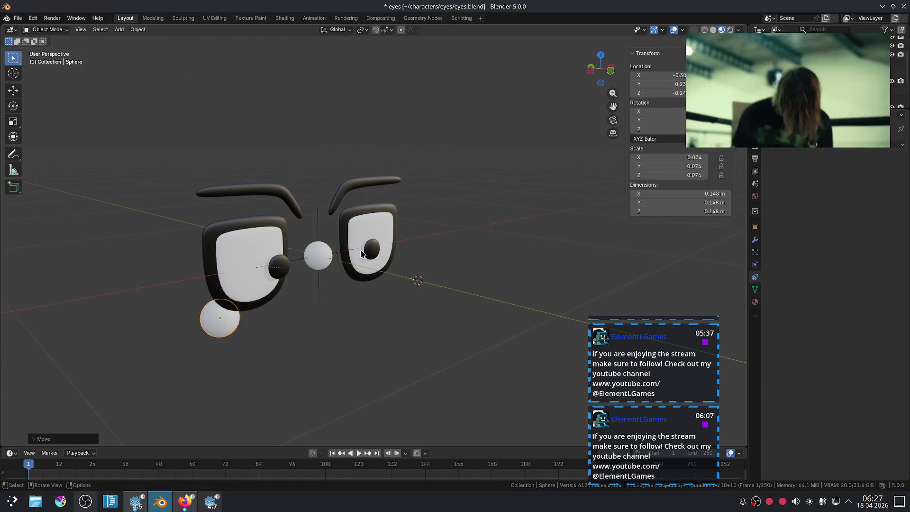
click(370, 251)
key(ctrl+z)
key(ctrl+z)
key(ctrl+z)
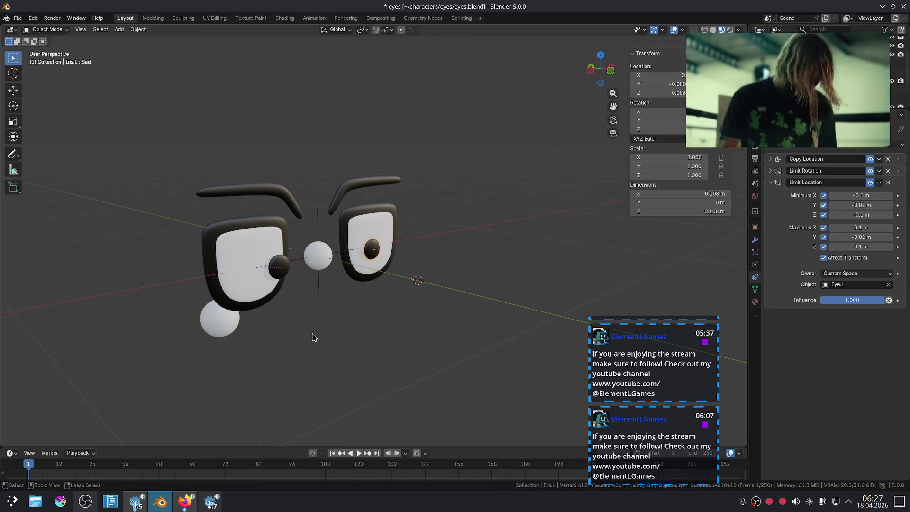
In front view, move the stray left iris along X back inside the left eye
click(277, 261)
key(KP_1)
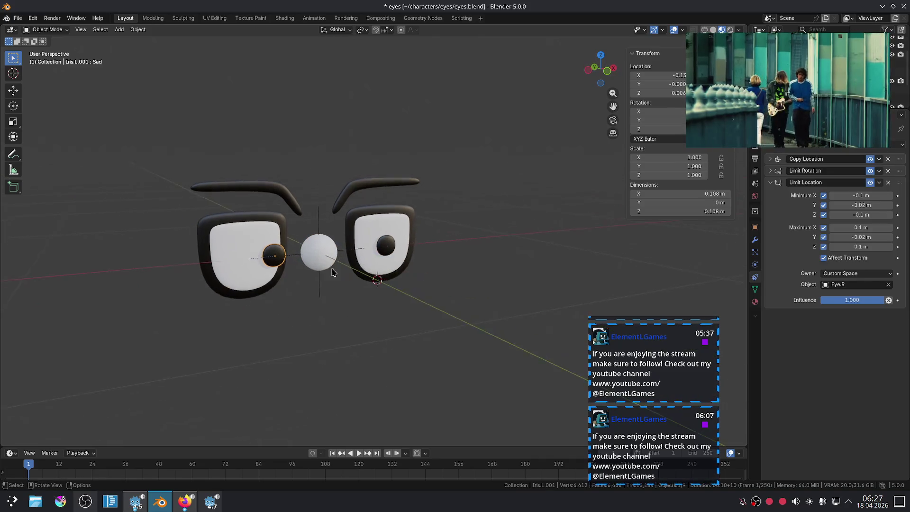
key(g)
key(x)
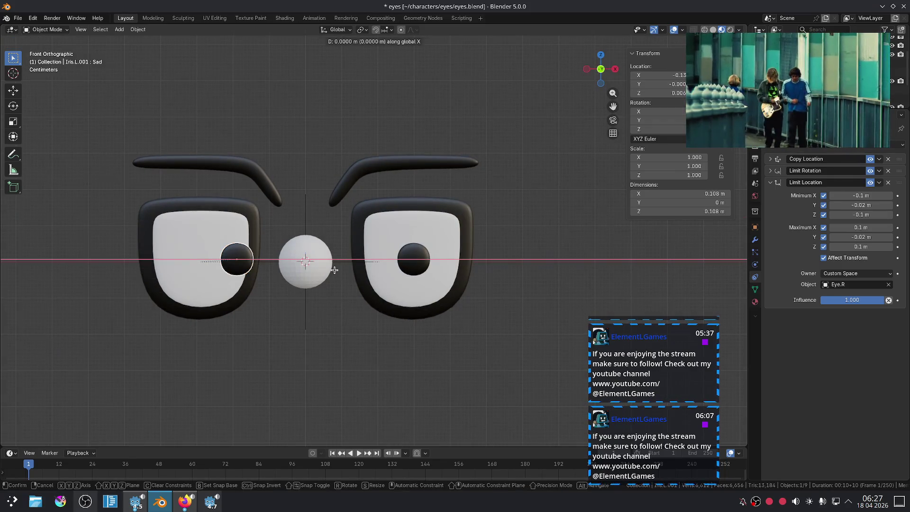
click(277, 261)
Shift the target sphere along the Y axis, then along the X axis
click(308, 273)
scroll(400, 299, down, 4)
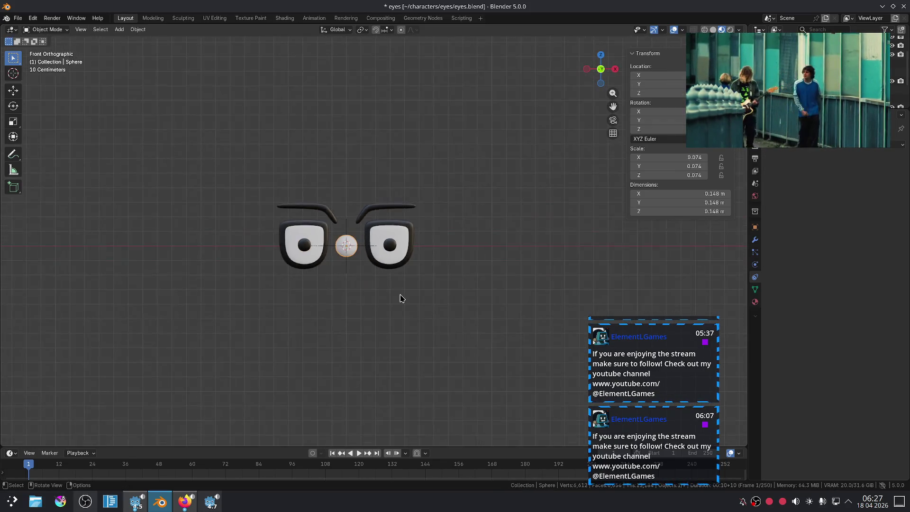
middle_drag(400, 298, 425, 292)
key(g)
key(y)
click(498, 312)
scroll(497, 313, down, 4)
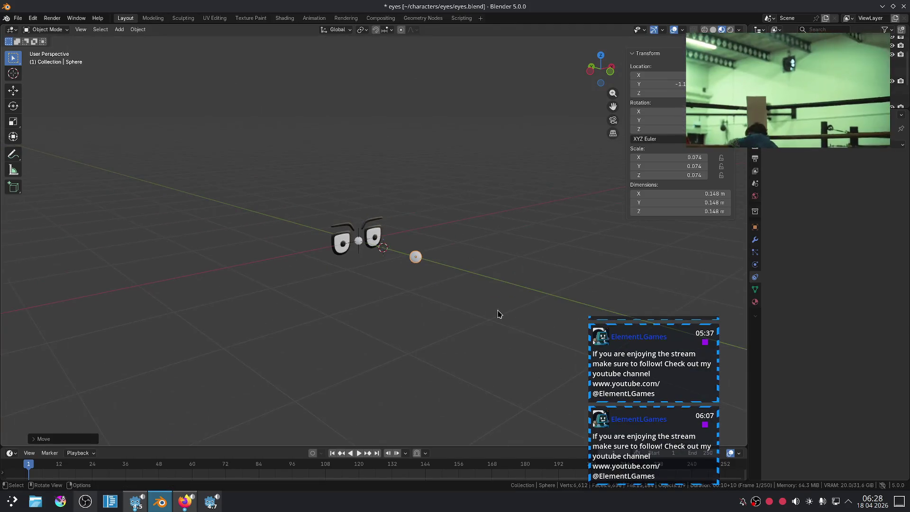
key(g)
key(x)
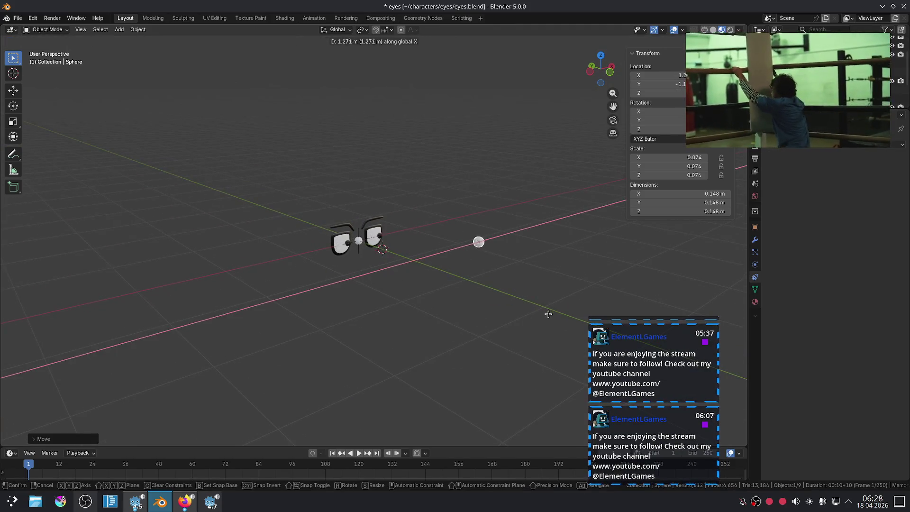
click(576, 301)
In front view, place the target sphere below-right of the eyes
key(KP_1)
scroll(532, 270, up, 2)
scroll(538, 280, down, 2)
key(g)
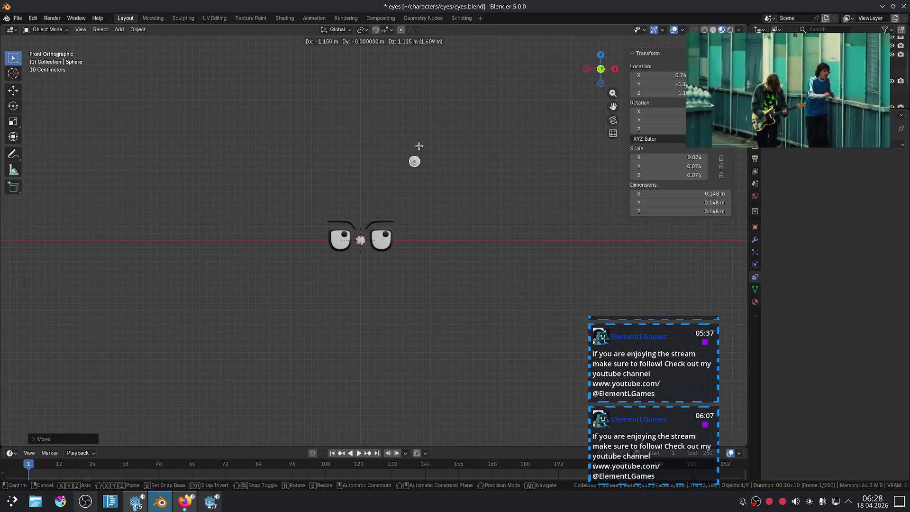
click(408, 260)
click(360, 245)
scroll(360, 245, up, 3)
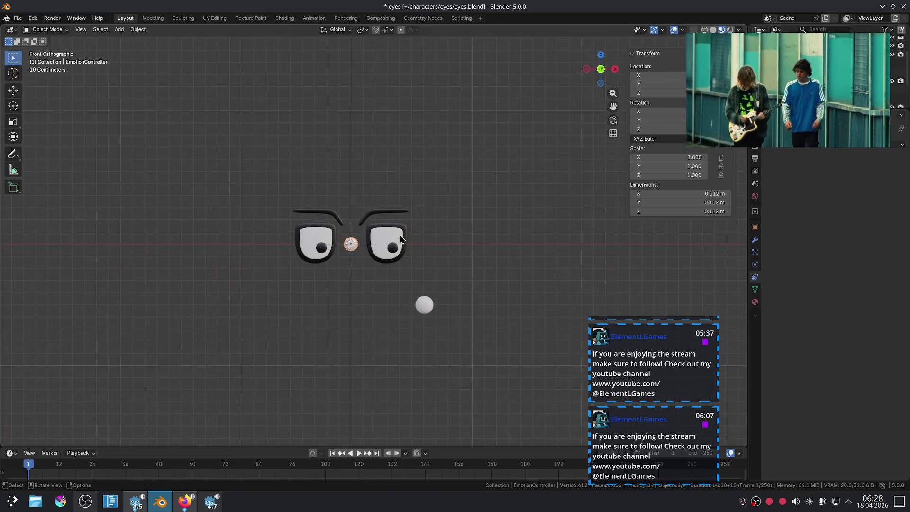
Slide the EmotionController along X to the left of the eyes, level with them
key(g)
key(x)
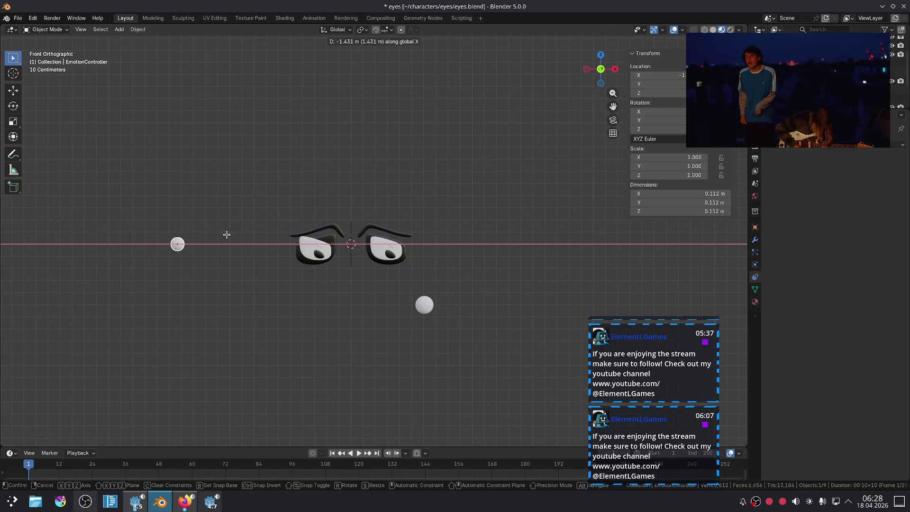
click(227, 234)
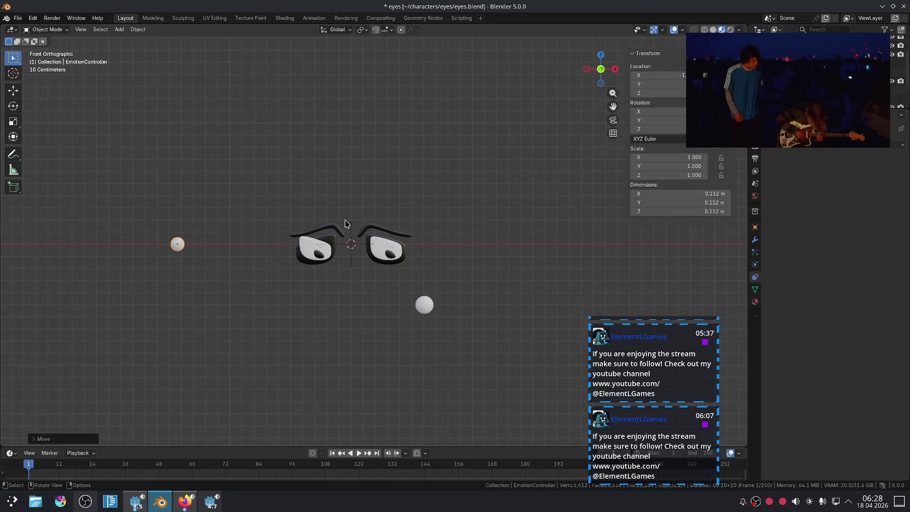
scroll(307, 275, up, 4)
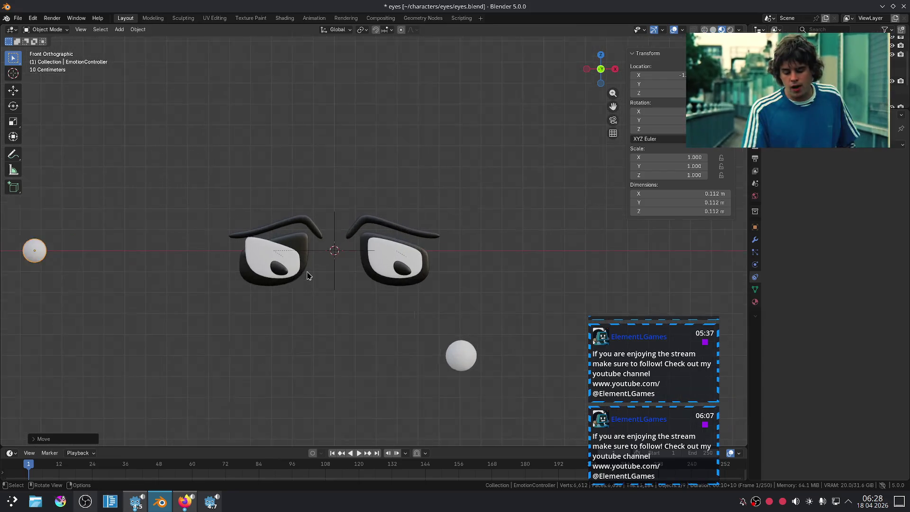
scroll(307, 275, down, 2)
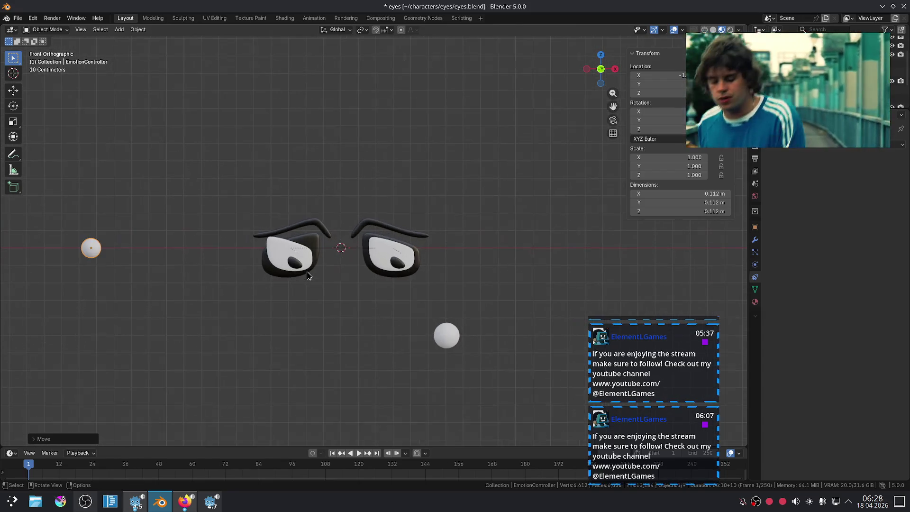
click(276, 251)
right_click(275, 251)
mouse_move(277, 250)
key(Escape)
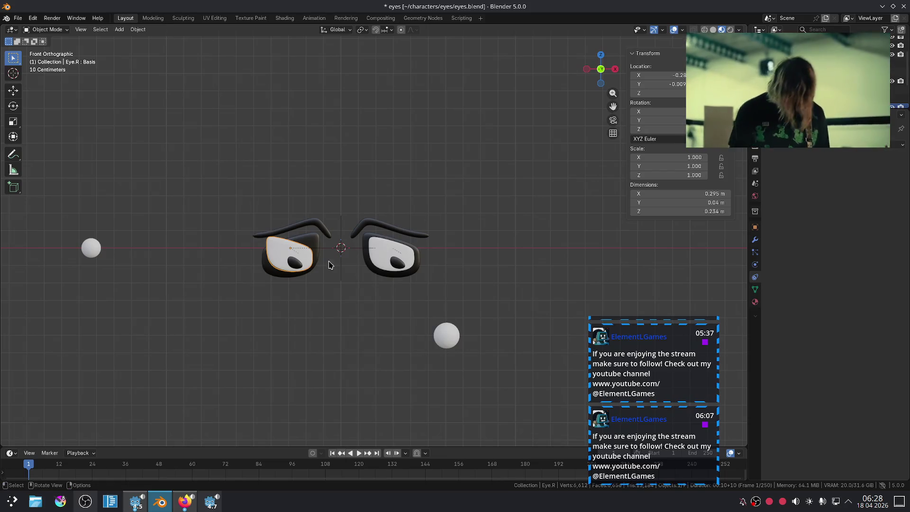
In the right eye's Shape Keys, flip the Angry shape key
click(755, 289)
click(800, 238)
right_click(798, 240)
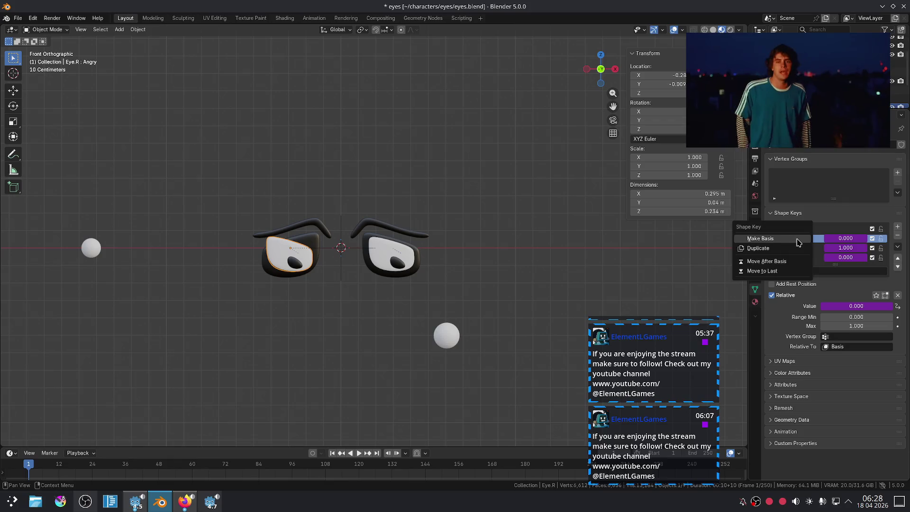
key(Escape)
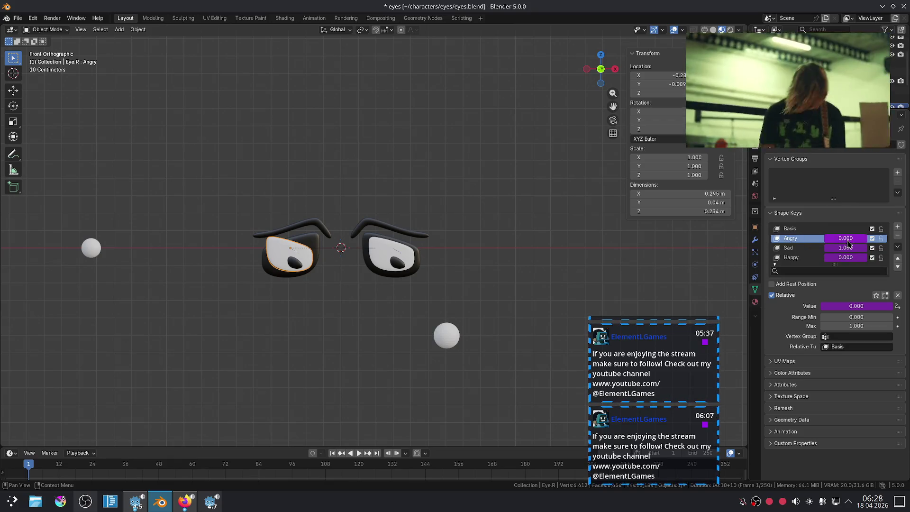
right_click(847, 241)
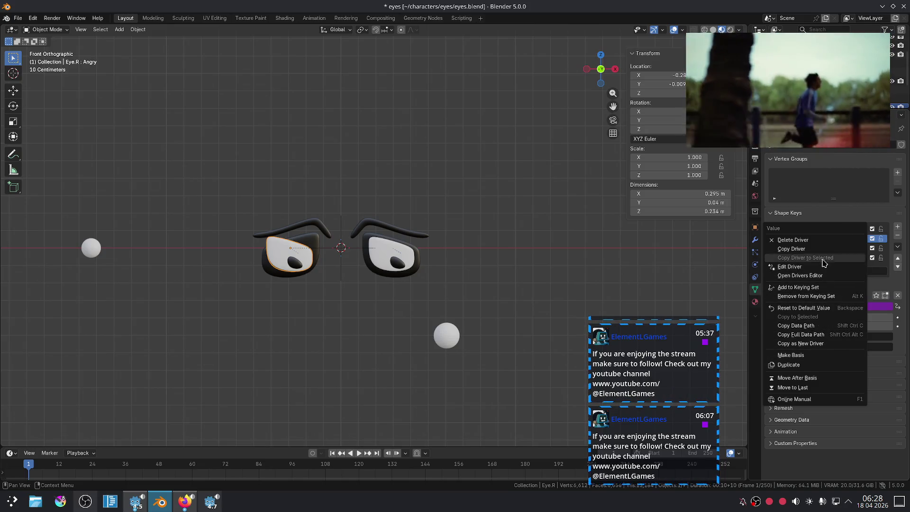
click(897, 245)
click(897, 250)
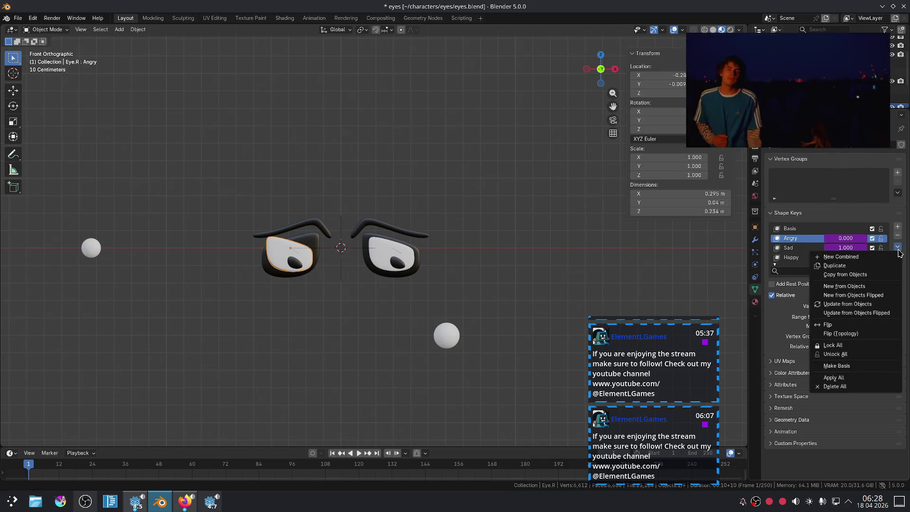
click(868, 329)
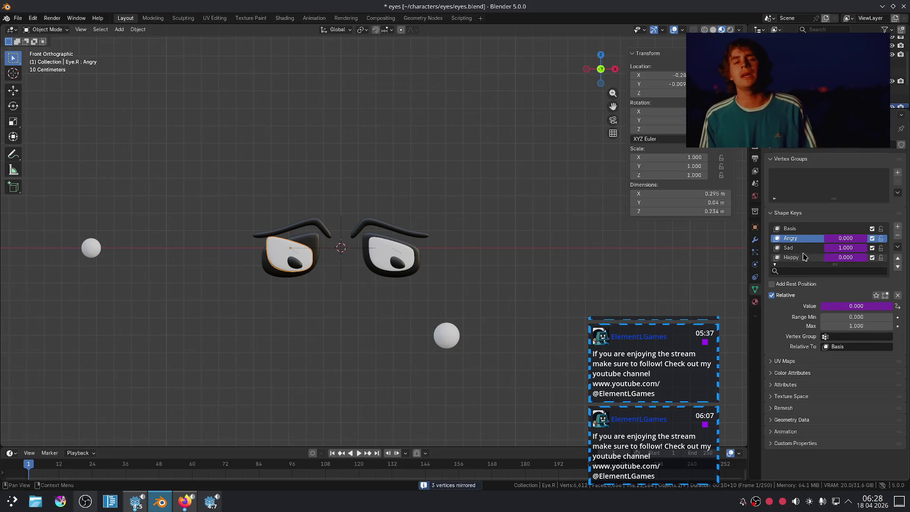
Flip the Sad and Happy shape keys the same way
click(818, 252)
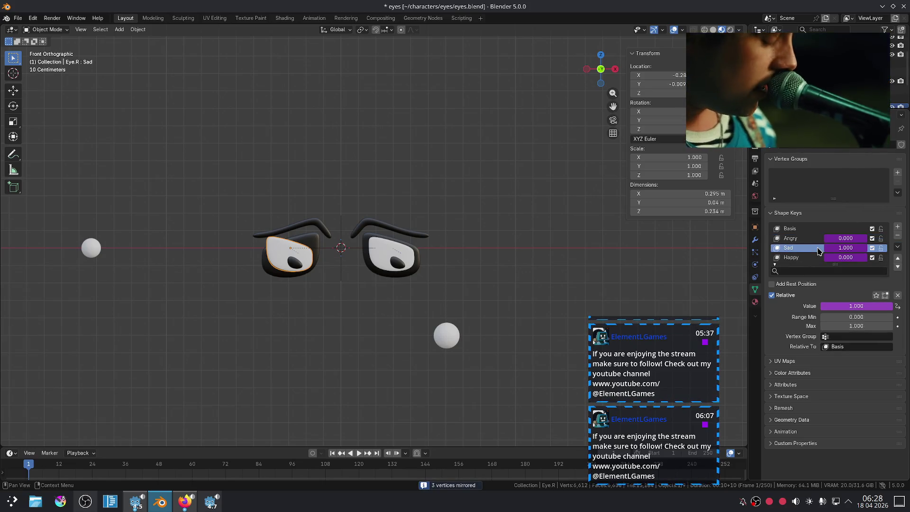
click(896, 247)
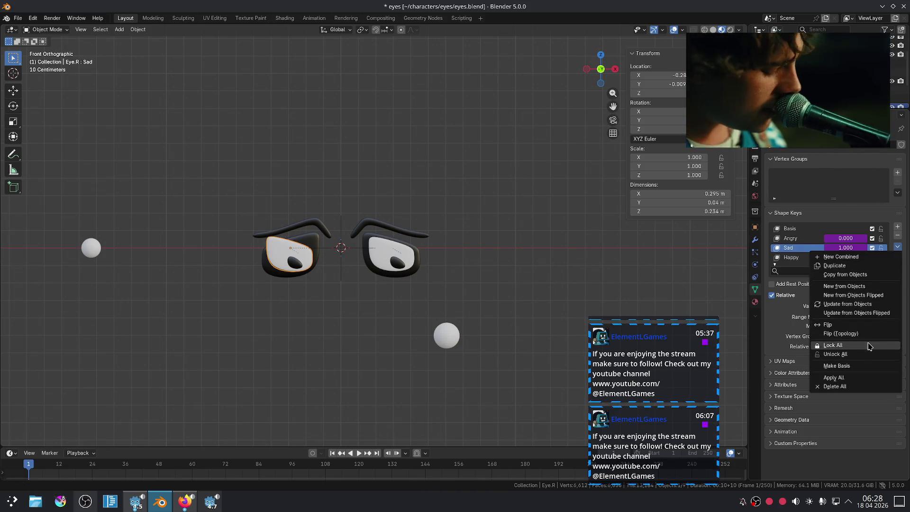
click(855, 326)
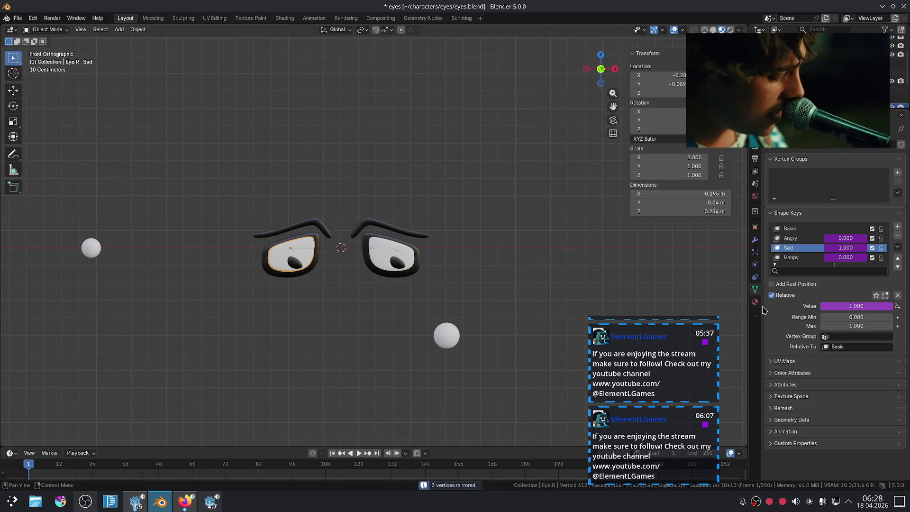
click(802, 258)
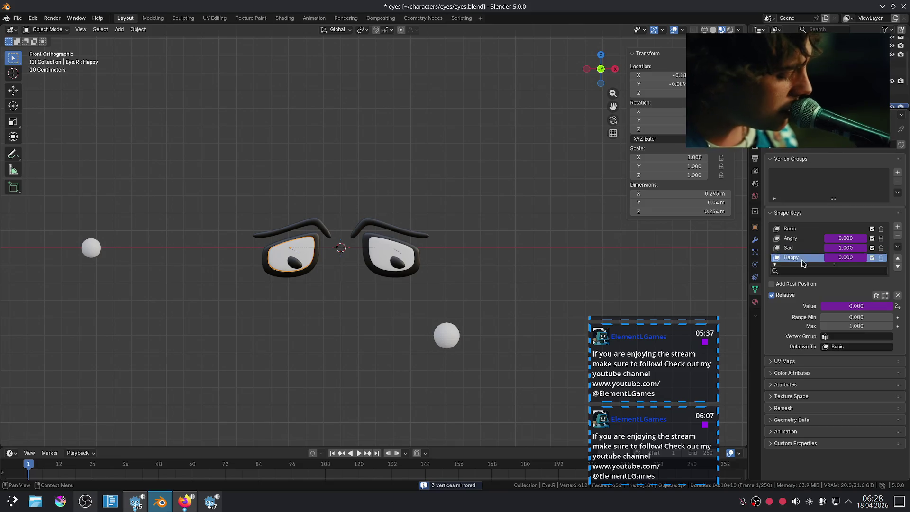
click(897, 247)
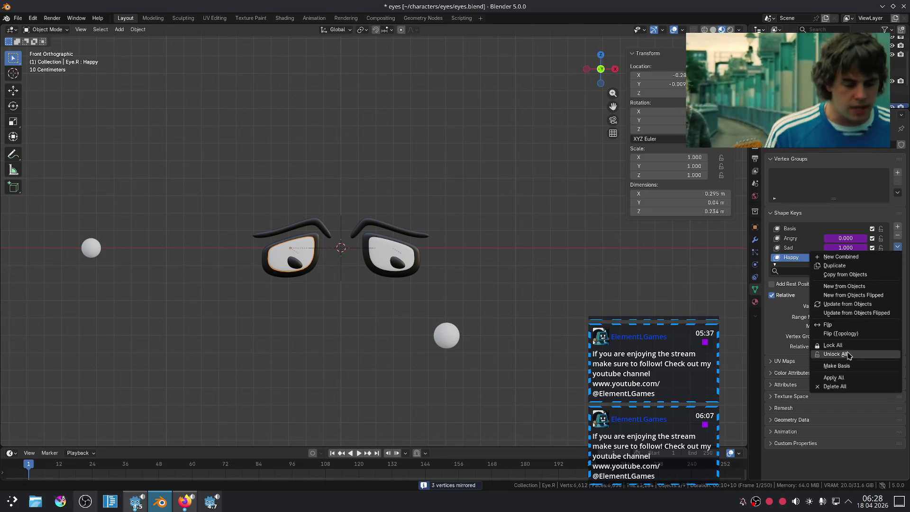
click(847, 327)
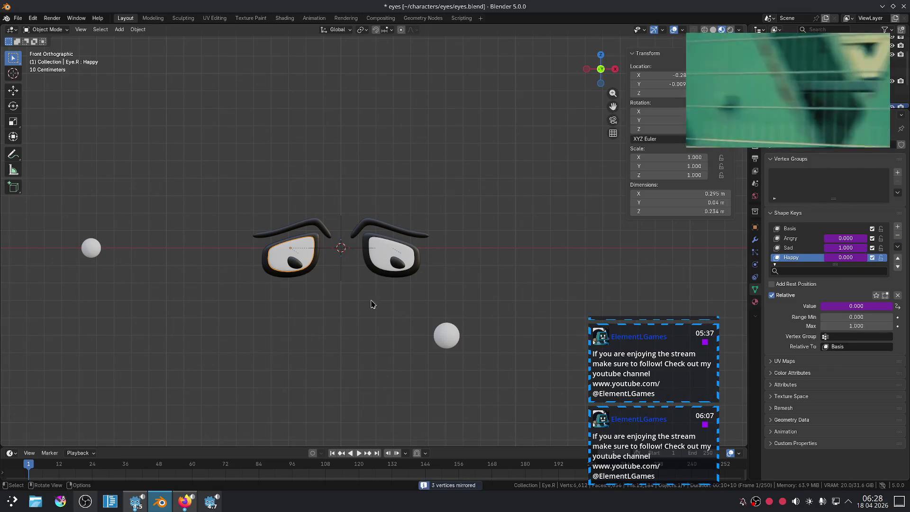
click(449, 336)
Drag the EmotionController up and to the right so the eyes frown angrily
click(91, 248)
key(g)
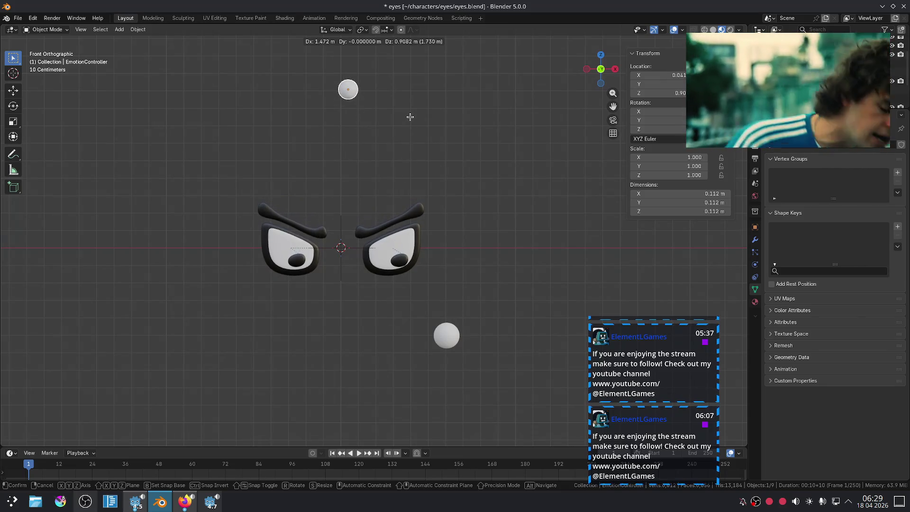
click(419, 417)
click(453, 332)
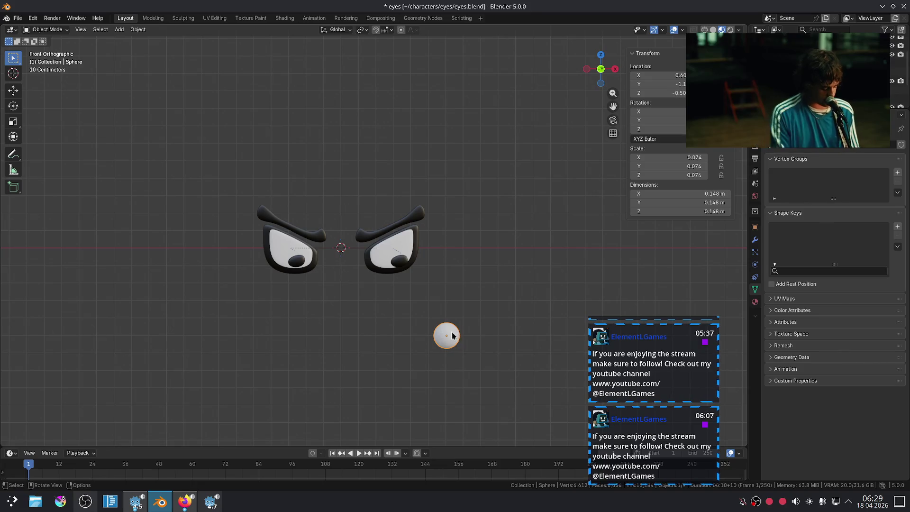
Move the target sphere far off down-left so both angry eyes' irises turn toward it
key(g)
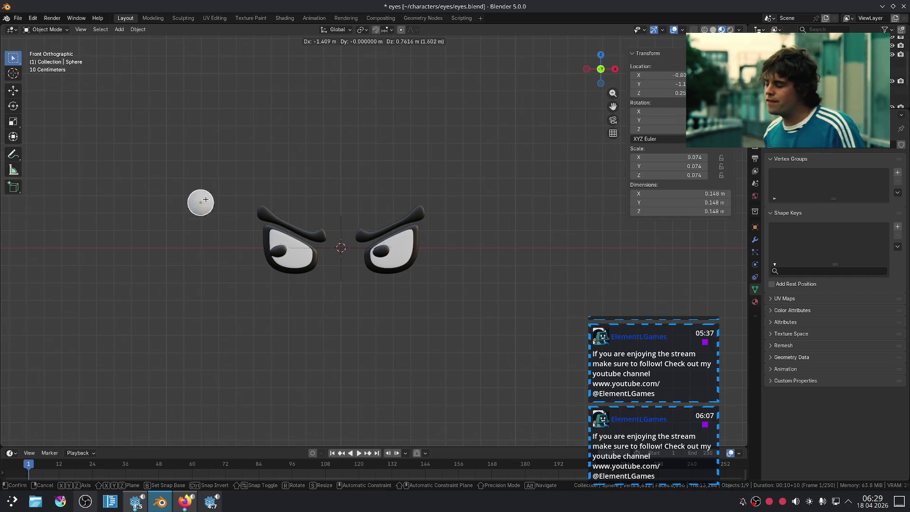
click(198, 131)
mouse_move(197, 131)
middle_down()
mouse_move(246, 266)
mouse_move(431, 318)
mouse_move(327, 318)
middle_up()
key(KP_1)
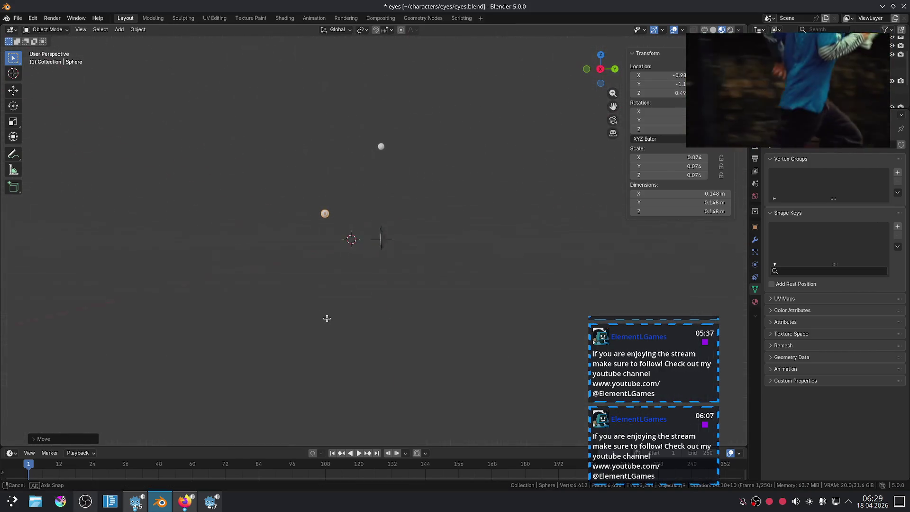
key(g)
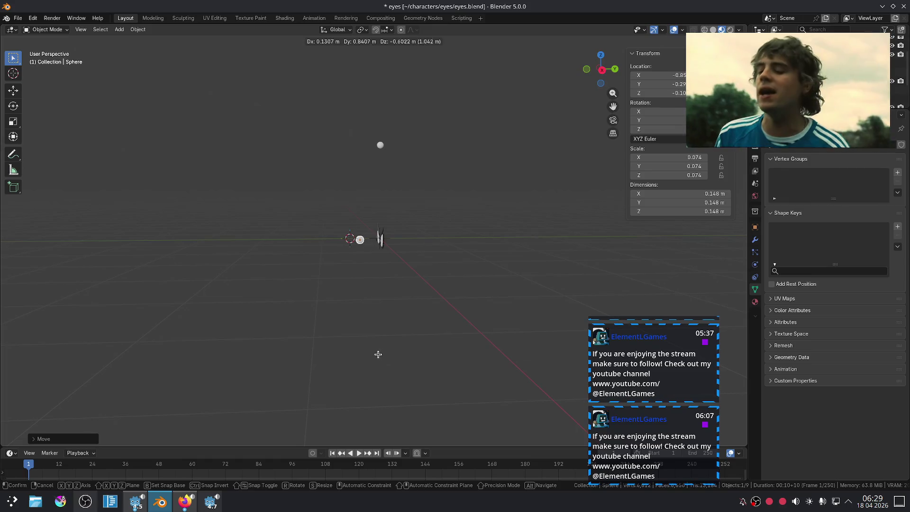
key(x)
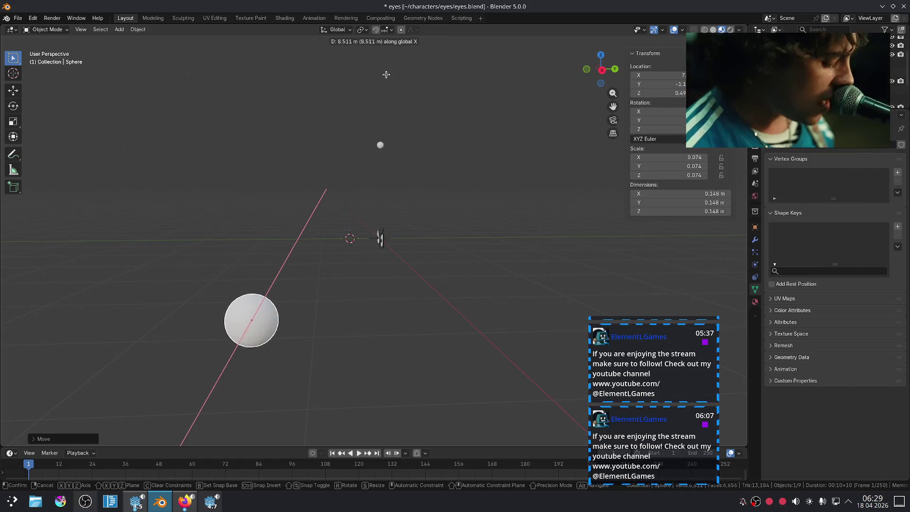
key(x)
key(x)
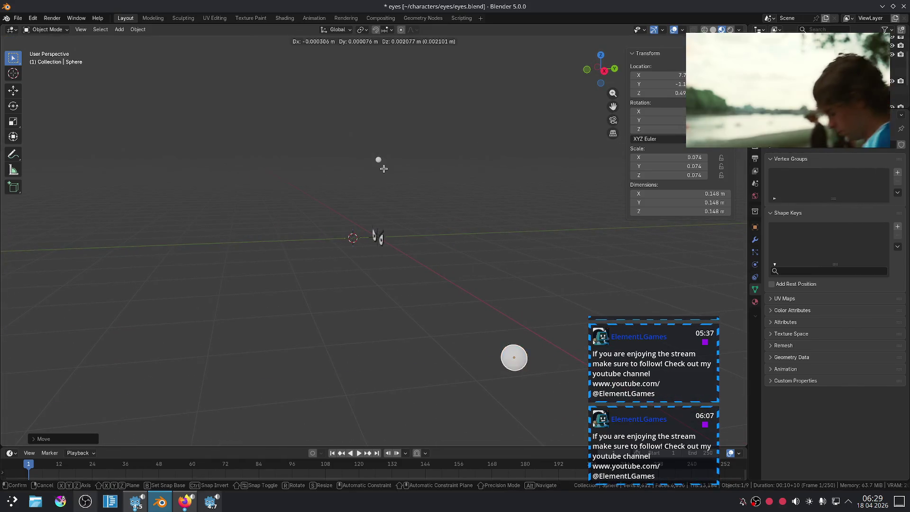
click(69, 198)
mouse_move(68, 198)
middle_down()
mouse_move(459, 217)
mouse_move(464, 225)
mouse_move(497, 205)
middle_up()
middle_drag(542, 240, 417, 249)
scroll(400, 251, up, 3)
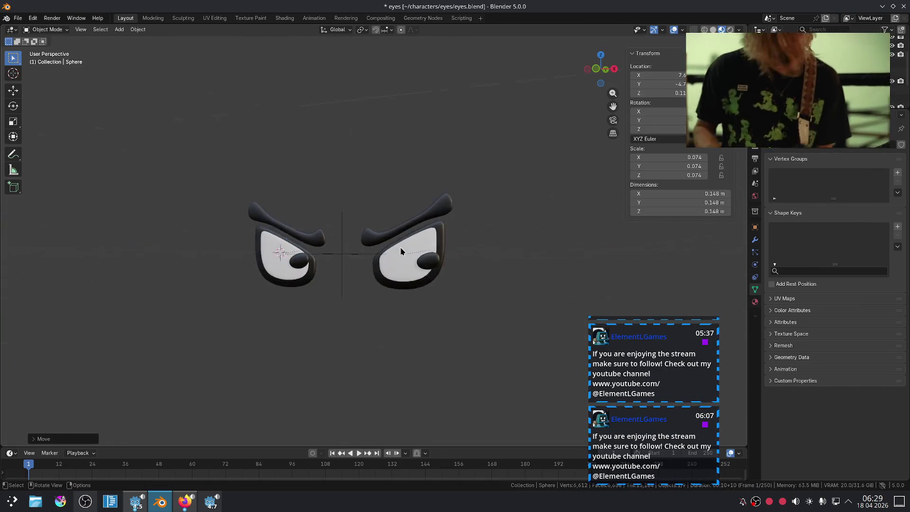
Select the left and right irises in turn to check their shape key values
scroll(494, 295, up, 2)
middle_drag(502, 298, 481, 291)
scroll(488, 296, up, 3)
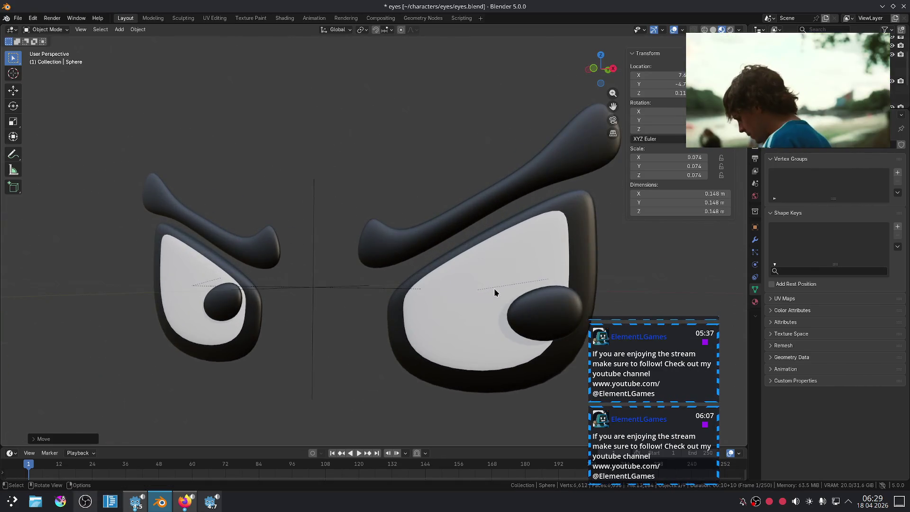
scroll(494, 292, down, 2)
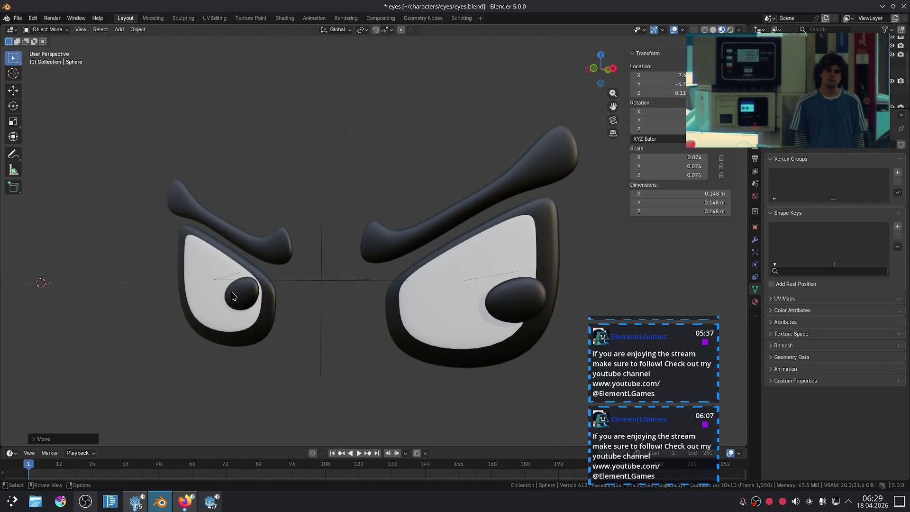
click(232, 296)
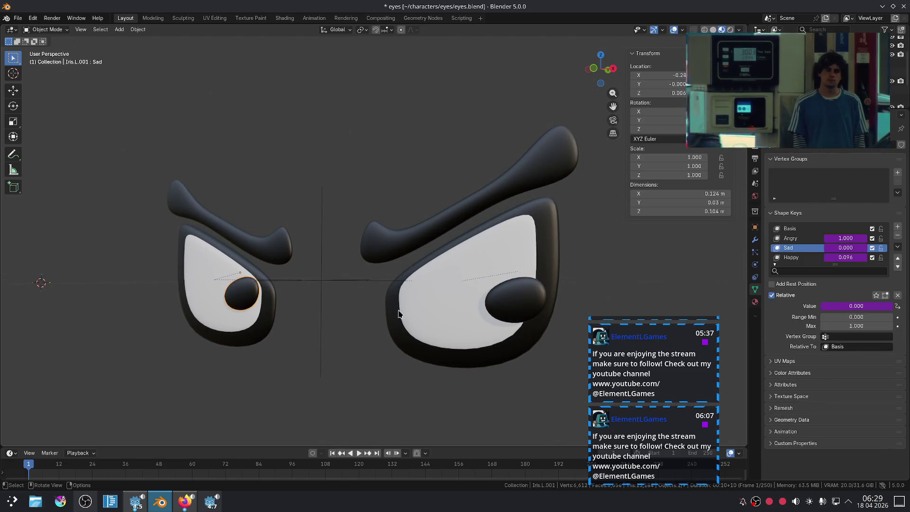
click(509, 304)
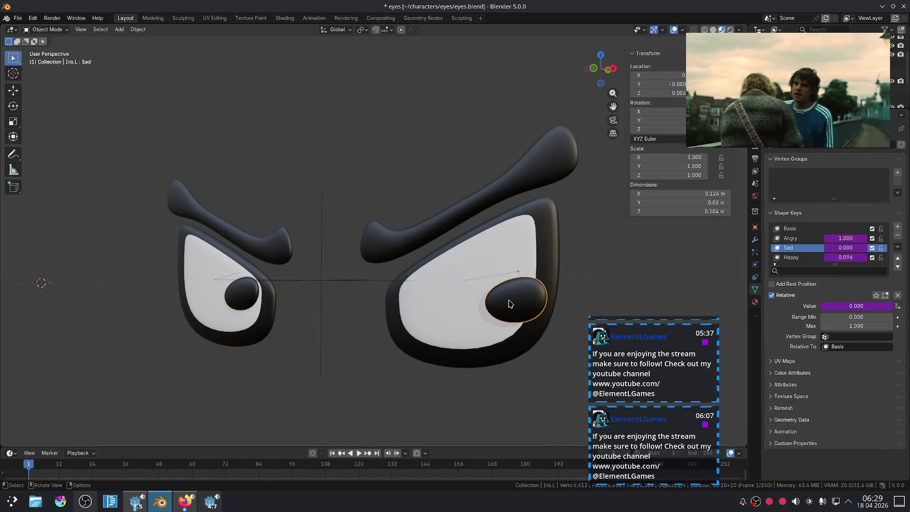
click(243, 295)
scroll(445, 292, down, 10)
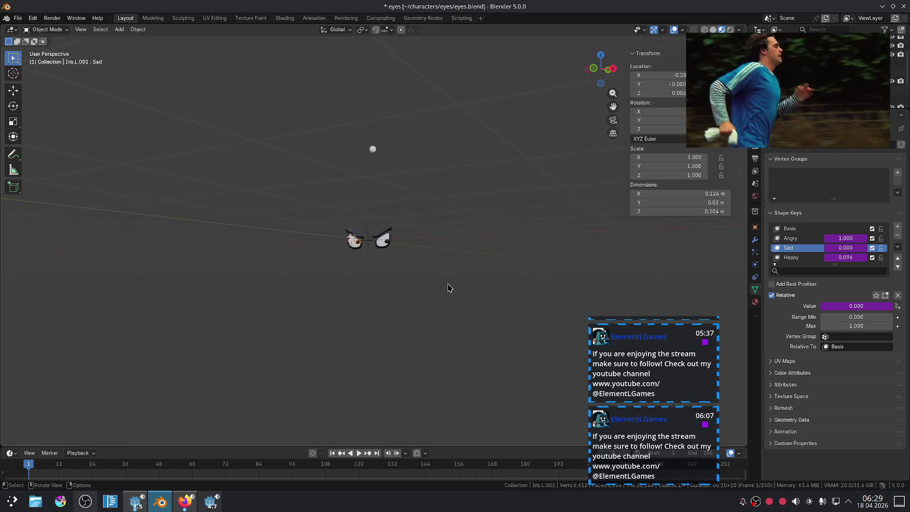
middle_drag(451, 286, 483, 306)
Clear the EmotionController's location with Alt+G, returning the eyes to neutral
click(368, 144)
key(alt+g)
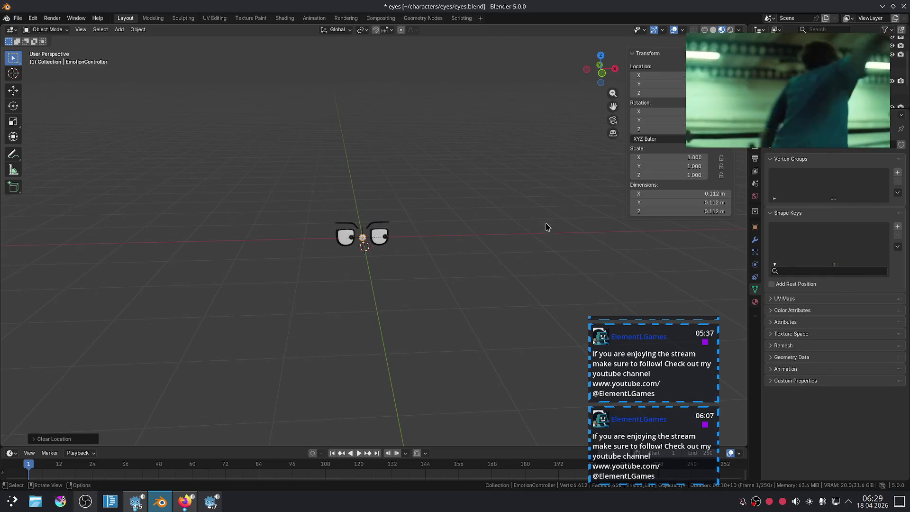
scroll(545, 226, down, 1)
scroll(516, 256, up, 6)
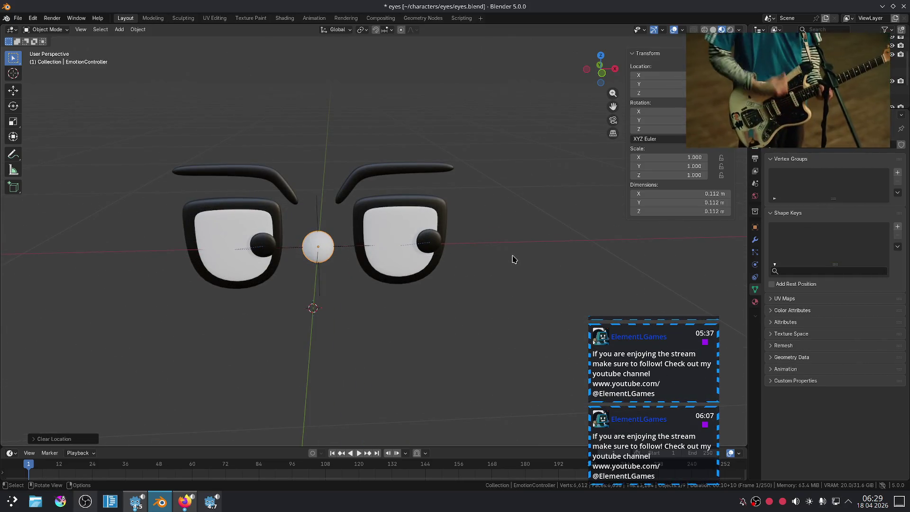
click(426, 245)
click(245, 248)
right_click(248, 244)
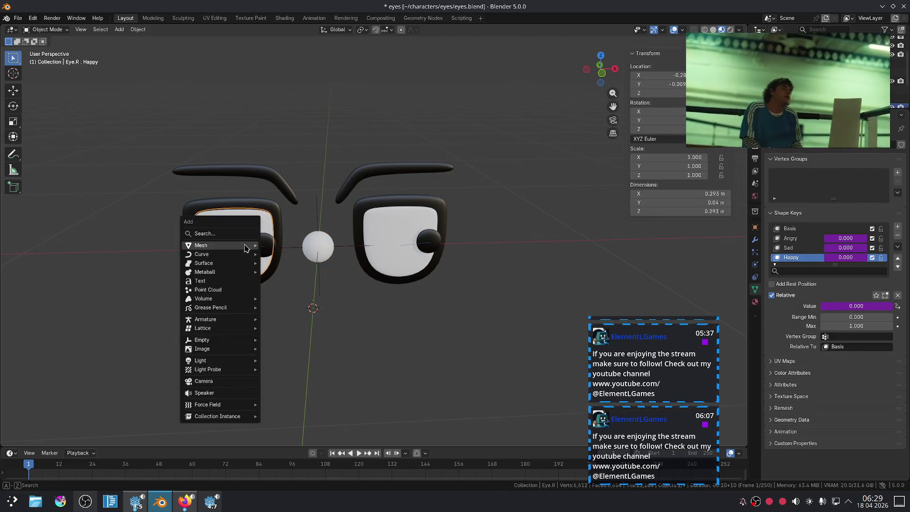
Snap the left iris to the left eye white's centre via the 3D cursor
key(shift+s)
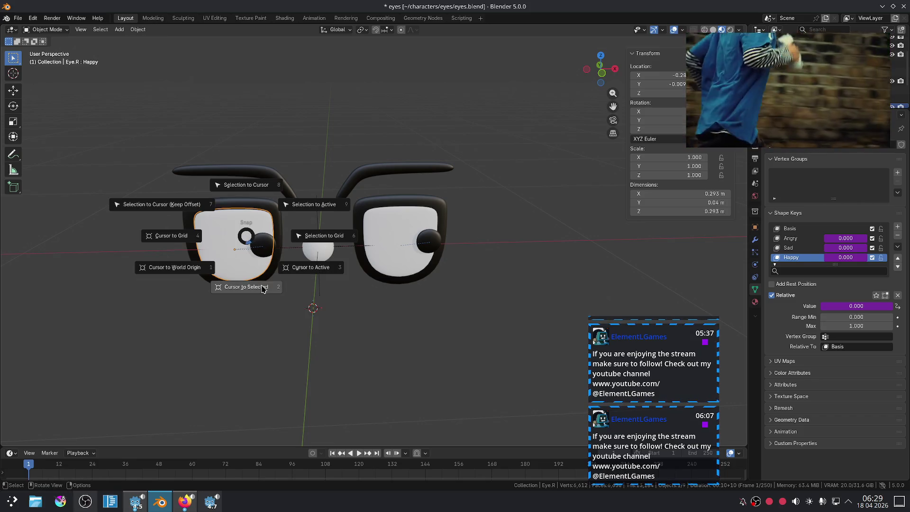
click(261, 290)
click(269, 248)
key(shift+s)
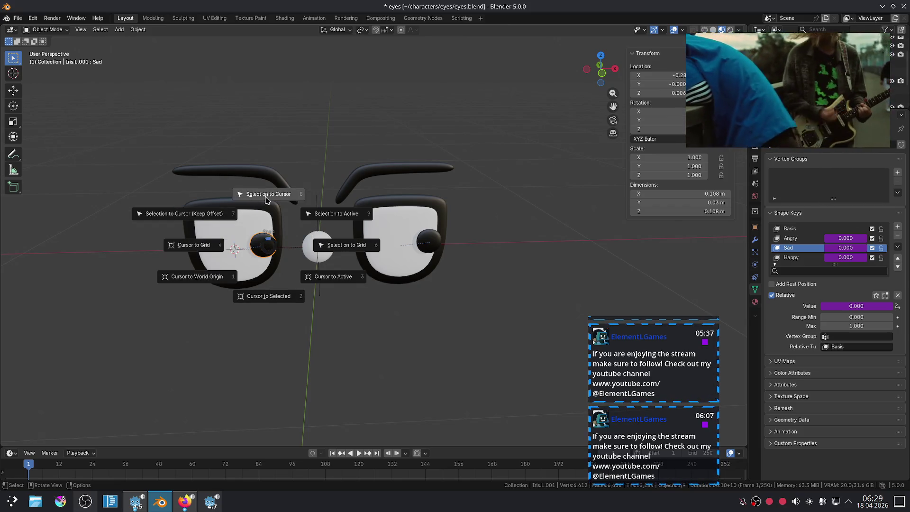
click(267, 199)
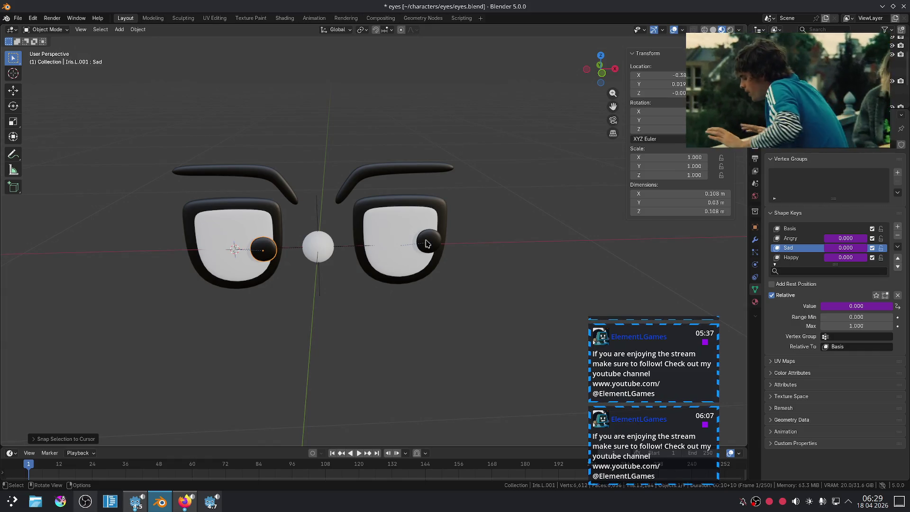
Snap the right iris to the right eye white's centre via the 3D cursor
click(384, 232)
key(shift+s)
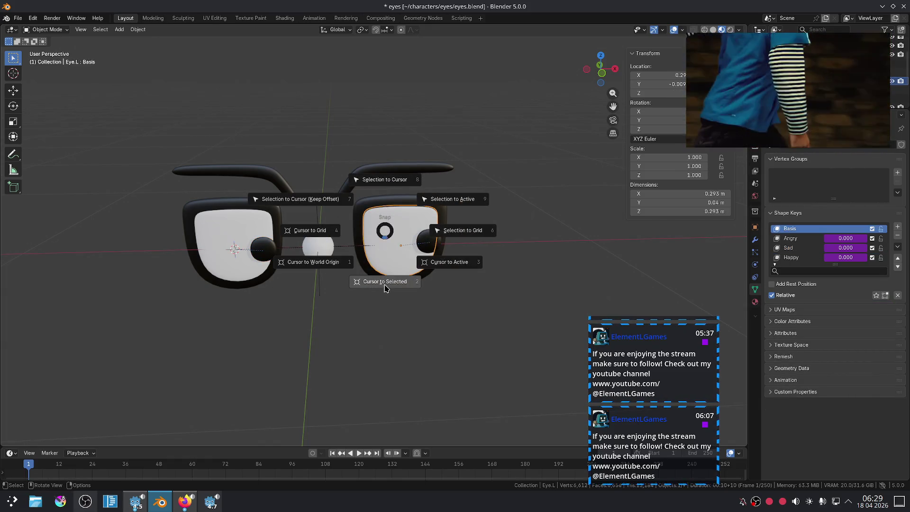
click(384, 284)
click(429, 243)
key(shift+s)
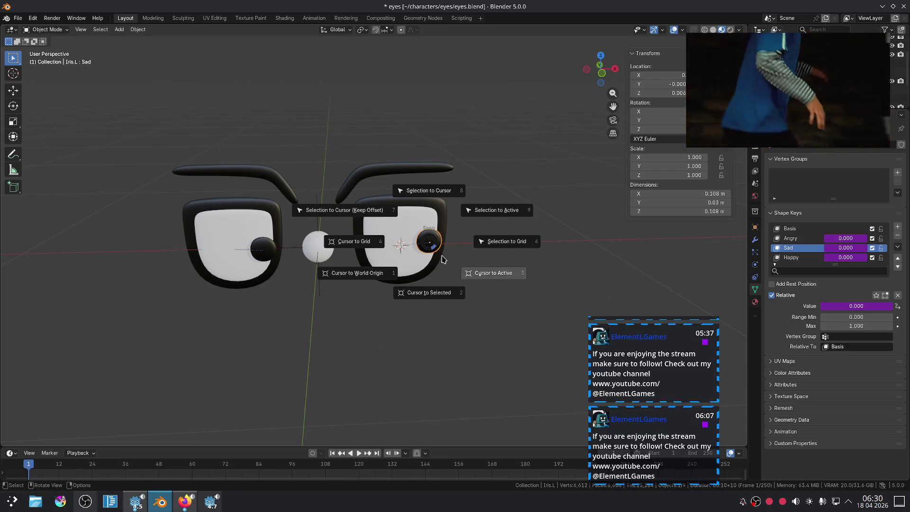
click(424, 203)
click(495, 267)
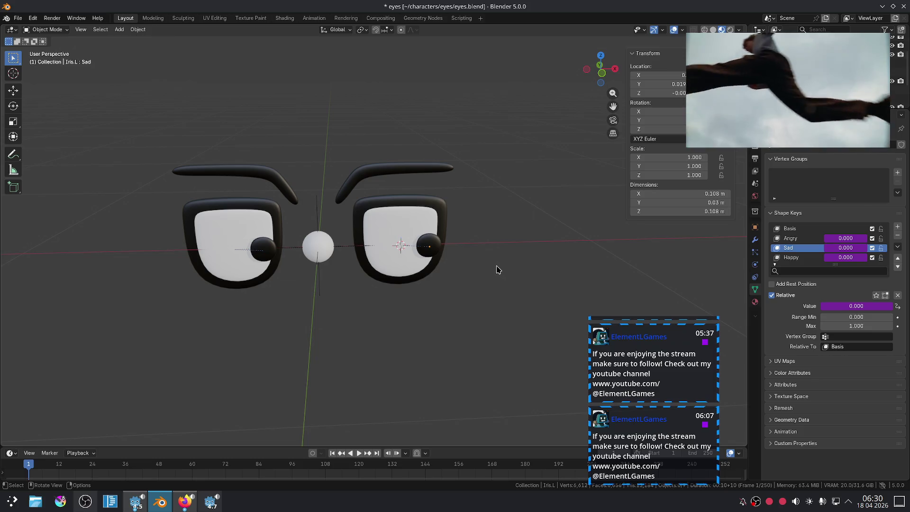
In front view, clear the target sphere's location to the world origin
scroll(497, 269, down, 10)
key(KP_1)
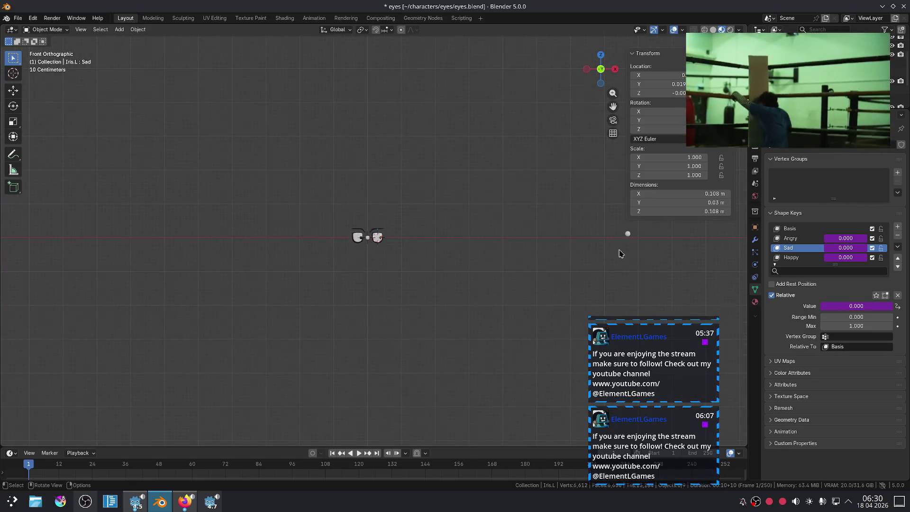
click(627, 234)
key(alt+g)
scroll(437, 220, up, 8)
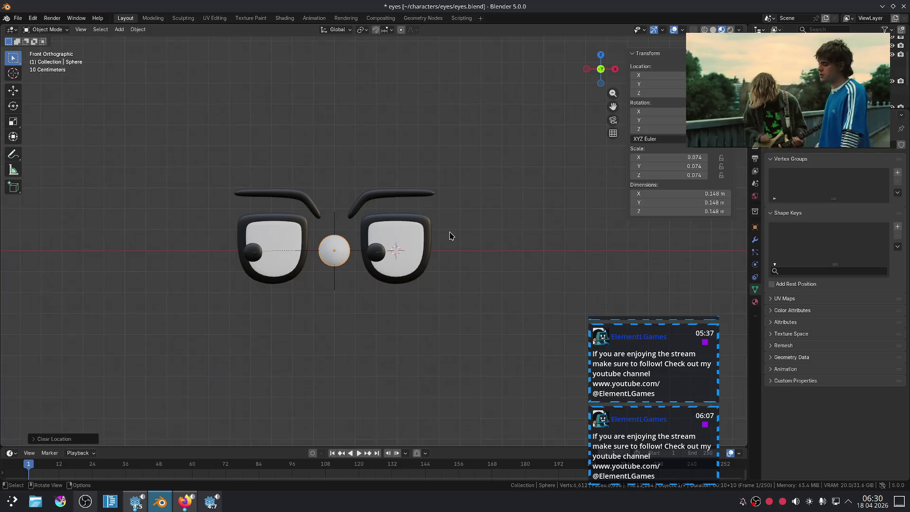
Move the target sphere forward along the Y axis
scroll(458, 241, up, 2)
scroll(467, 250, up, 2)
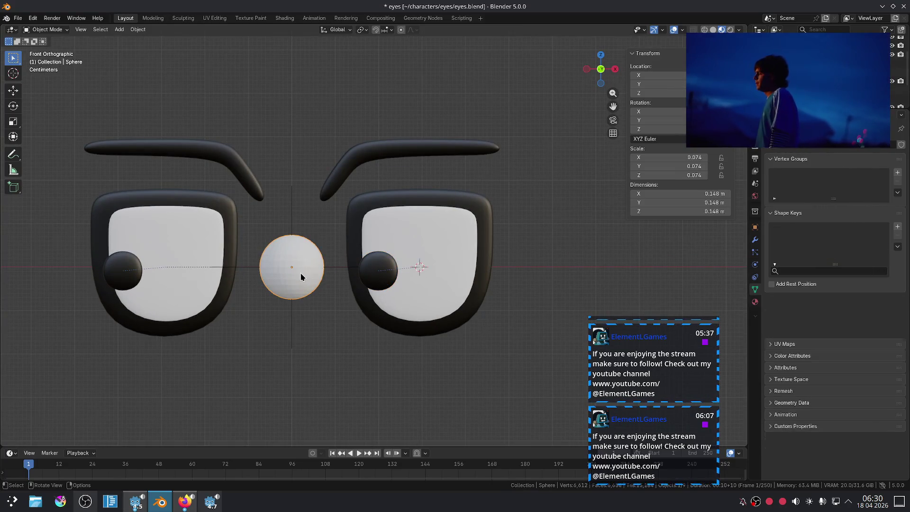
middle_drag(381, 244, 436, 243)
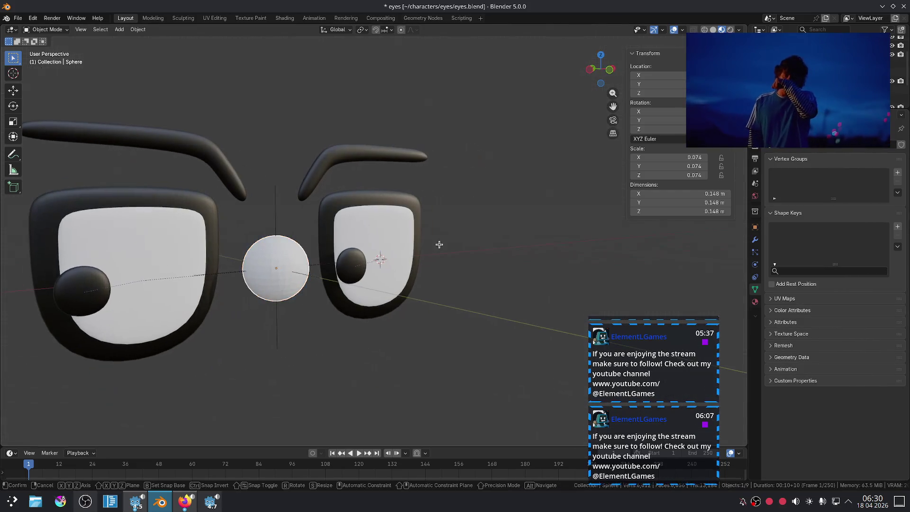
key(g)
key(y)
click(129, 337)
Push the sphere farther along Y to -1.2 and select the left iris
scroll(129, 337, down, 5)
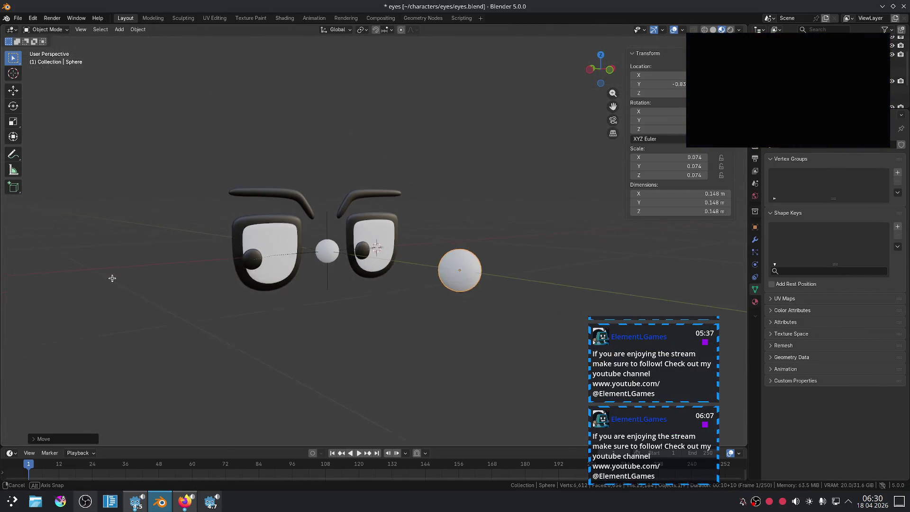
key(g)
key(y)
click(292, 294)
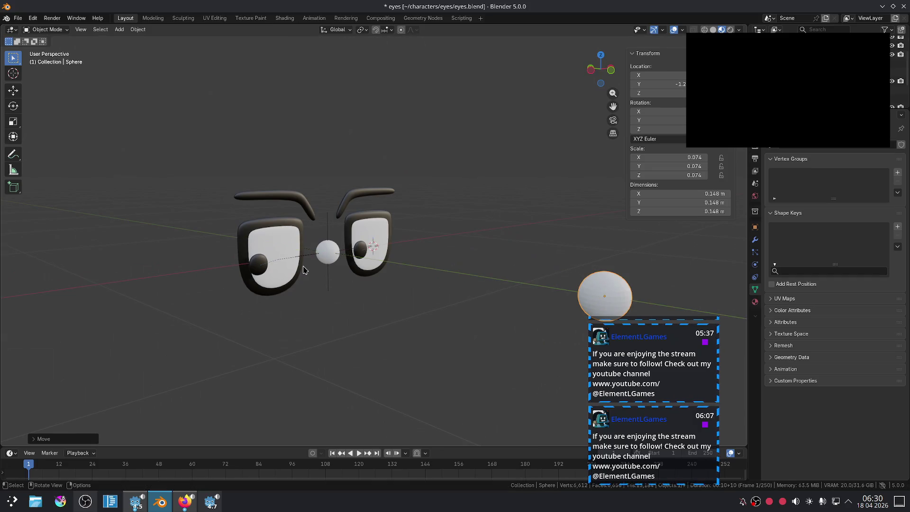
click(259, 267)
scroll(282, 292, up, 3)
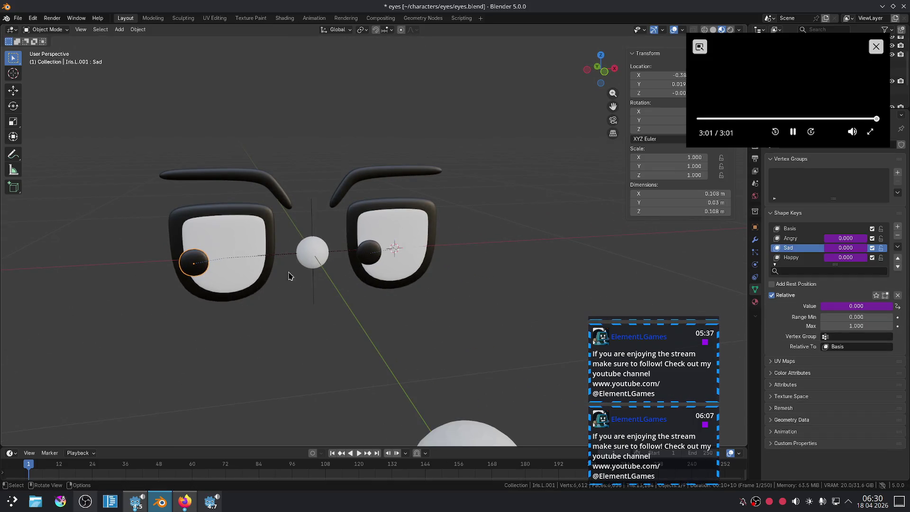
scroll(288, 275, down, 3)
scroll(386, 300, up, 2)
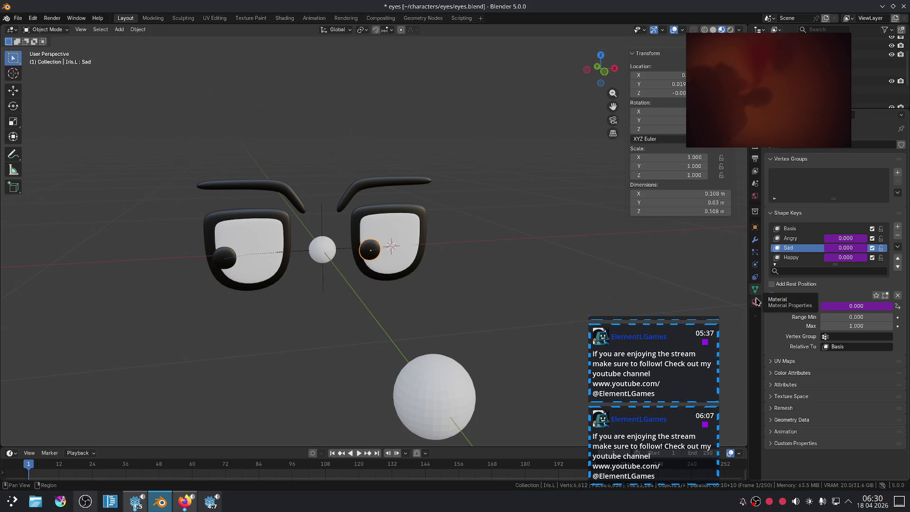
Show Iris.L.001's constraints, collapse Limit Location, and toggle Copy Location off and back on
click(755, 276)
click(770, 183)
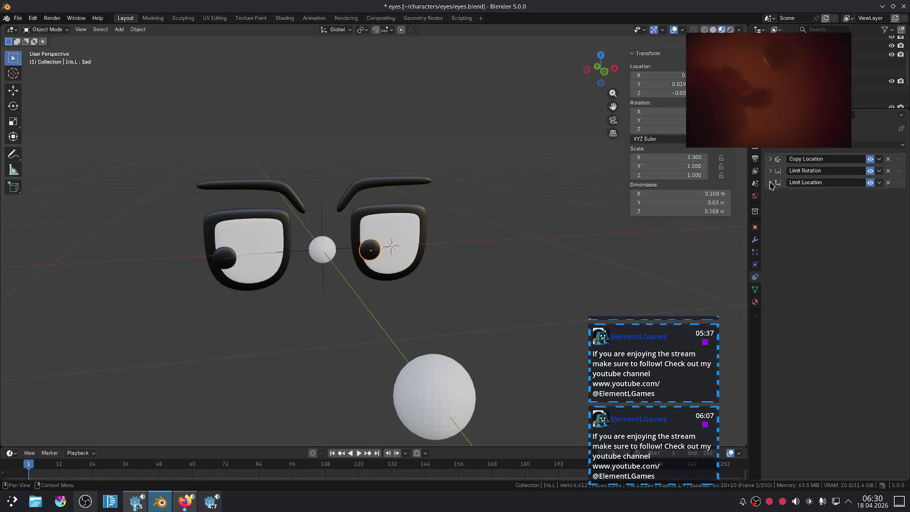
click(870, 159)
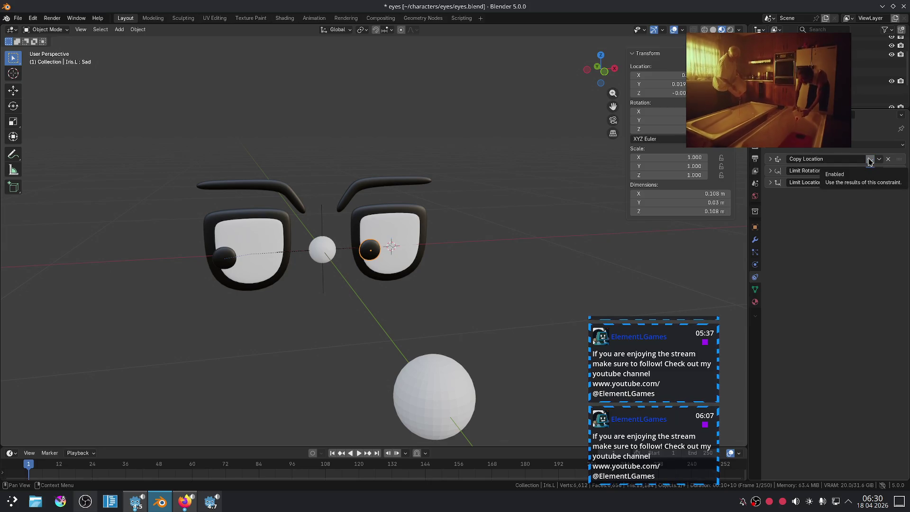
click(870, 159)
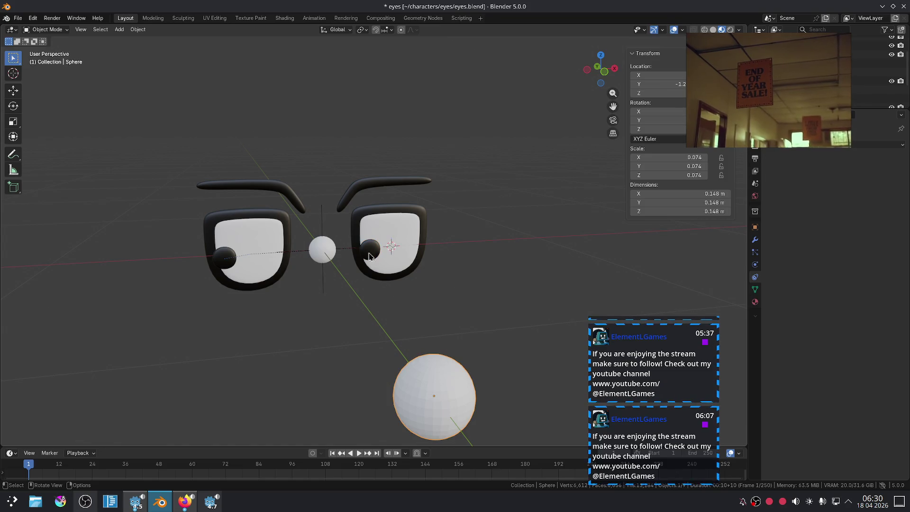
Move the iris along X to test its ±0.1 m limit, then view the eyes from the front
scroll(430, 280, up, 2)
key(g)
key(x)
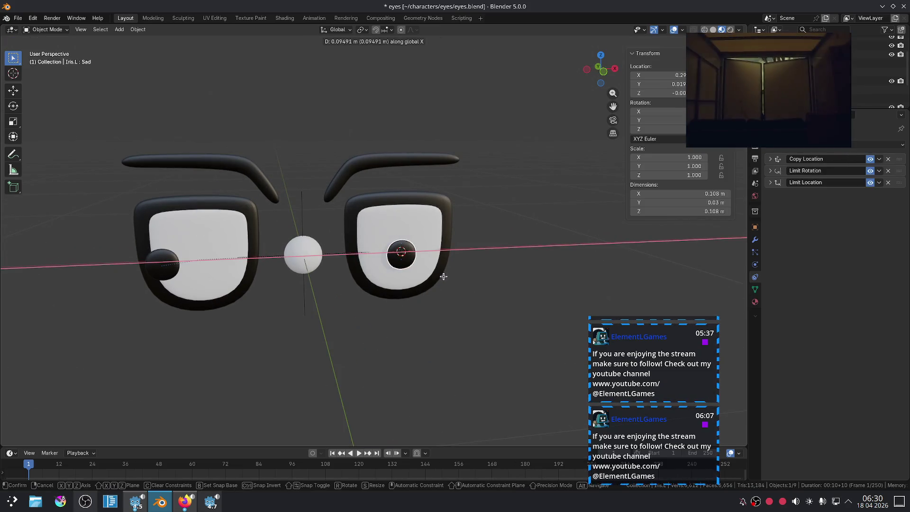
click(442, 275)
scroll(450, 286, down, 3)
scroll(453, 288, up, 1)
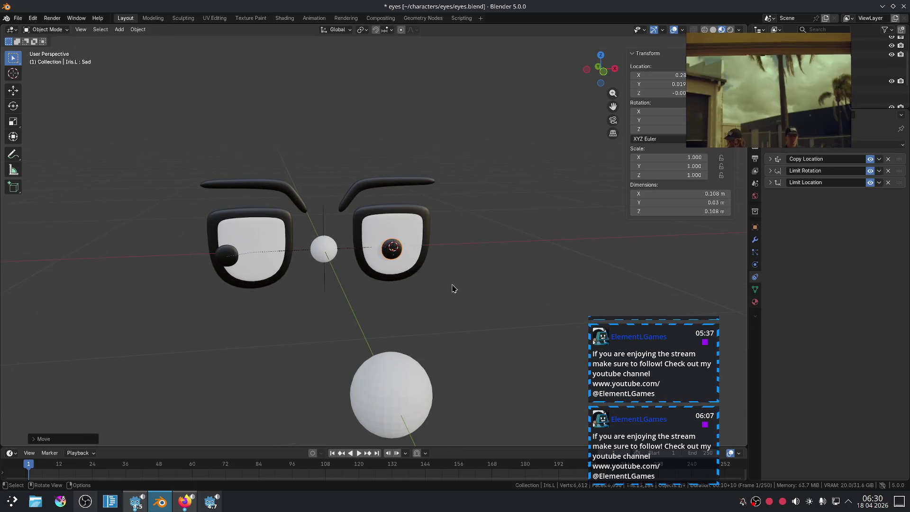
key(KP_1)
Undo and redo the iris test moves, then select the target sphere
key(ctrl+z)
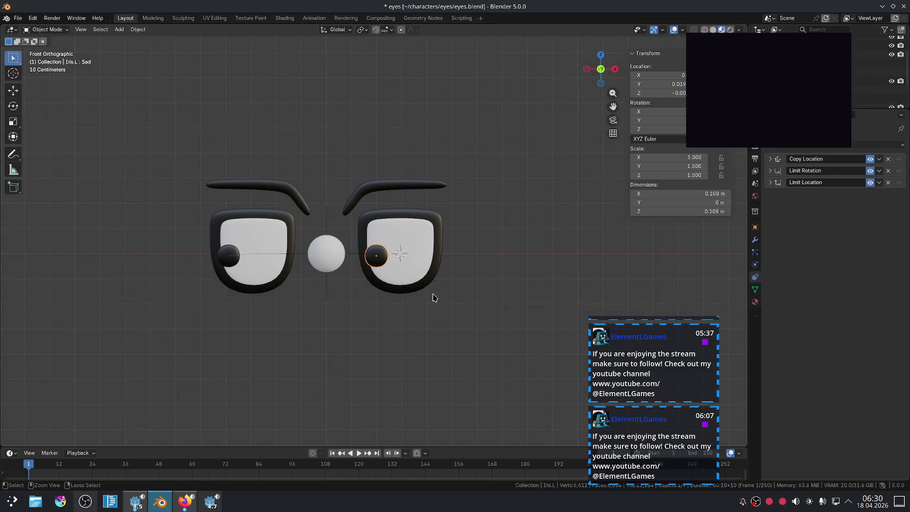
key(ctrl+z)
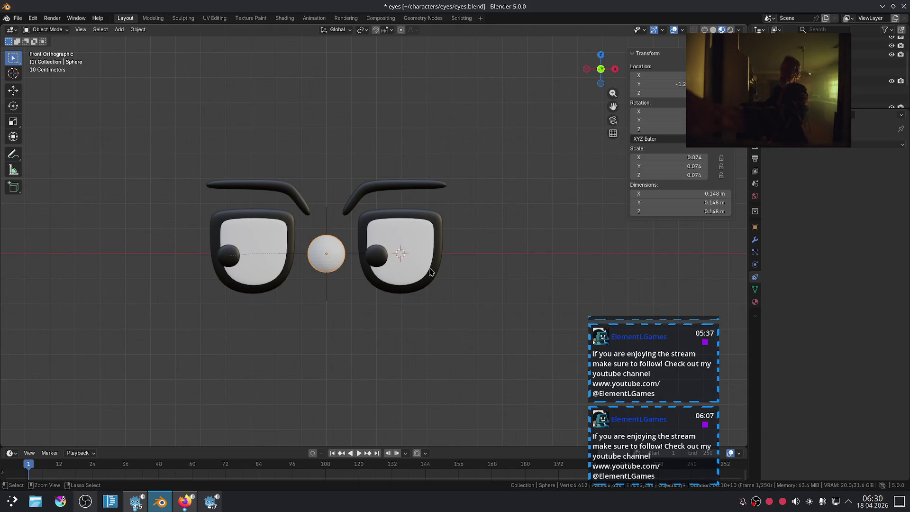
key(ctrl+shift+z)
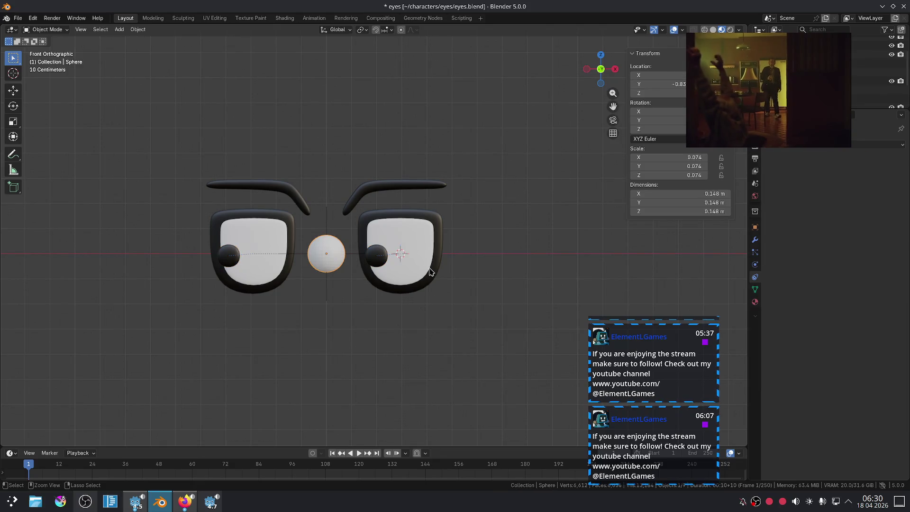
key(ctrl+shift+z)
key(ctrl+shift+z)
key(ctrl+shift+z)
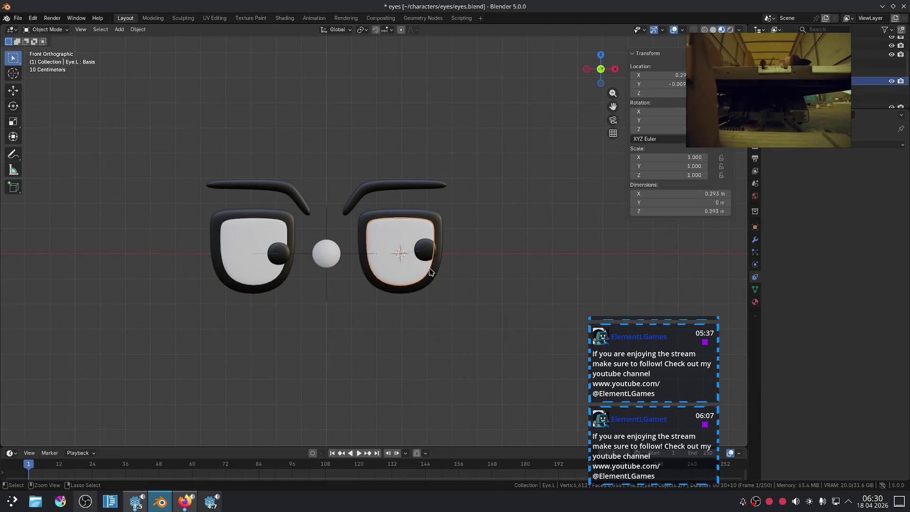
scroll(431, 271, down, 10)
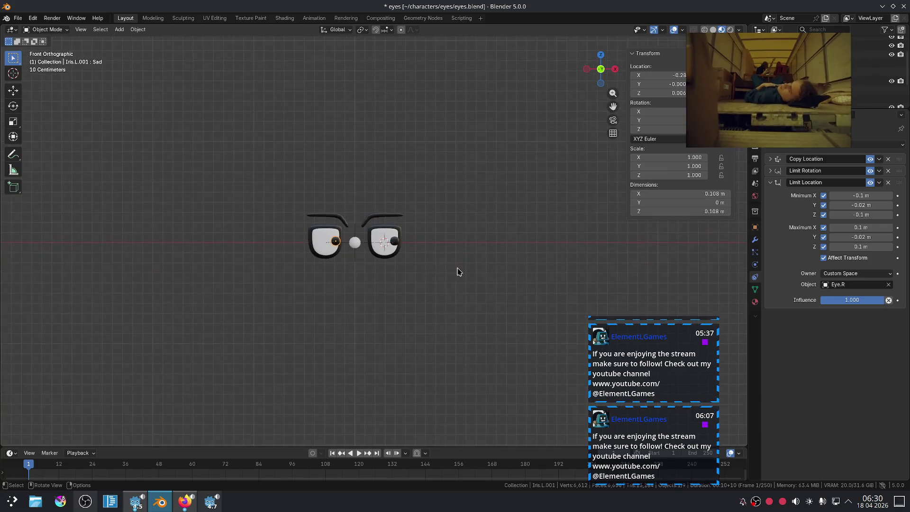
click(679, 235)
Clear the sphere's location to the origin and move it along Y to about -1.2 m
key(alt+g)
scroll(414, 209, up, 5)
middle_drag(414, 209, 459, 236)
scroll(463, 238, up, 3)
key(g)
key(y)
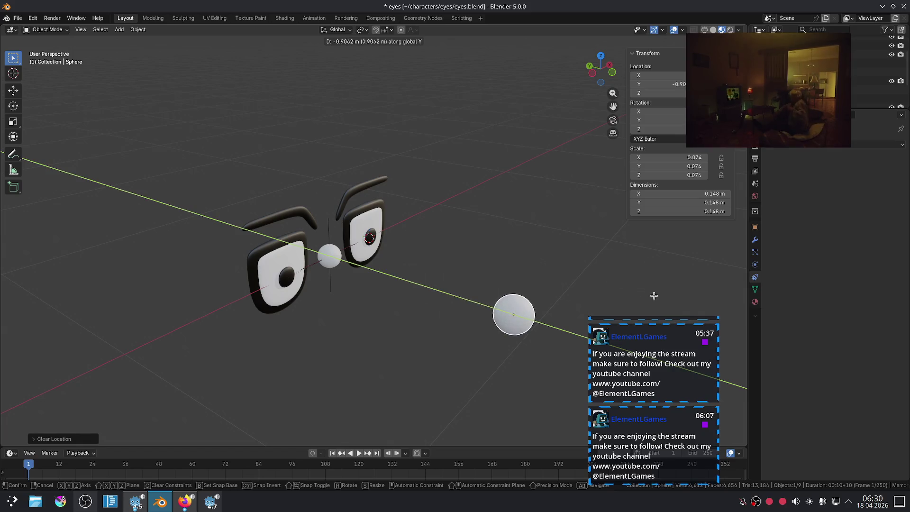
click(740, 329)
Start another Z/Y move of the sphere but cancel it, keeping the sphere at -1.2 m
key(g)
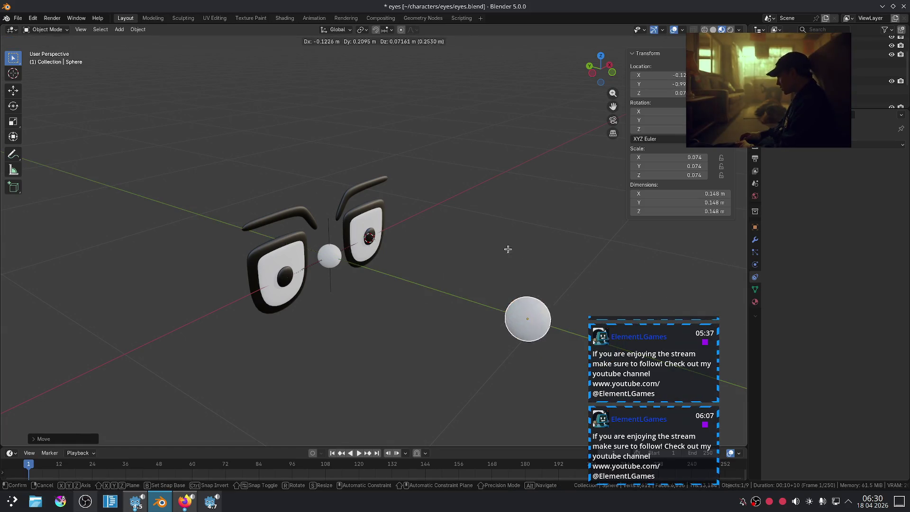
key(z)
key(y)
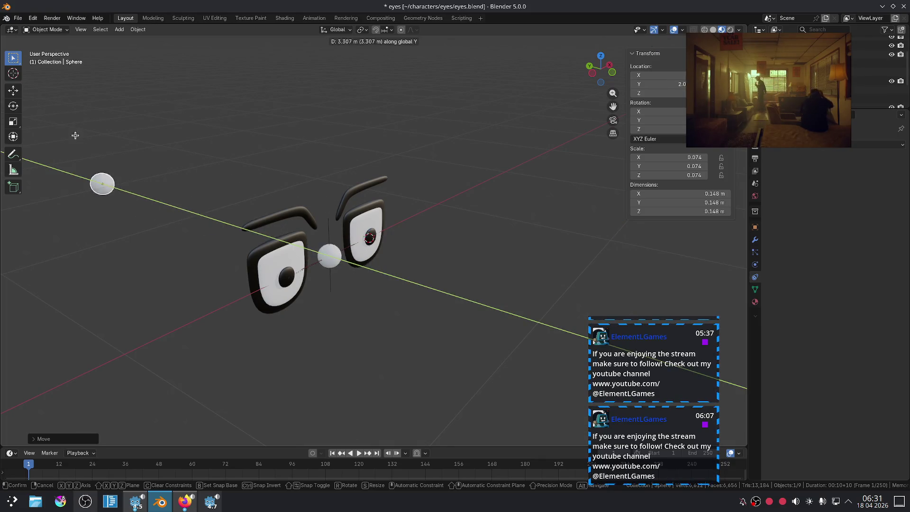
key(Escape)
scroll(397, 209, down, 4)
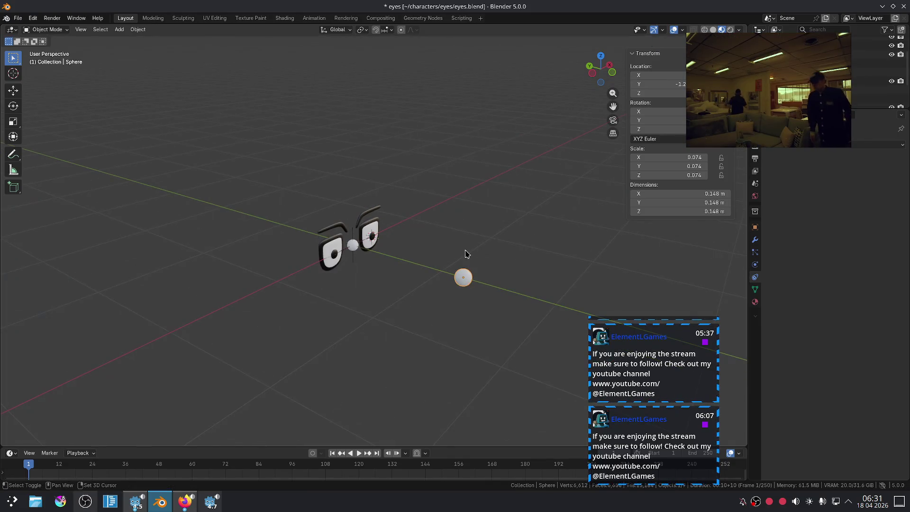
click(755, 266)
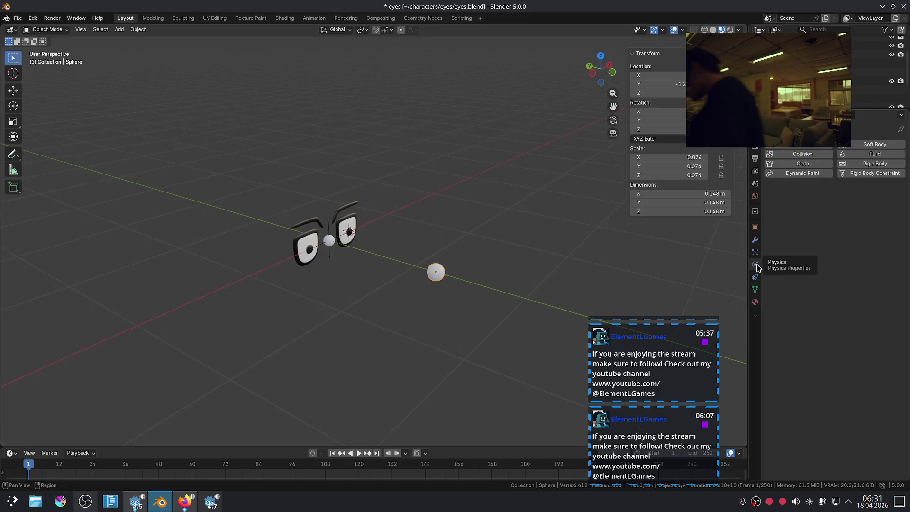
Add a Limit Location constraint to the sphere with Maximum Y enabled
click(758, 275)
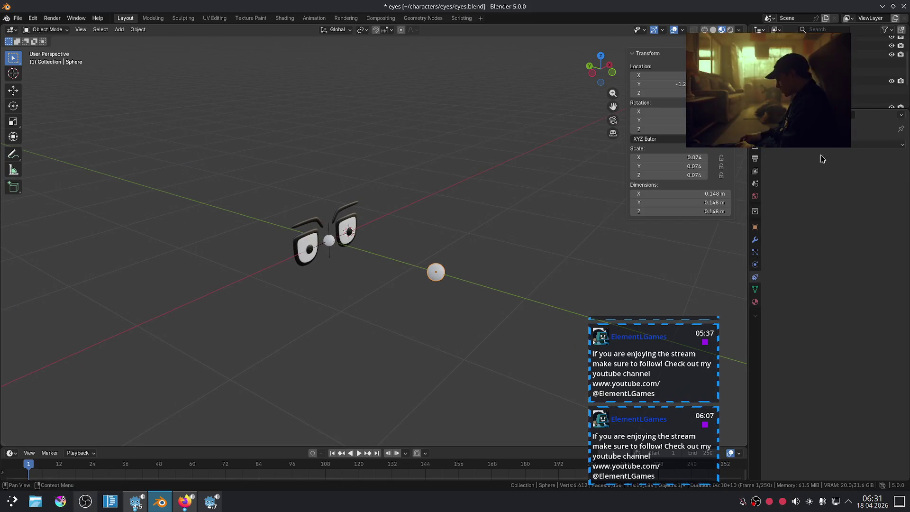
click(869, 146)
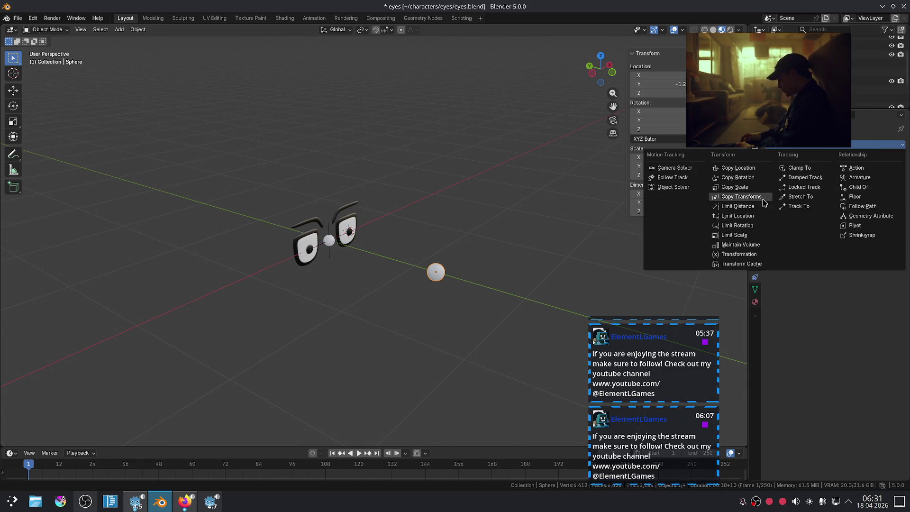
click(739, 216)
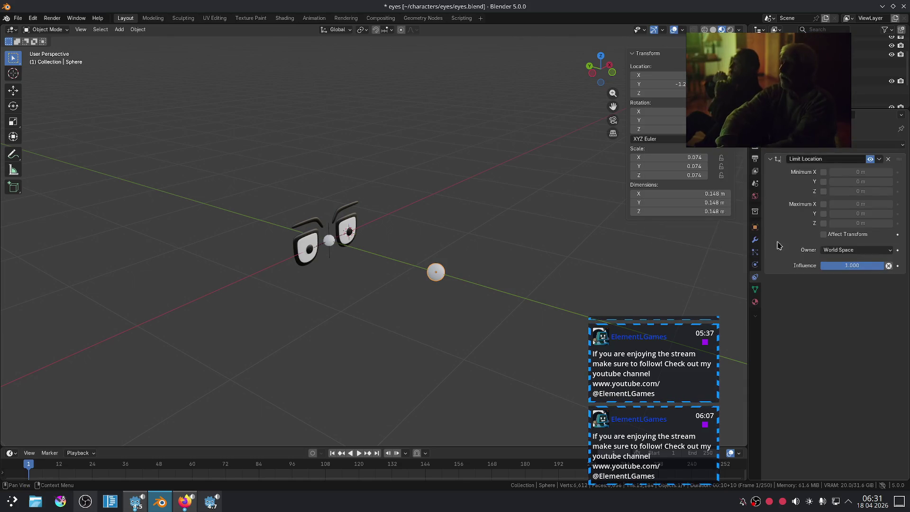
click(824, 215)
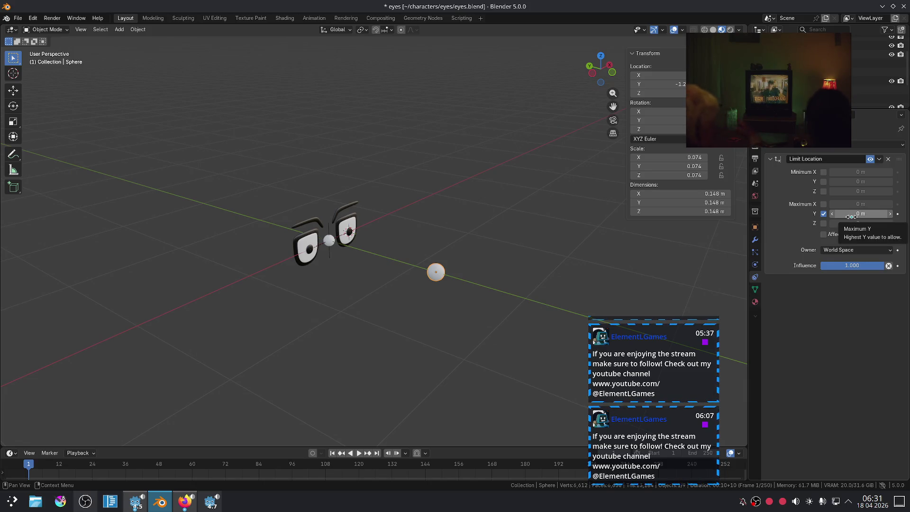
Test the limit with a Y move, switch the Owner space to Local Space, and test again
key(g)
key(y)
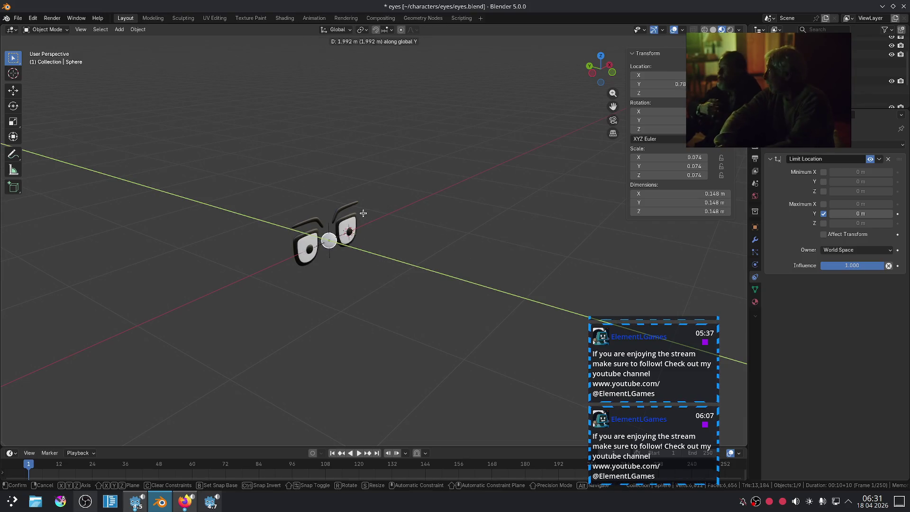
click(398, 226)
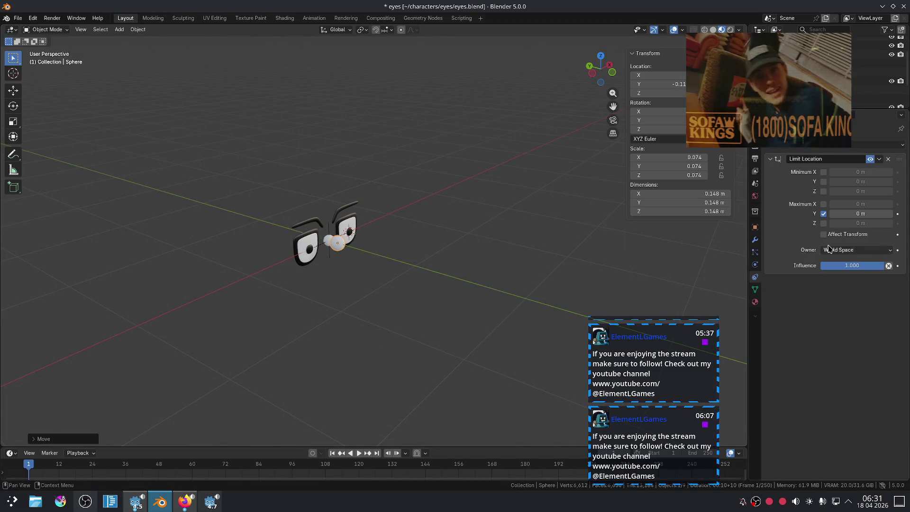
click(851, 250)
click(838, 279)
key(g)
key(y)
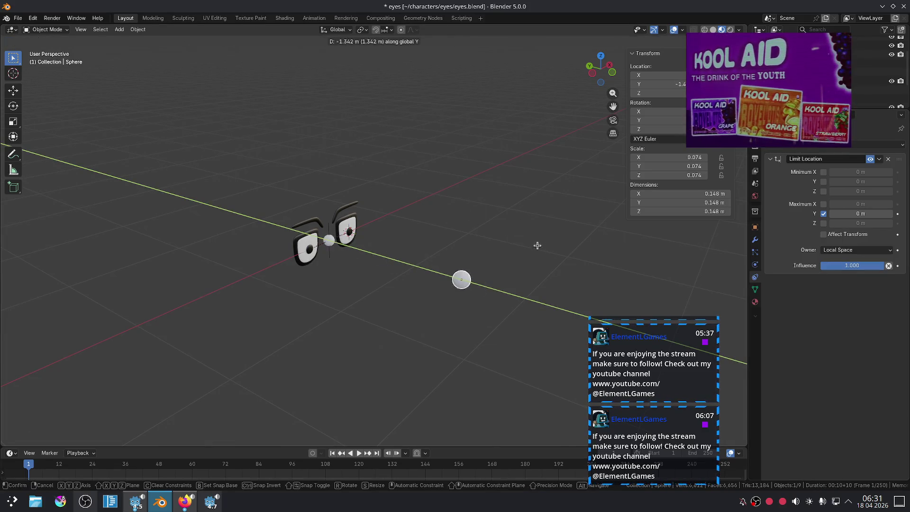
click(385, 176)
Set the Maximum Y limit to 1 m and test it by moving the sphere along Y
click(866, 214)
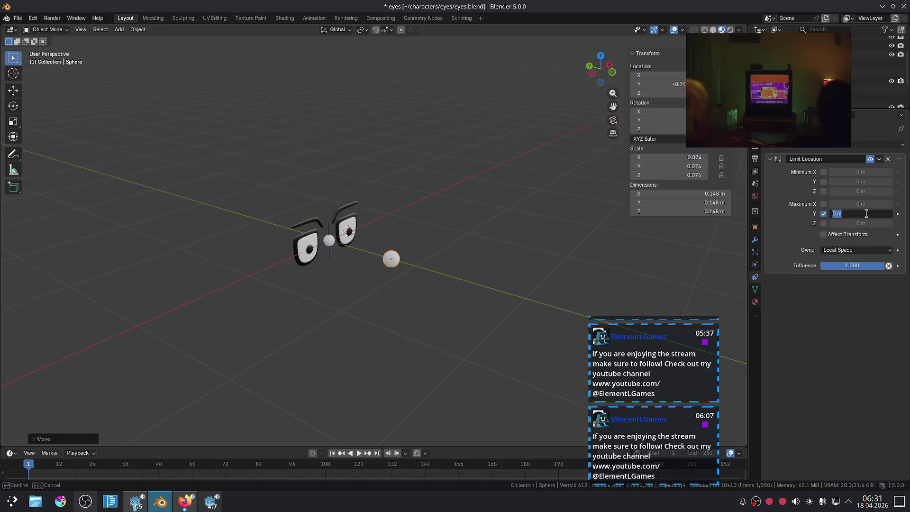
text(1)
key(Return)
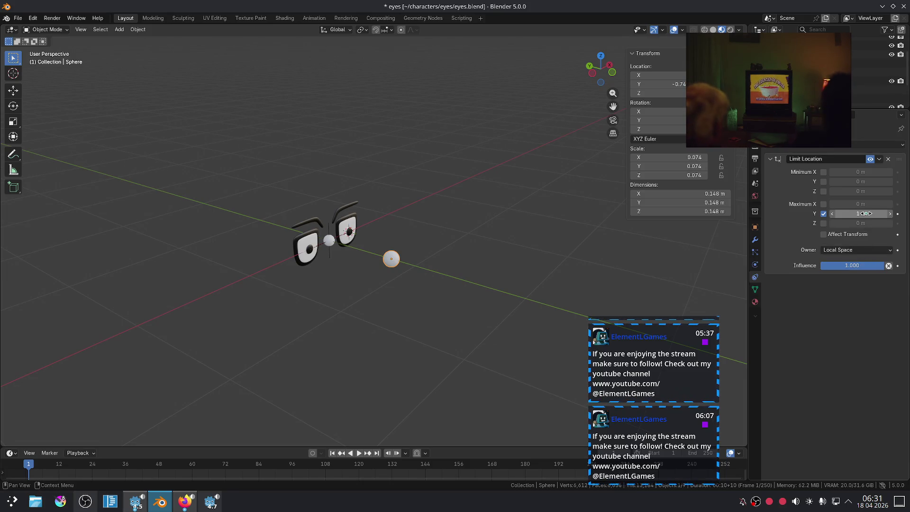
key(g)
key(y)
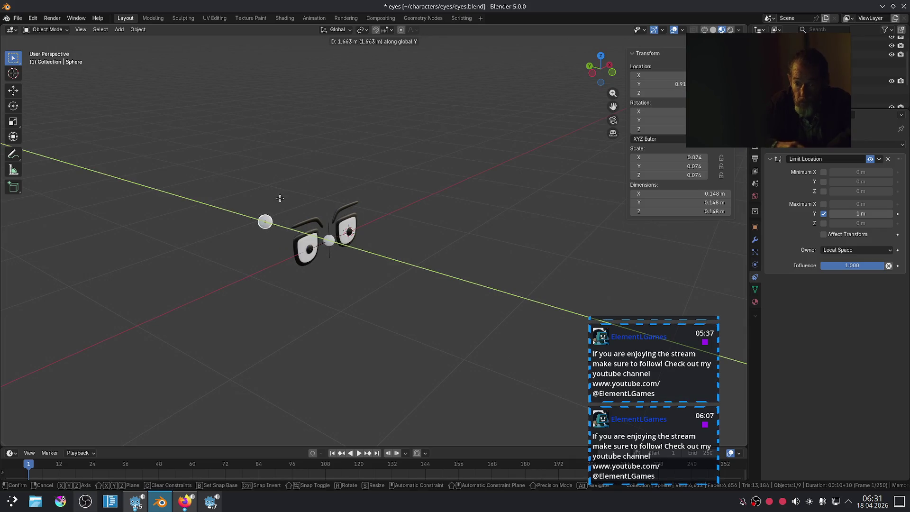
click(202, 164)
Set the Maximum Y limit to -1 m and test a free move of the sphere
click(855, 213)
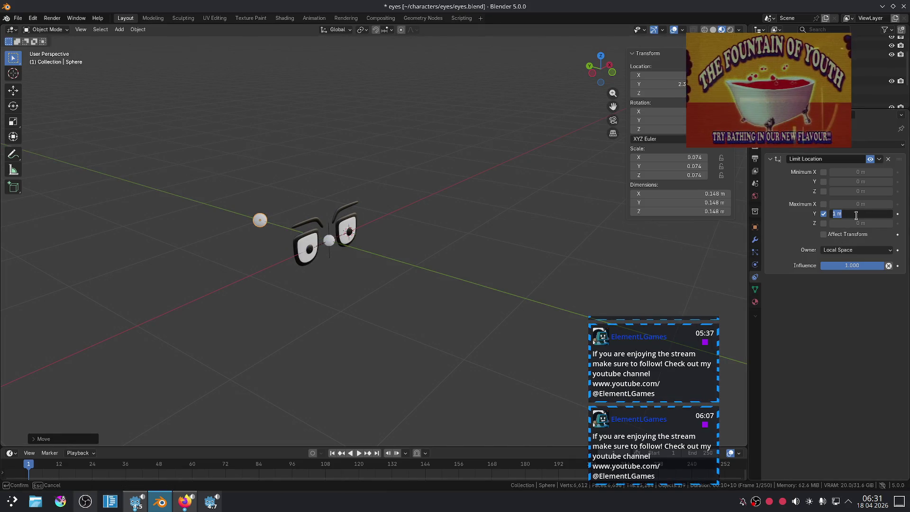
text(-1)
key(Return)
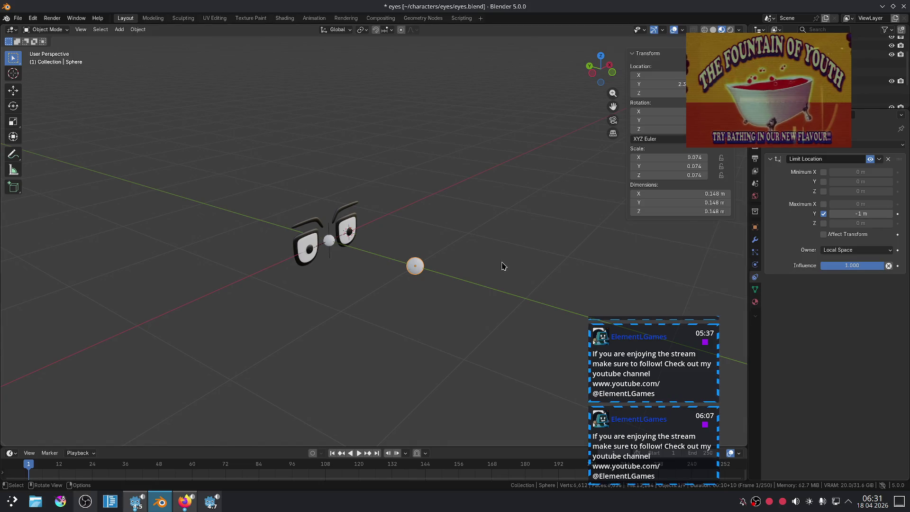
middle_drag(459, 295, 442, 304)
key(g)
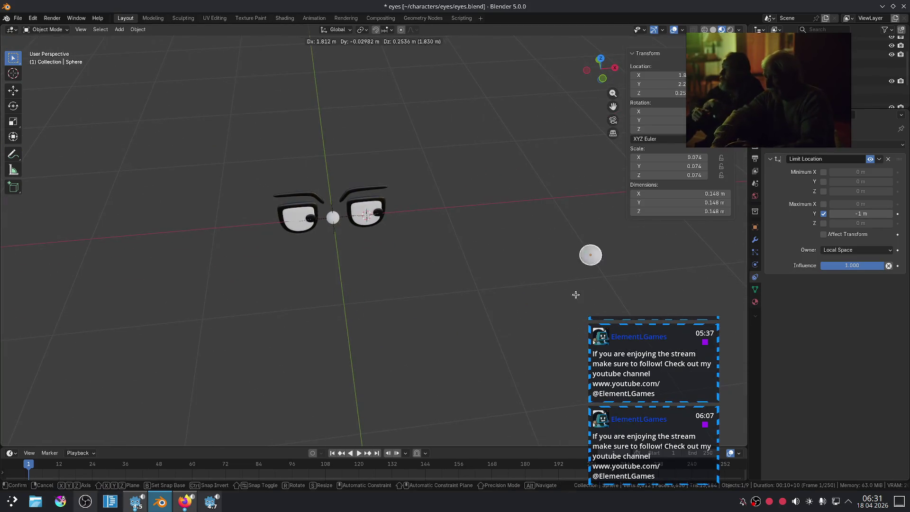
click(477, 291)
Test the -1 m limit with several more free sphere moves from side and top views
mouse_move(365, 288)
middle_down()
mouse_move(408, 284)
mouse_move(403, 242)
middle_up()
key(g)
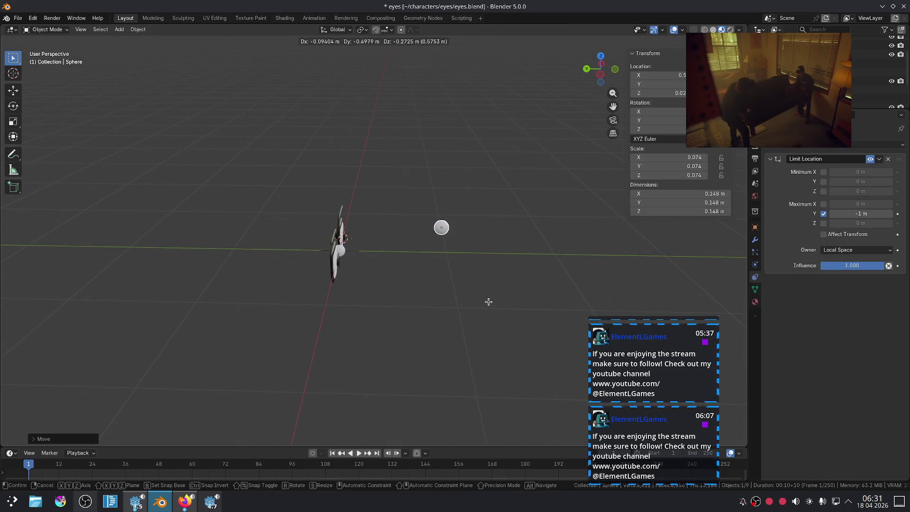
click(488, 301)
middle_drag(514, 282, 401, 336)
key(g)
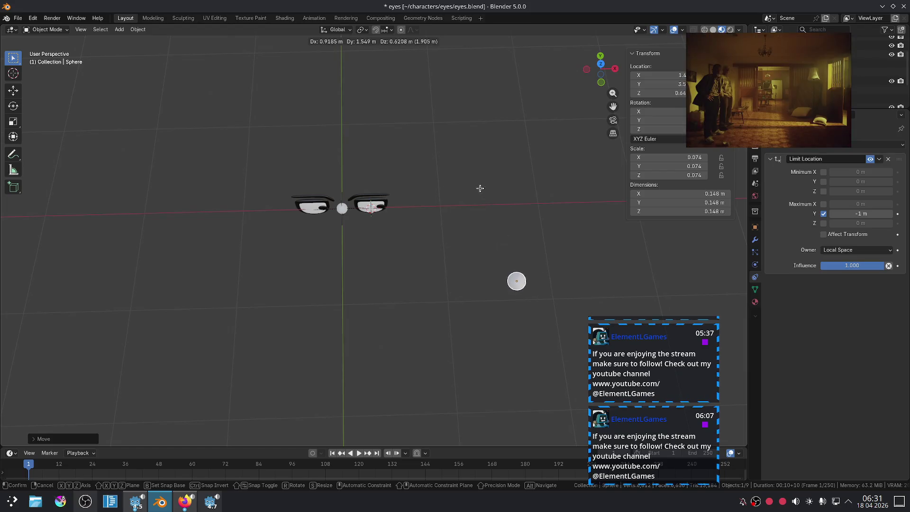
click(499, 252)
middle_drag(499, 251, 455, 303)
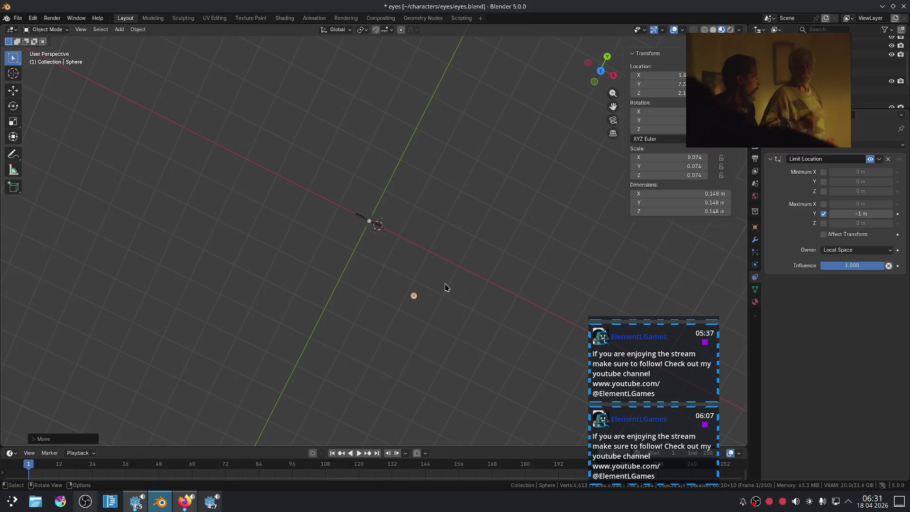
key(KP_7)
key(g)
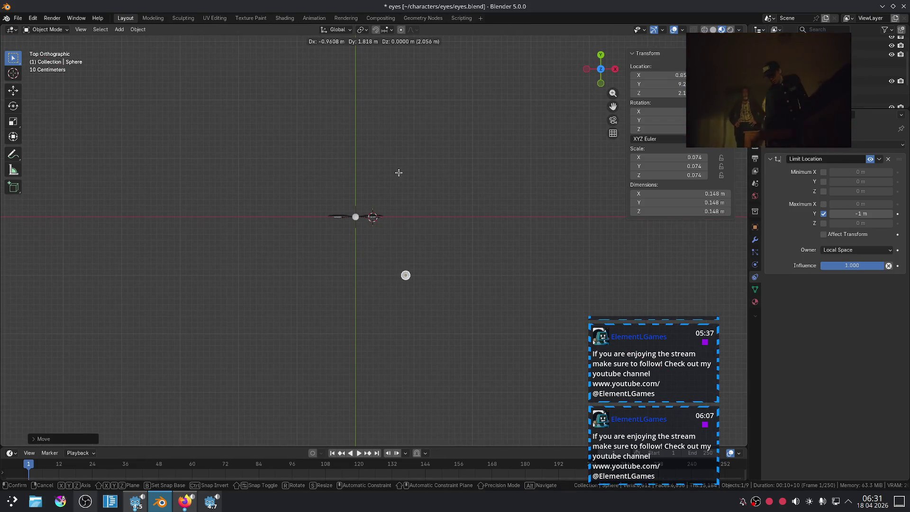
click(376, 184)
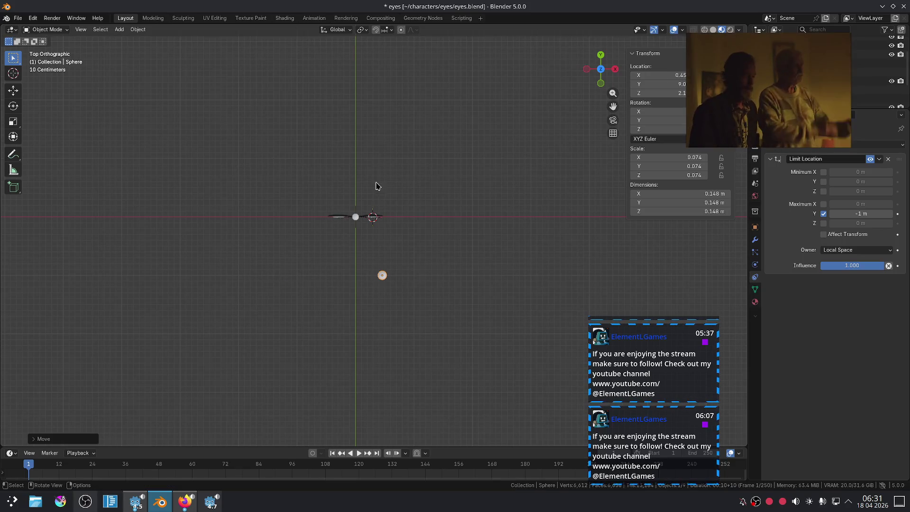
Set Maximum Y to 0 m, test a move to the left of the eyes, then disable Maximum Y
click(853, 213)
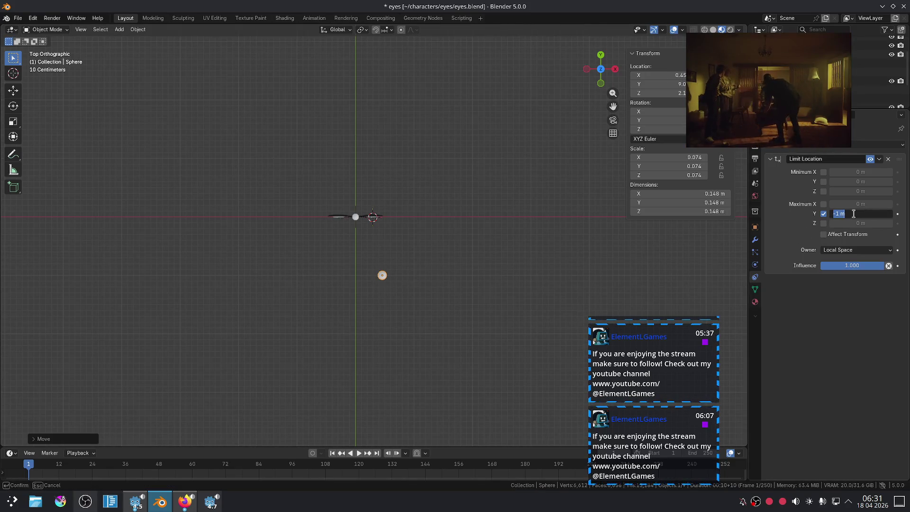
text(0)
key(Return)
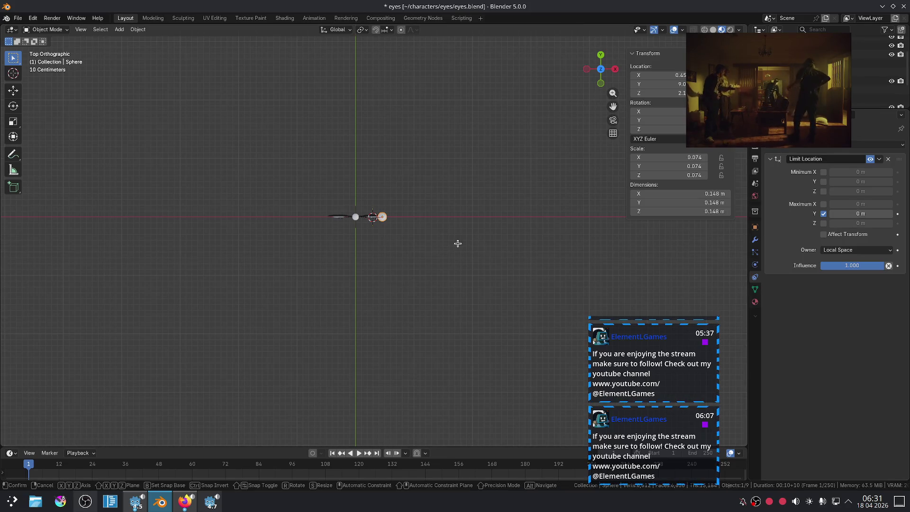
key(g)
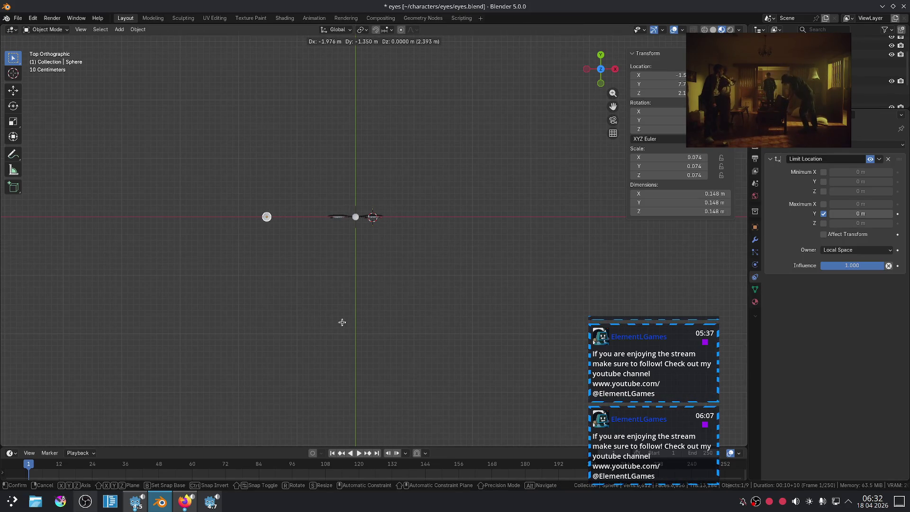
click(342, 322)
click(824, 215)
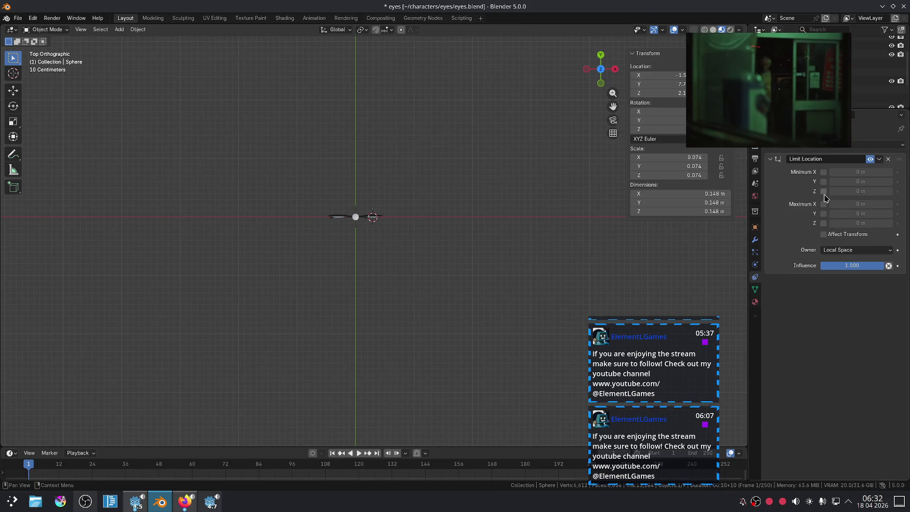
Select and move the EmotionController sphere, then undo that move
click(359, 220)
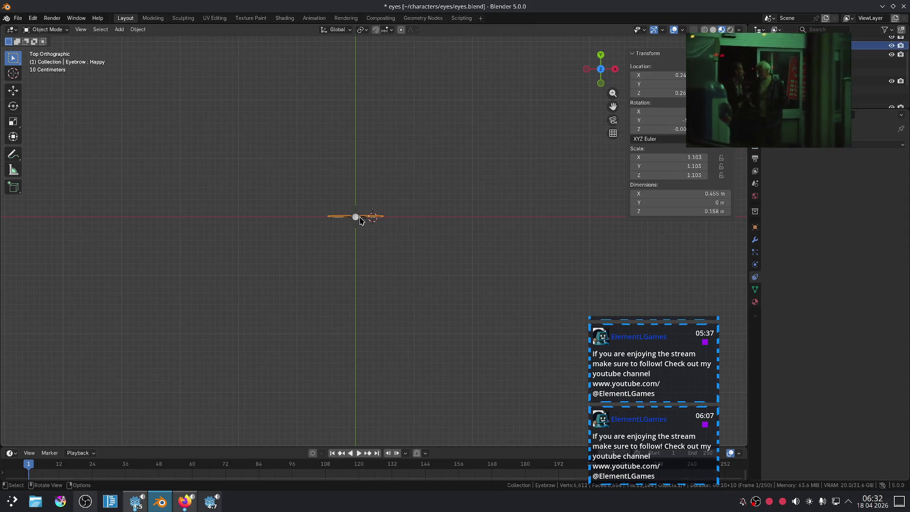
click(356, 221)
key(g)
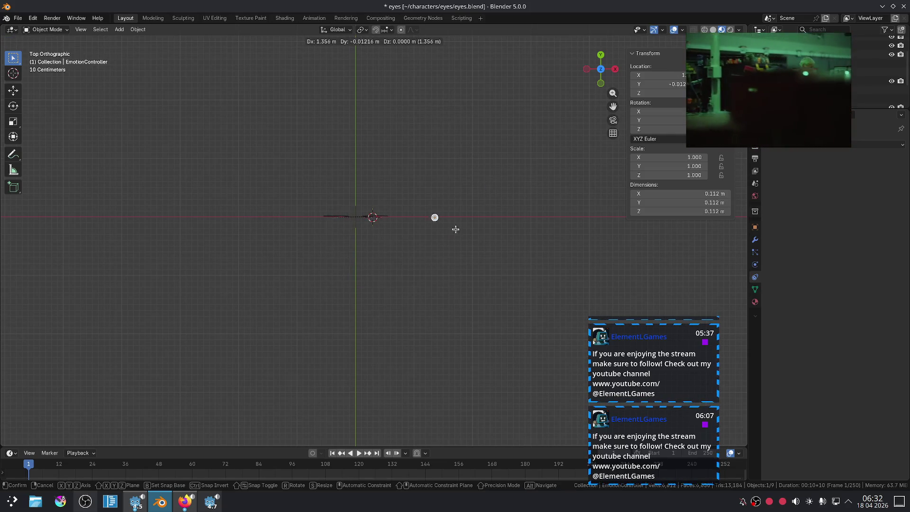
click(268, 278)
mouse_move(502, 214)
middle_down()
mouse_move(514, 211)
mouse_move(534, 166)
mouse_move(432, 210)
middle_up()
key(ctrl+z)
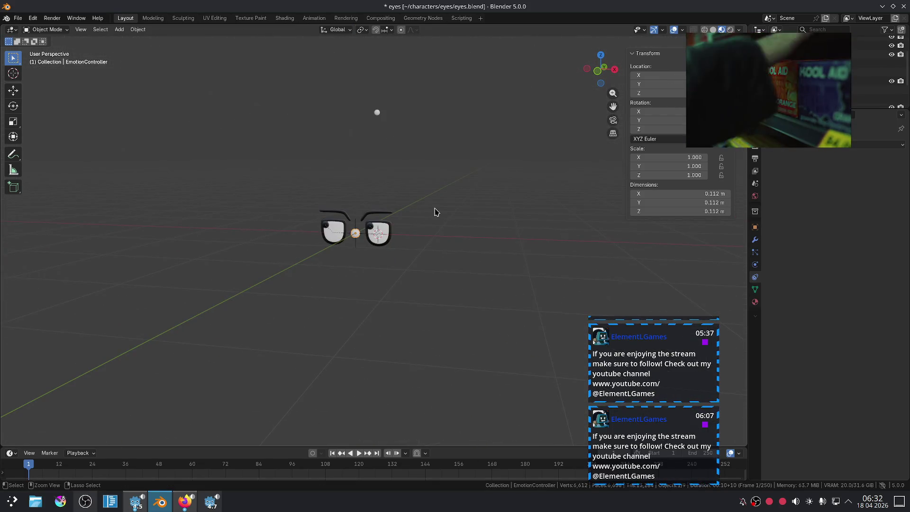
Select the small target sphere, clear its location, and move it along Y toward -1 m
click(378, 113)
middle_drag(378, 114, 408, 151)
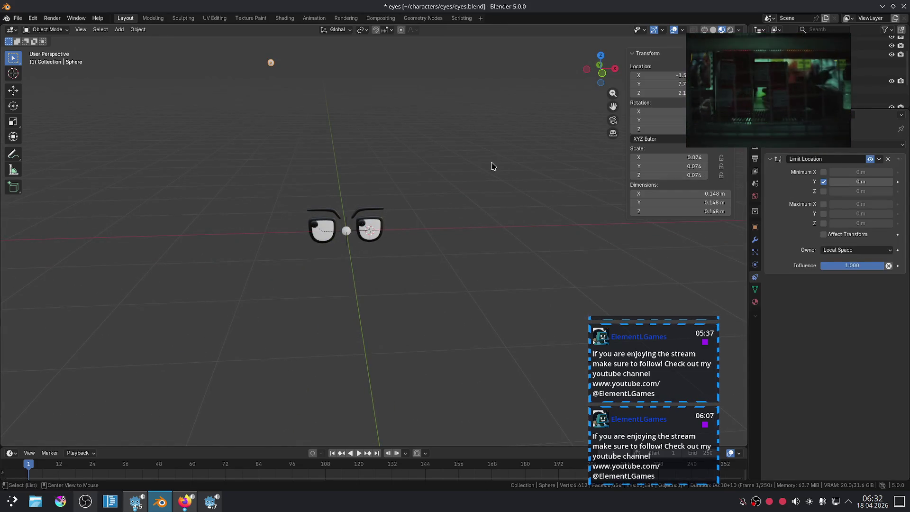
key(alt+g)
middle_drag(439, 180, 482, 189)
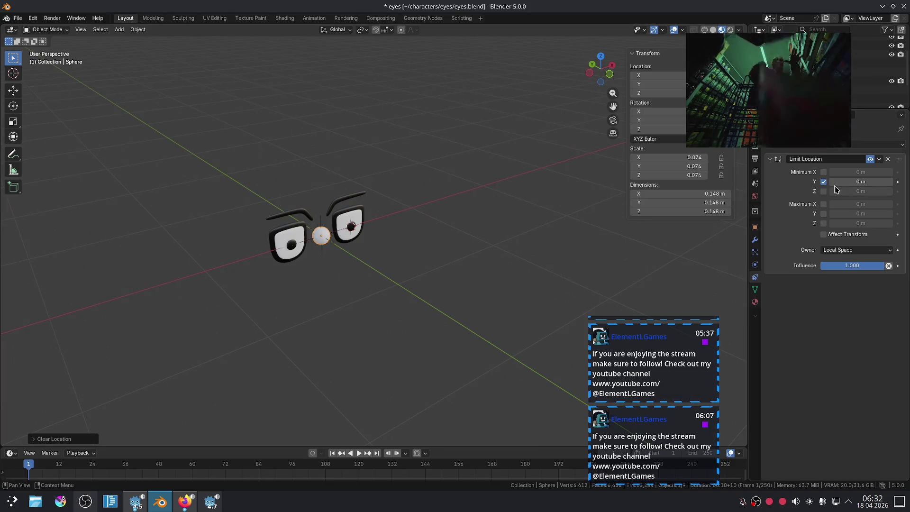
middle_drag(469, 217, 451, 225)
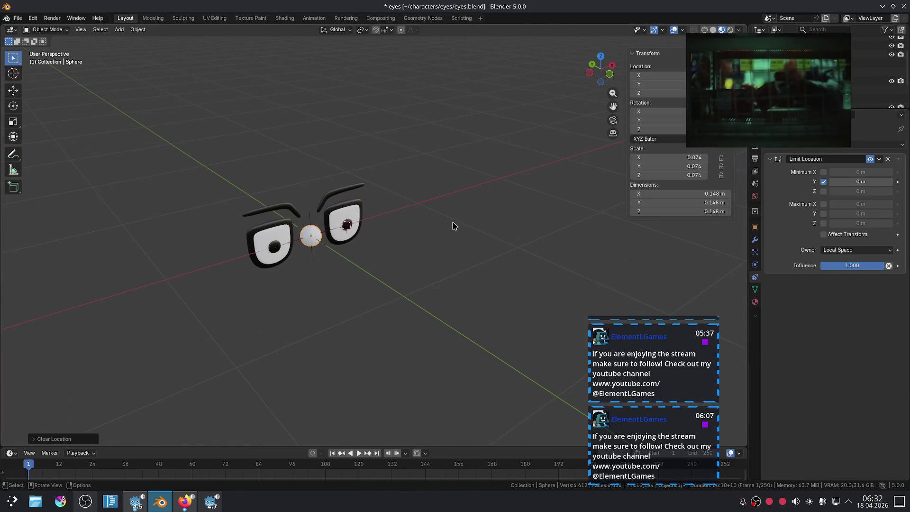
key(g)
key(y)
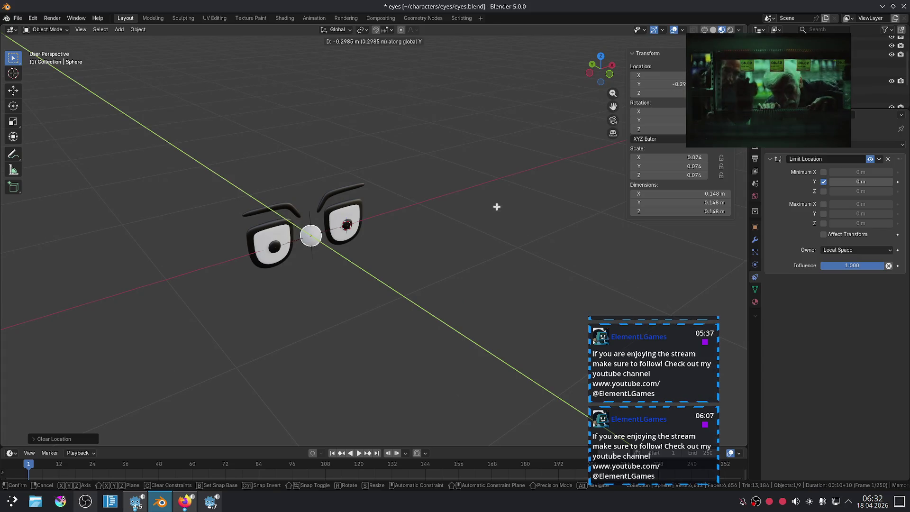
click(568, 232)
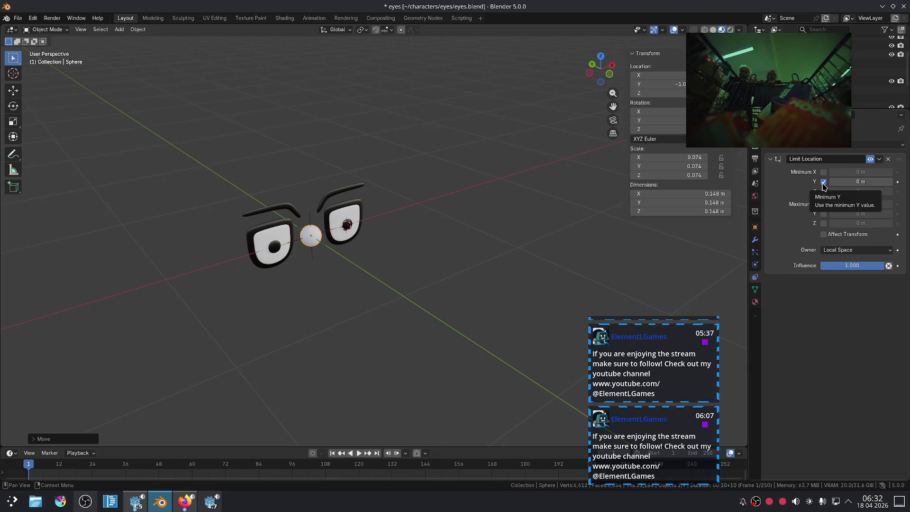
Swap the sphere's Minimum Y limit for a Maximum Y limit and test a Y move
click(823, 183)
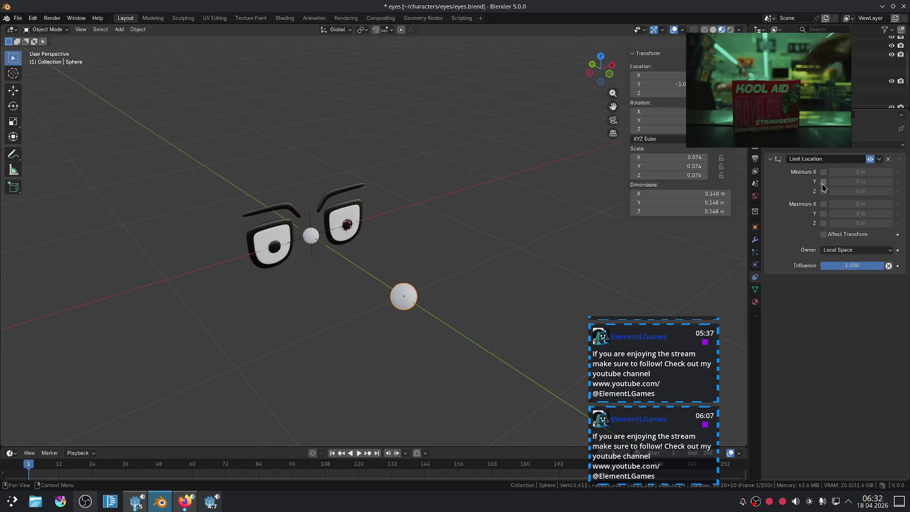
click(823, 213)
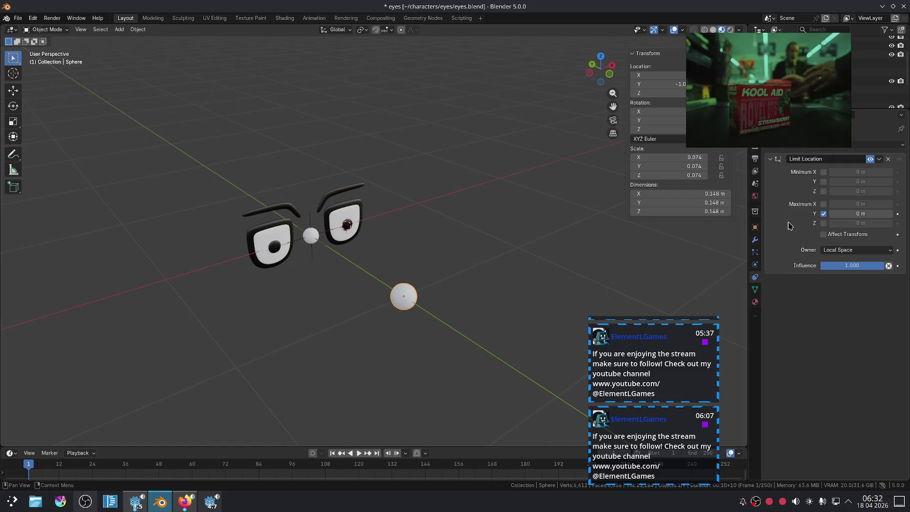
key(g)
key(y)
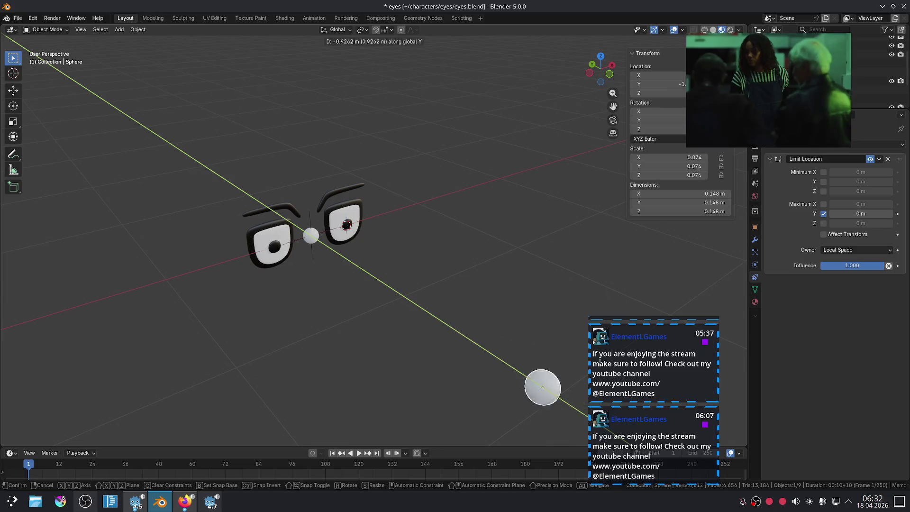
click(532, 288)
Test more sphere moves from top view, leaving it front-left of the eyes at about Y -0.65 m
mouse_move(535, 270)
middle_down()
mouse_move(487, 252)
mouse_move(499, 279)
middle_up()
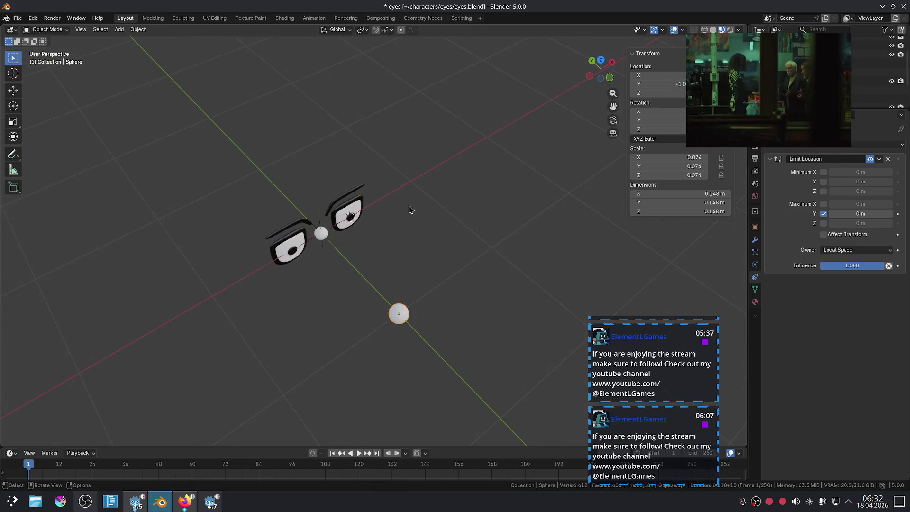
key(g)
key(y)
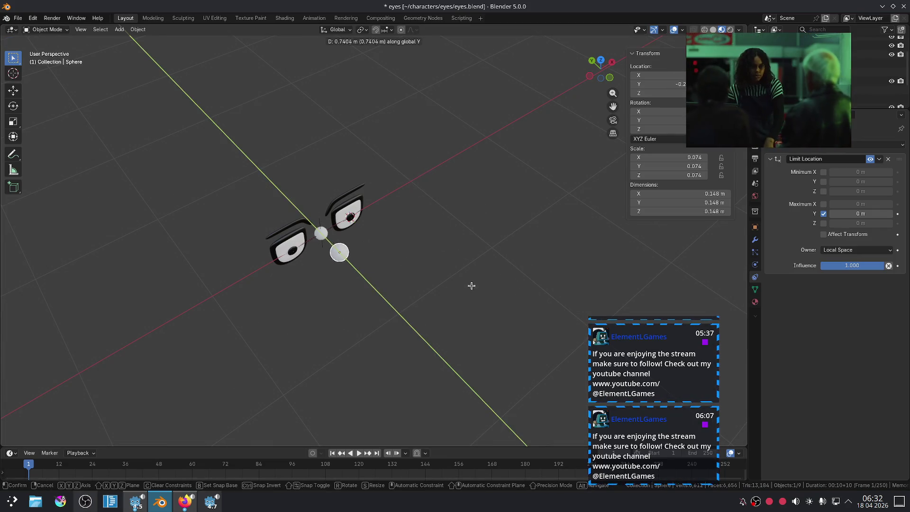
click(470, 322)
key(KP_7)
key(g)
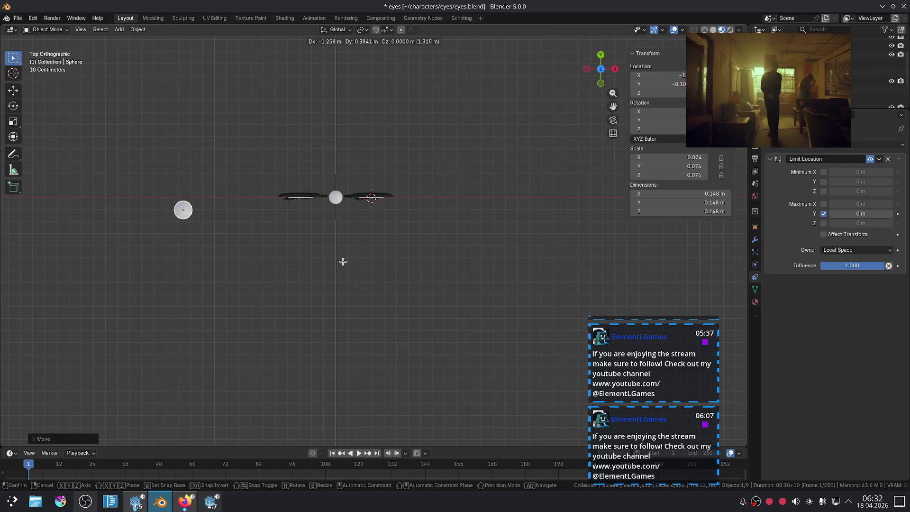
click(492, 329)
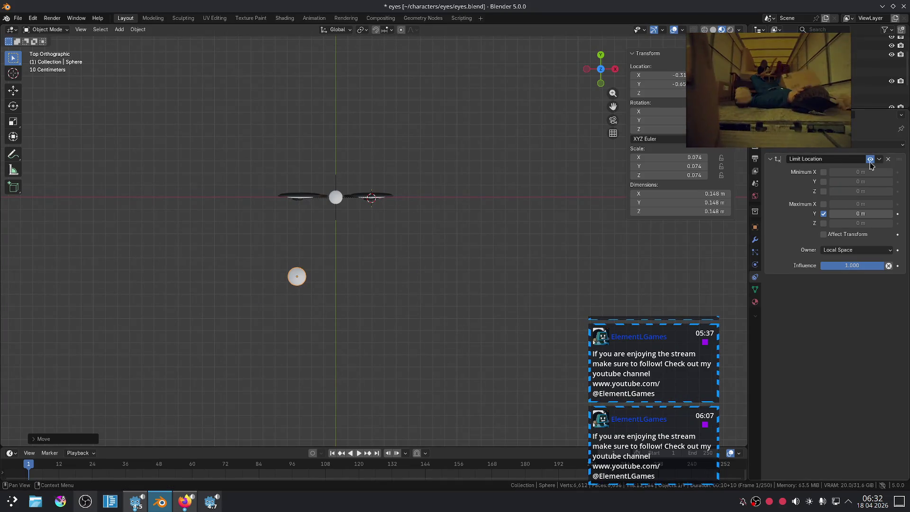
Add a Limit Distance constraint to the sphere with Eyelids as its target
click(890, 145)
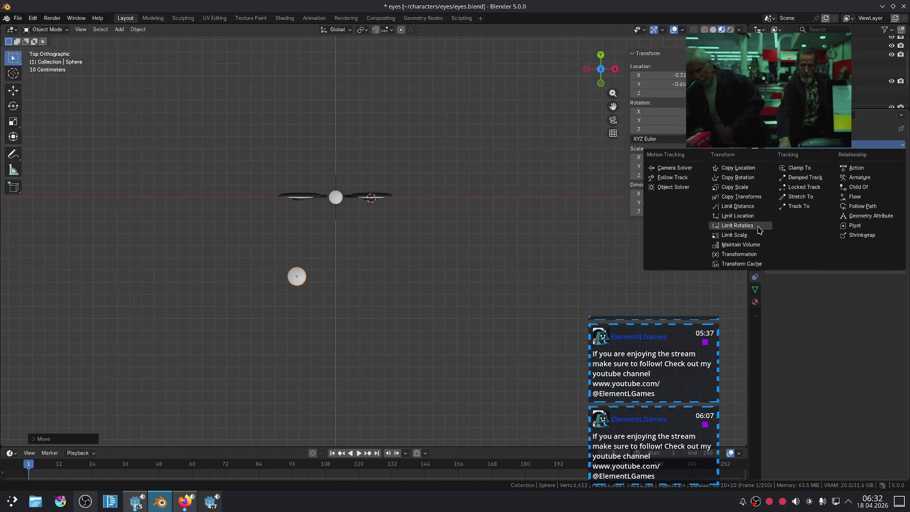
click(750, 211)
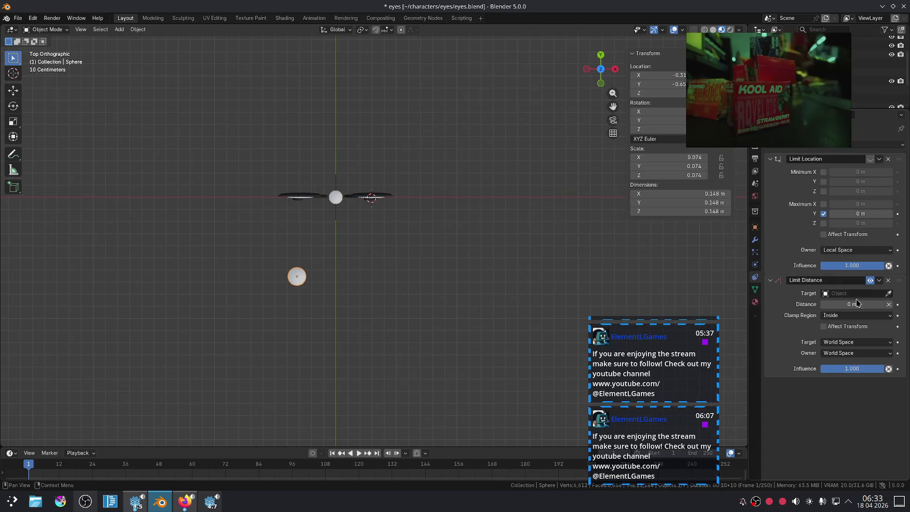
click(888, 295)
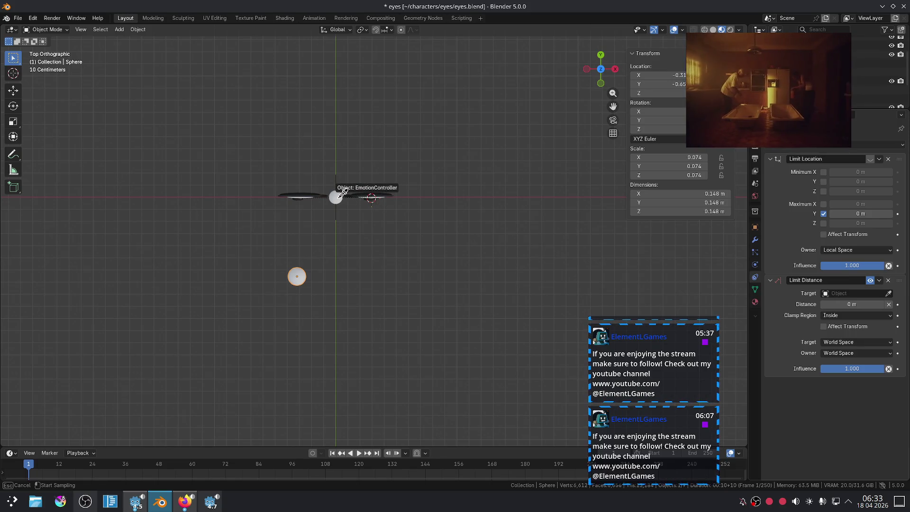
key(Escape)
middle_drag(376, 250, 381, 199)
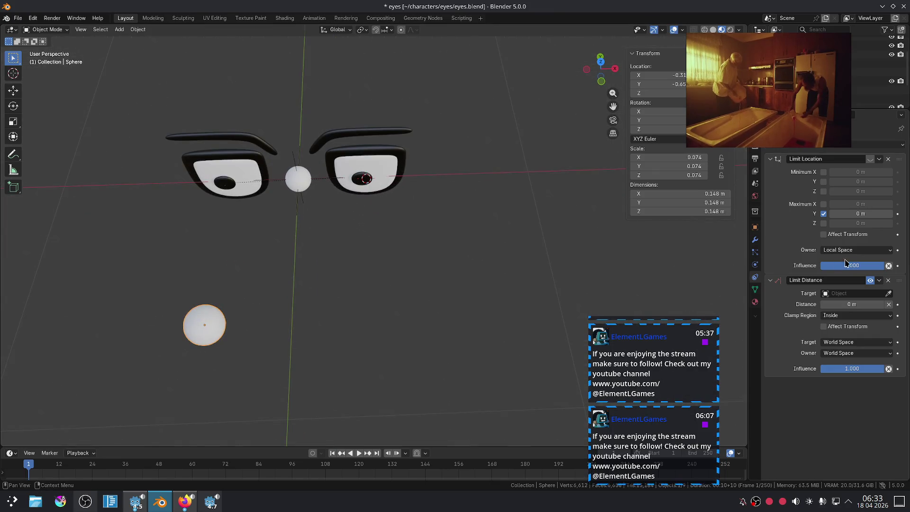
click(888, 293)
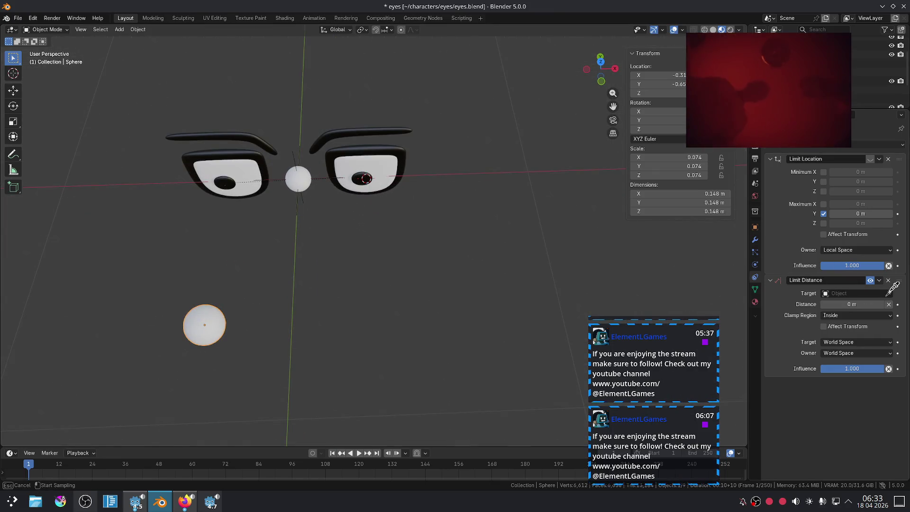
click(334, 153)
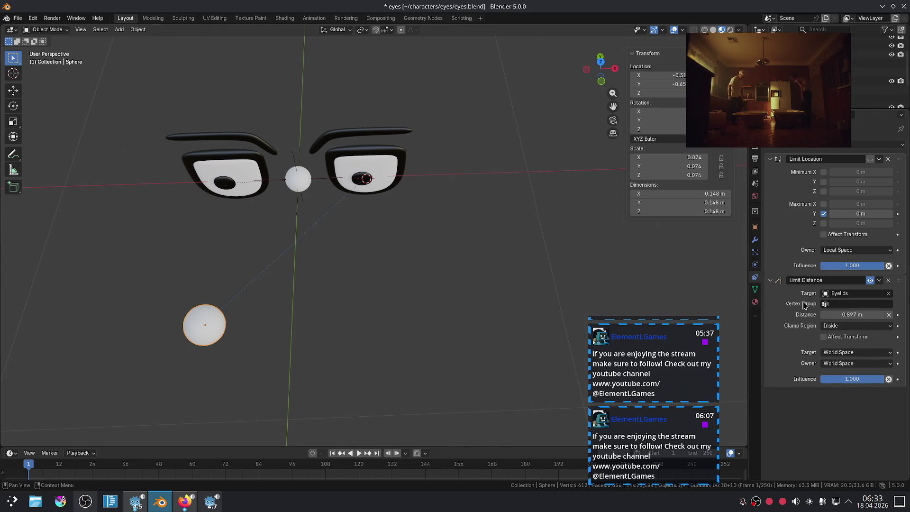
Test by moving the sphere above the eyes, then delete the Limit Distance constraint
scroll(335, 314, down, 3)
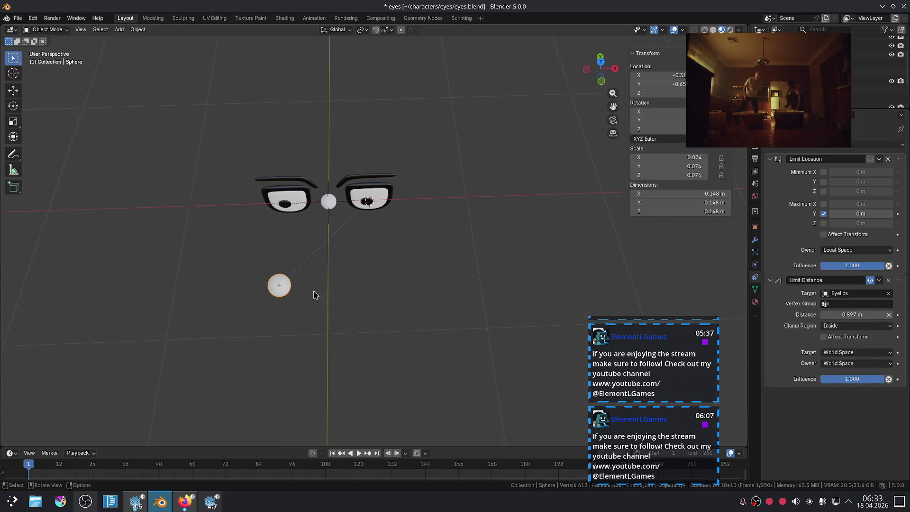
key(g)
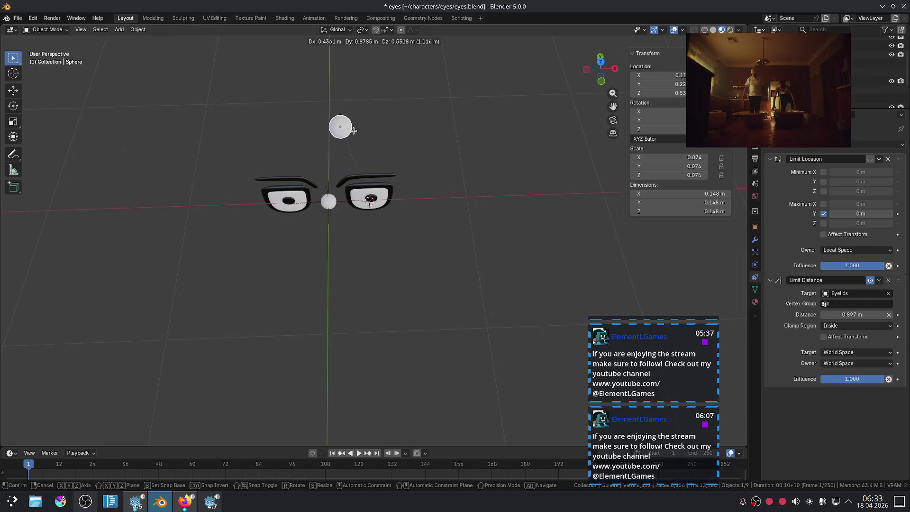
click(784, 268)
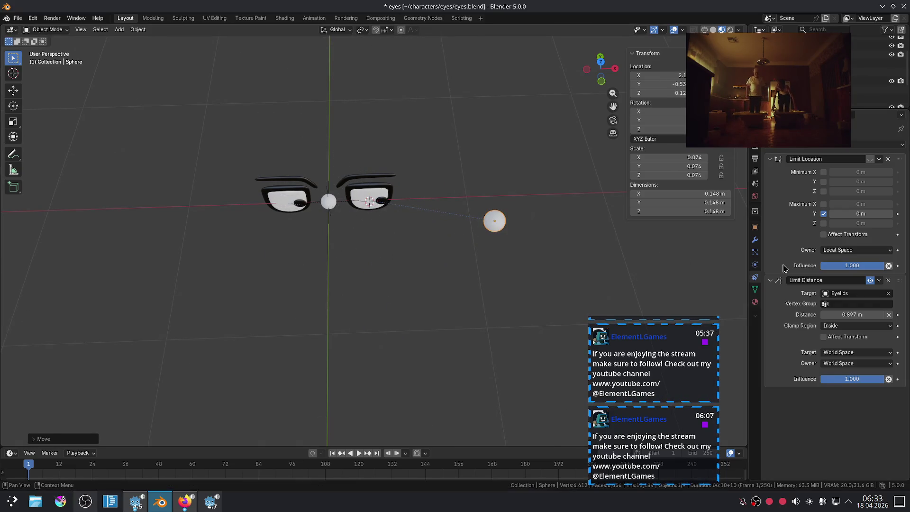
click(887, 280)
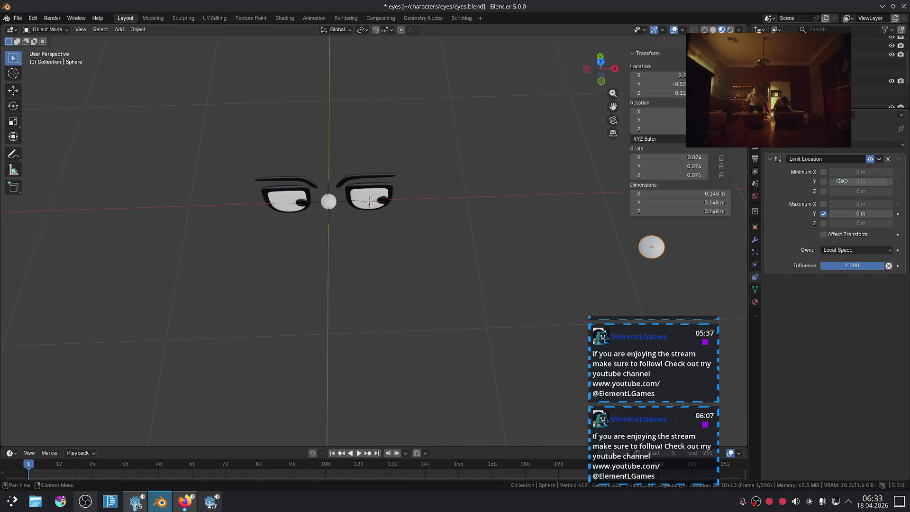
Move the sphere up and to the left, then switch to top view
key(g)
mouse_move(261, 79)
mouse_down()
mouse_move(435, 196)
mouse_move(463, 227)
mouse_up()
click(462, 224)
scroll(459, 217, down, 4)
middle_drag(459, 217, 526, 277)
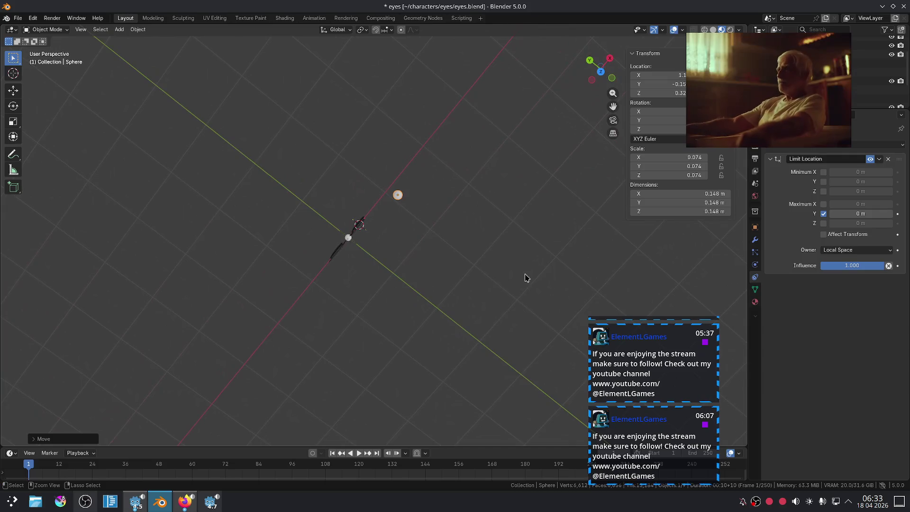
key(KP_7)
Move the sphere out in front of the eyes and lower it along Z to about -0.051 m
key(g)
key(y)
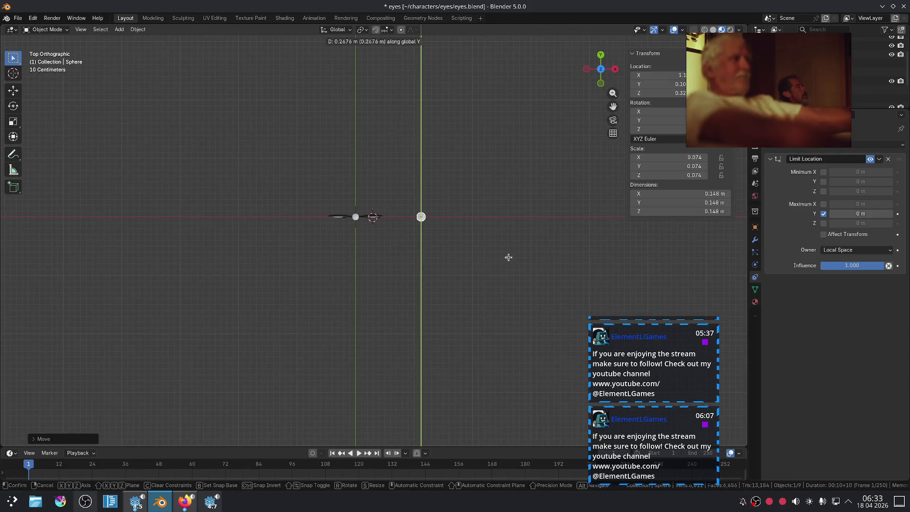
key(y)
key(y)
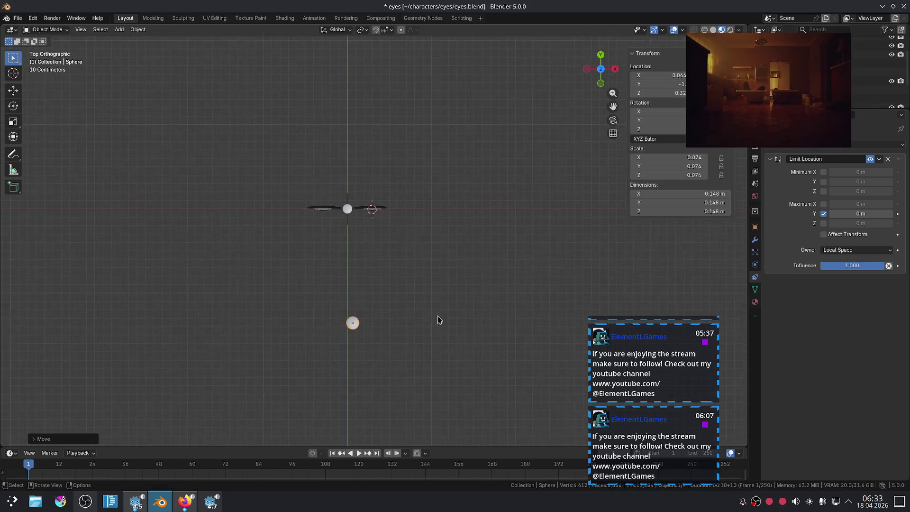
alt+middle_drag(437, 318, 459, 216)
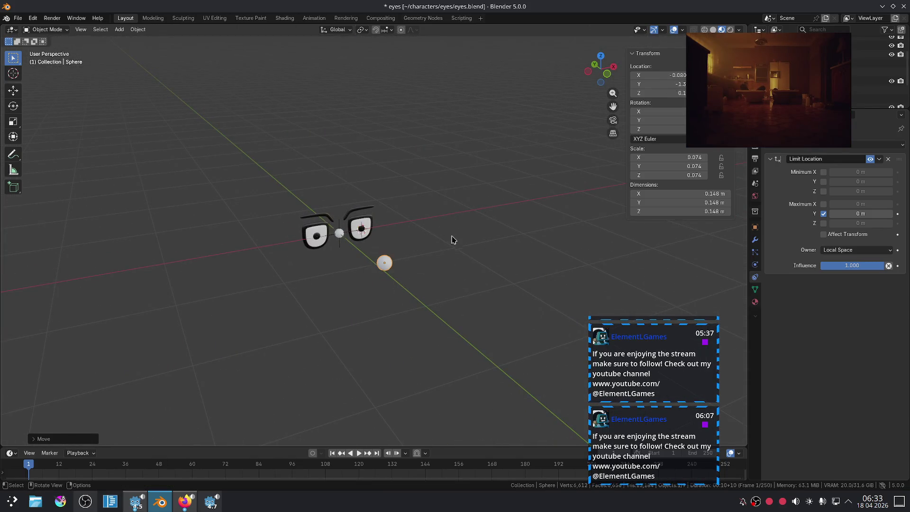
alt+middle_drag(487, 276, 512, 250)
key(z)
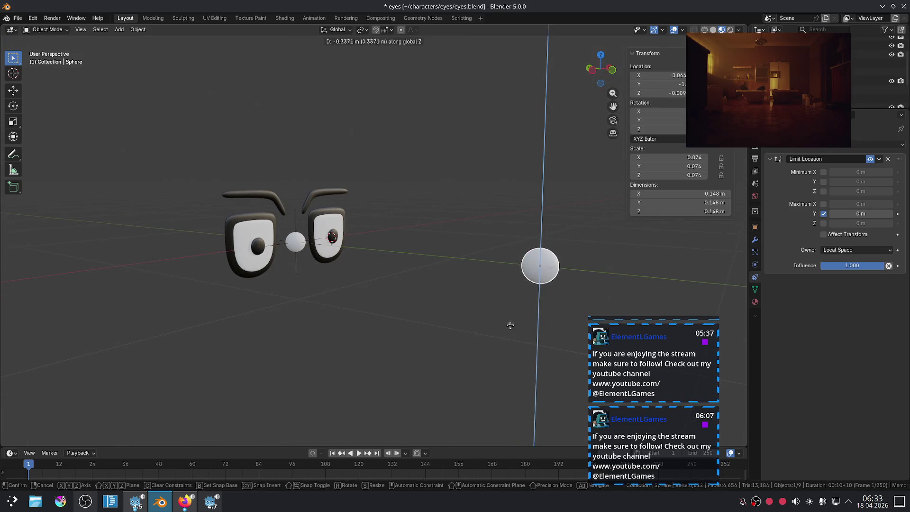
click(510, 336)
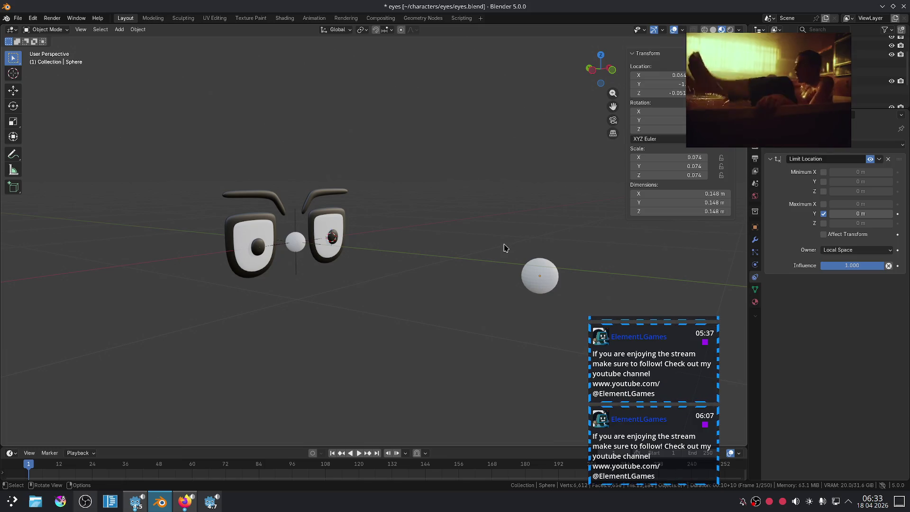
click(18, 18)
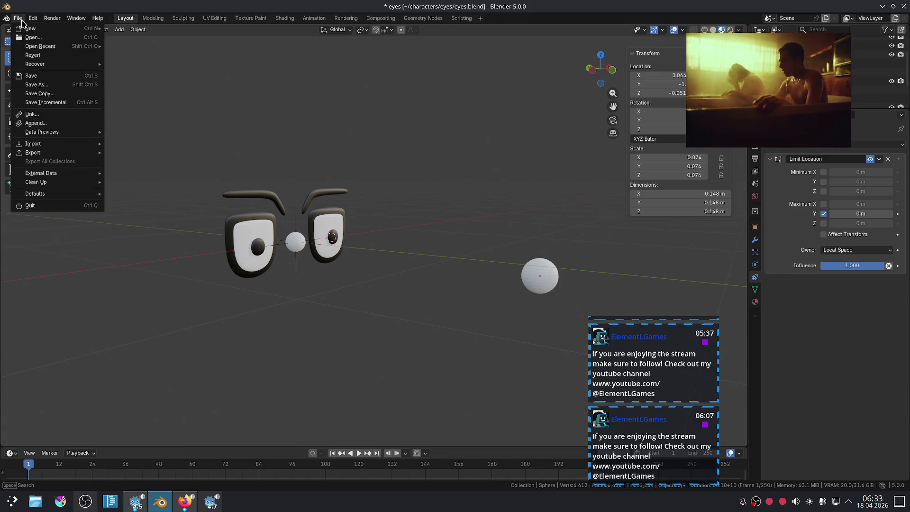
Save an incremental copy as eyes1.blend and switch to the Blender manual's Track To page
click(57, 104)
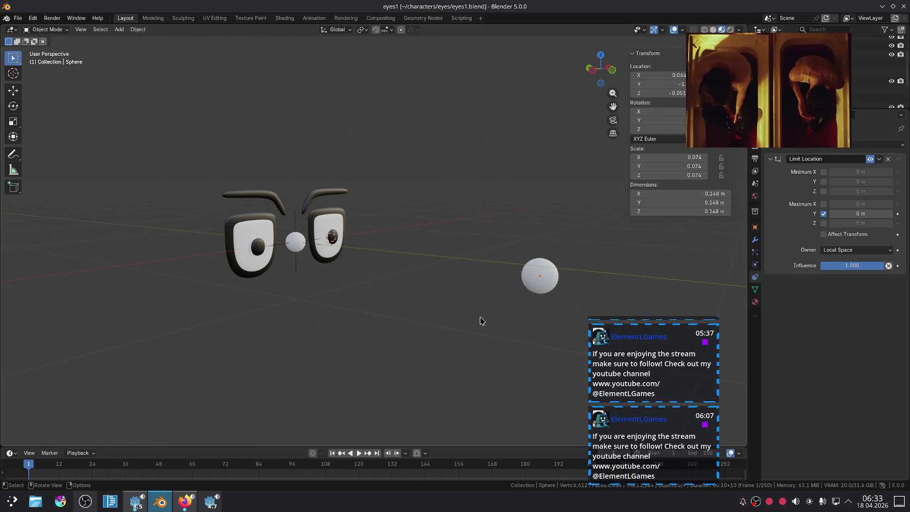
click(186, 502)
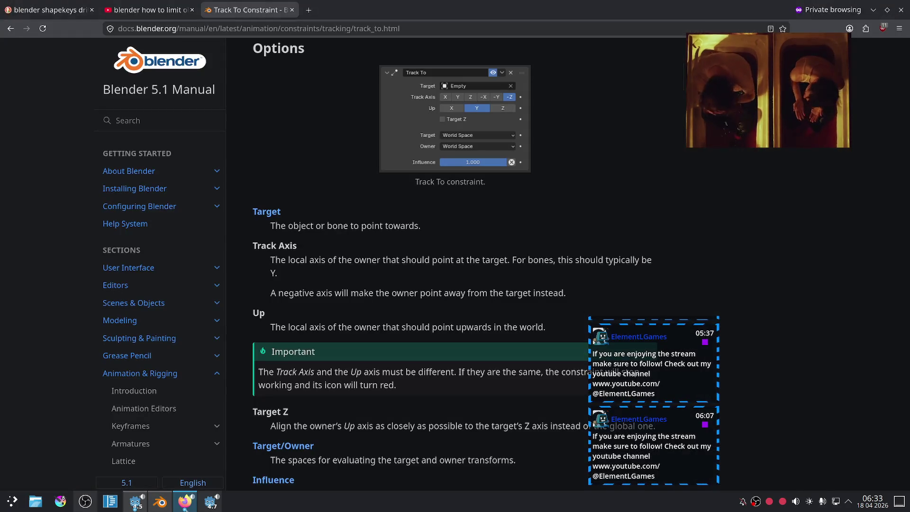
Bring the YouTube window forward and drag the chat window away from the video
click(185, 502)
mouse_move(482, 269)
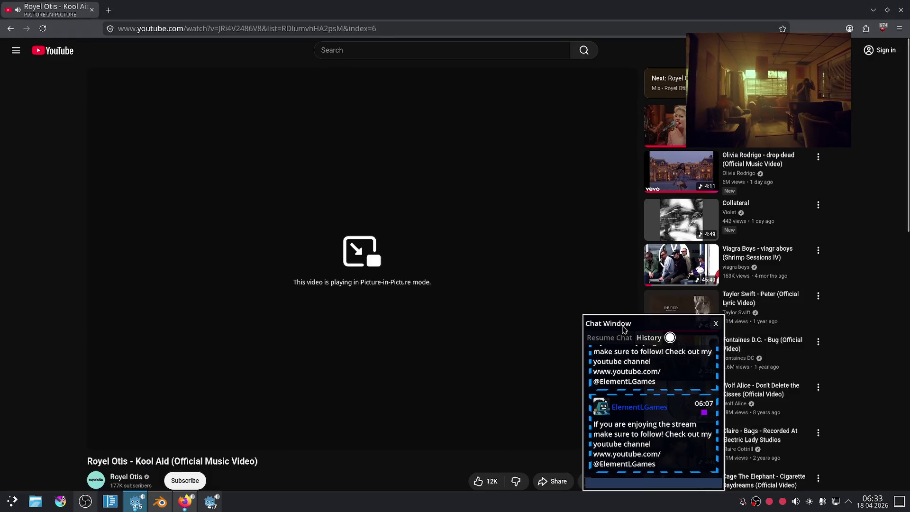
drag(616, 318, 801, 318)
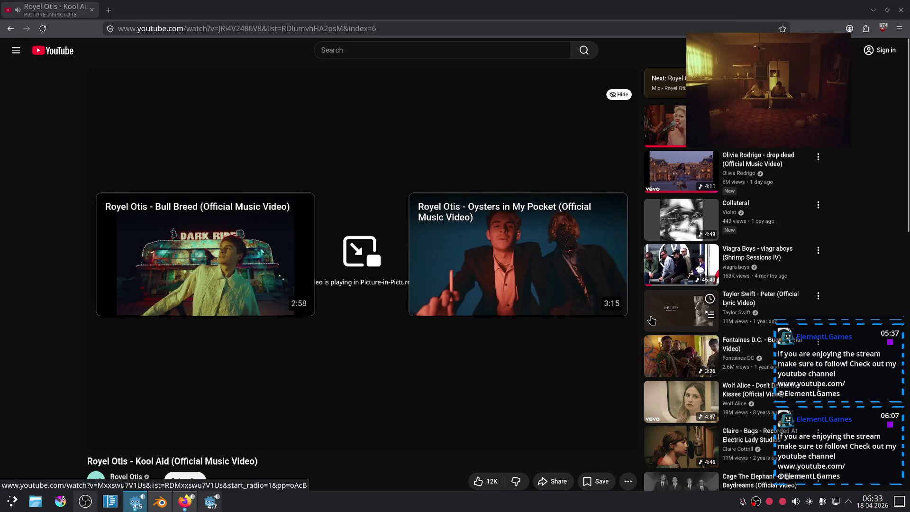
scroll(720, 289, down, 7)
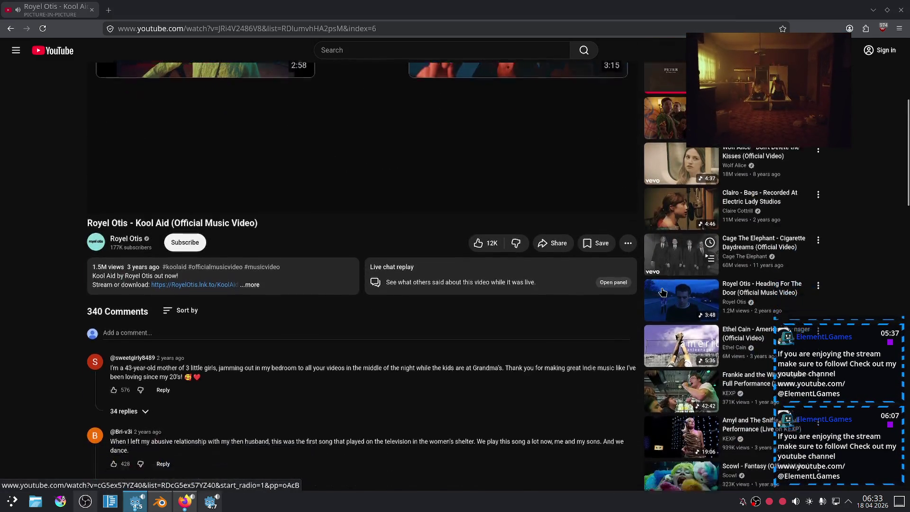
scroll(654, 290, up, 3)
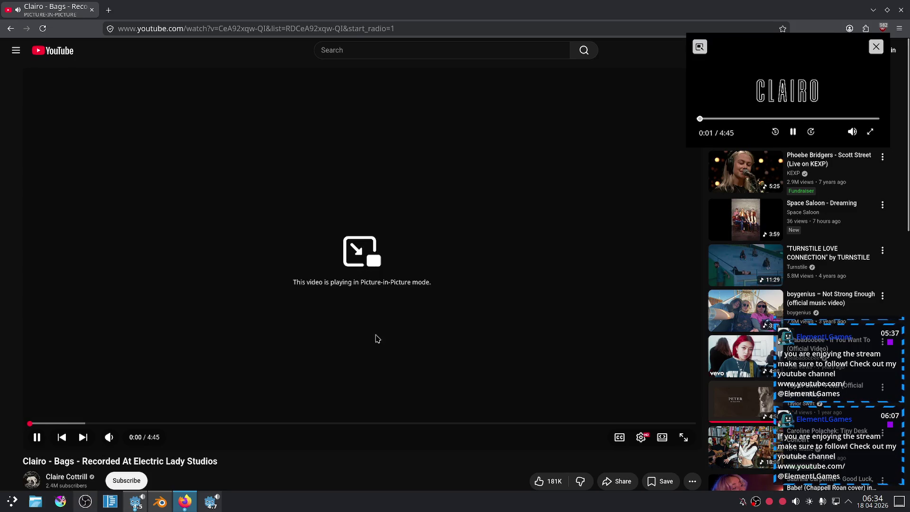
Back in Blender, move the target sphere out to the right of the eyes with its height locked
click(160, 501)
middle_drag(604, 310, 555, 378)
mouse_move(365, 398)
mouse_down()
mouse_move(405, 379)
mouse_move(490, 192)
mouse_move(372, 374)
mouse_move(553, 335)
mouse_move(544, 270)
mouse_move(476, 352)
mouse_move(417, 366)
mouse_move(496, 314)
mouse_move(509, 135)
mouse_move(300, 299)
mouse_move(180, 269)
mouse_move(416, 97)
mouse_move(599, 294)
mouse_move(659, 303)
mouse_up()
key(shift+z)
scroll(659, 303, down, 3)
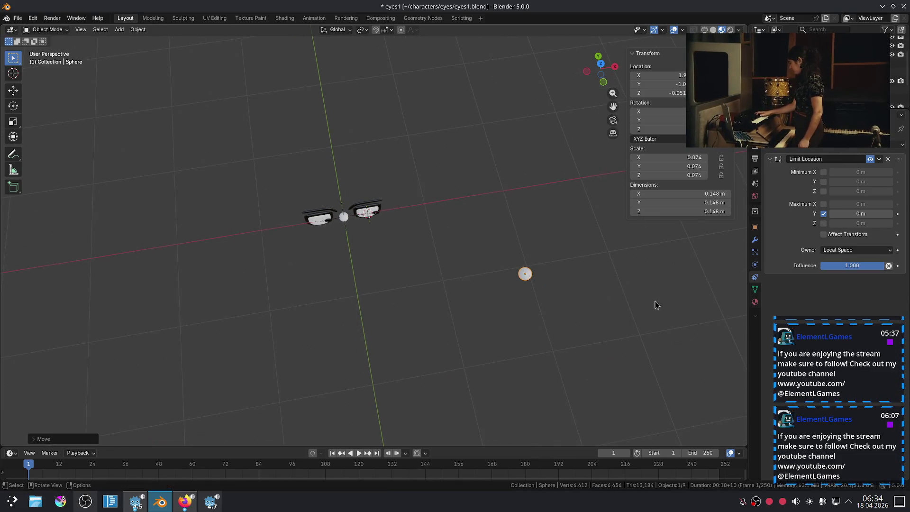
In front view, move the target sphere up beside the eyes and zoom in closer
key(KP_1)
click(508, 340)
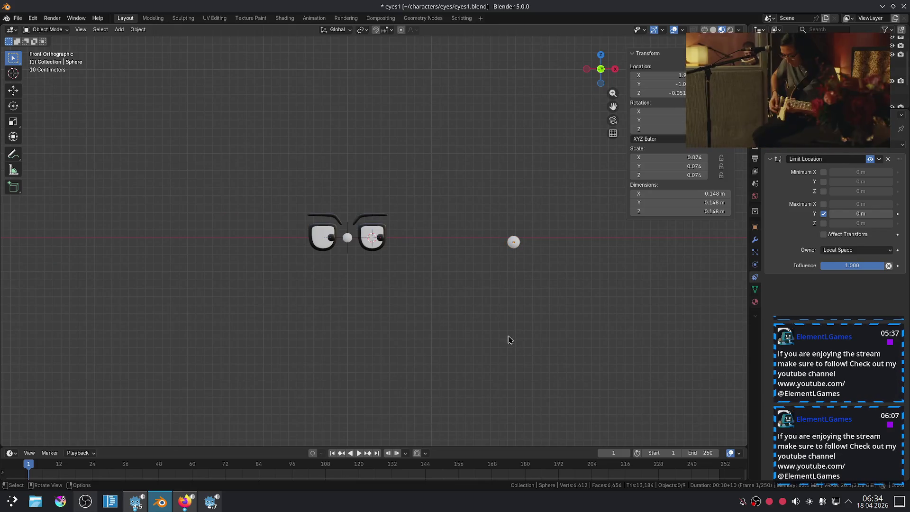
key(g)
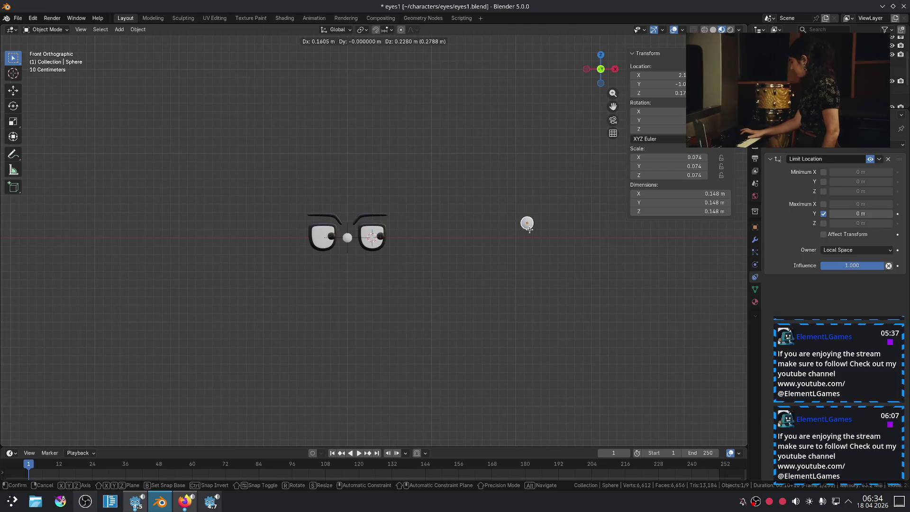
click(529, 232)
scroll(529, 232, up, 3)
mouse_move(534, 233)
shift+middle_down()
mouse_move(534, 275)
mouse_move(473, 306)
shift+middle_up()
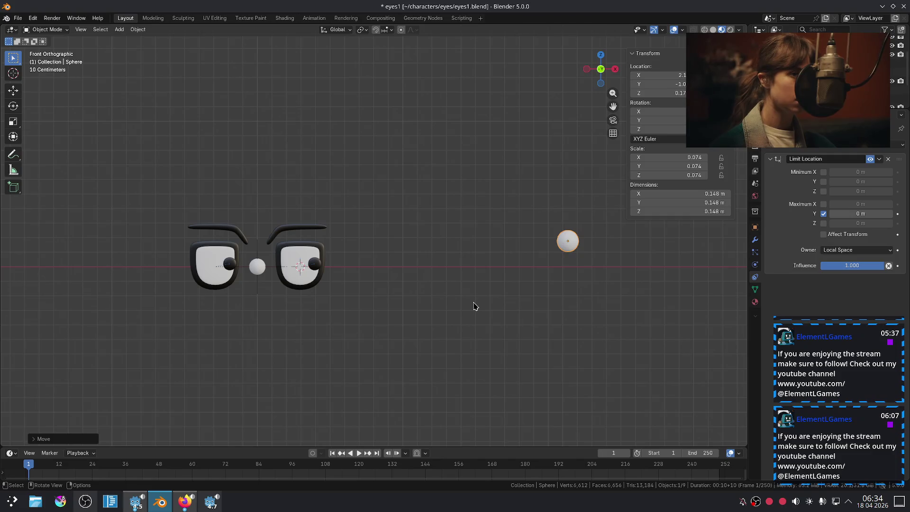
scroll(475, 310, down, 2)
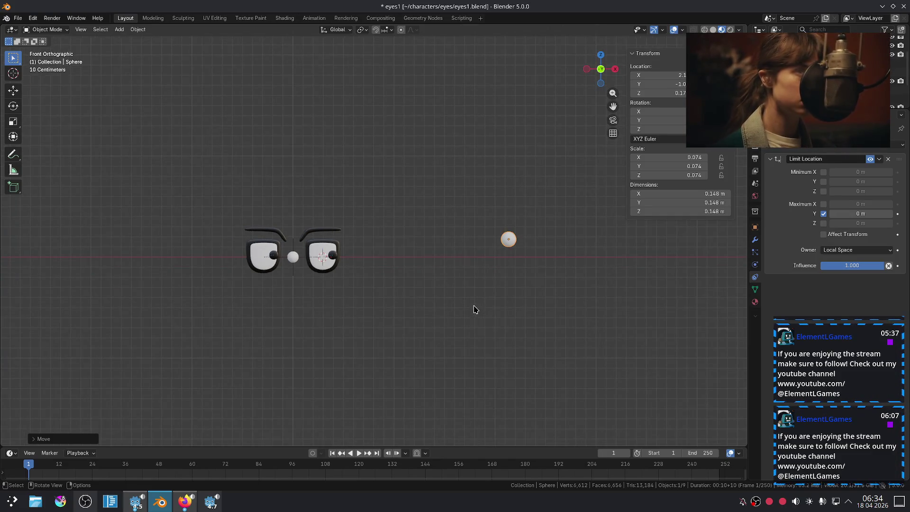
Move the sphere along X between the eyebrows, then along Z to just below the eyes
key(g)
key(x)
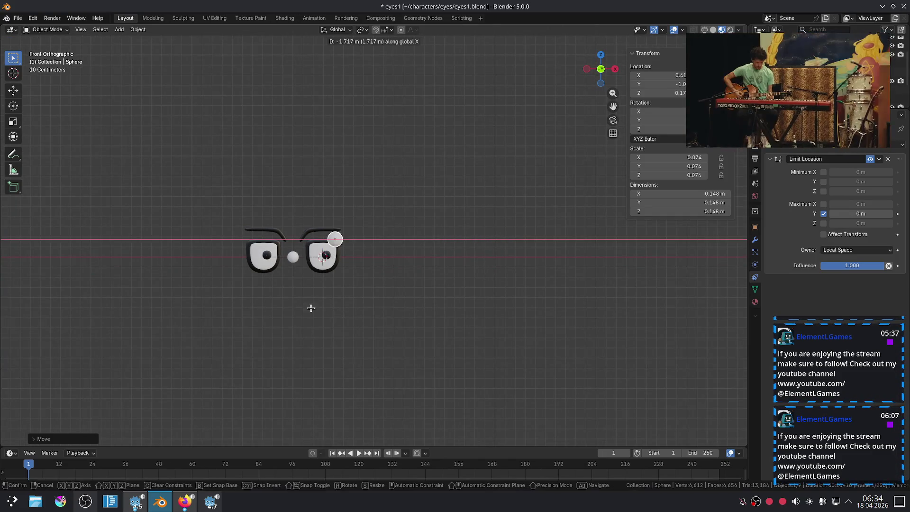
click(262, 307)
key(g)
key(z)
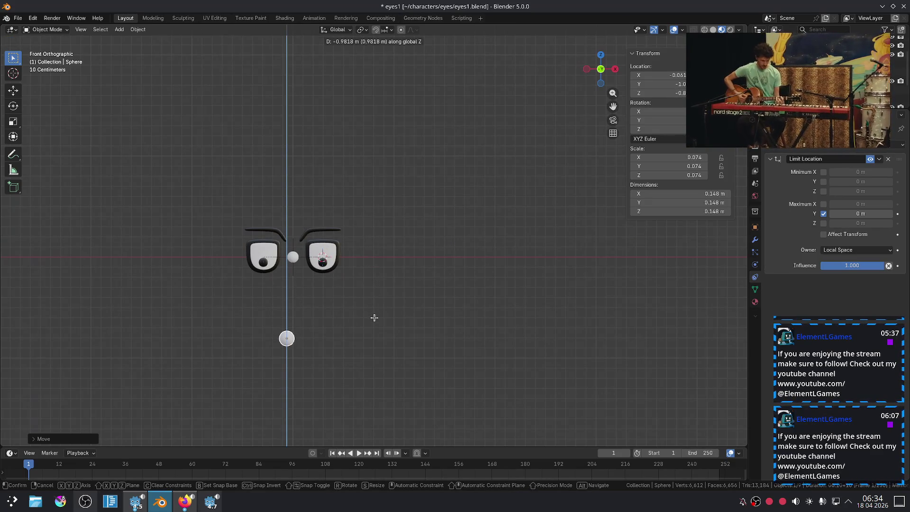
click(376, 331)
key(g)
key(z)
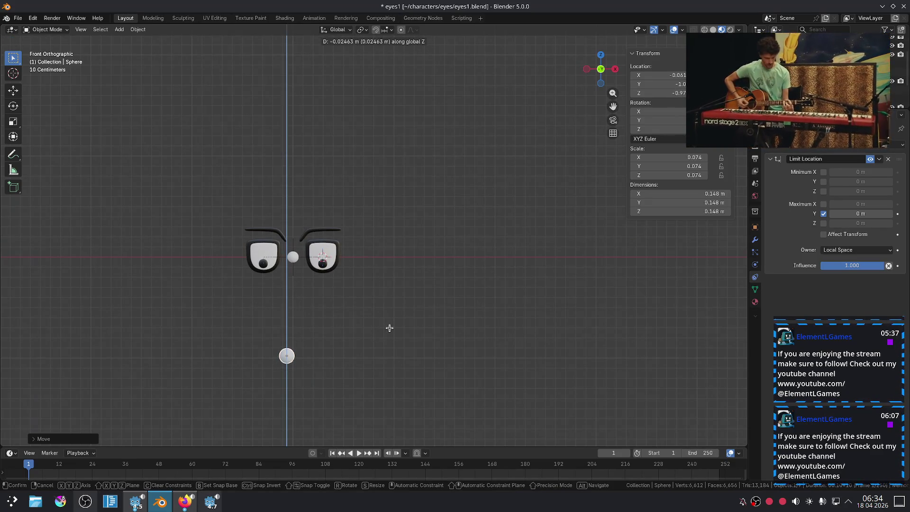
click(388, 327)
click(460, 307)
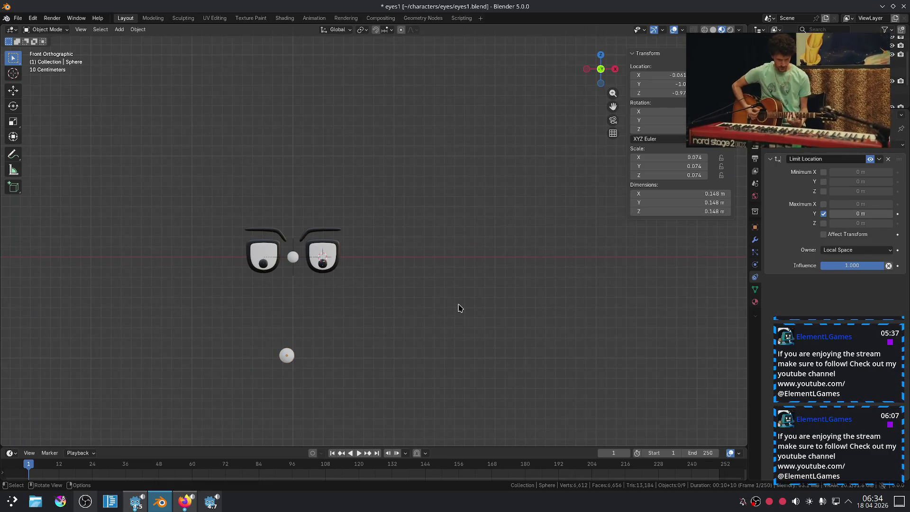
From an angled view, raise the sphere beside the eyes, then slide it along X to their left
mouse_move(319, 300)
middle_down()
mouse_move(367, 283)
mouse_move(410, 301)
middle_up()
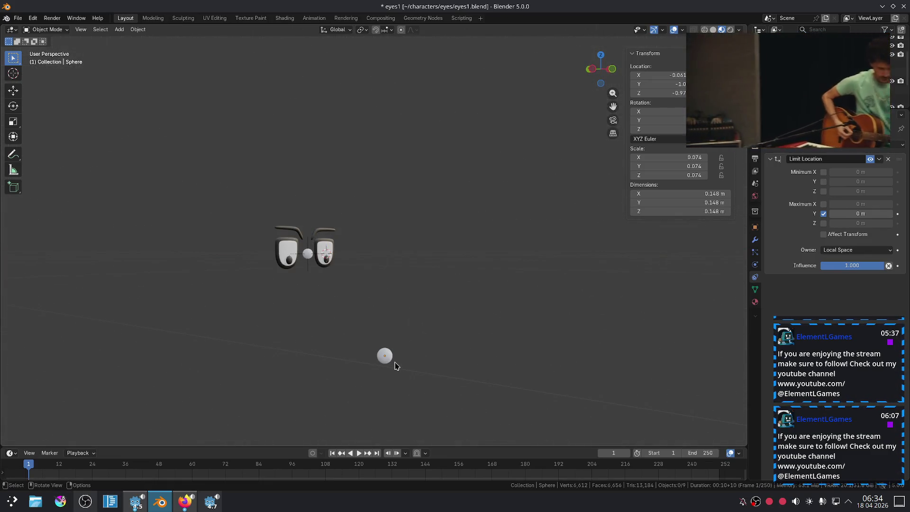
key(g)
key(z)
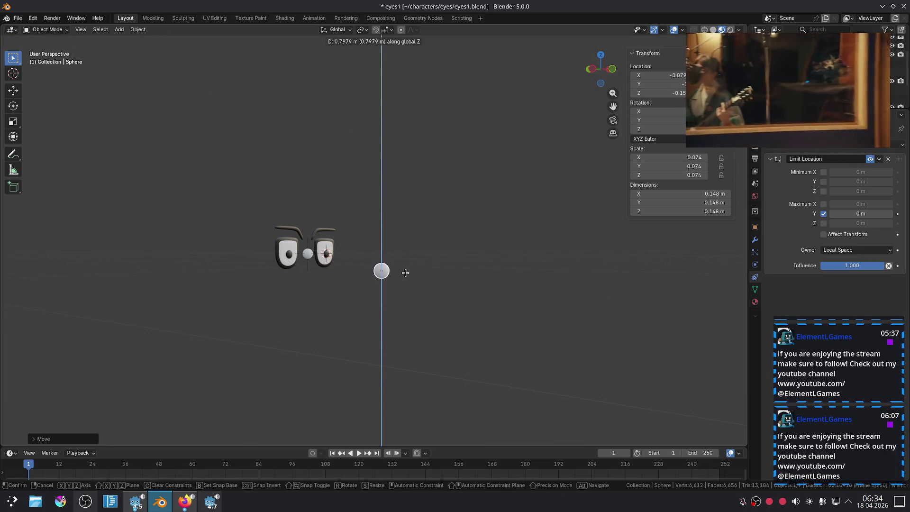
click(410, 269)
mouse_move(410, 269)
middle_down()
mouse_move(532, 346)
mouse_move(501, 374)
middle_up()
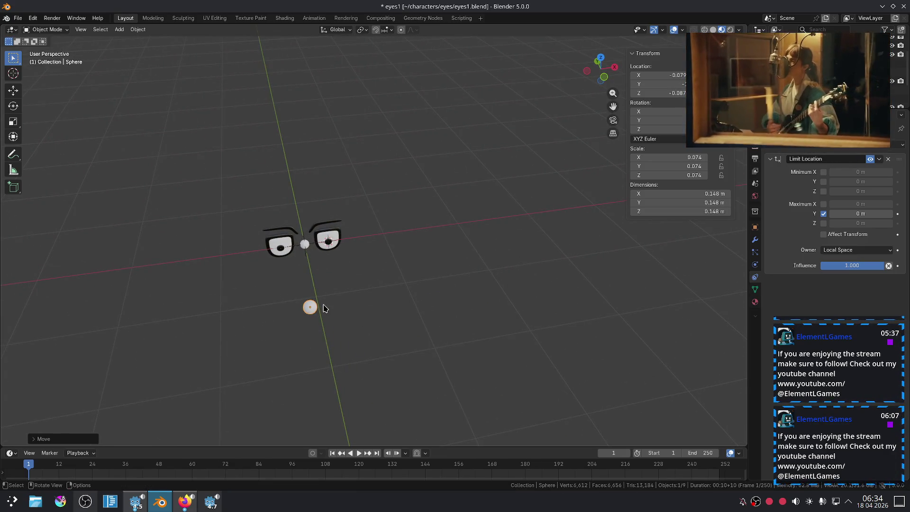
key(g)
key(x)
click(253, 307)
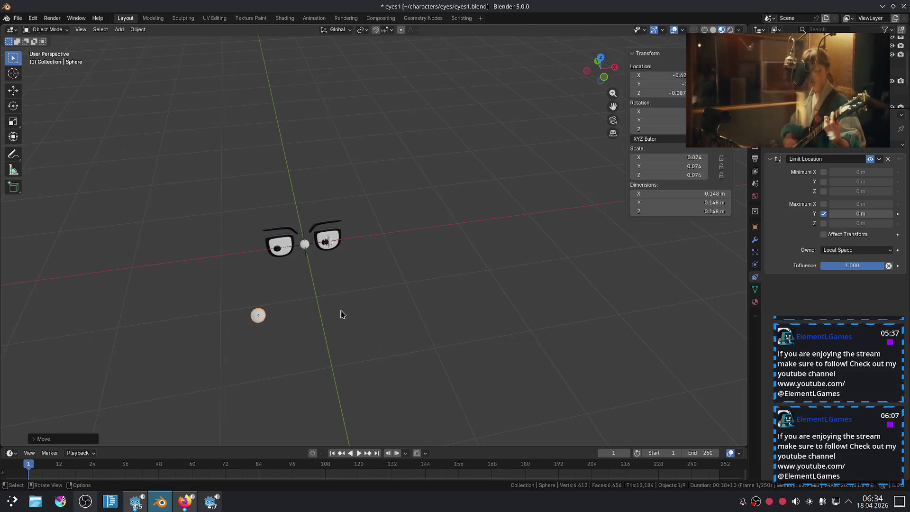
scroll(327, 310, up, 5)
mouse_move(426, 211)
middle_down()
mouse_move(422, 227)
mouse_move(379, 222)
middle_up()
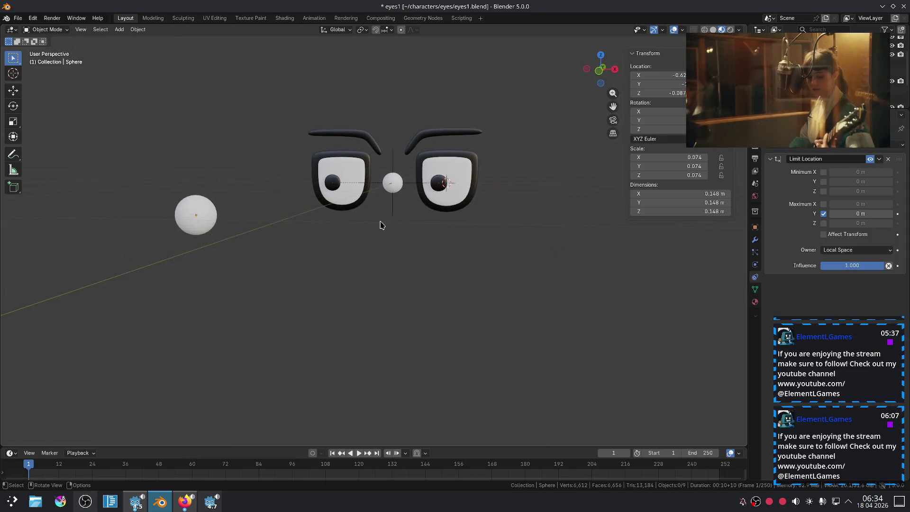
click(396, 185)
Slide the EmotionController left along X so the eyes look sad, viewed from the front
key(g)
key(x)
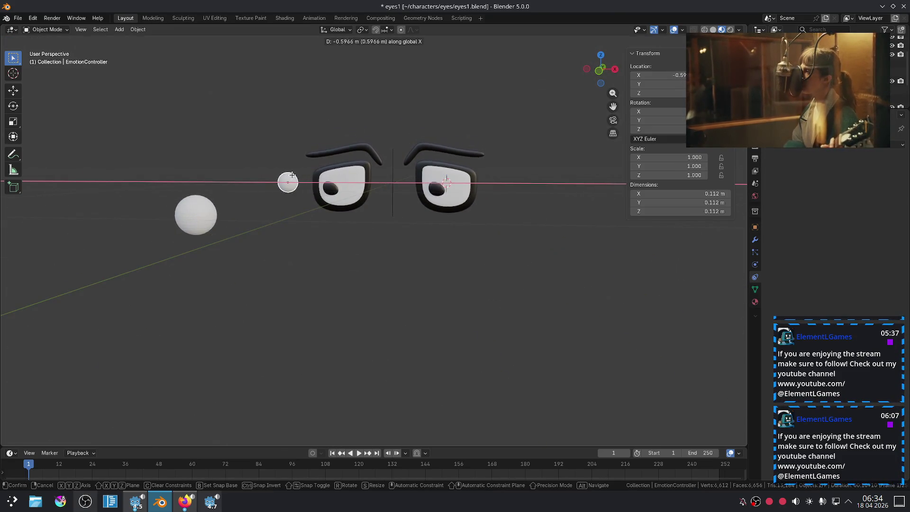
click(199, 167)
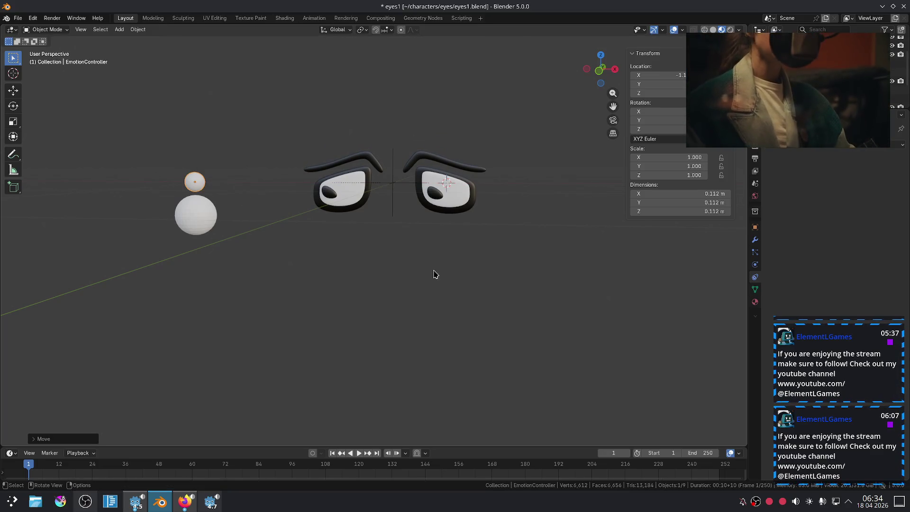
key(KP_1)
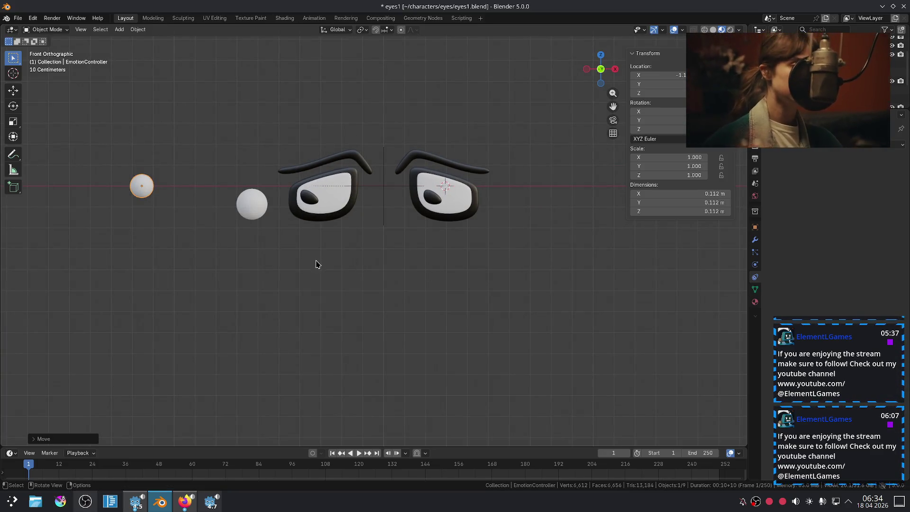
scroll(317, 264, down, 1)
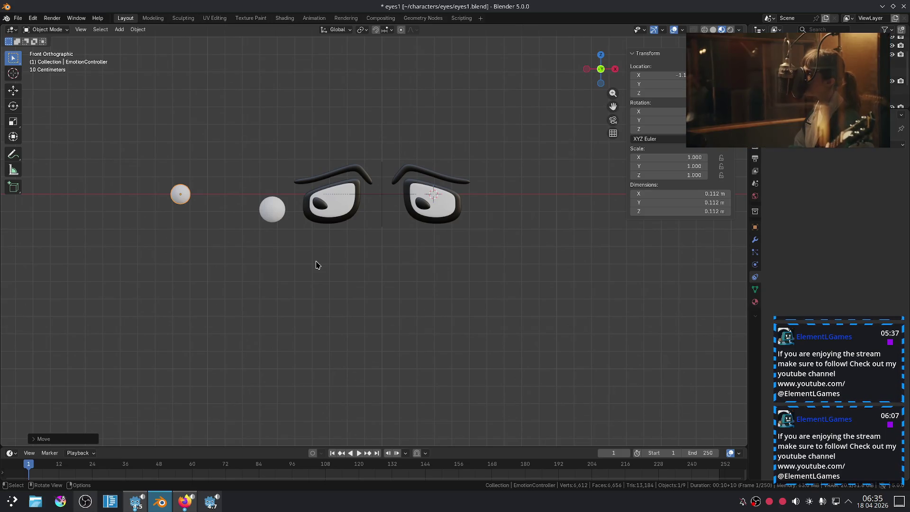
Show Iris.L.001's Shape Keys in Object Data properties with Angry active
click(323, 208)
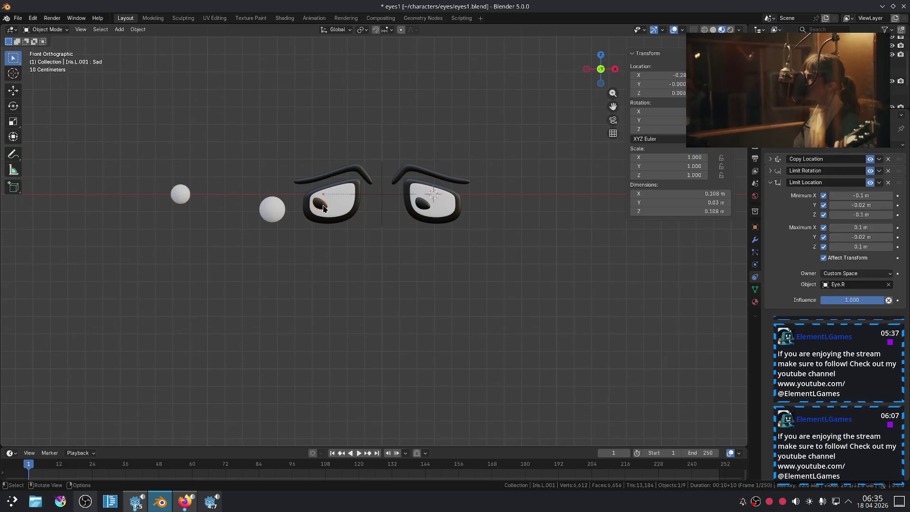
click(754, 241)
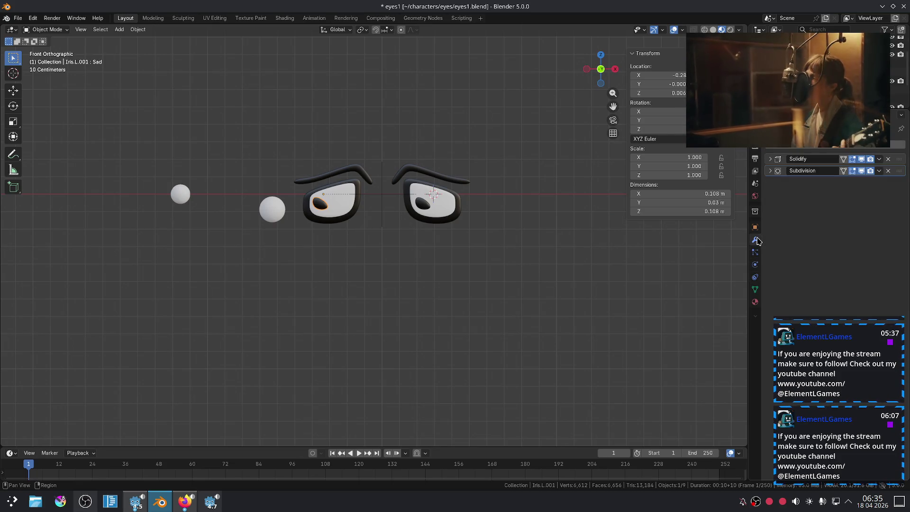
click(755, 277)
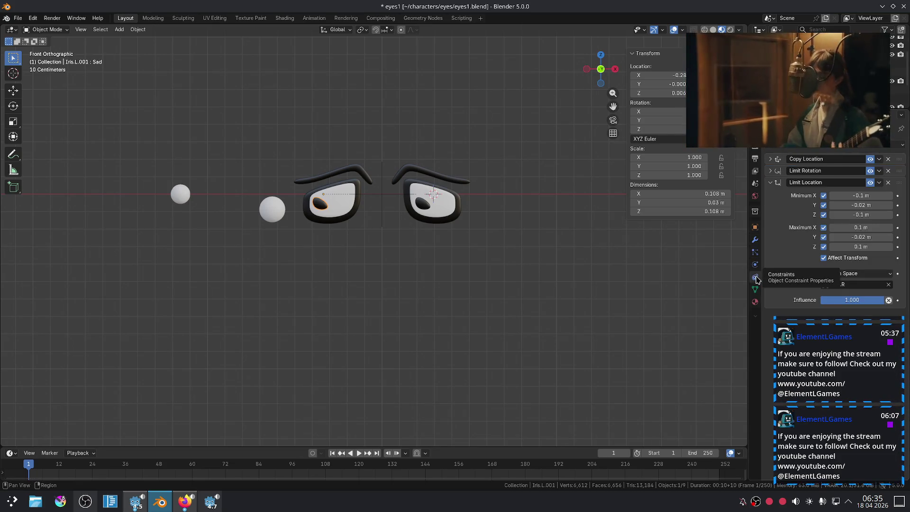
click(755, 289)
click(791, 240)
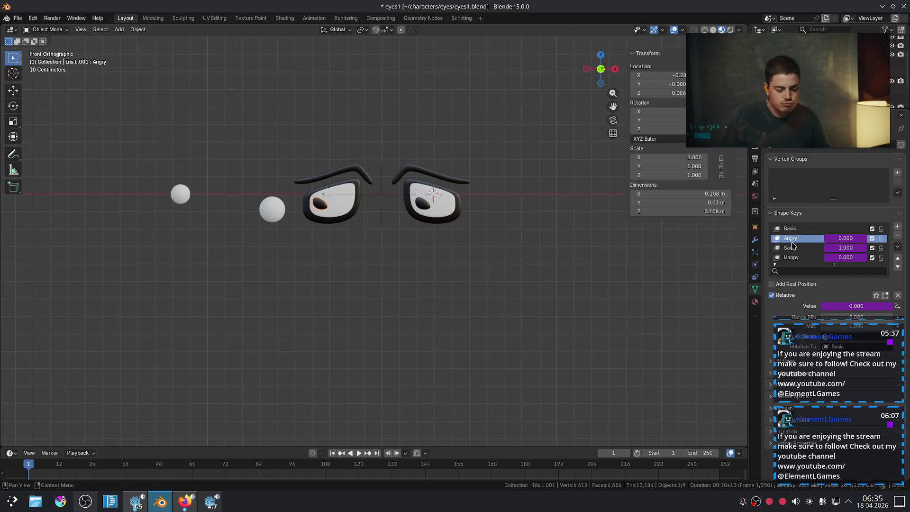
Flip Iris.L.001's Angry and Sad shape keys by topology from the Shape Key Specials menu
right_click(792, 245)
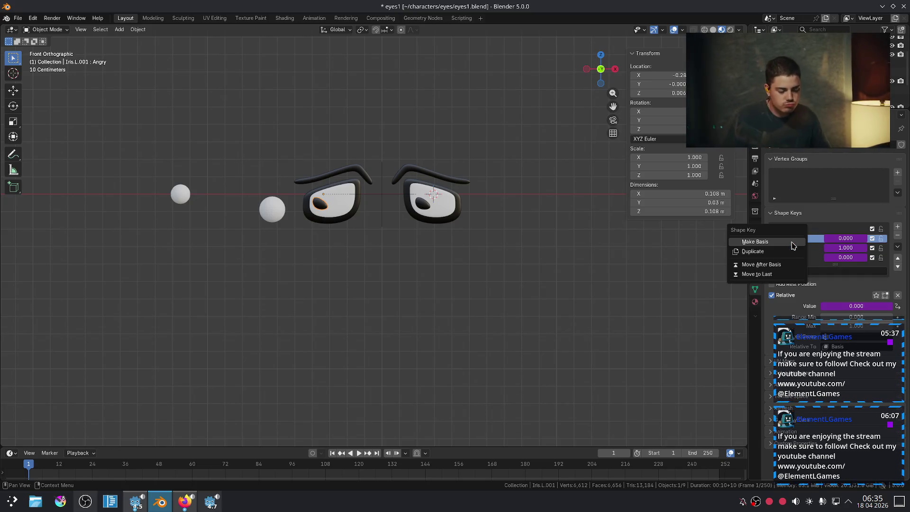
click(897, 246)
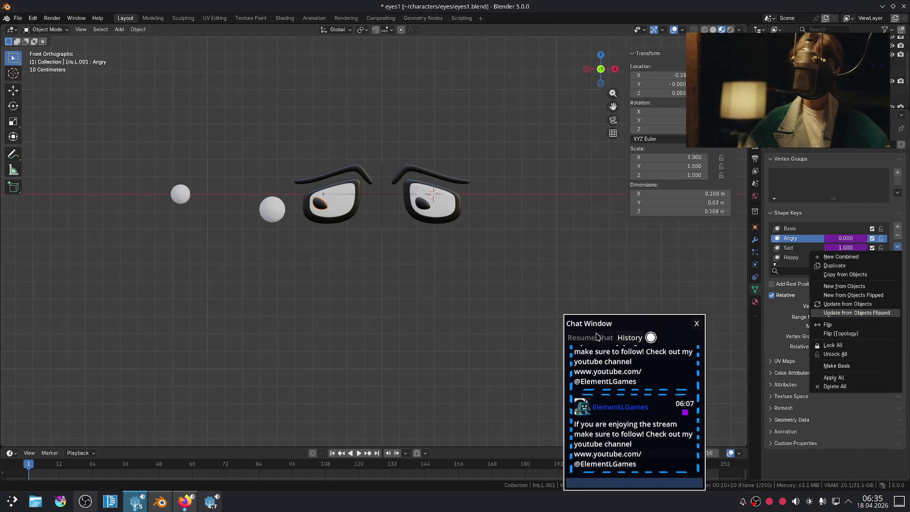
click(836, 327)
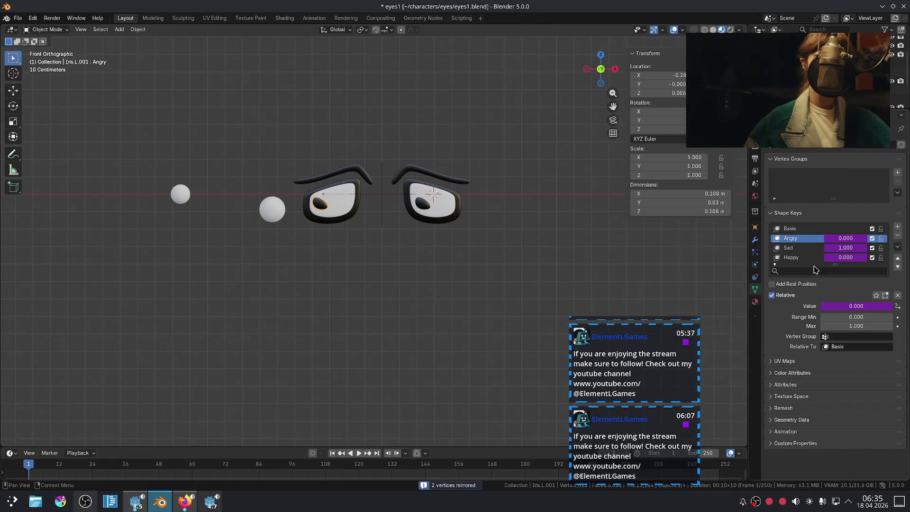
click(796, 248)
click(897, 246)
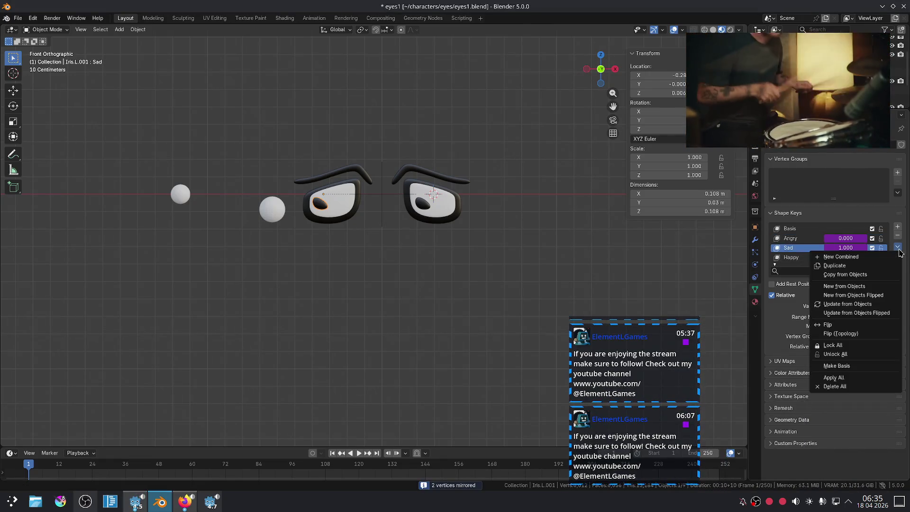
click(870, 334)
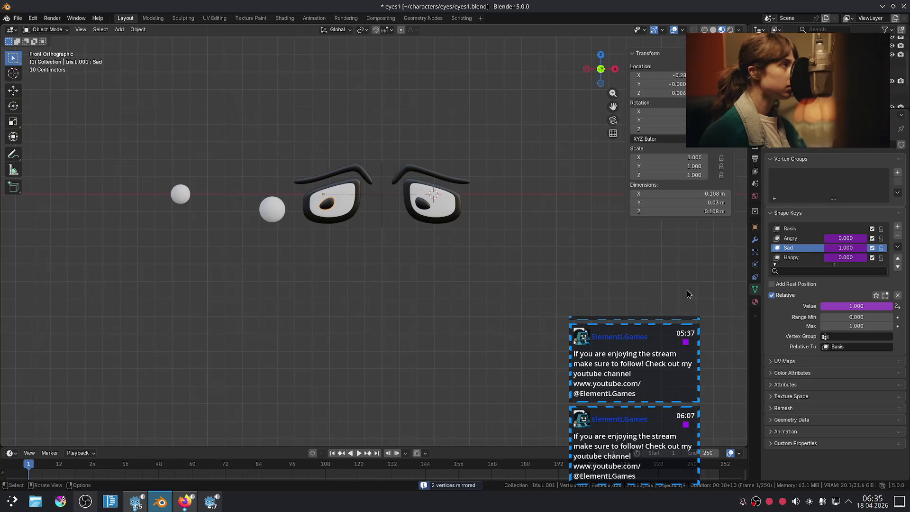
Flip the Happy shape key to the opposite side, then select the EmotionController sphere
click(805, 257)
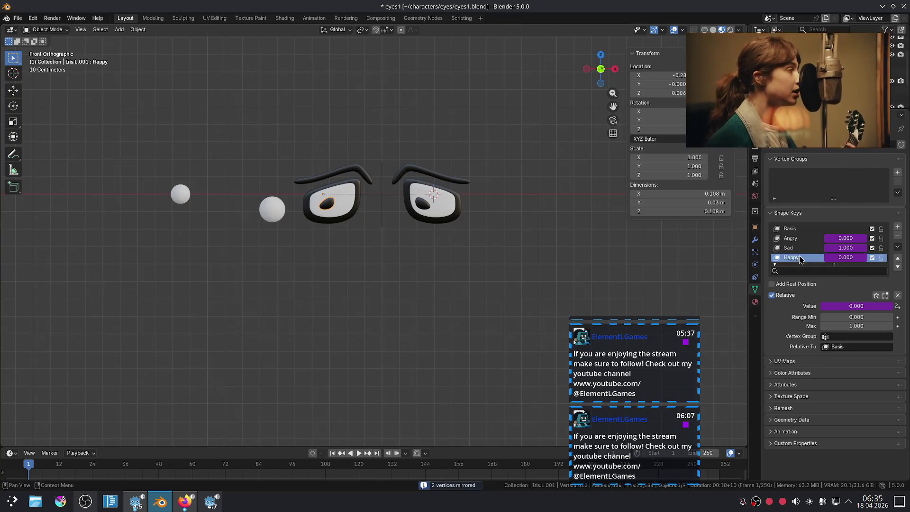
click(897, 246)
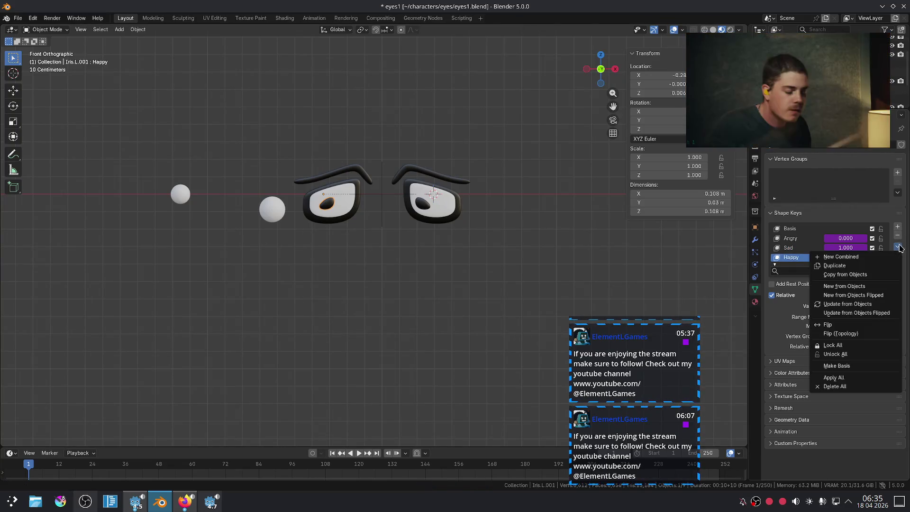
click(857, 325)
mouse_move(353, 264)
middle_down()
mouse_move(337, 255)
mouse_move(349, 275)
middle_up()
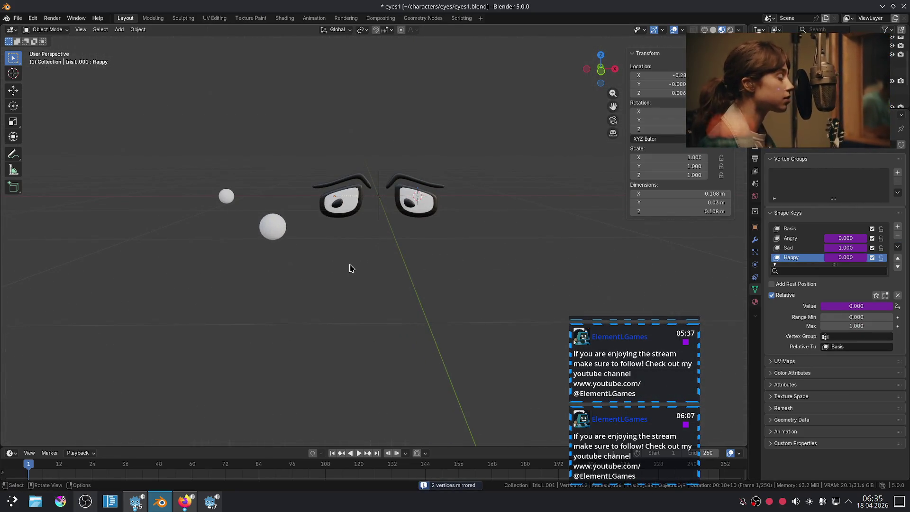
click(276, 229)
click(227, 196)
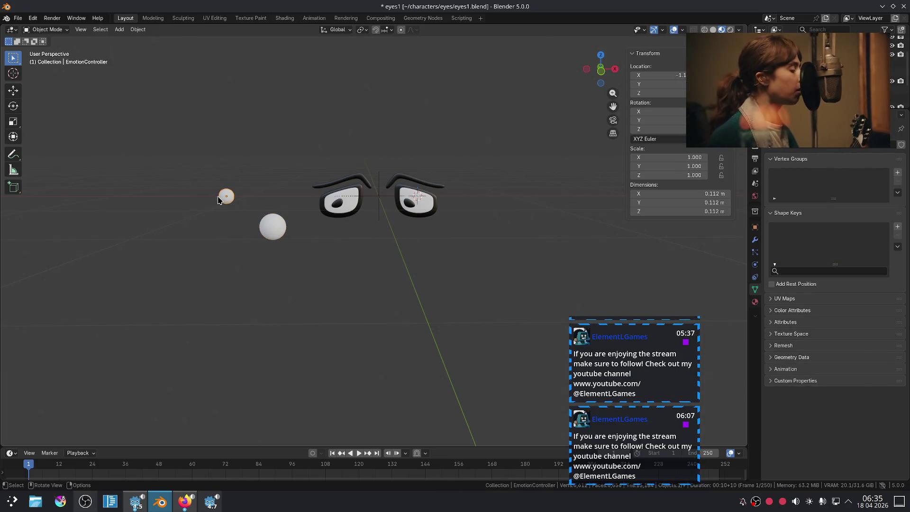
Reset the EmotionController with Alt+G and raise it along Z so the eyes look angry
key(g)
key(x)
key(Escape)
key(alt+g)
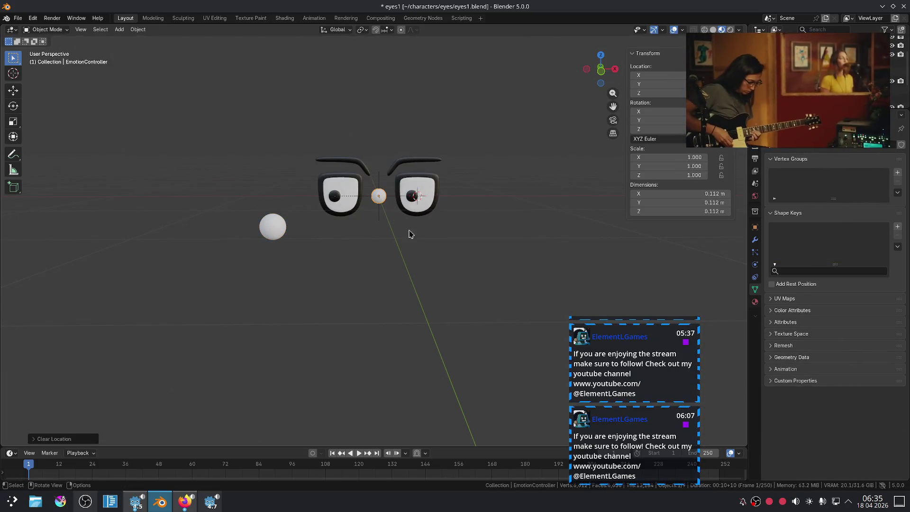
key(g)
key(z)
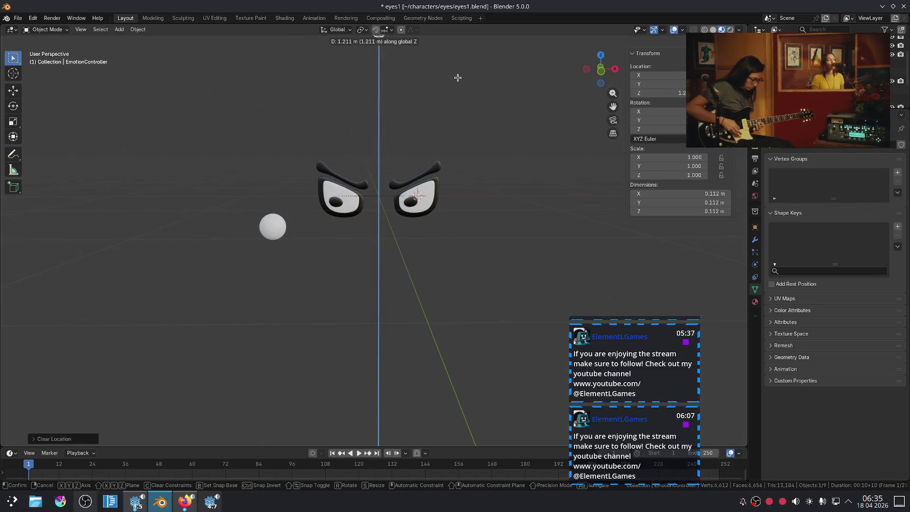
click(460, 425)
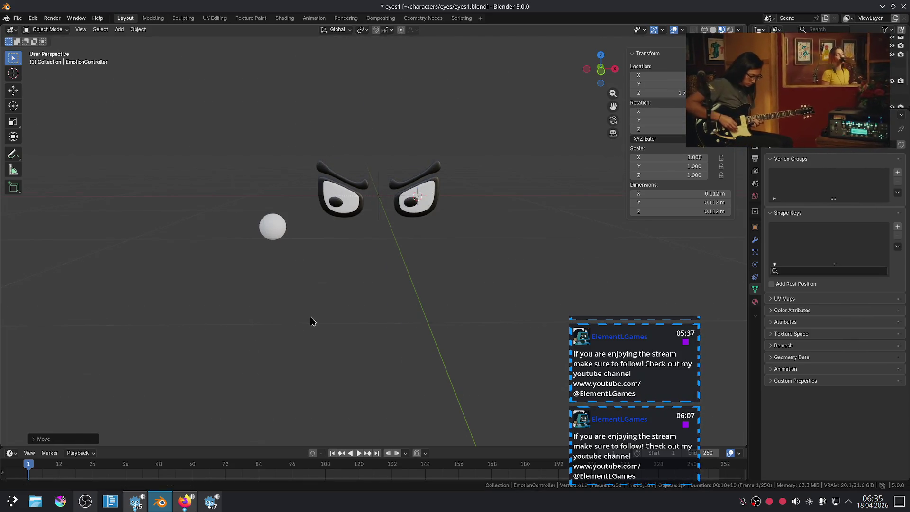
In a zoomed front view, move the target sphere along X to the right of the eyes
key(KP_1)
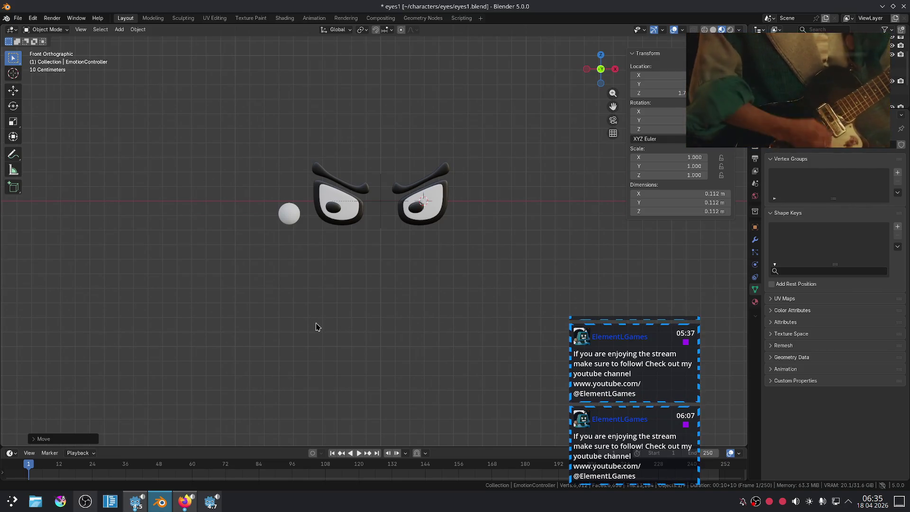
scroll(315, 232, up, 5)
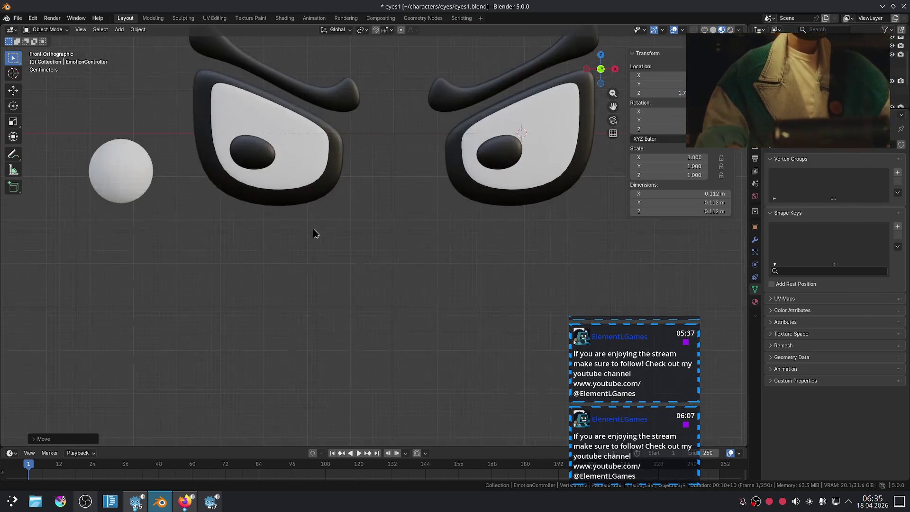
scroll(318, 233, down, 3)
mouse_move(319, 233)
ctrl+middle_down()
mouse_move(322, 283)
mouse_move(342, 308)
mouse_move(231, 288)
ctrl+middle_up()
click(283, 248)
key(g)
key(x)
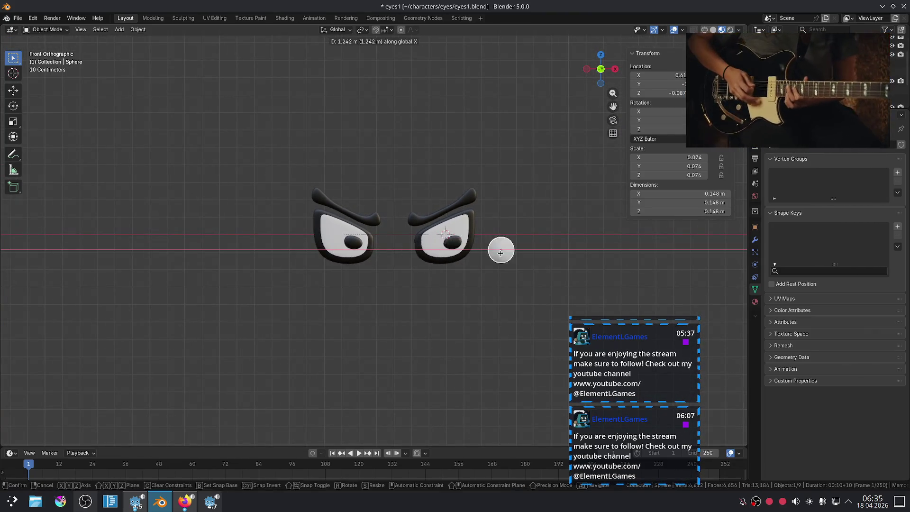
click(540, 184)
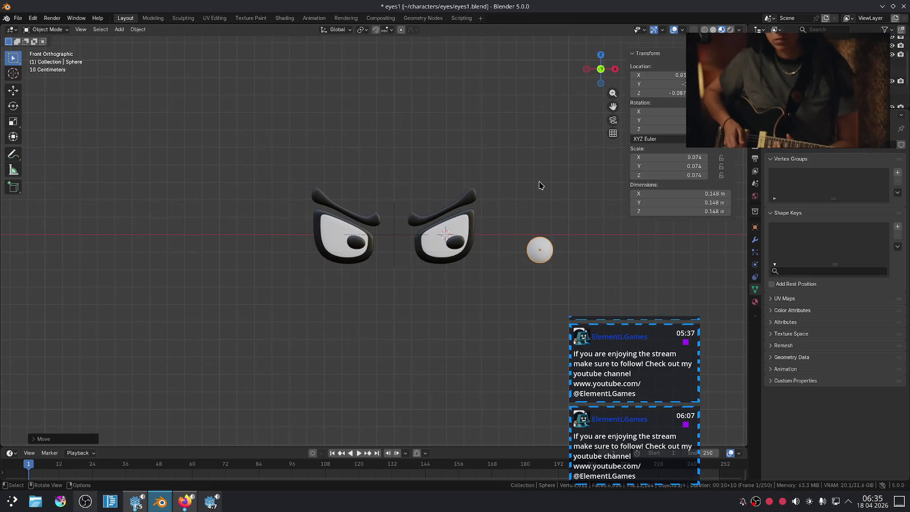
Select the eyelids to check their shape keys and look over the File menu
click(427, 318)
scroll(436, 310, down, 5)
scroll(437, 287, up, 6)
mouse_move(438, 286)
middle_down()
mouse_move(396, 316)
mouse_move(304, 328)
mouse_move(284, 319)
mouse_move(303, 331)
mouse_move(363, 301)
mouse_move(301, 272)
mouse_move(291, 283)
mouse_move(378, 305)
mouse_move(456, 283)
middle_up()
click(555, 222)
click(378, 260)
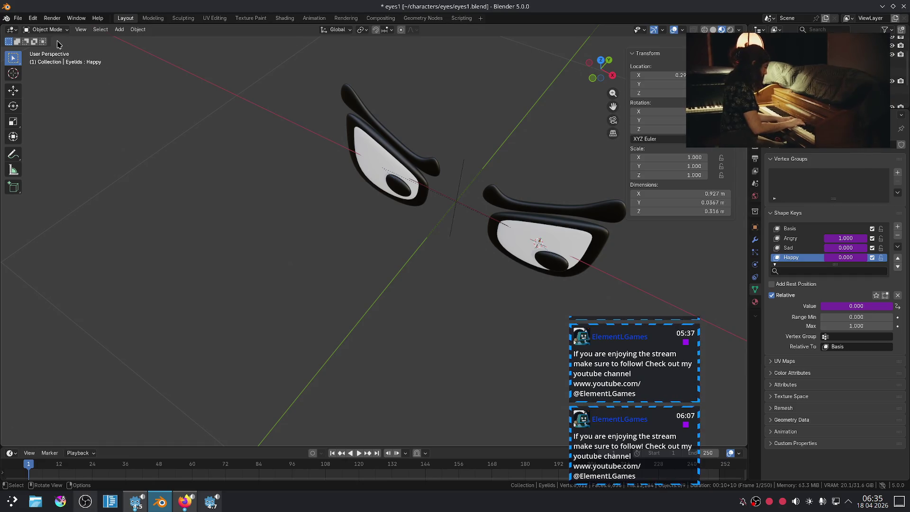
click(18, 18)
scroll(397, 265, down, 5)
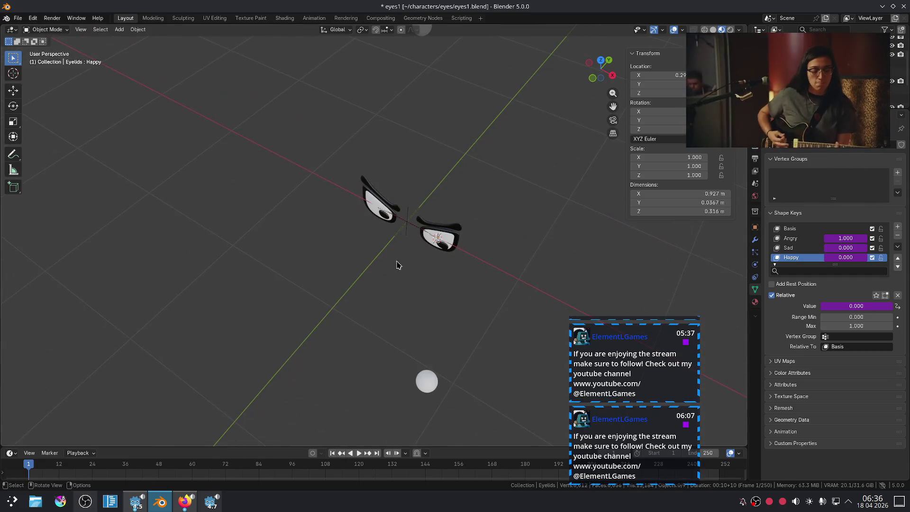
Undo to reset the target sphere's position and save the file
key(ctrl+z)
scroll(432, 378, down, 3)
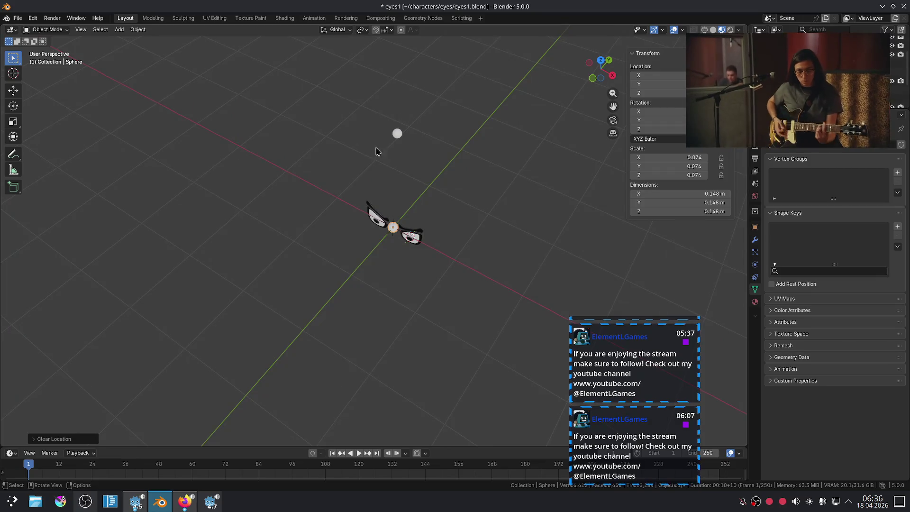
scroll(452, 199, up, 7)
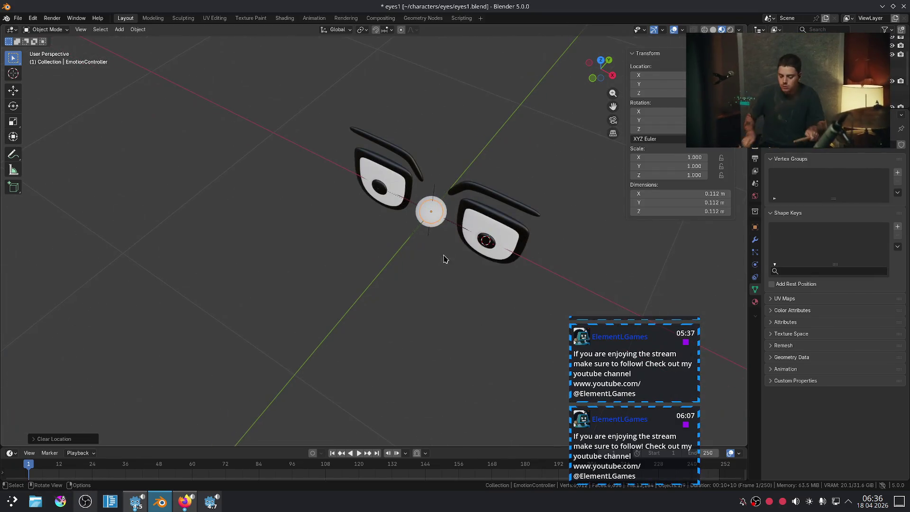
key(ctrl+s)
scroll(462, 239, up, 3)
Move the target sphere along Y so it sits straight out in front of the eyes
click(470, 202)
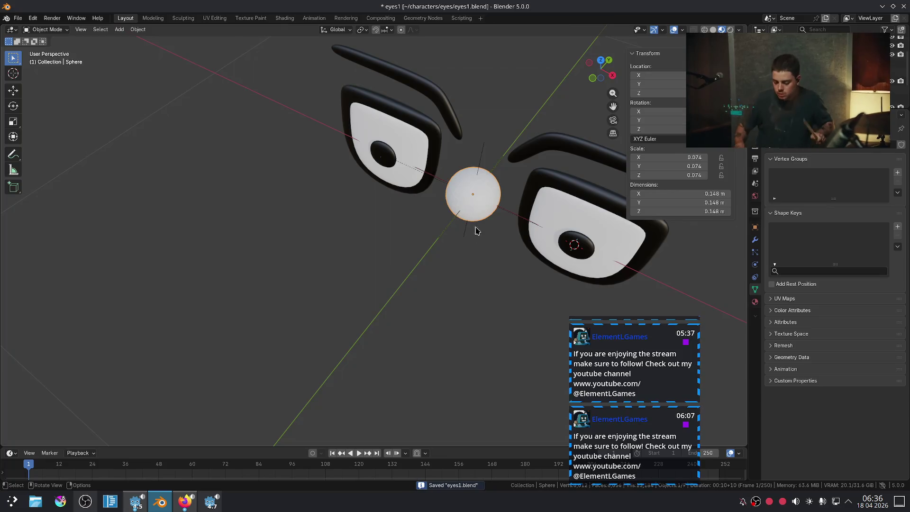
middle_drag(477, 230, 448, 256)
key(g)
key(y)
click(352, 294)
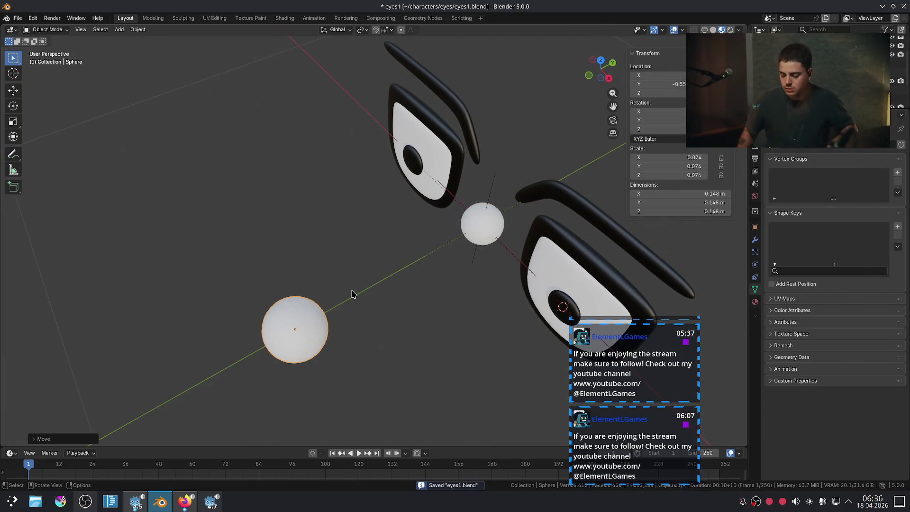
Delete an object, undo to restore the Empty, then select the eyelids to check their shape keys
key(x)
click(502, 254)
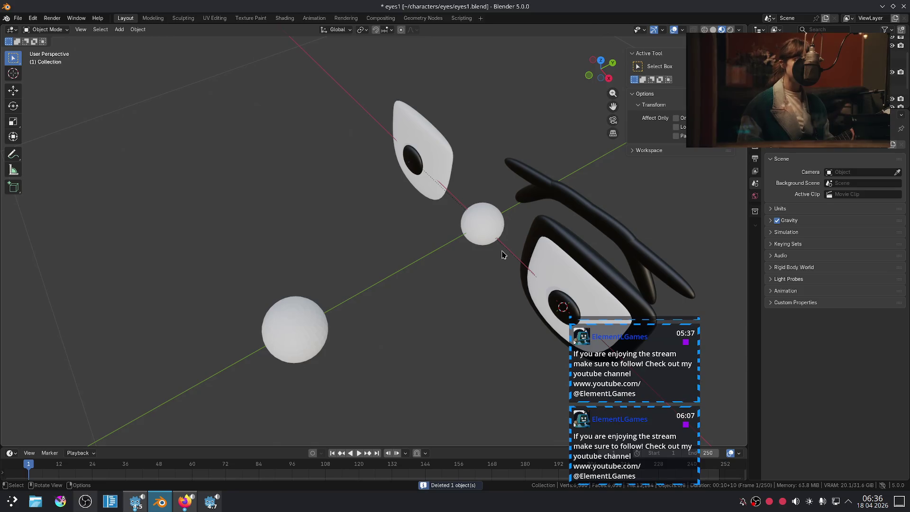
key(ctrl+z)
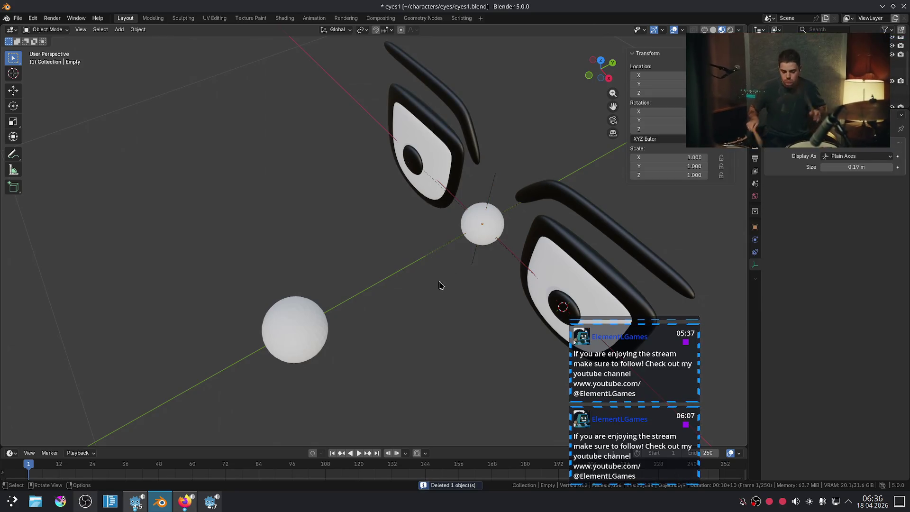
click(317, 326)
click(494, 222)
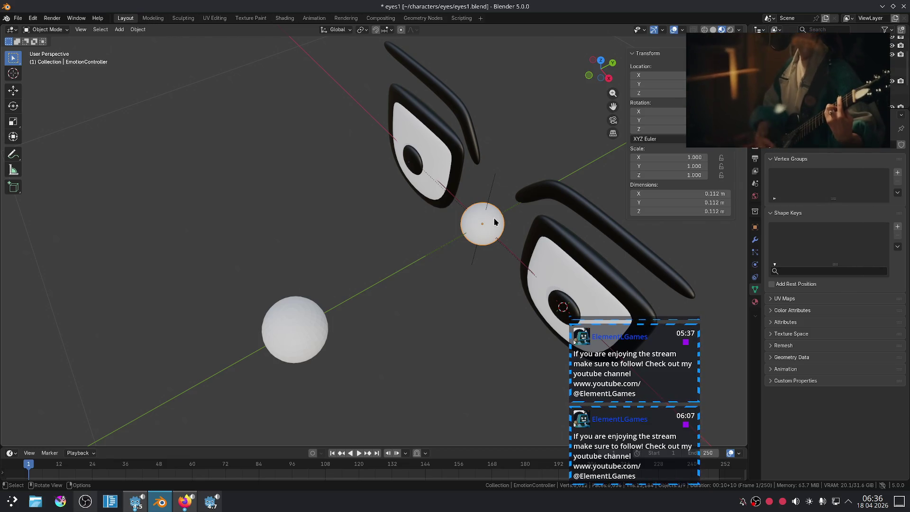
click(584, 250)
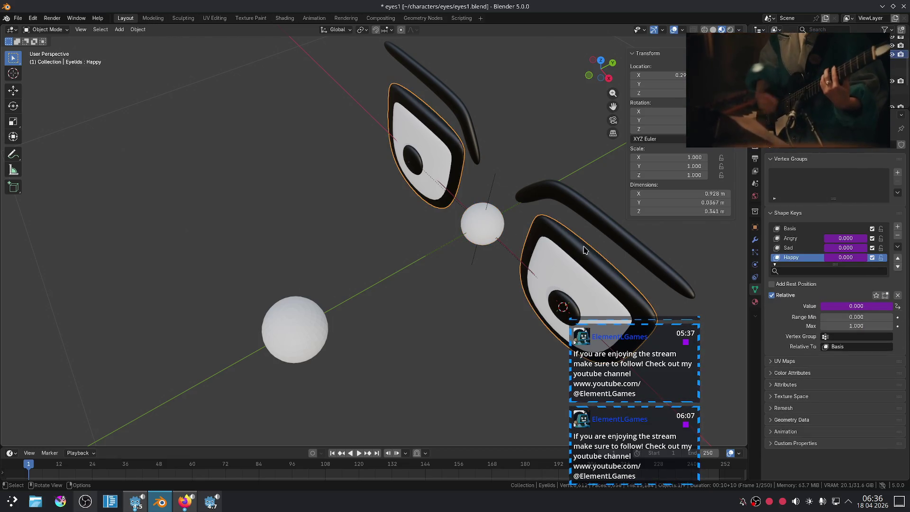
Enter Edit Mode on the eyelid mesh and switch to its Basis shape key
key(KP_1)
key(Tab)
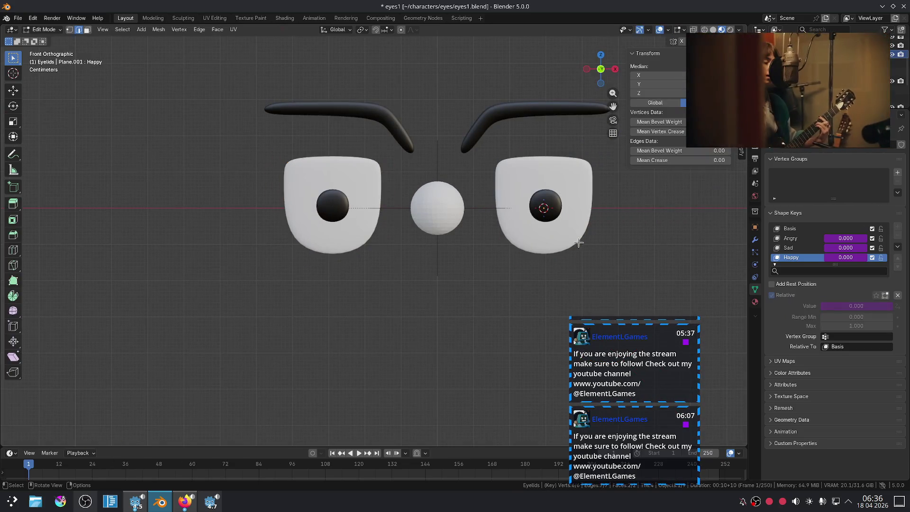
shift+middle_drag(520, 229, 378, 170)
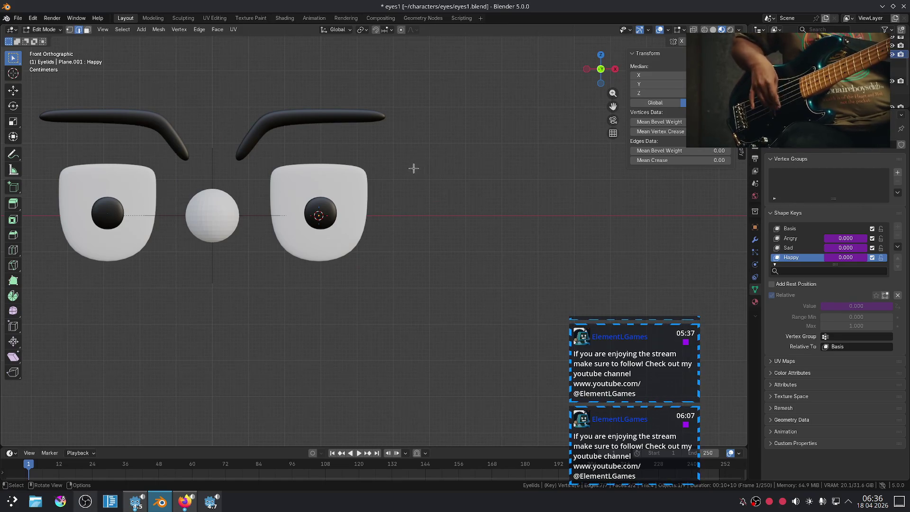
scroll(413, 168, down, 10)
mouse_move(410, 181)
middle_down()
mouse_move(469, 230)
mouse_move(516, 210)
mouse_move(431, 218)
middle_up()
scroll(431, 217, up, 10)
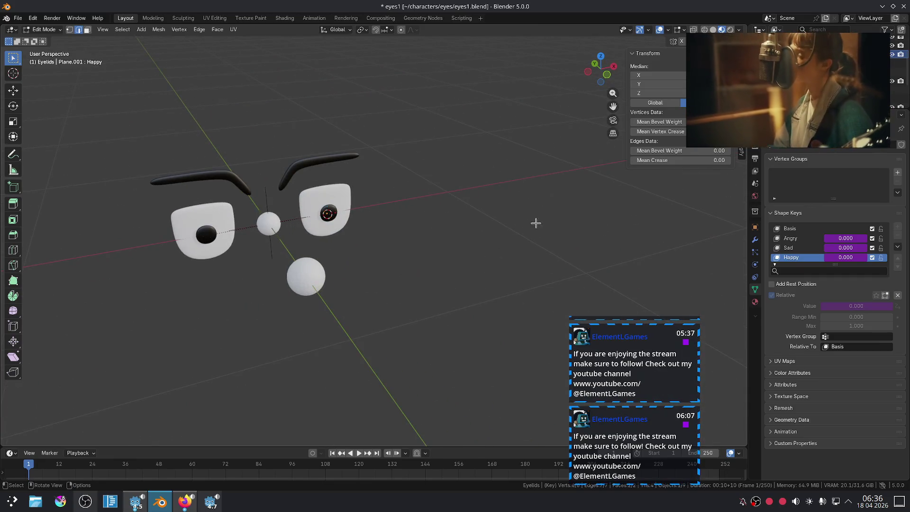
click(789, 228)
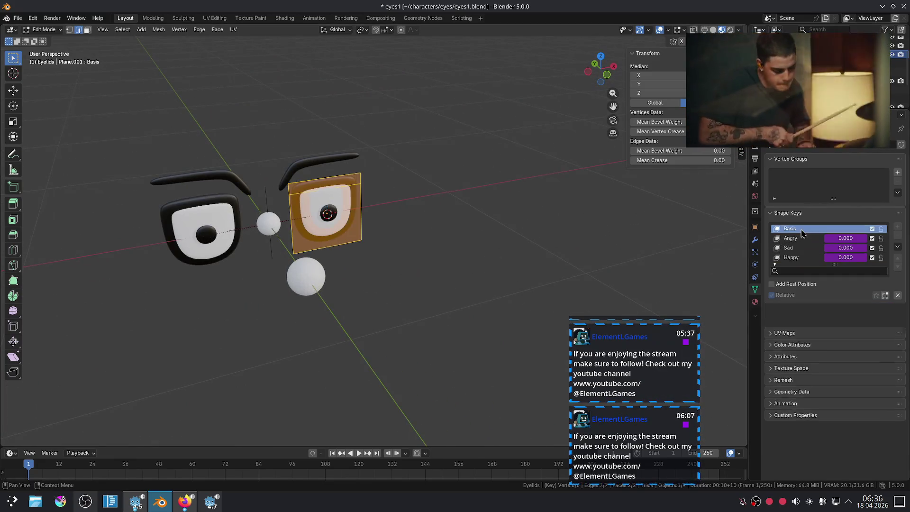
scroll(495, 233, up, 6)
mouse_move(495, 232)
middle_down()
mouse_move(488, 264)
mouse_move(499, 257)
middle_up()
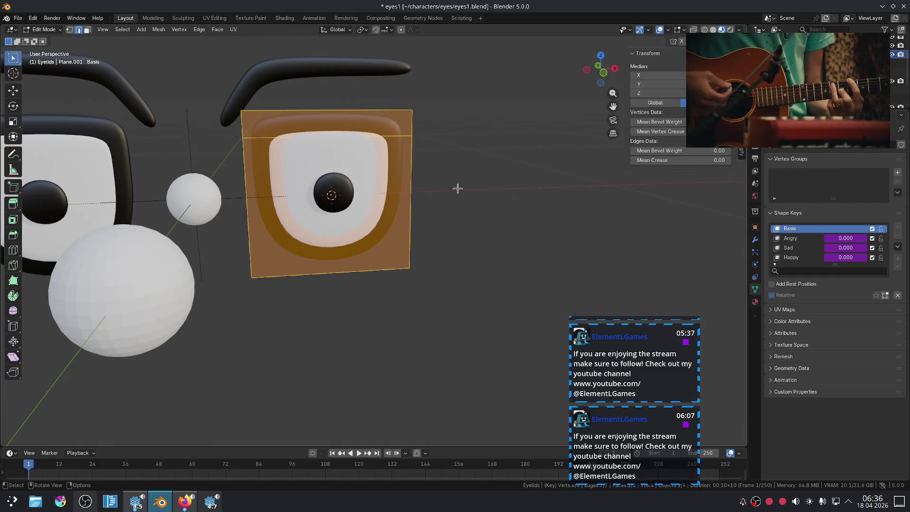
key(KP_1)
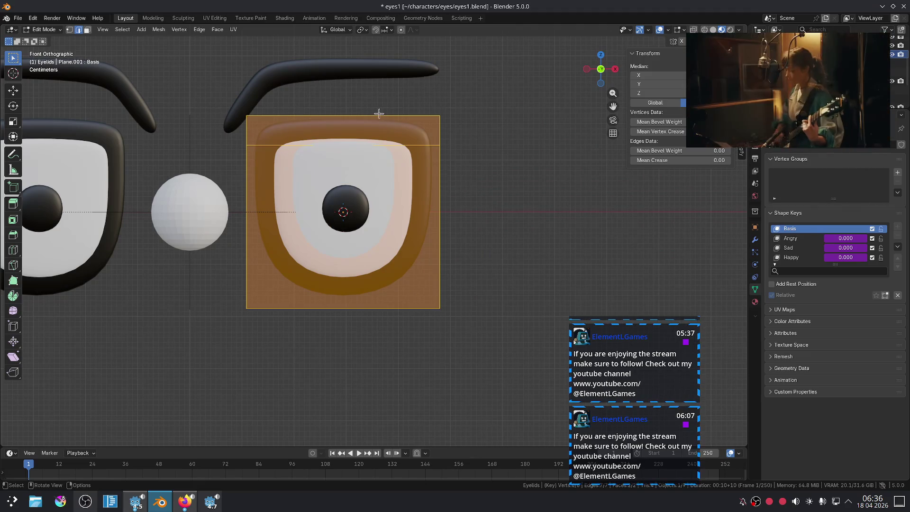
Select the eyelid plane's top-right vertices, try moving them, then cancel and exit Edit Mode
key(1)
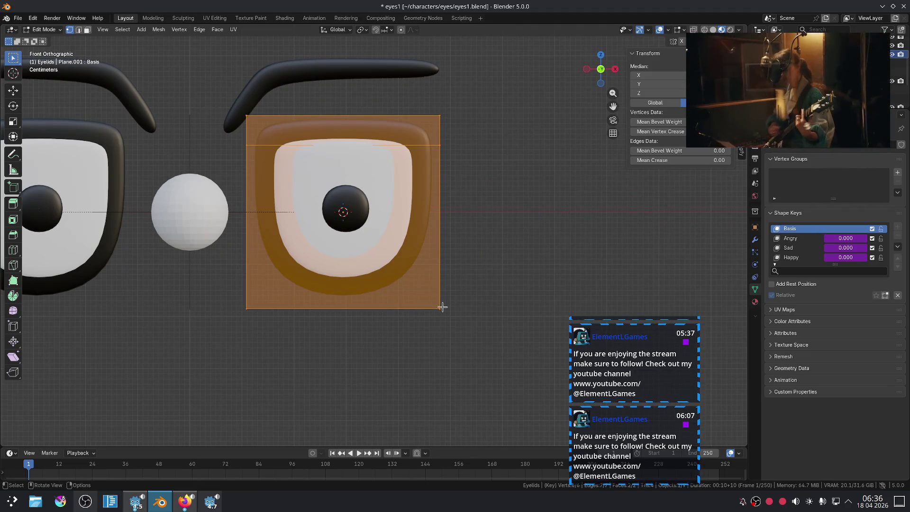
drag(385, 81, 498, 163)
key(g)
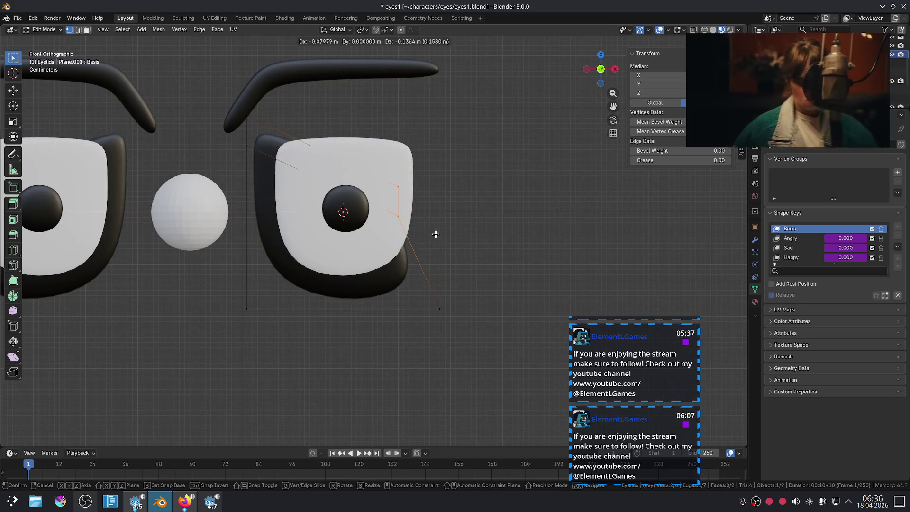
key(Escape)
key(g)
key(g)
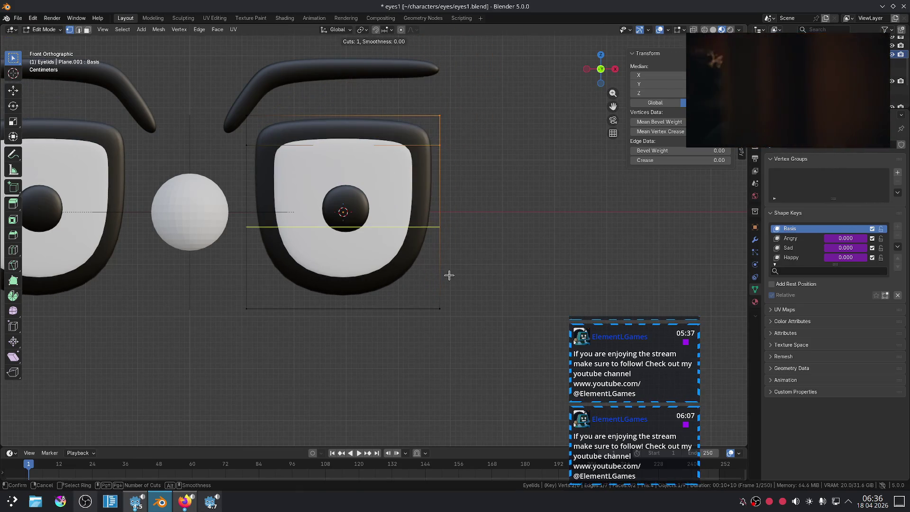
key(Escape)
key(Tab)
click(508, 255)
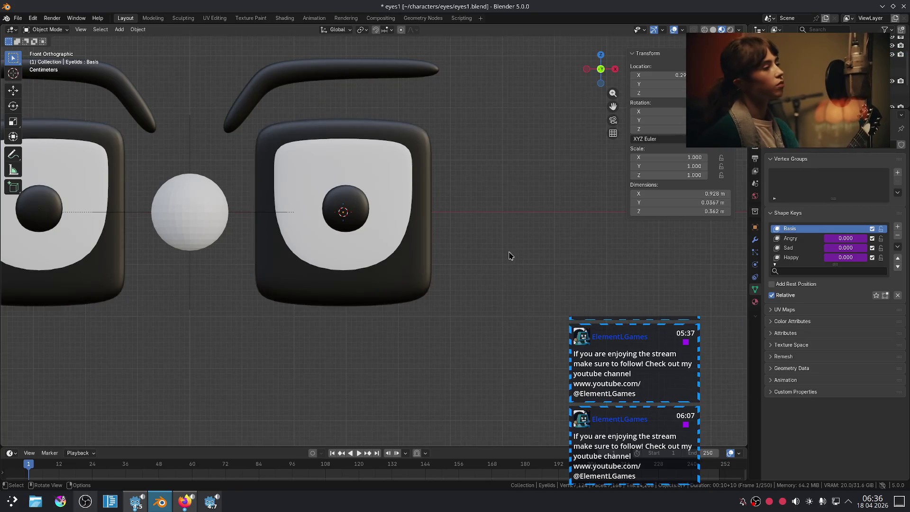
Move the target sphere to the right along the X axis
scroll(507, 254, down, 2)
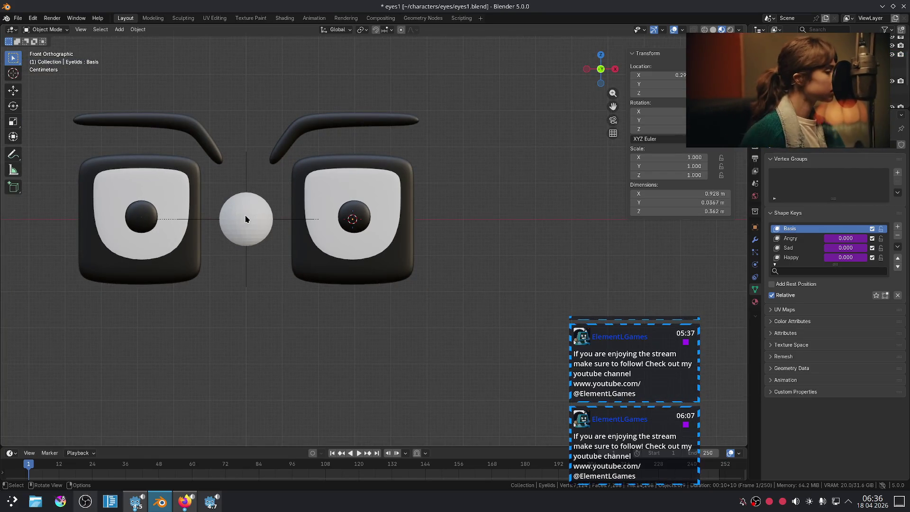
click(246, 219)
scroll(251, 217, down, 2)
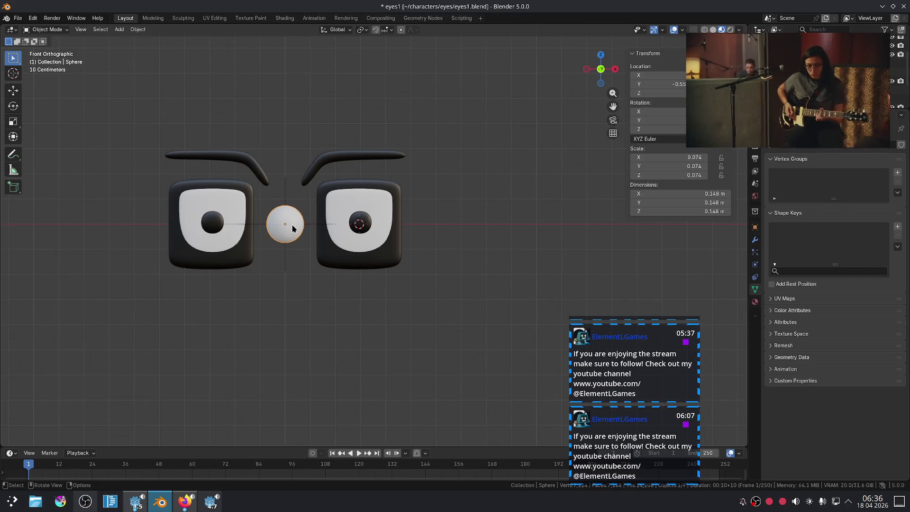
key(g)
key(x)
click(502, 228)
Drag the EmotionController far left to deform the eyes, then reset its location
click(279, 225)
key(g)
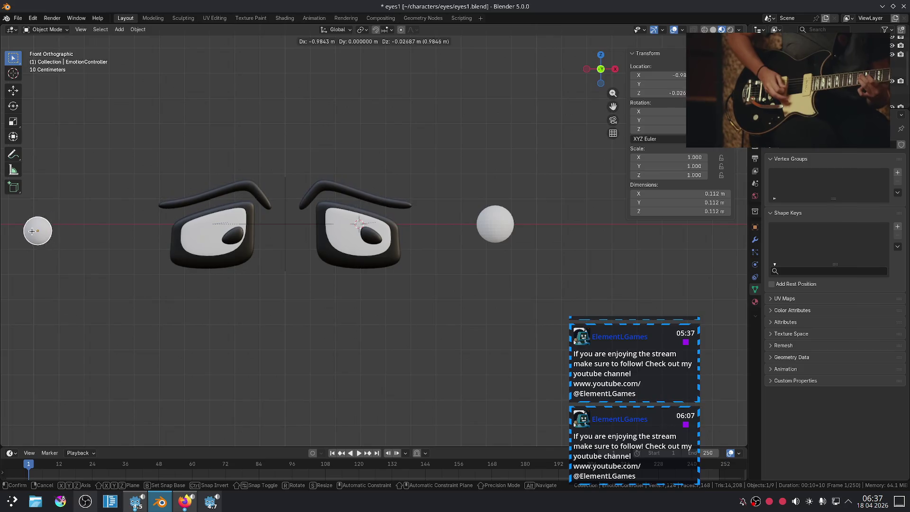
click(716, 243)
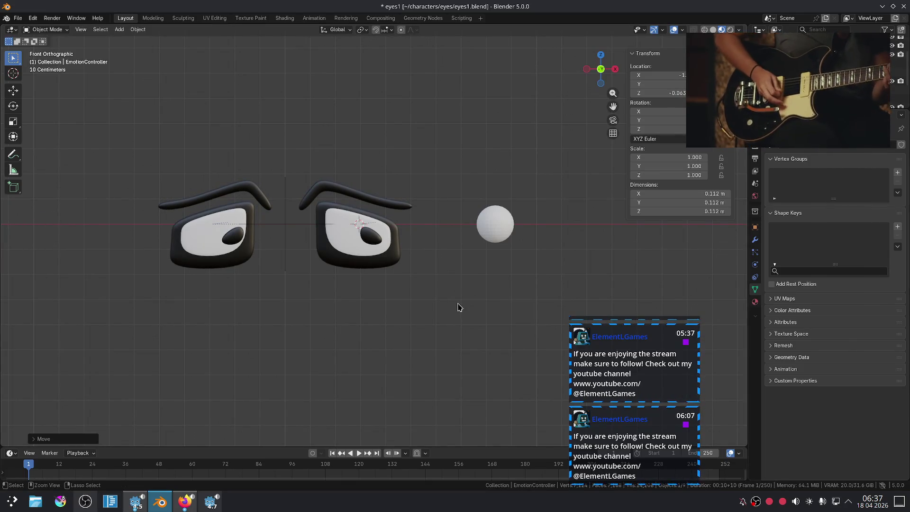
key(alt+g)
Add a horizontal loop cut across the Eye.L white plane
click(367, 198)
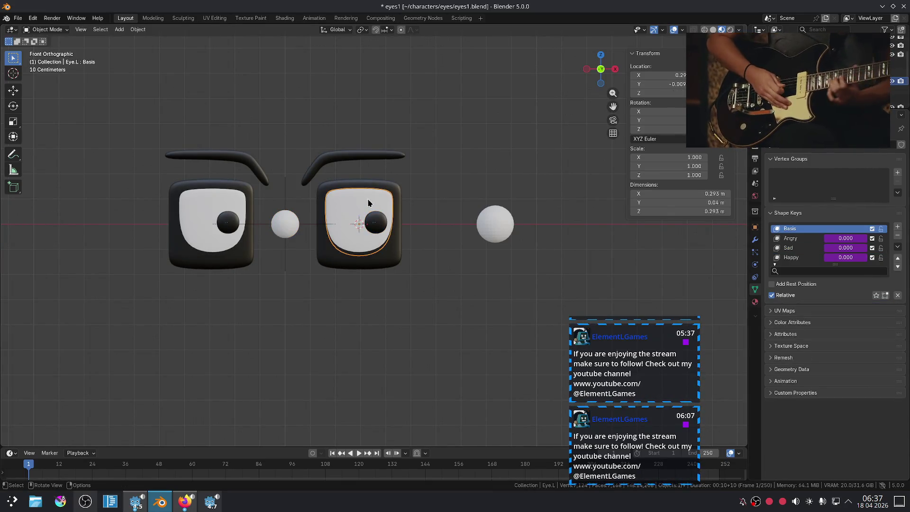
key(Tab)
scroll(368, 198, up, 3)
scroll(407, 204, up, 2)
key(ctrl+r)
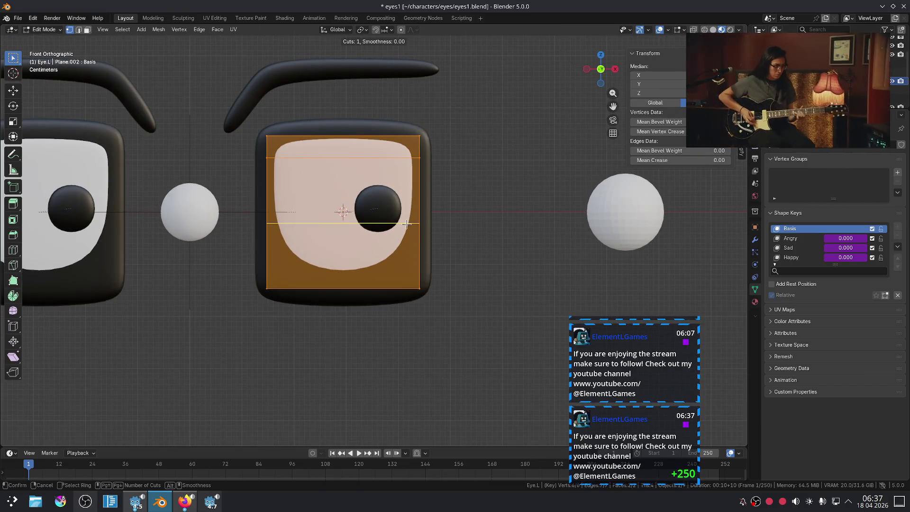
click(409, 225)
click(411, 269)
key(Tab)
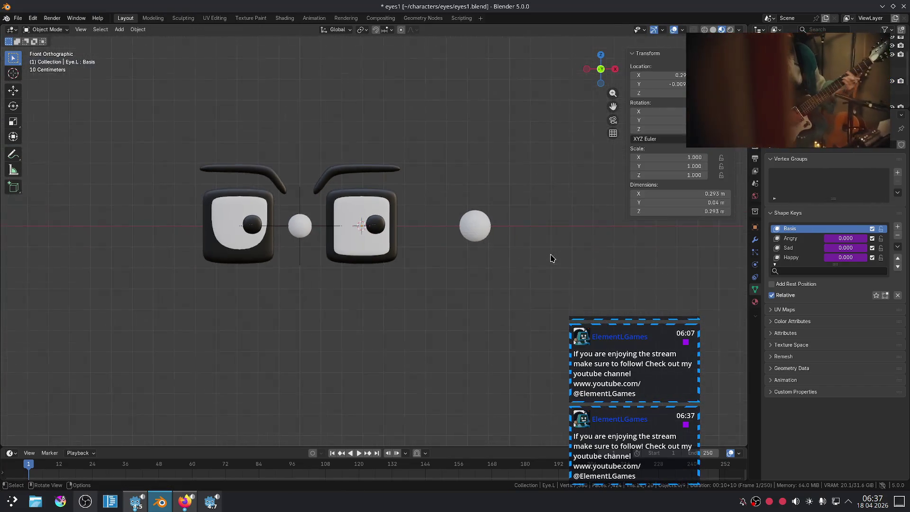
Reposition the target sphere to check the irises still follow it
scroll(552, 258, down, 3)
click(489, 235)
key(g)
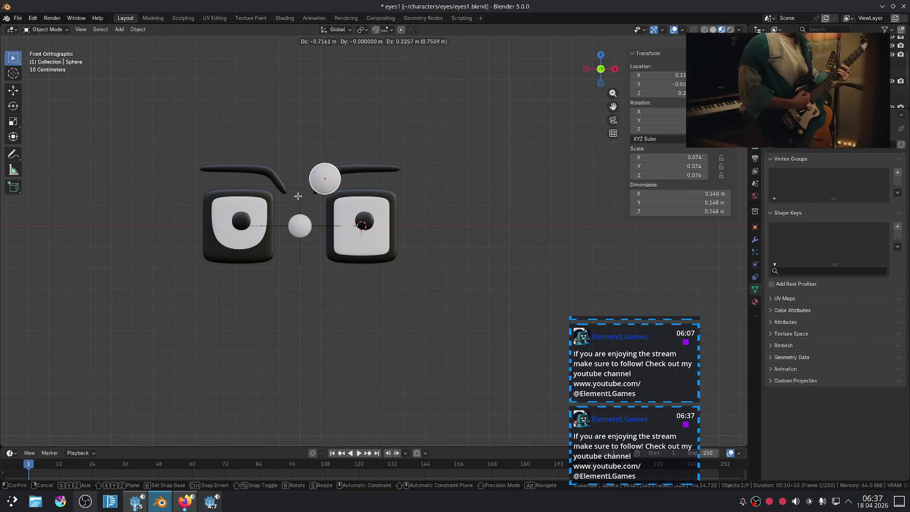
click(416, 253)
Add a matching horizontal loop cut to Eye.R on its Basis shape key
click(383, 284)
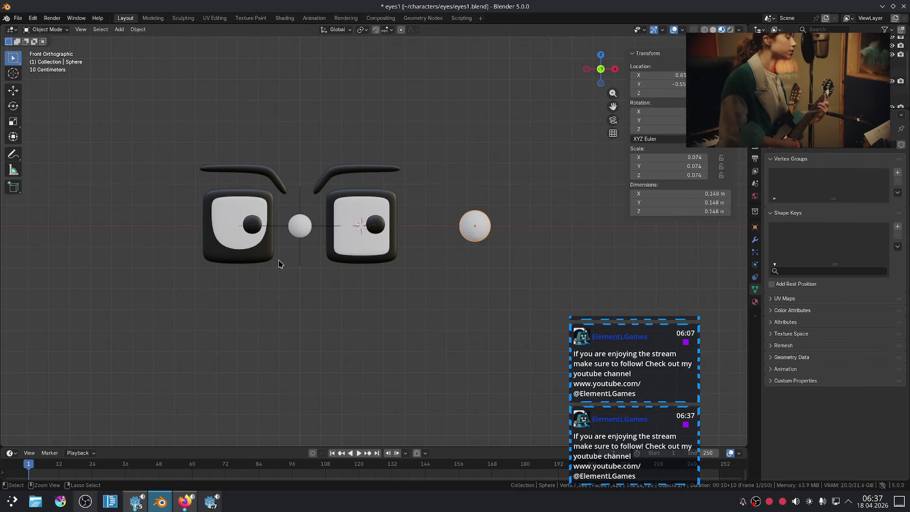
click(265, 256)
scroll(260, 253, up, 3)
key(Tab)
key(Tab)
click(160, 241)
key(Tab)
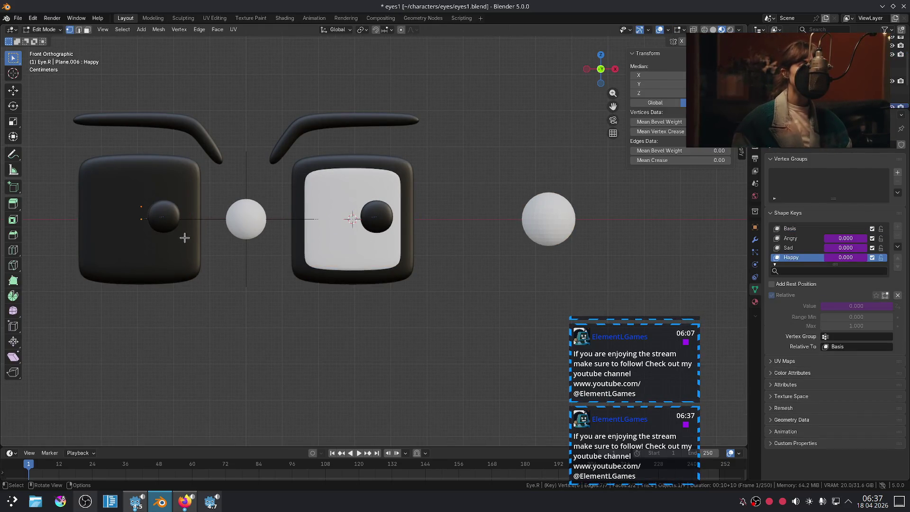
key(Tab)
click(789, 229)
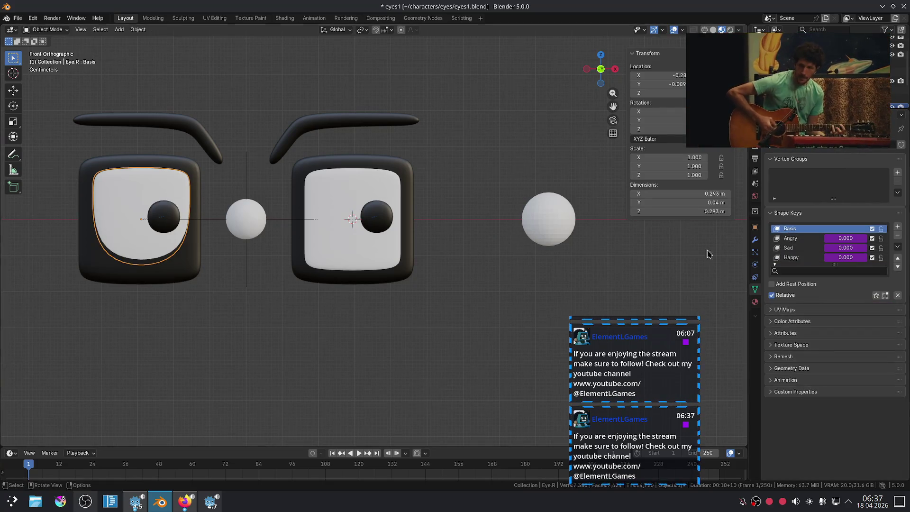
key(Tab)
key(alt+a)
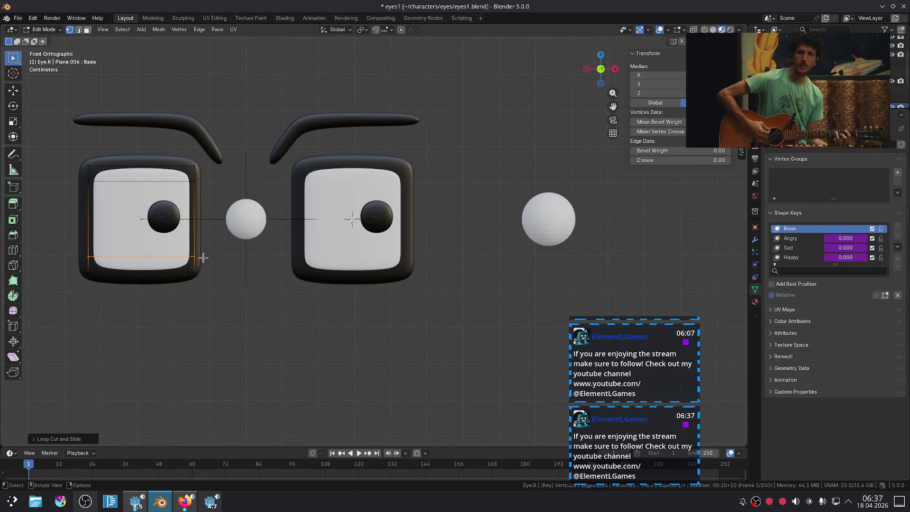
key(Tab)
Drag the EmotionController about -1.2 m left, giving the eyes a sad droop
click(543, 231)
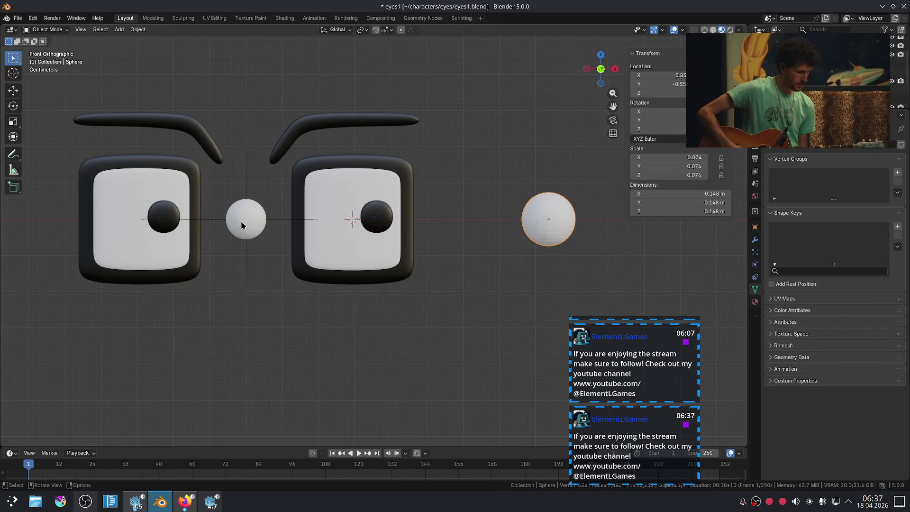
click(242, 225)
scroll(241, 224, down, 3)
key(g)
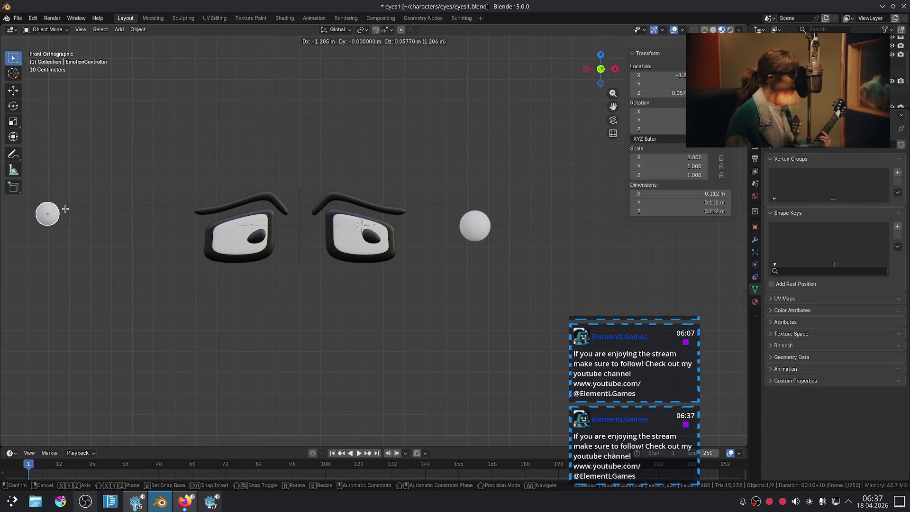
Set the eyes to a sad look and place the target sphere below them
click(38, 204)
click(486, 230)
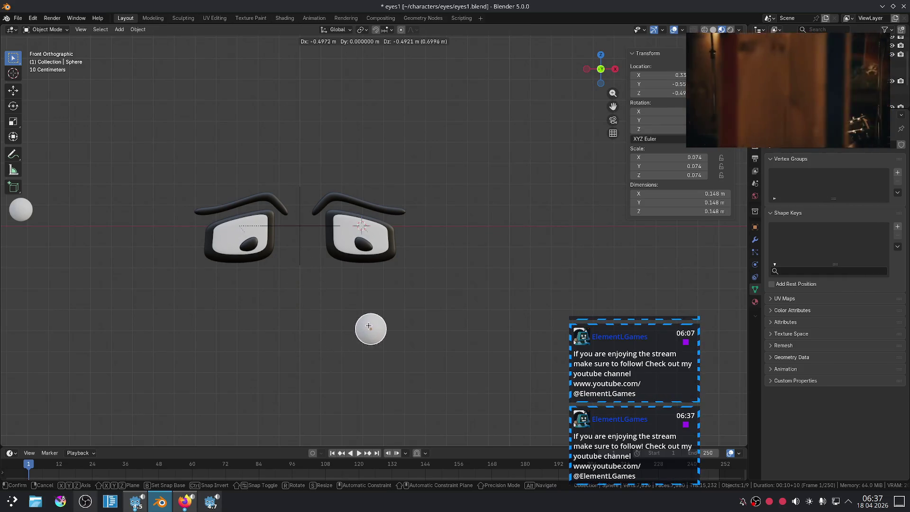
click(305, 329)
Rescale the target sphere, then show Iris.L's object constraints
key(s)
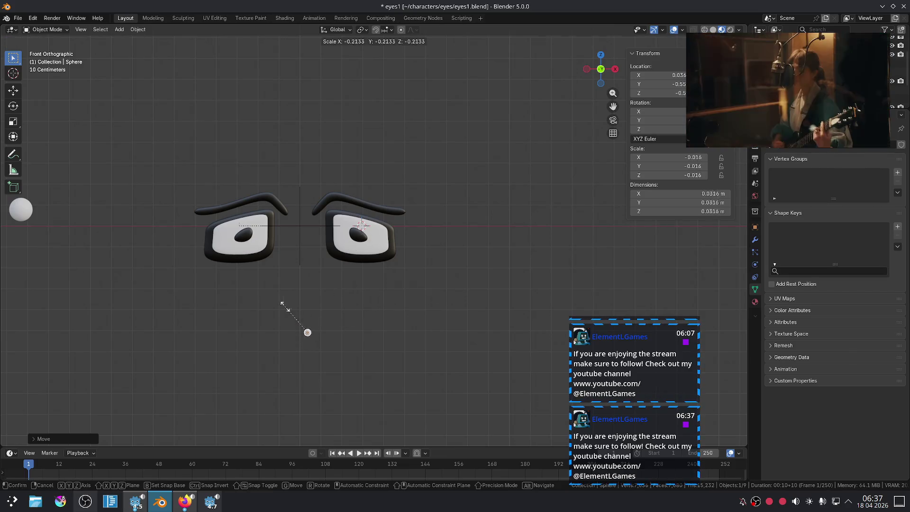
click(459, 299)
click(364, 250)
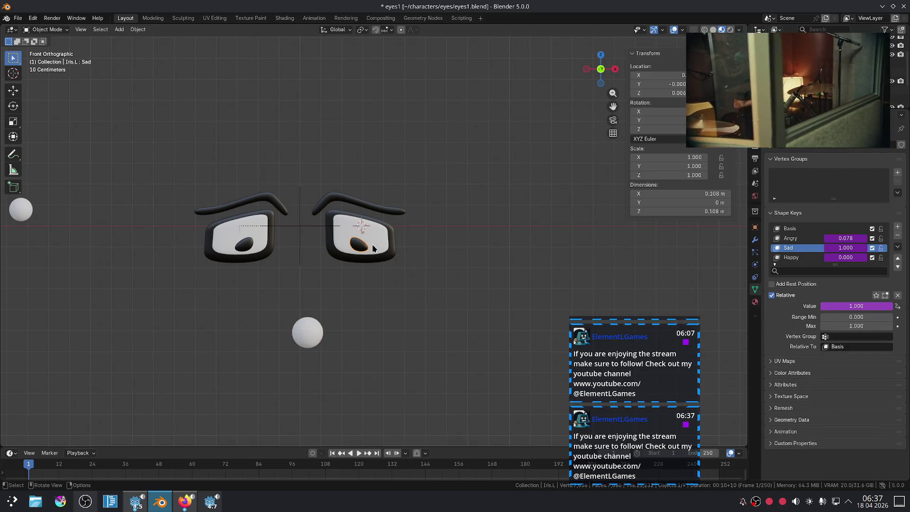
click(754, 279)
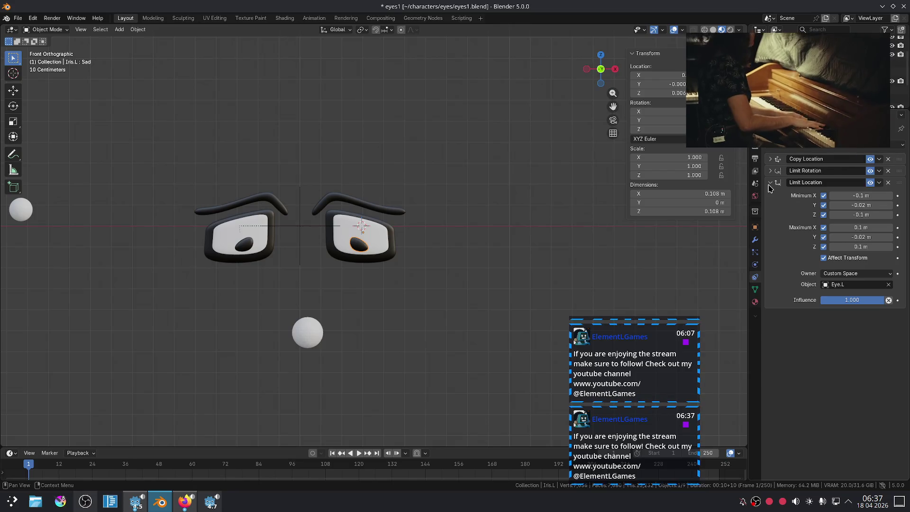
Inspect the Copy Location offset setting and test-move the target sphere, undoing the move
click(768, 184)
click(769, 161)
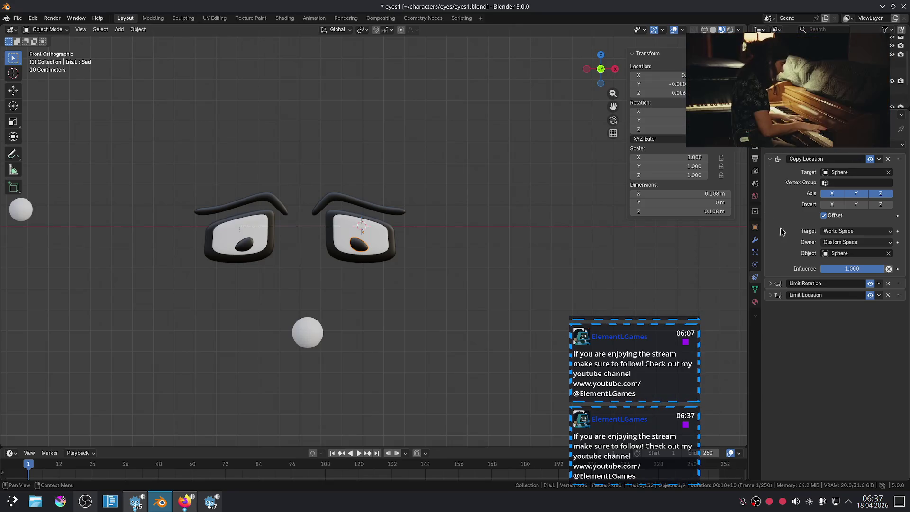
click(823, 216)
click(823, 216)
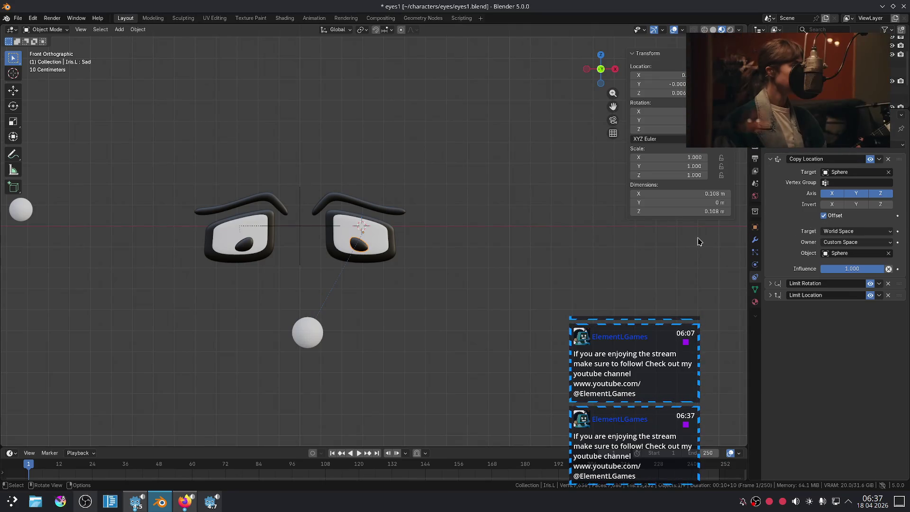
click(312, 337)
key(g)
click(330, 309)
key(ctrl+z)
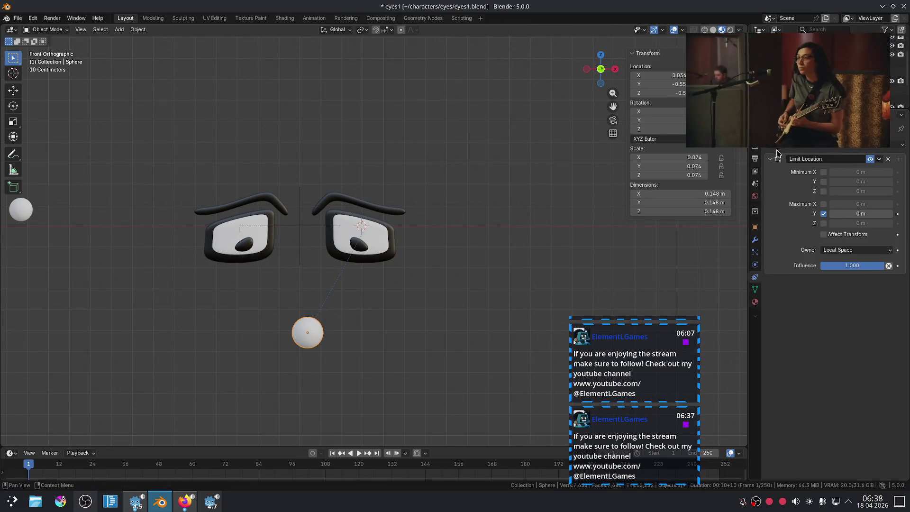
Add a Limit Scale constraint to the sphere with all min and max axes enabled
click(769, 160)
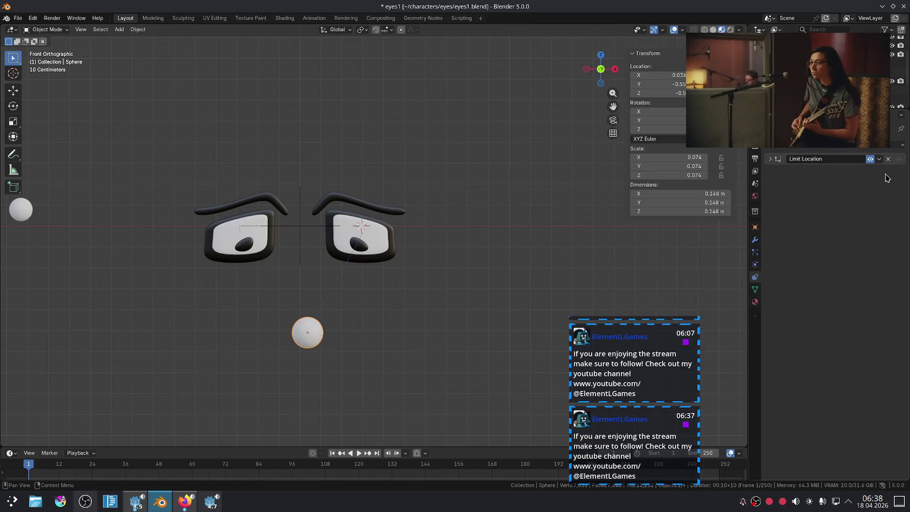
click(904, 150)
click(739, 239)
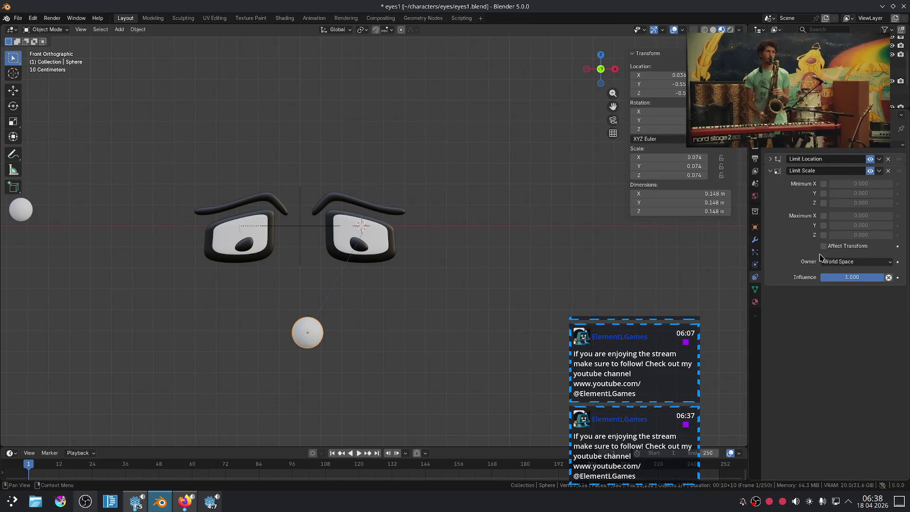
drag(822, 184, 825, 228)
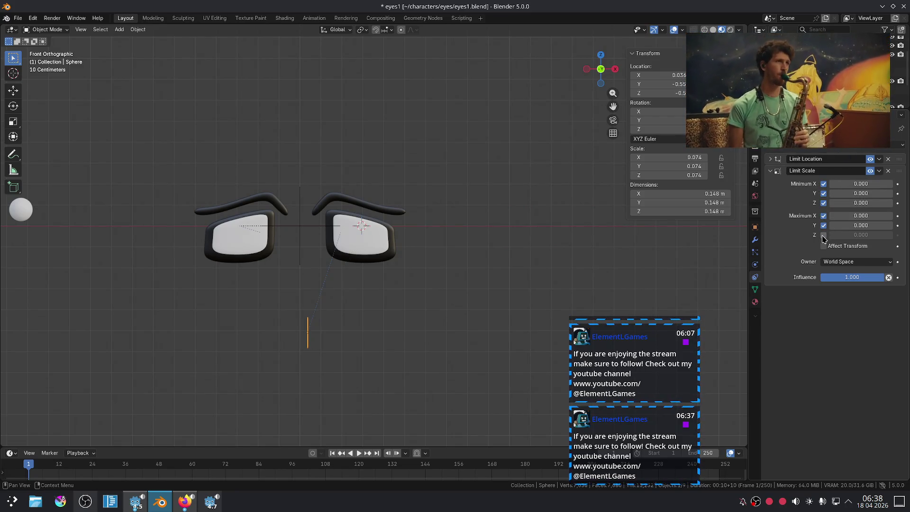
click(822, 235)
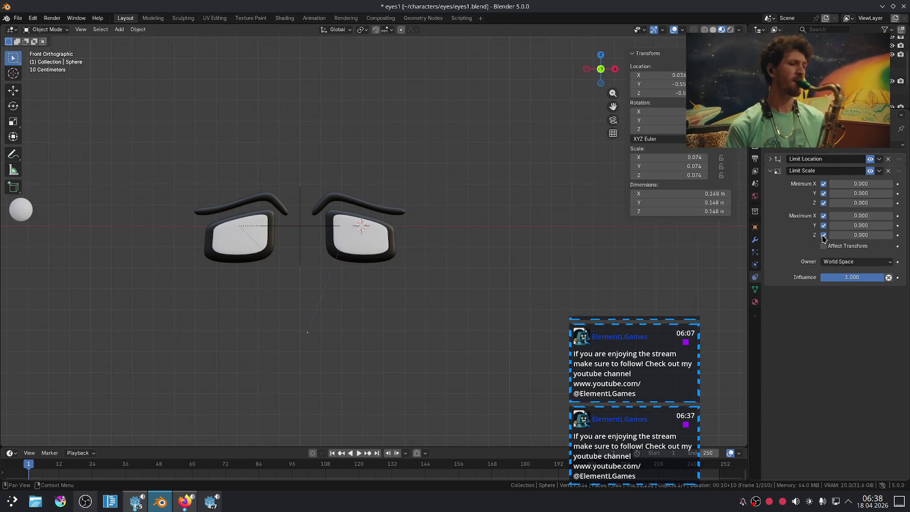
Set every minimum and maximum X, Y, Z scale limit to 1.000
click(855, 216)
text(1)
key(Return)
click(852, 225)
text(1)
key(Return)
click(853, 235)
text(1)
key(Return)
click(858, 203)
text(1)
key(Return)
click(859, 193)
key(Return)
click(860, 183)
text(1)
key(Return)
scroll(559, 266, down, 5)
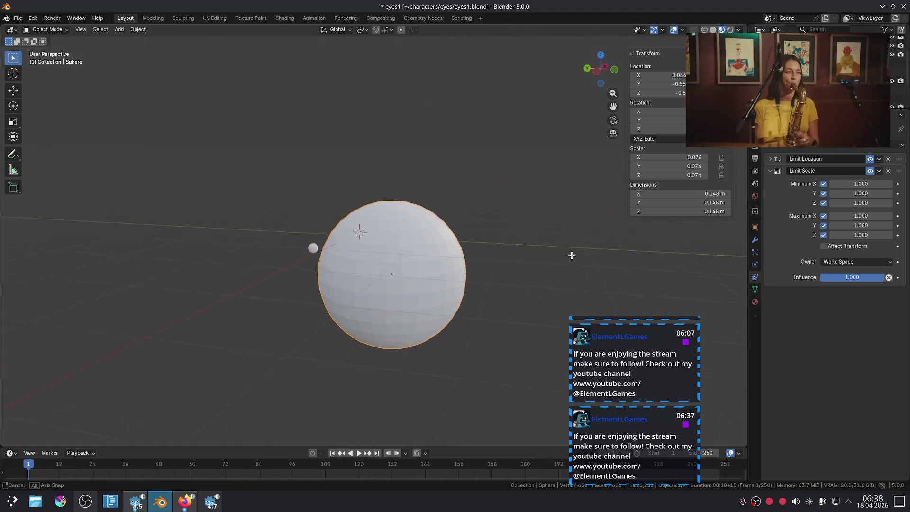